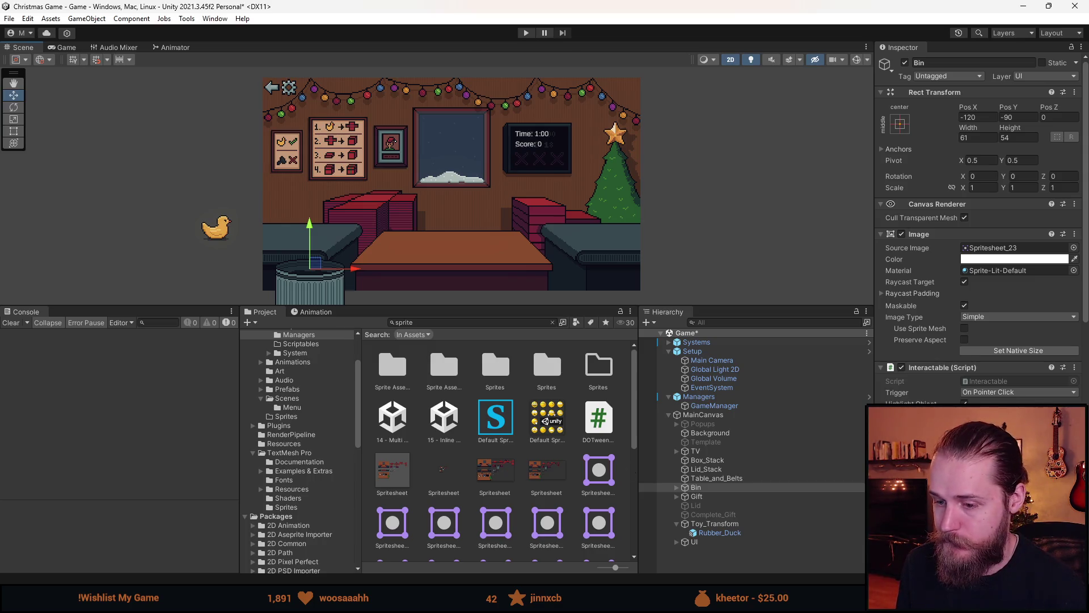
- Switch from the Unity editor to Spritesheet.png in Aseprite
key(alt+Tab)
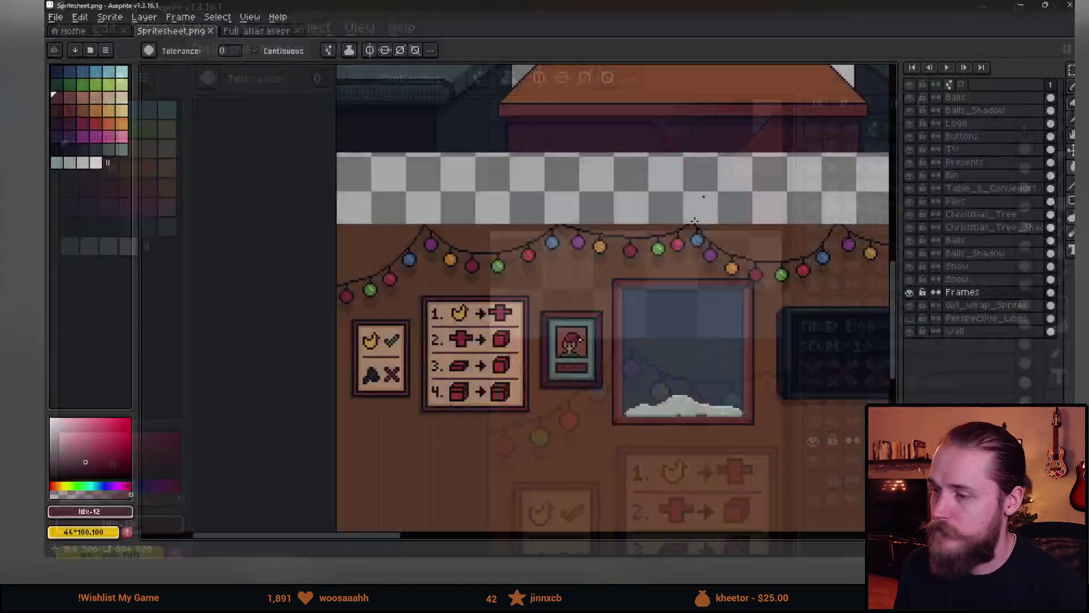
- Zoom and pan the view to the teddy bear, duck and red car sprites
scroll(695, 220, down, 5)
scroll(374, 311, up, 6)
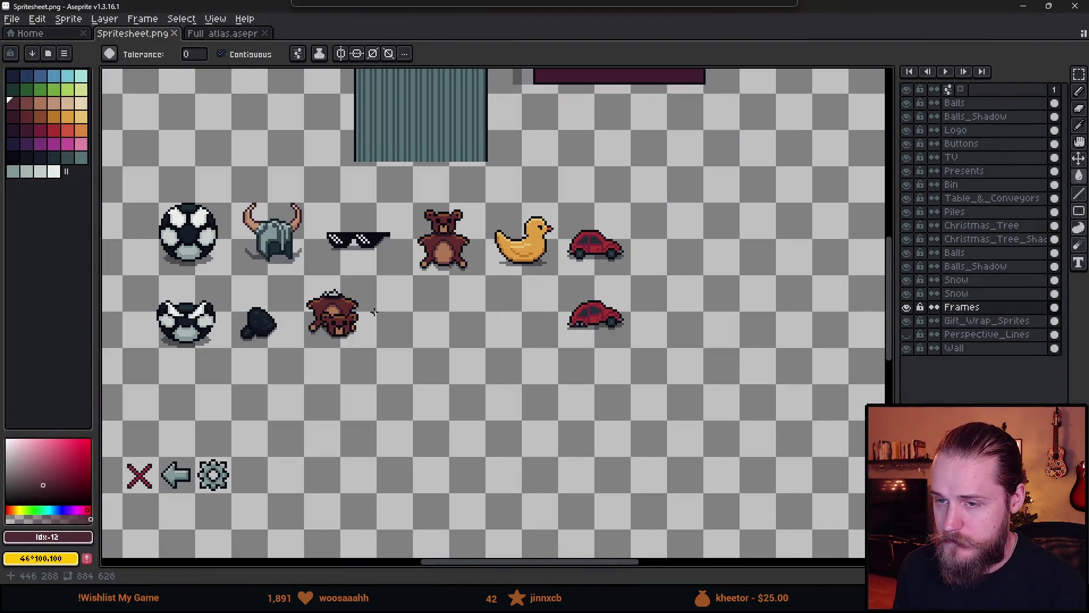
drag(373, 311, 456, 344)
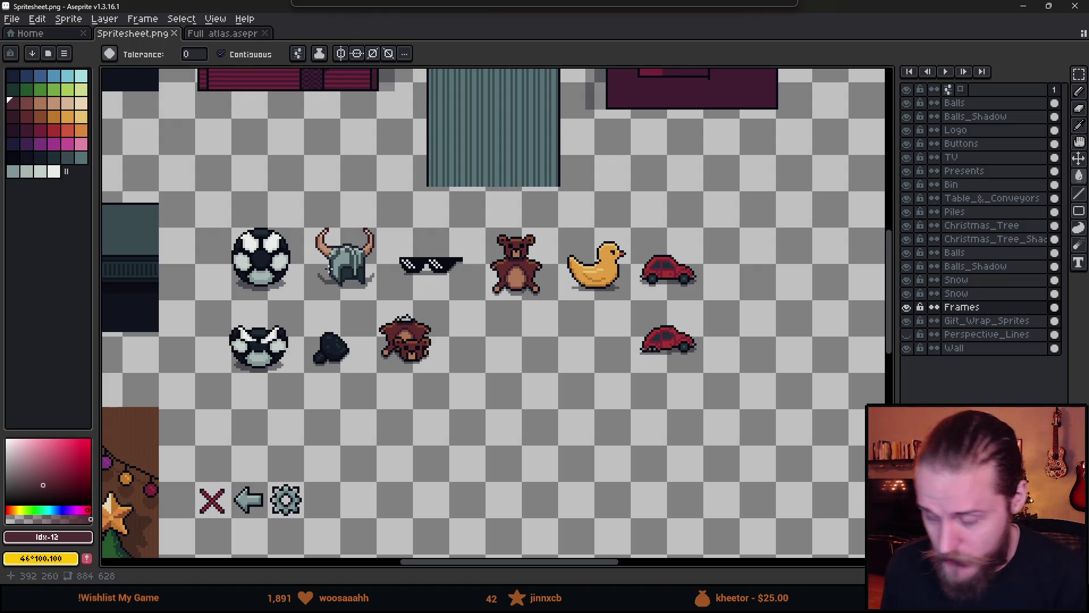
key(b)
scroll(560, 286, up, 1)
scroll(435, 224, down, 1)
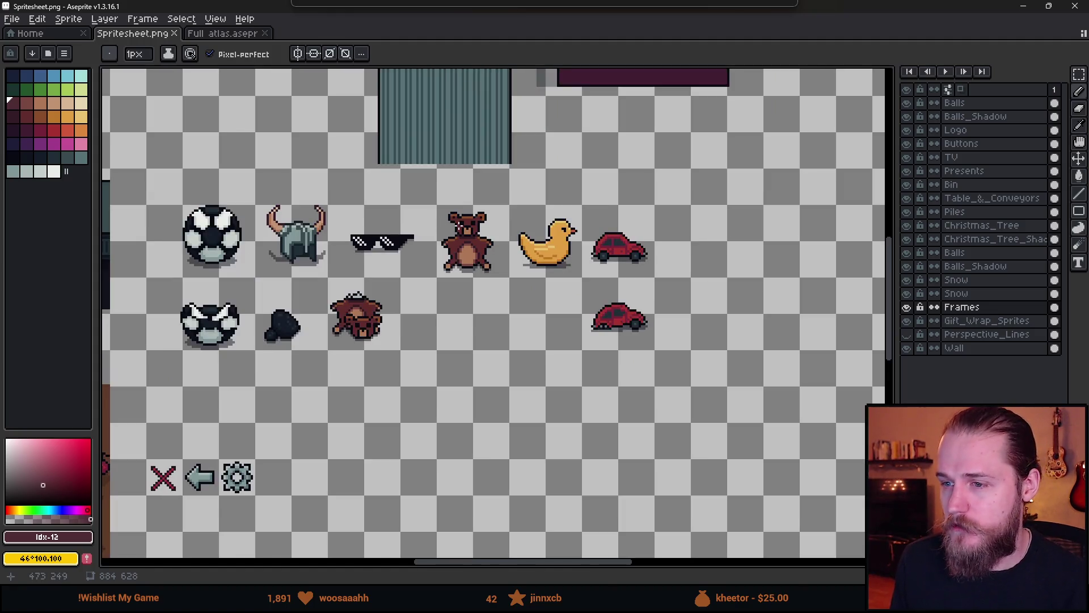
drag(561, 266, 469, 279)
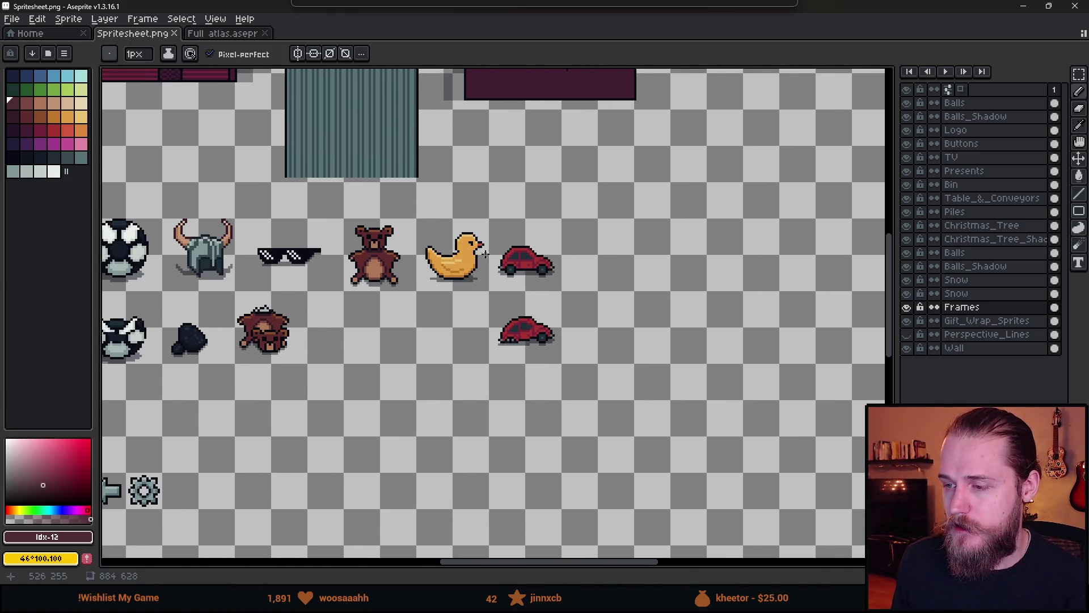
scroll(550, 282, up, 1)
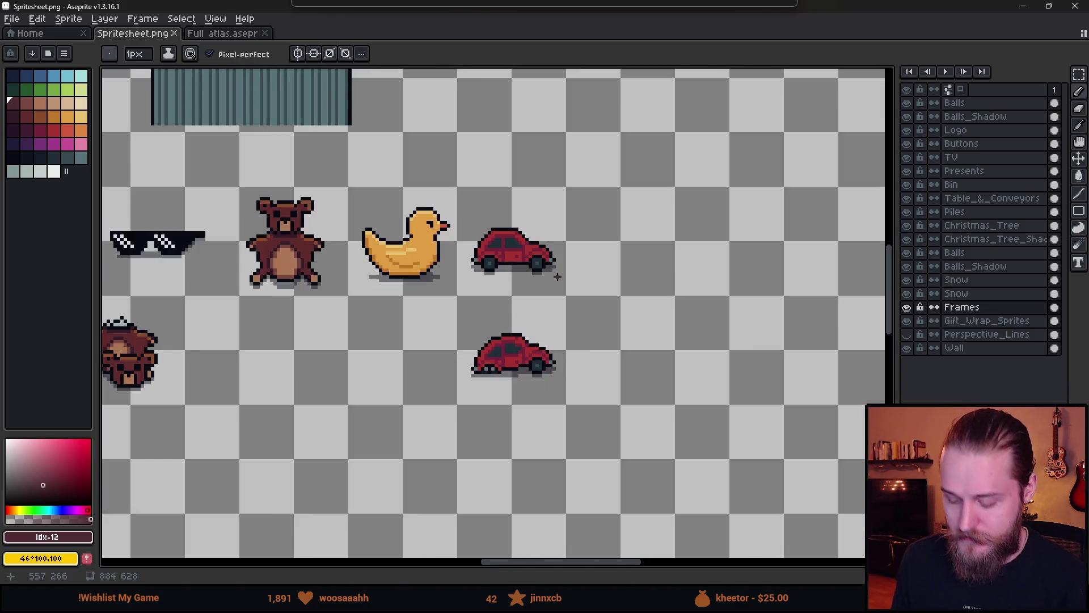
- Draw one rectangular marquee around both red car sprites
key(m)
scroll(530, 262, up, 1)
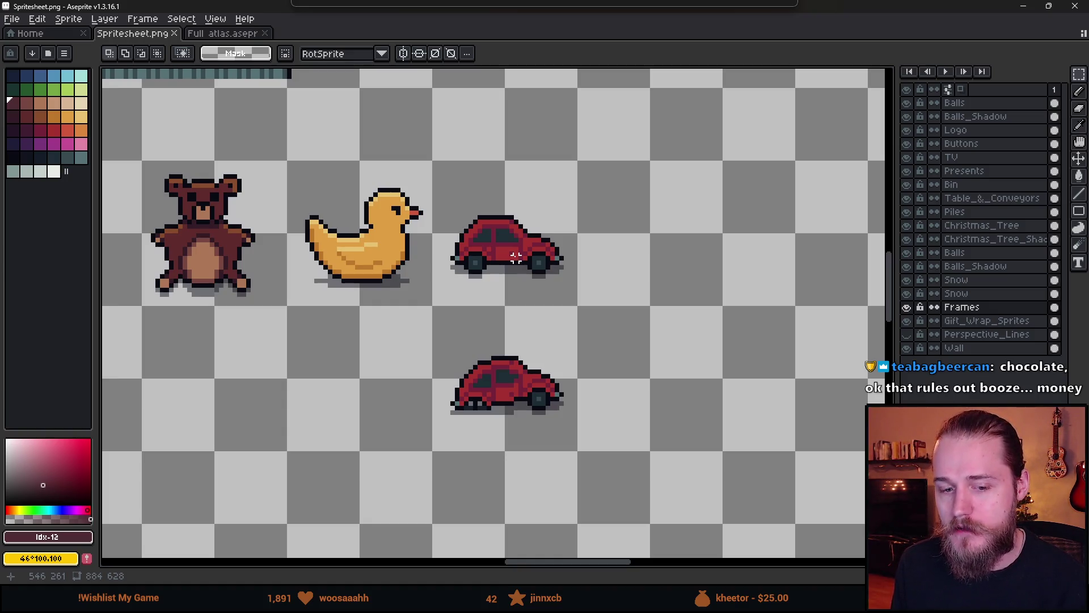
scroll(516, 258, down, 1)
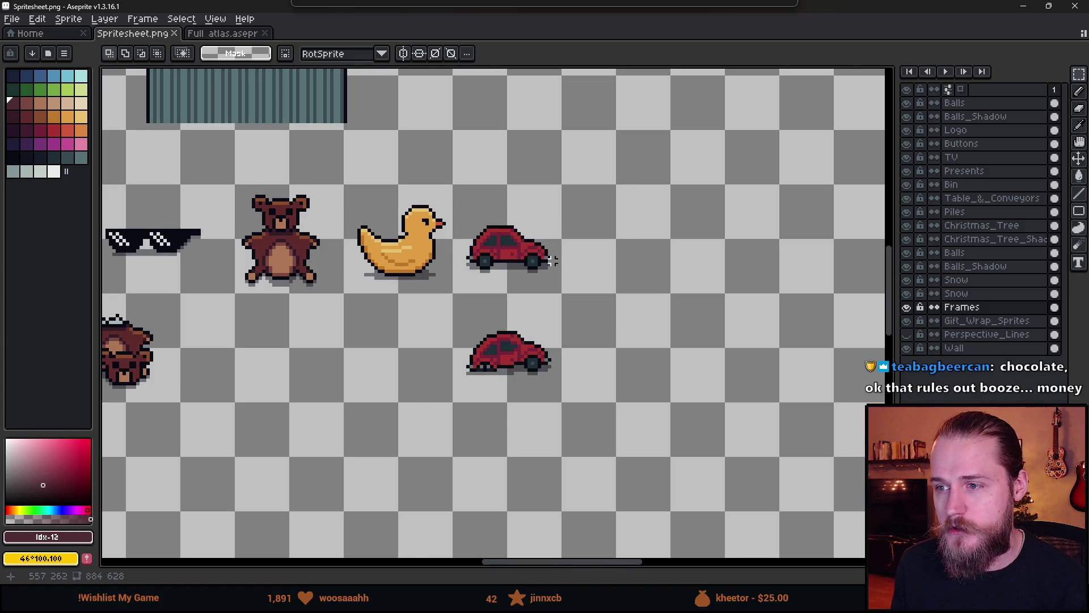
scroll(552, 261, up, 1)
mouse_move(435, 197)
mouse_down()
mouse_move(488, 304)
mouse_move(628, 478)
mouse_up()
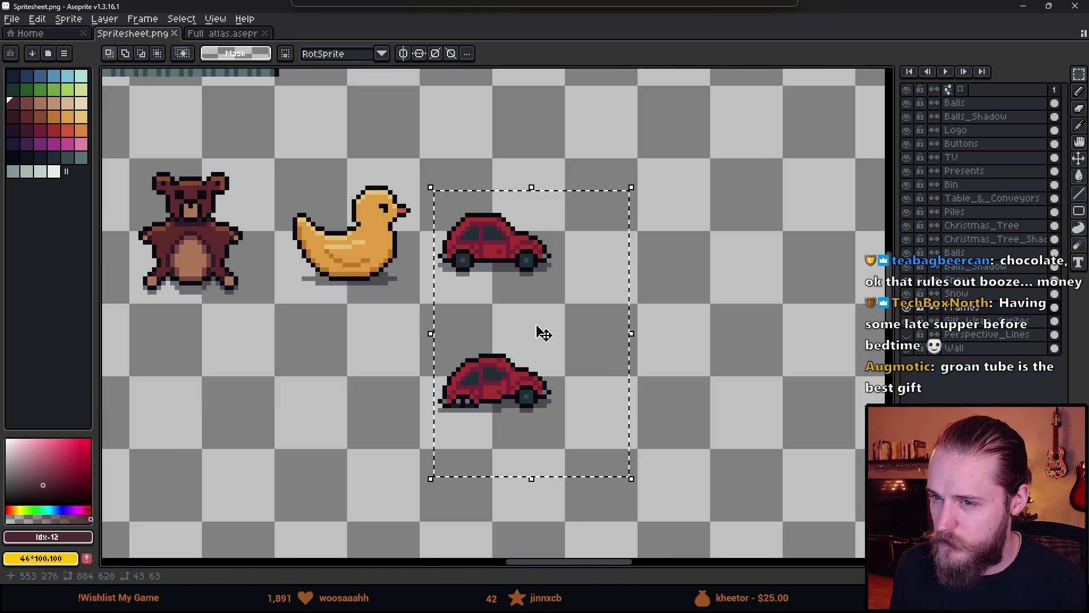
- Make the Presents layer active and duplicate both red cars just to their right
drag(510, 340, 693, 342)
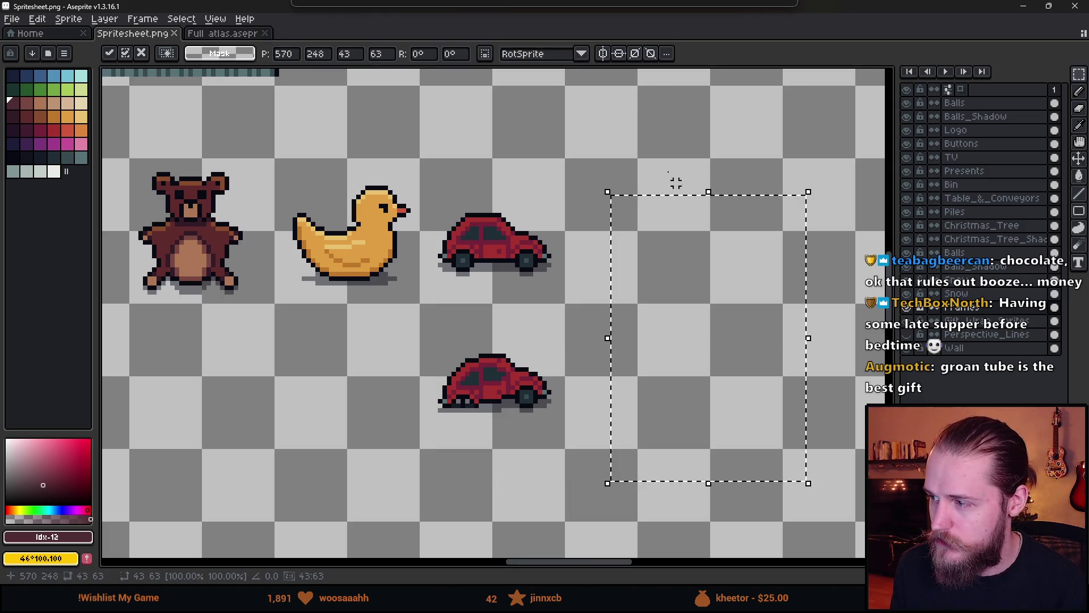
key(ctrl+d)
click(993, 172)
mouse_move(418, 170)
mouse_down()
mouse_move(639, 478)
mouse_move(666, 499)
mouse_up()
drag(530, 366, 687, 372)
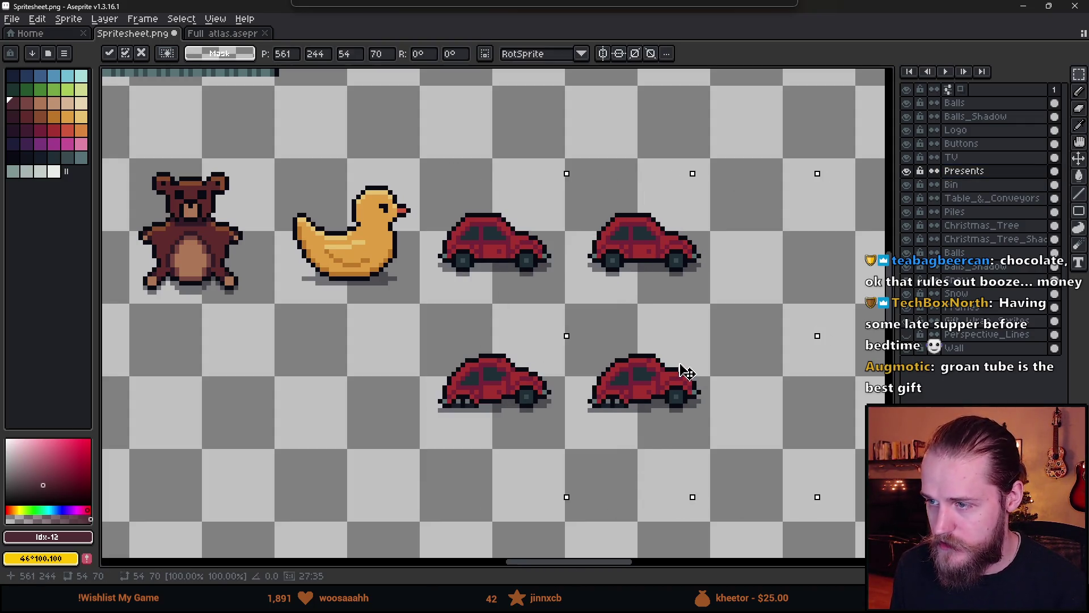
key(Return)
key(ctrl+d)
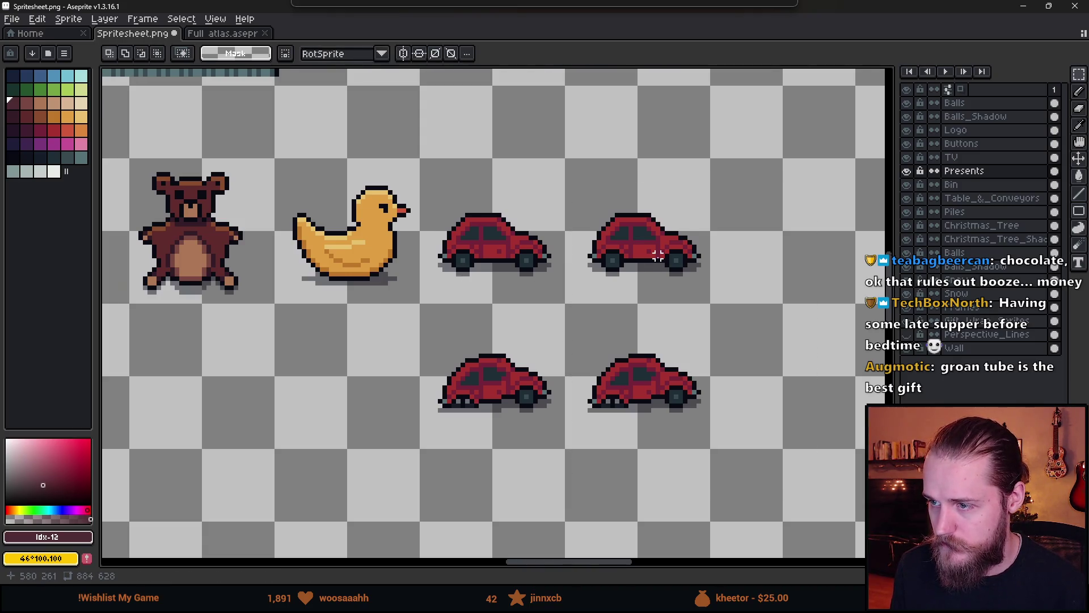
- Fill the copied cars' red with blue using a non-contiguous Paint Bucket
scroll(652, 244, up, 4)
drag(575, 305, 573, 338)
alt+click(578, 321)
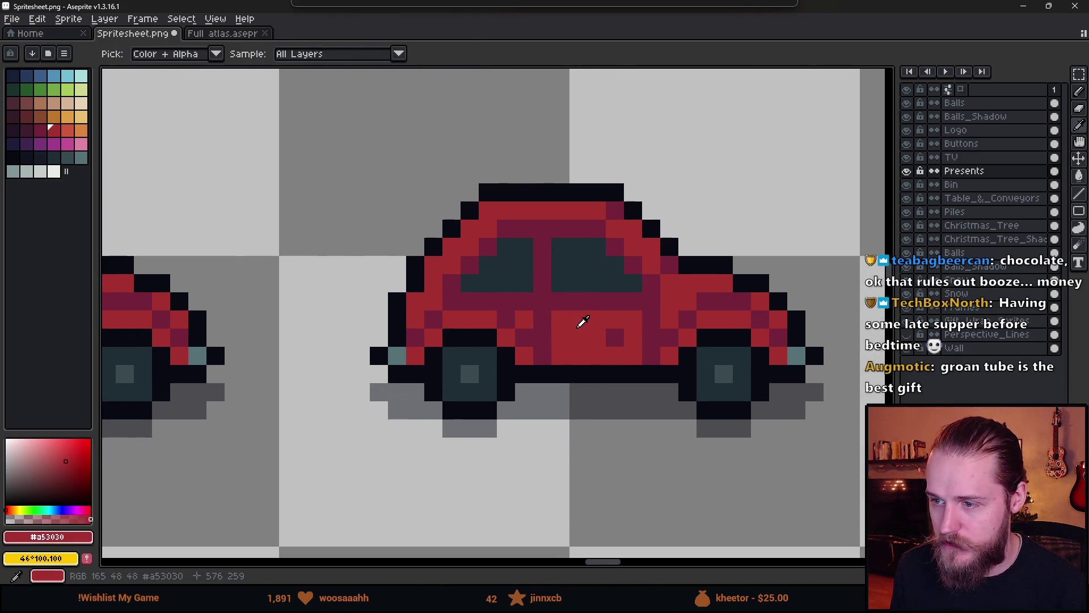
click(43, 79)
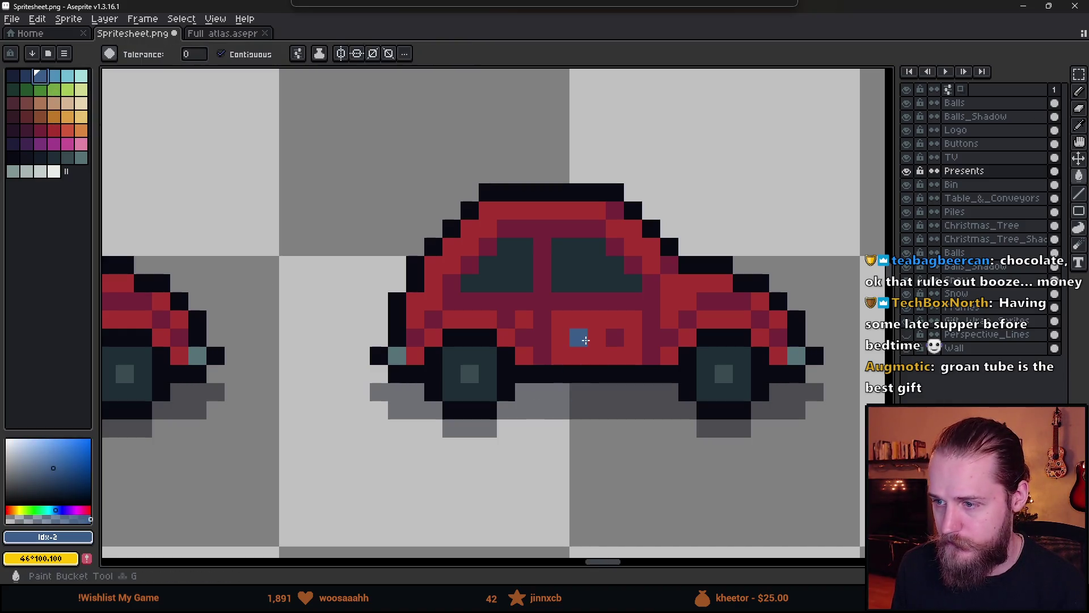
scroll(379, 183, down, 5)
drag(372, 172, 608, 479)
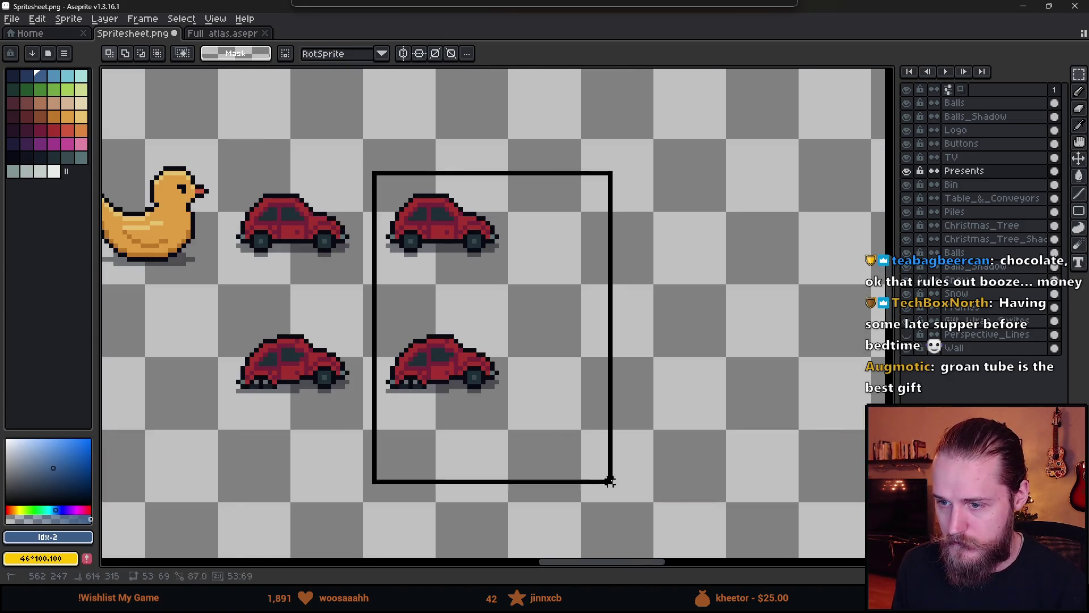
scroll(486, 284, up, 2)
key(g)
click(222, 54)
scroll(487, 261, up, 1)
click(500, 262)
- Recolour the copies' bodies lighter blue, undoing a darker-blue fill on the maroon details
scroll(502, 266, down, 3)
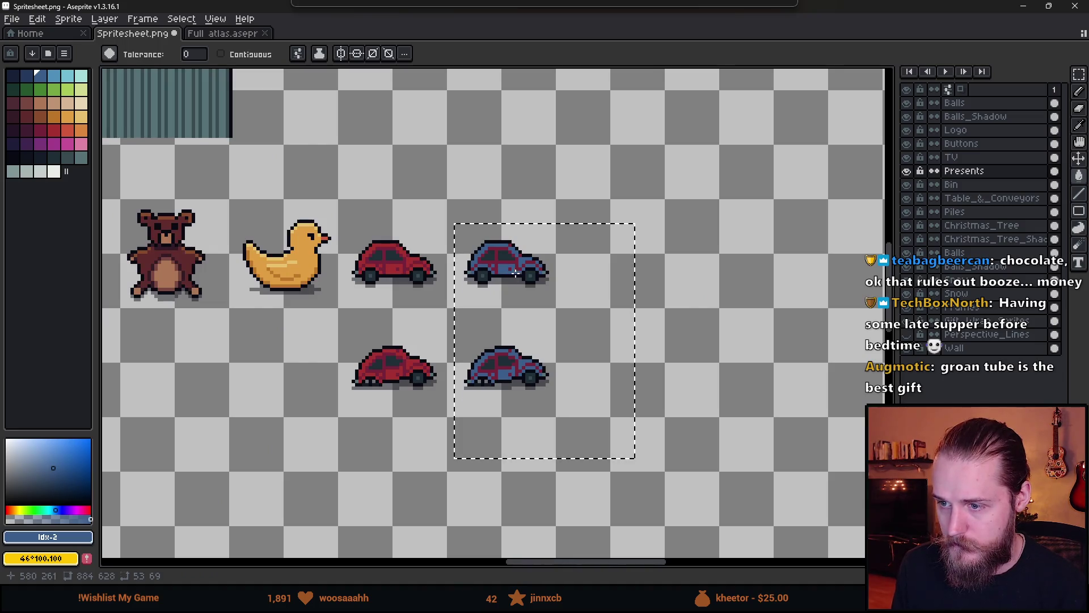
scroll(510, 275, up, 4)
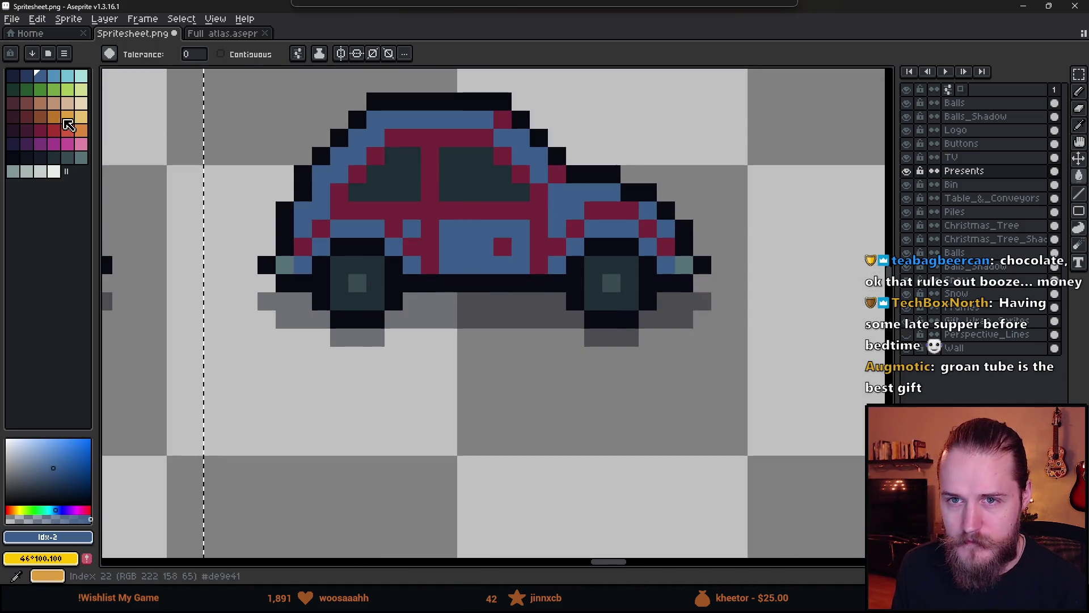
click(53, 75)
click(471, 246)
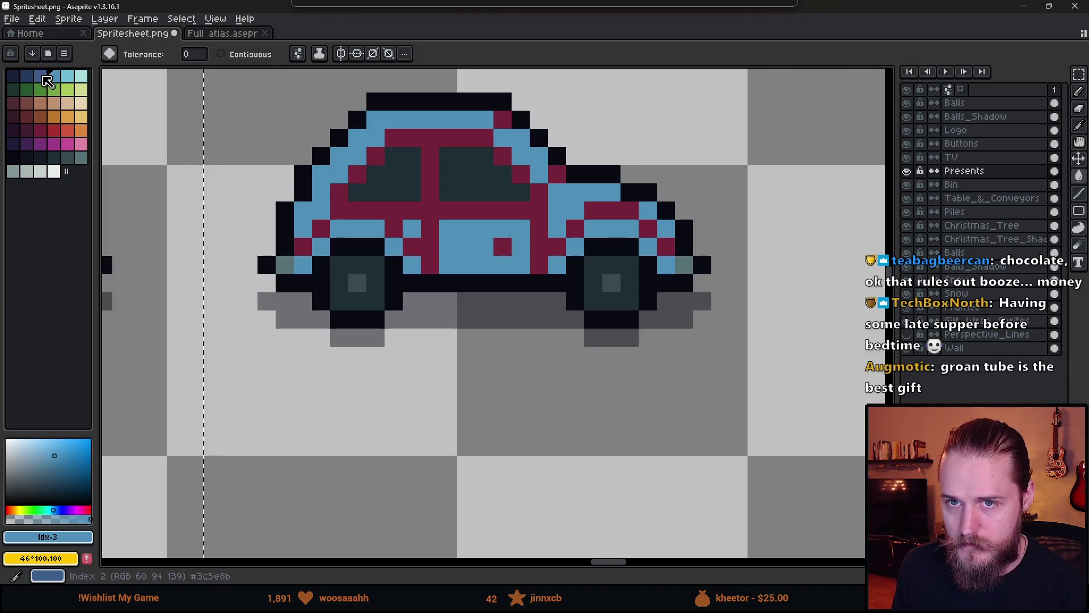
click(40, 76)
click(467, 206)
key(ctrl+z)
key(ctrl+z)
scroll(527, 363, down, 5)
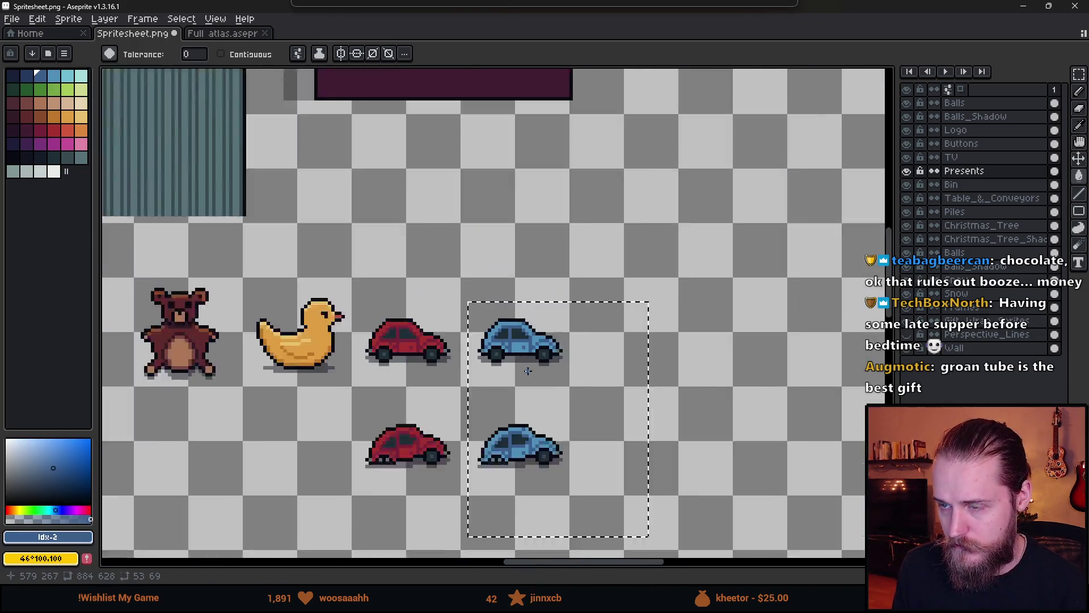
mouse_move(520, 379)
mouse_down()
mouse_move(627, 307)
mouse_move(607, 302)
mouse_up()
- Select the upright teddy bear and the lower bear sprite together
key(m)
key(ctrl+d)
scroll(598, 356, down, 2)
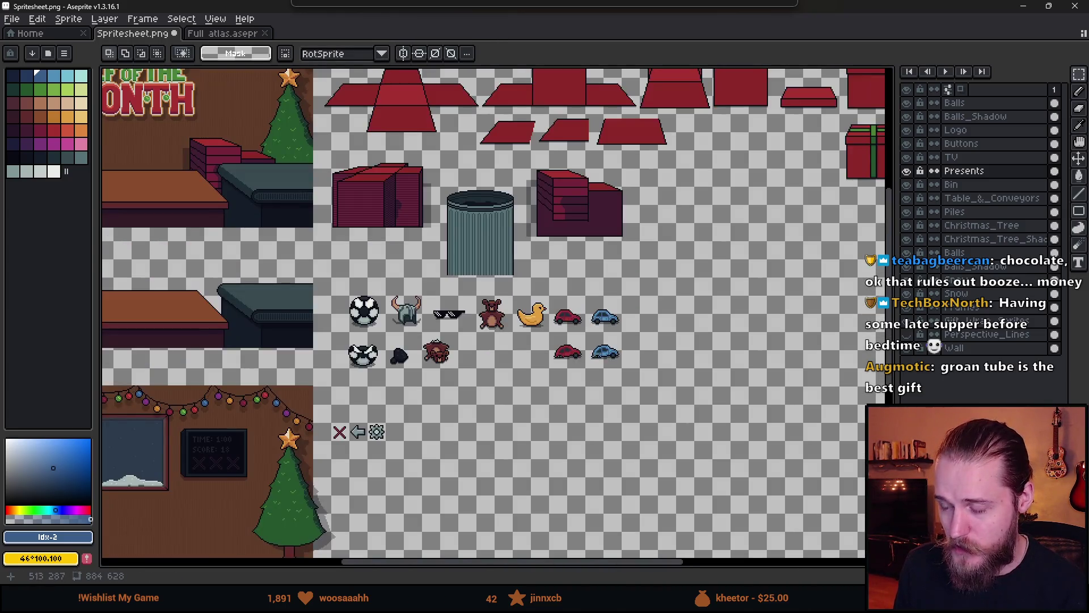
scroll(510, 346, up, 2)
scroll(489, 308, up, 1)
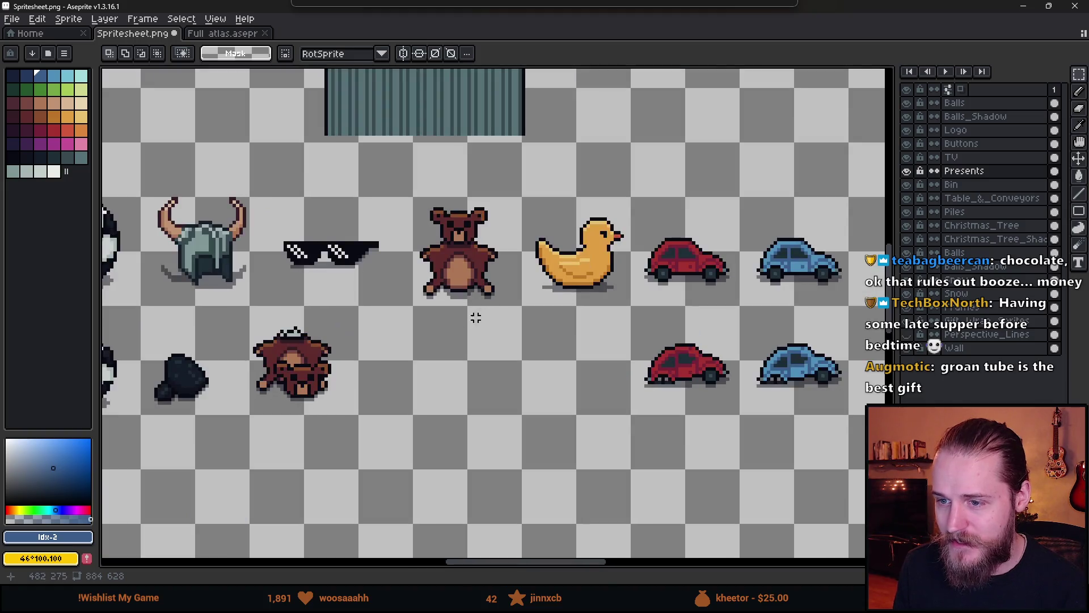
drag(242, 314, 377, 460)
drag(403, 187, 496, 365)
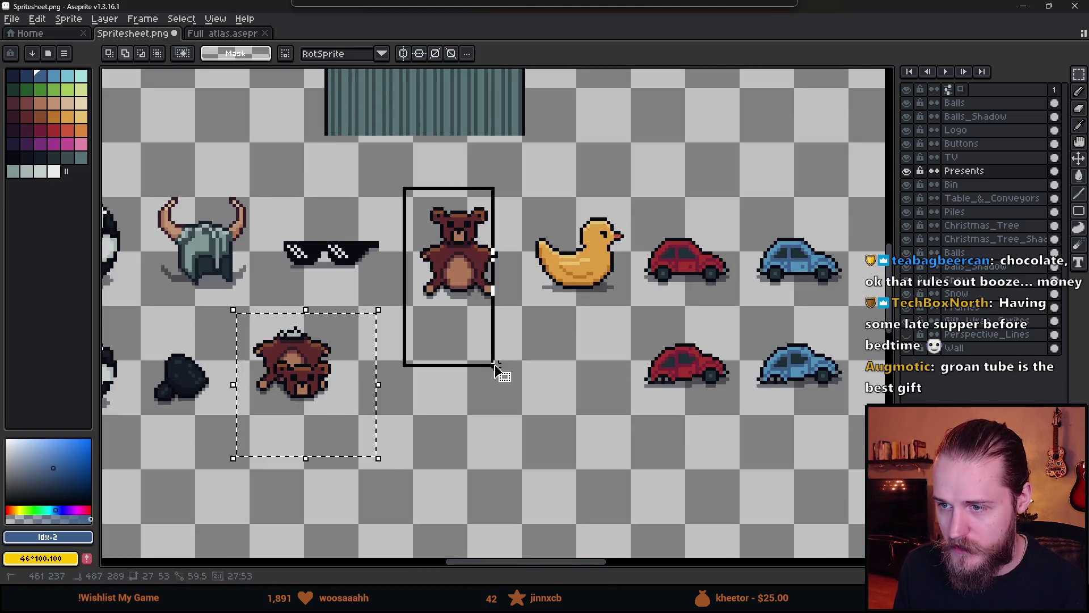
click(295, 348)
drag(230, 313, 385, 478)
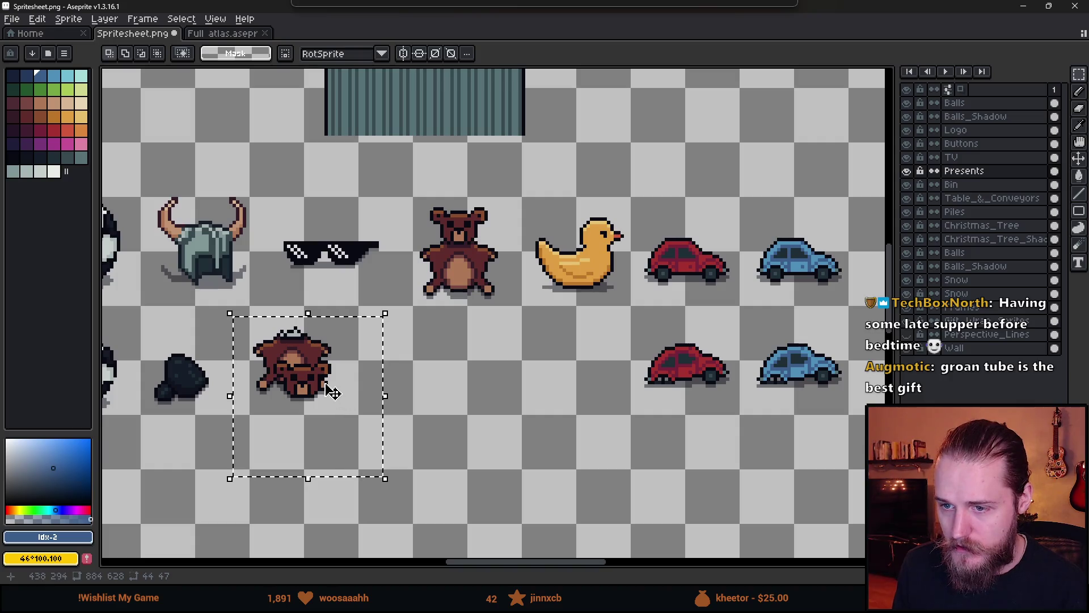
mouse_move(407, 181)
mouse_down()
mouse_move(497, 334)
mouse_move(511, 338)
mouse_up()
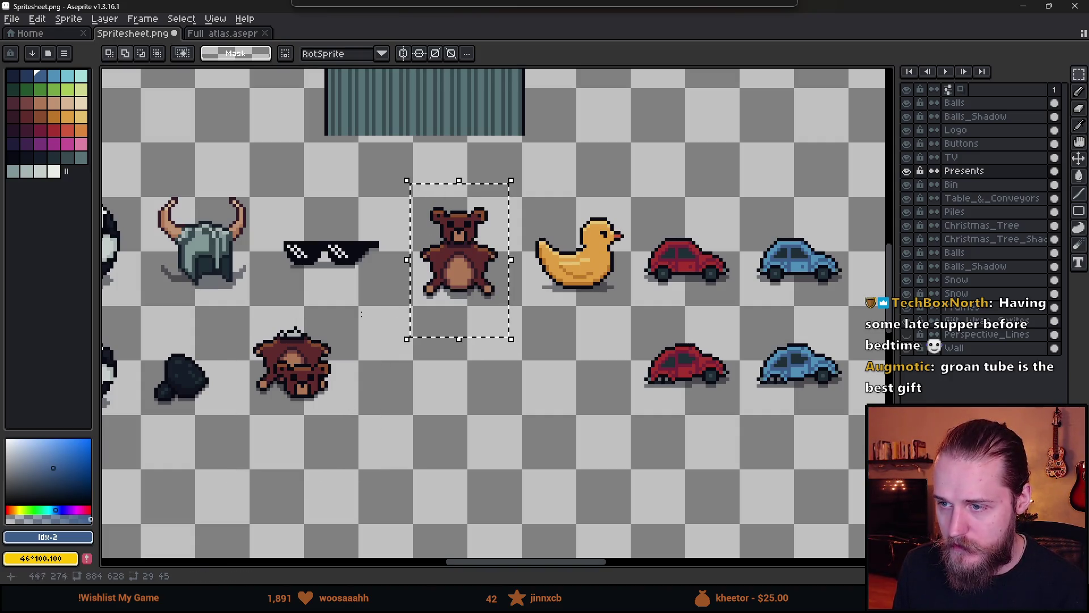
drag(239, 314, 352, 455)
- Duplicate both bears down-right, pick light grey, and select the two copies
scroll(519, 274, down, 1)
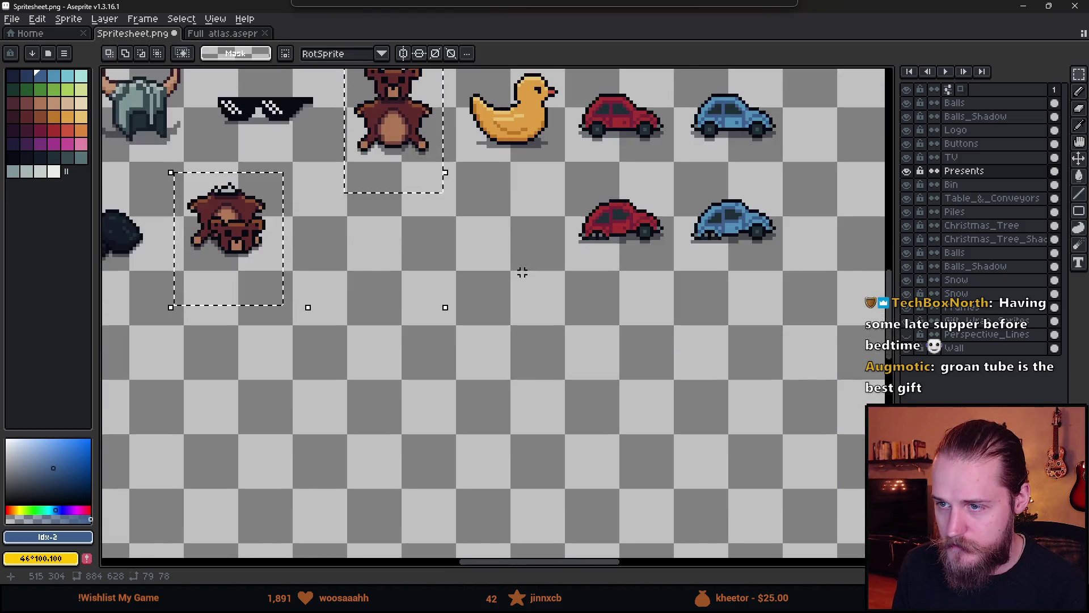
mouse_move(435, 186)
mouse_down()
mouse_move(511, 337)
mouse_move(491, 328)
mouse_up()
scroll(490, 328, up, 1)
scroll(491, 328, up, 2)
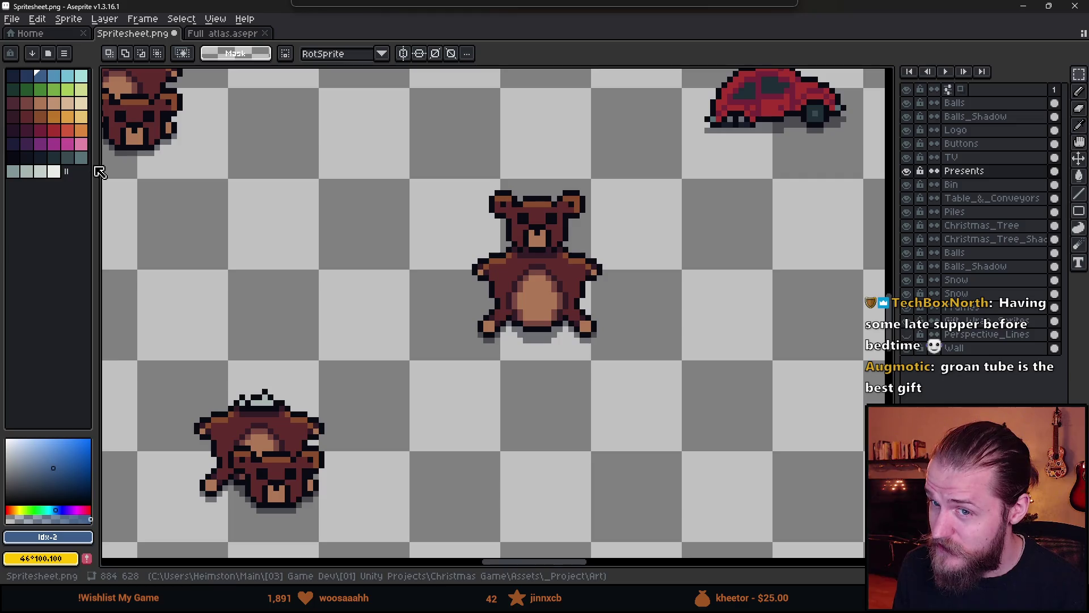
click(40, 171)
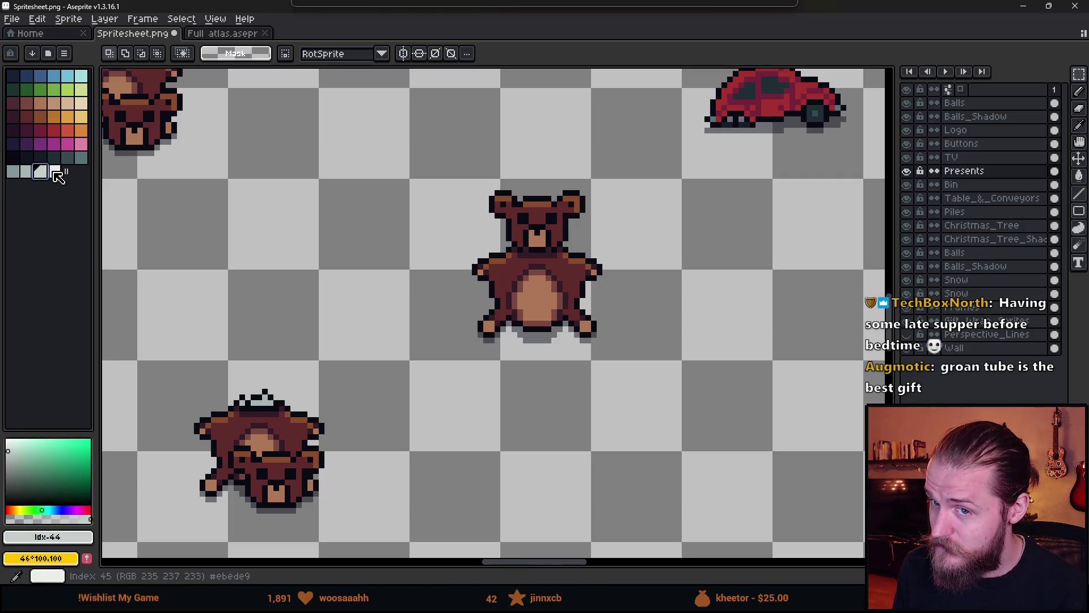
drag(433, 146, 688, 412)
mouse_move(155, 339)
mouse_down()
mouse_move(214, 426)
mouse_move(381, 540)
mouse_up()
scroll(546, 254, up, 1)
key(g)
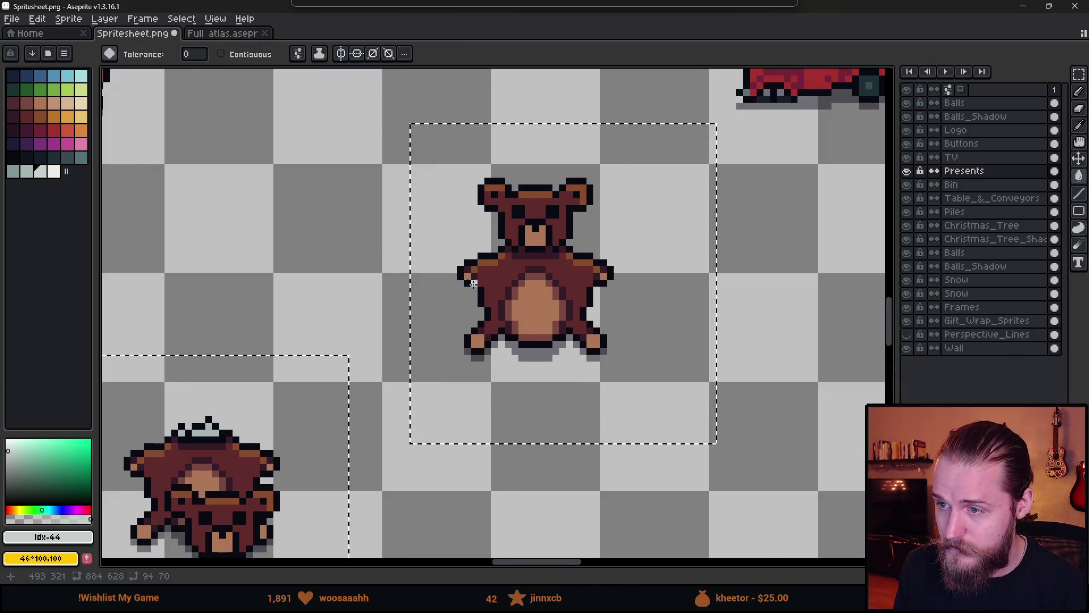
- Fill the copied bear's tan belly, snout and paws white and its belly ring light grey
click(54, 171)
scroll(548, 260, up, 2)
click(577, 232)
scroll(573, 233, down, 3)
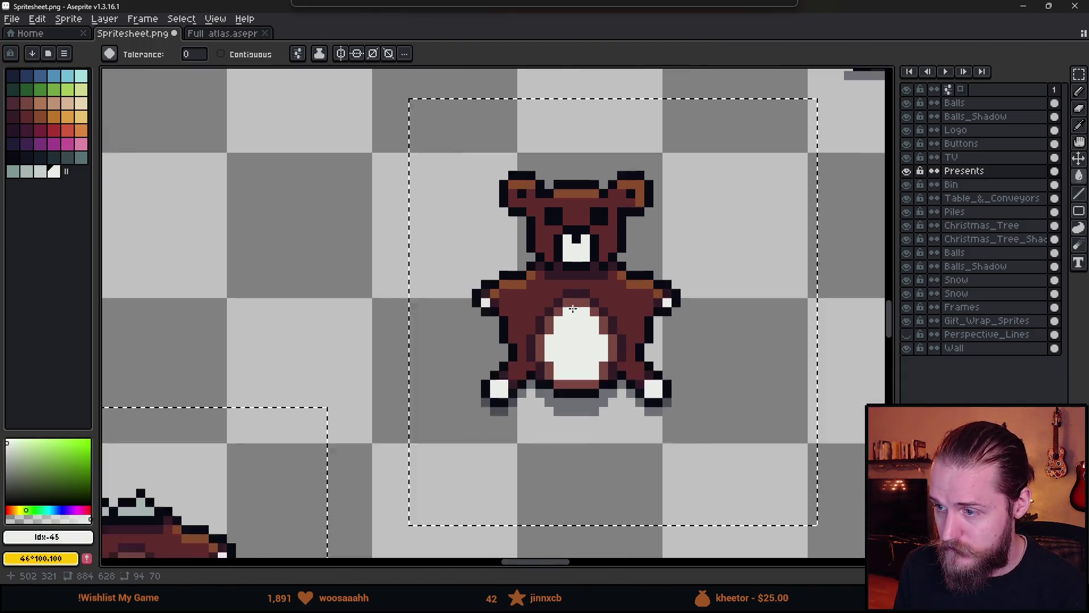
scroll(409, 343, up, 1)
click(40, 172)
scroll(693, 360, up, 1)
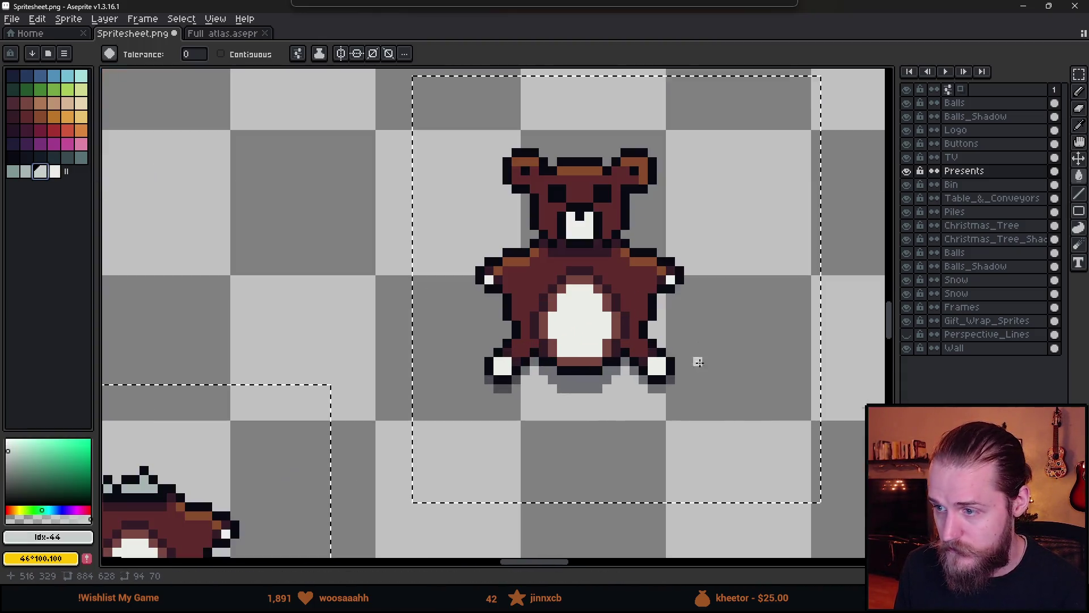
click(553, 307)
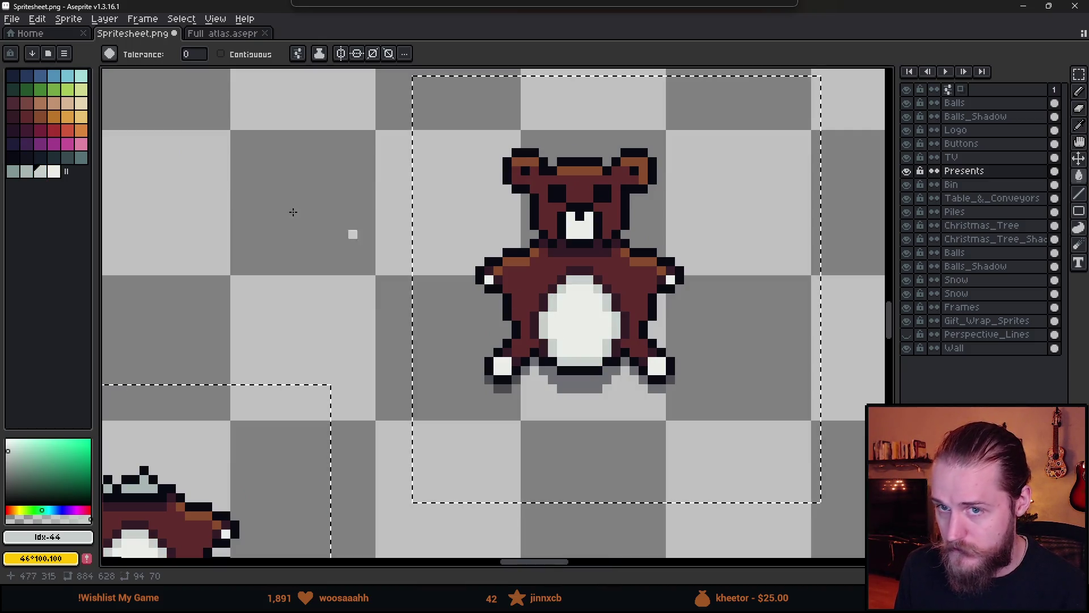
- Recolour the copied bear's remaining brown body parts light grey
click(29, 171)
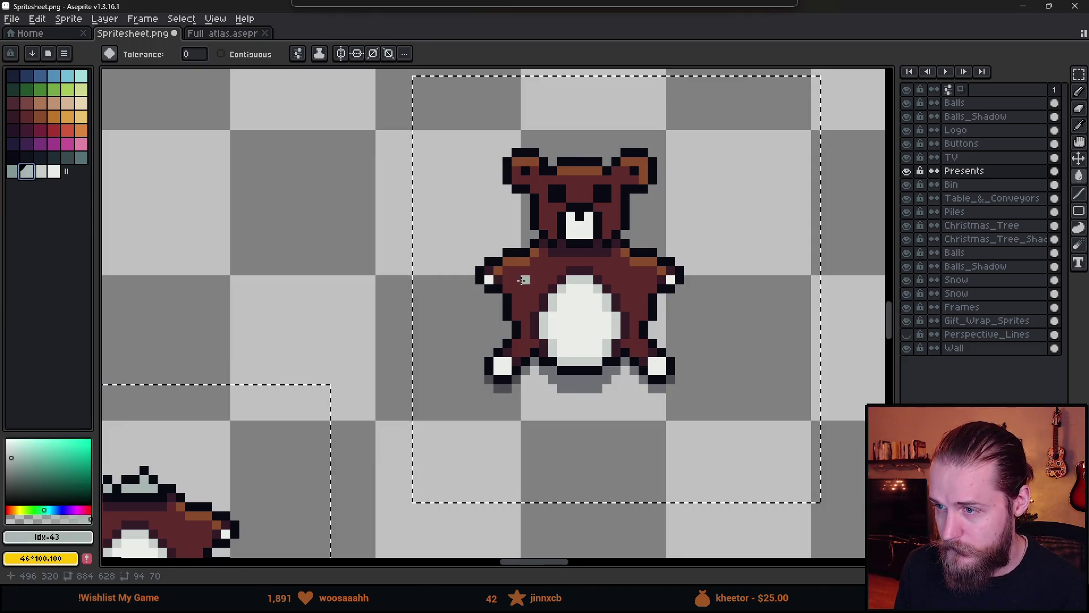
click(517, 281)
alt+click(539, 281)
click(523, 262)
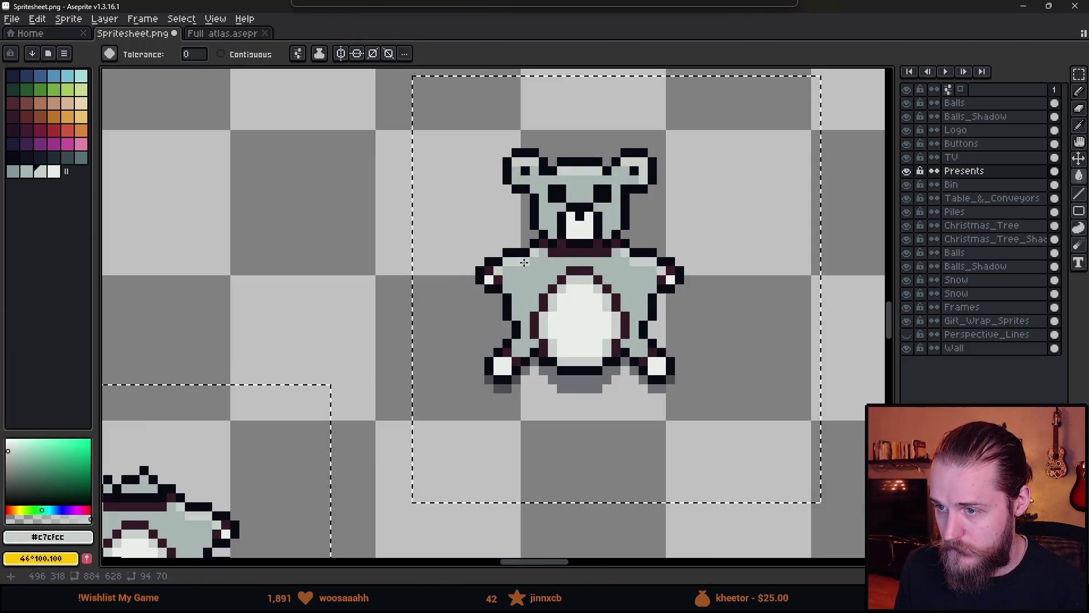
scroll(524, 262, down, 4)
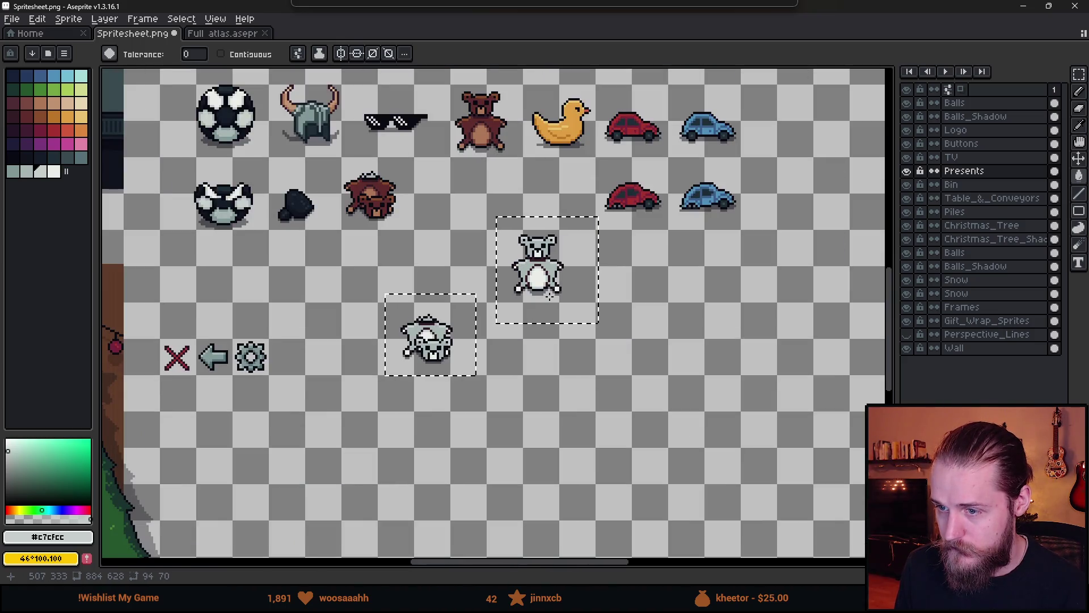
scroll(549, 295, up, 1)
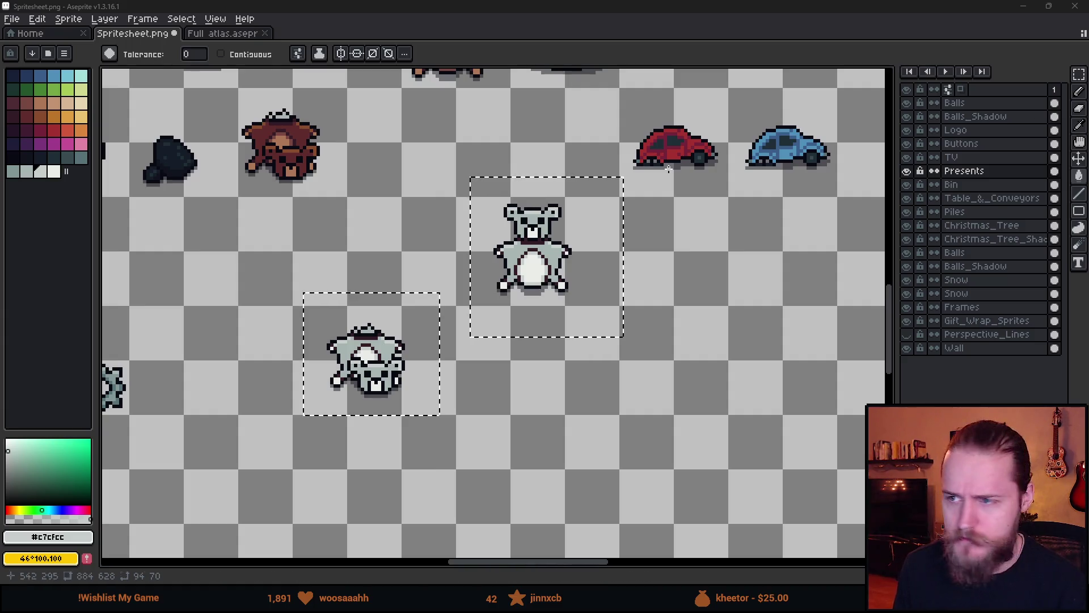
scroll(516, 234, up, 1)
scroll(516, 233, up, 3)
scroll(517, 234, down, 2)
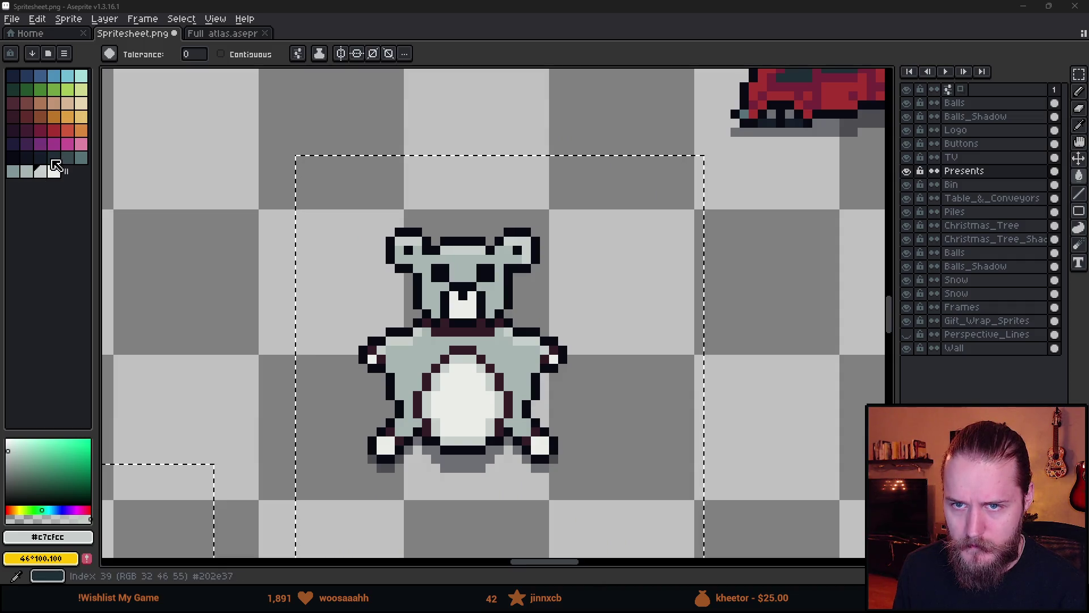
- Sample black and try filling the mouth, undoing the fill when it spread to the belly
click(54, 157)
scroll(447, 378, up, 1)
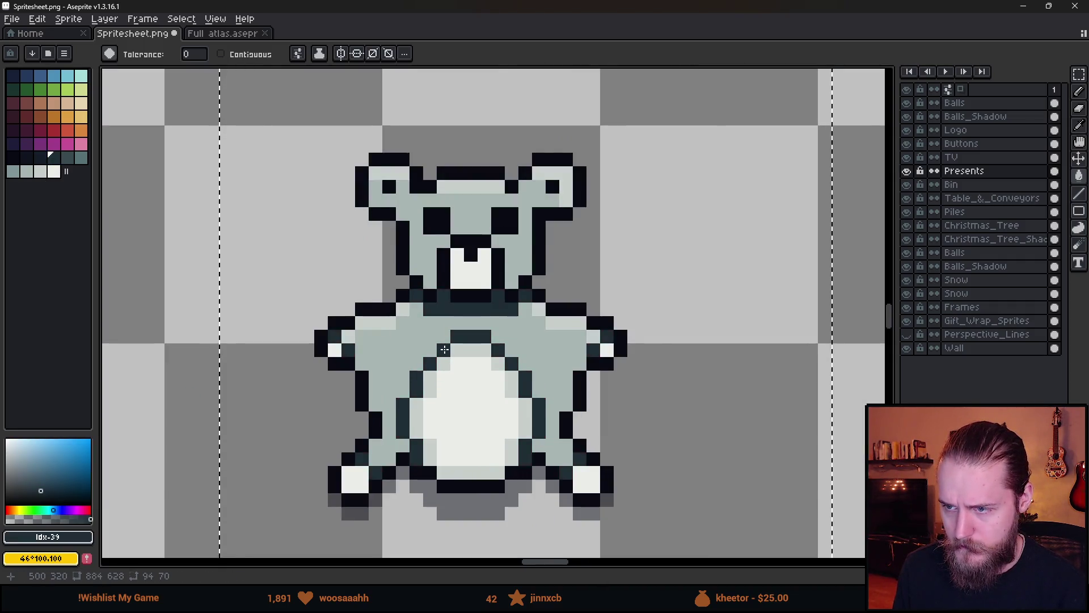
scroll(447, 377, down, 5)
scroll(479, 352, up, 5)
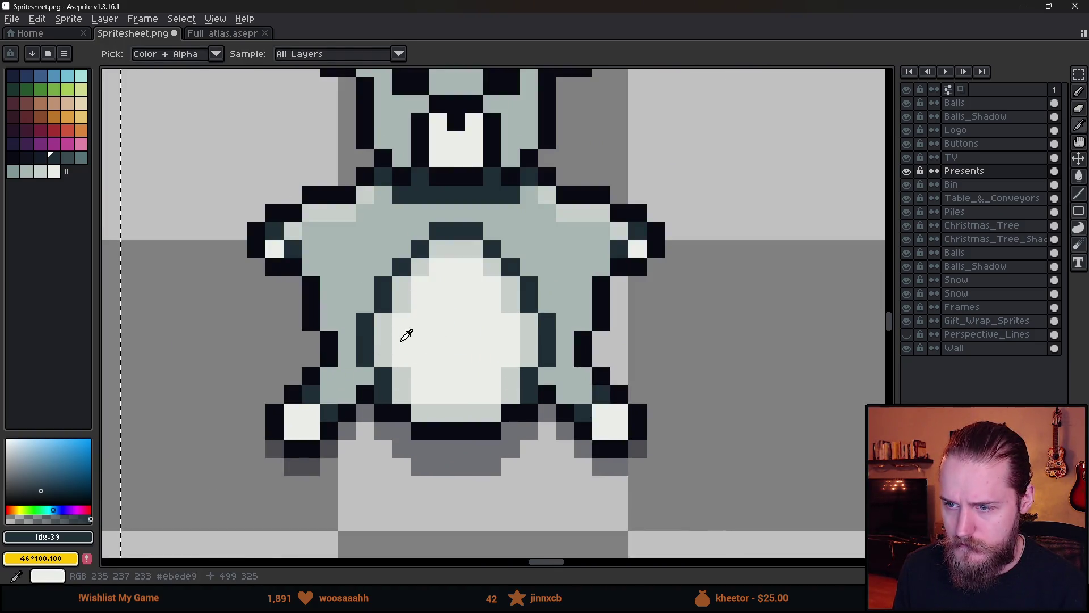
scroll(410, 283, down, 3)
scroll(392, 296, up, 1)
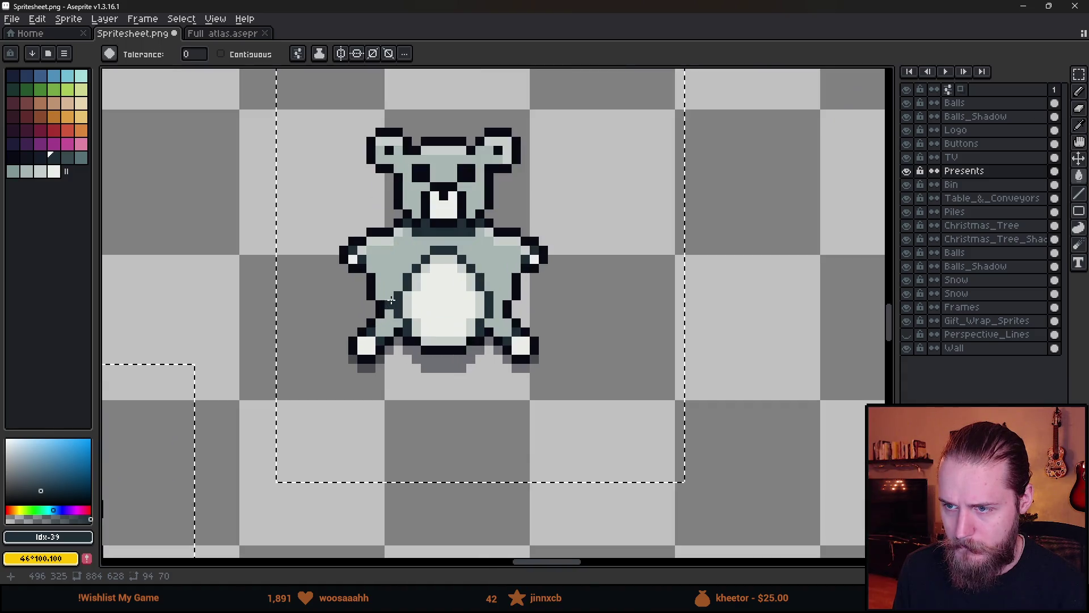
scroll(391, 297, down, 1)
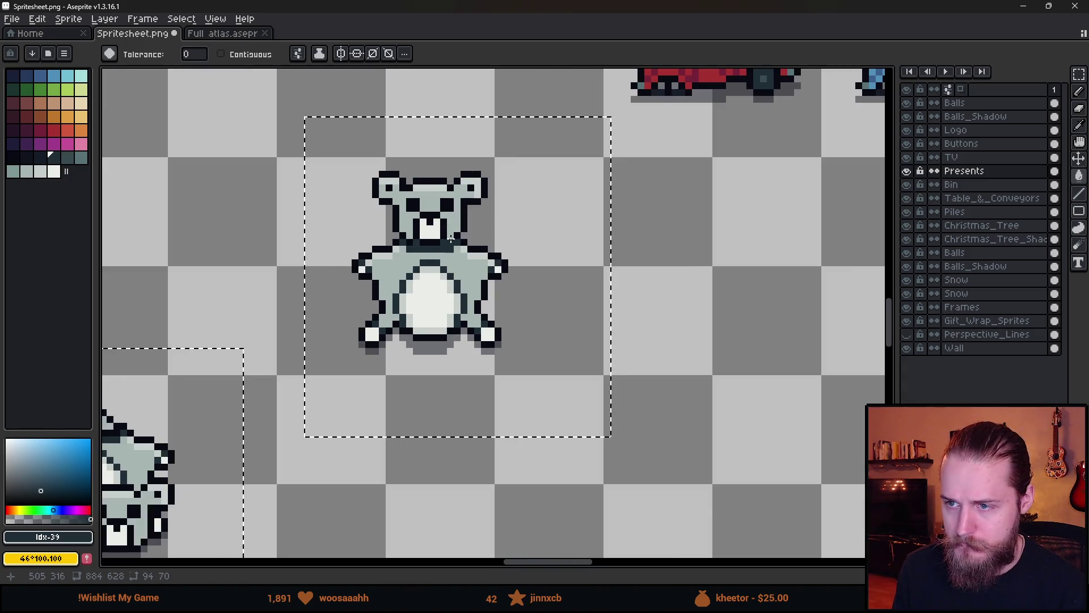
scroll(439, 247, up, 2)
click(420, 239)
key(g)
click(475, 261)
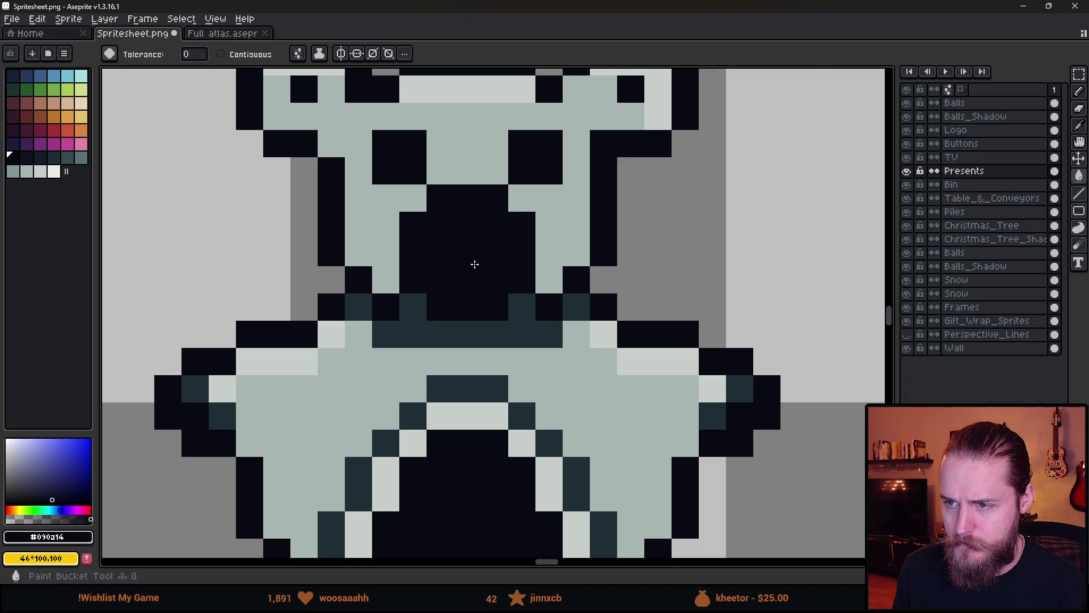
scroll(500, 278, down, 4)
key(ctrl+z)
scroll(496, 271, up, 3)
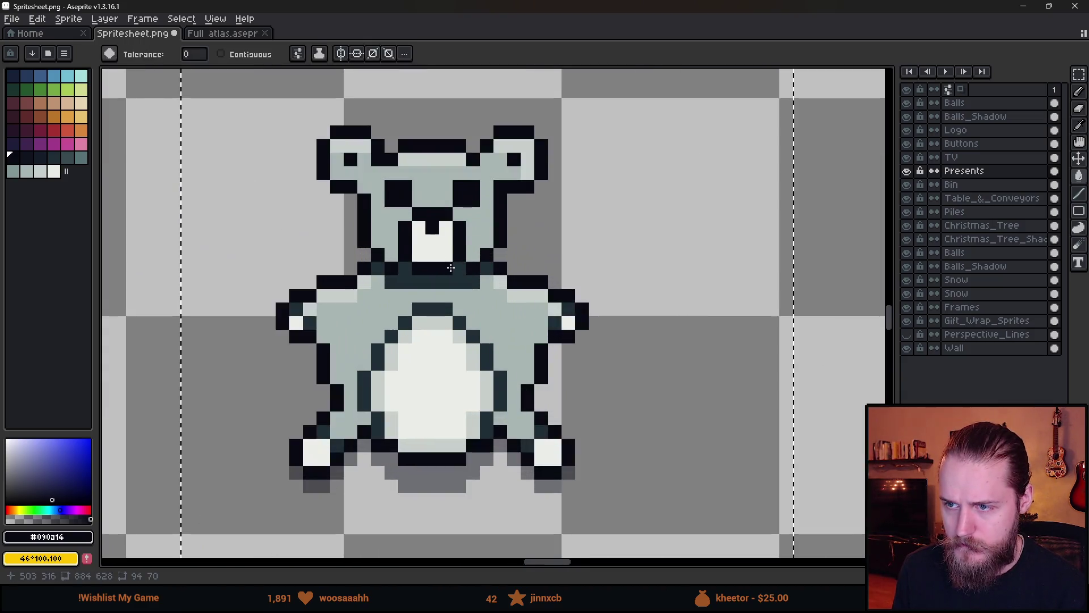
scroll(496, 271, down, 1)
- Turn on Contiguous and fill the koala's mouth area black as a large nose
click(221, 54)
click(451, 252)
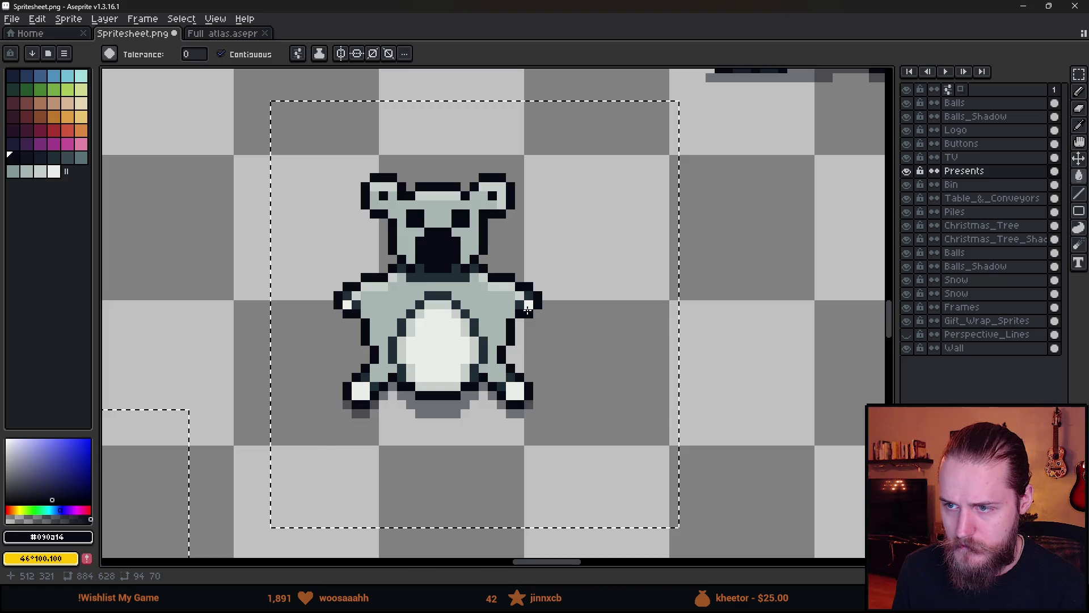
scroll(454, 254, down, 5)
scroll(506, 294, up, 5)
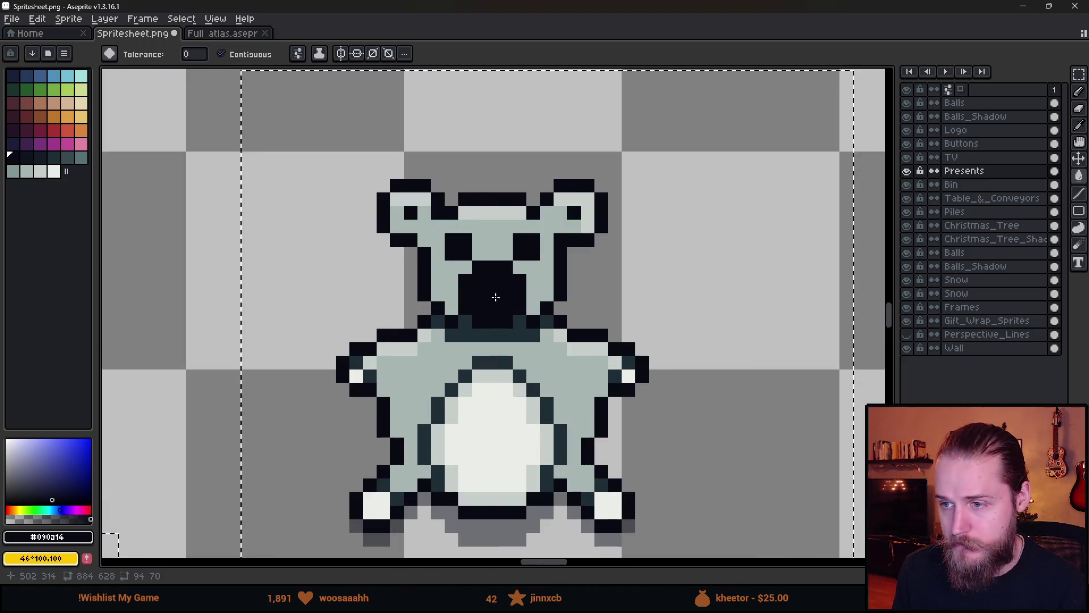
scroll(506, 294, down, 3)
scroll(500, 359, up, 4)
- Touch up the nose with the Pencil using light grey and black pixels
alt+click(494, 364)
key(b)
mouse_move(472, 290)
mouse_down()
mouse_move(472, 279)
mouse_move(498, 277)
mouse_move(508, 311)
mouse_up()
scroll(541, 336, down, 5)
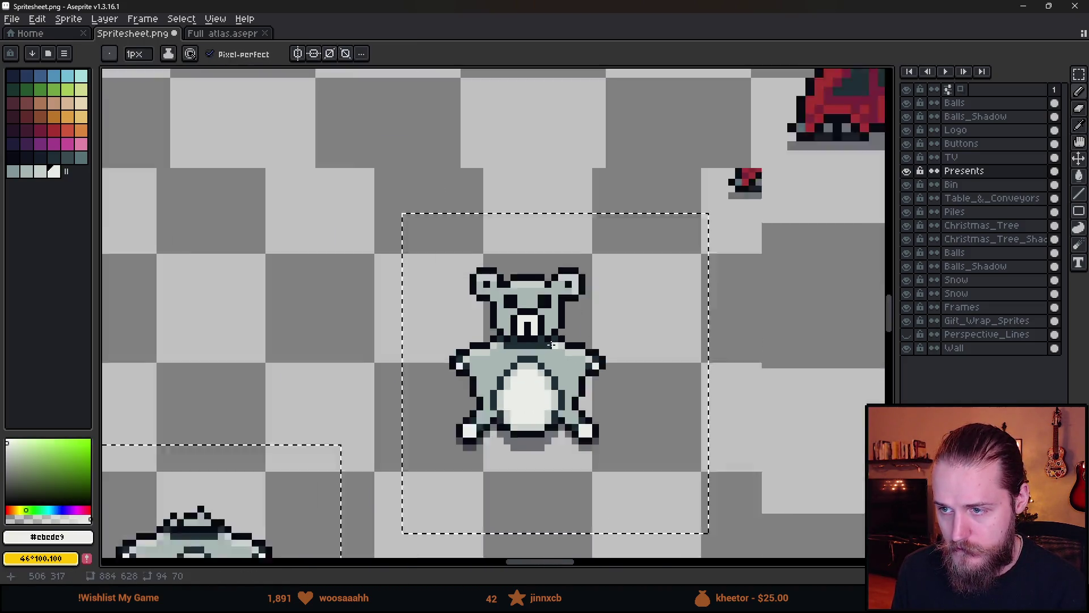
scroll(541, 336, up, 5)
alt+click(487, 309)
click(521, 308)
scroll(547, 369, down, 5)
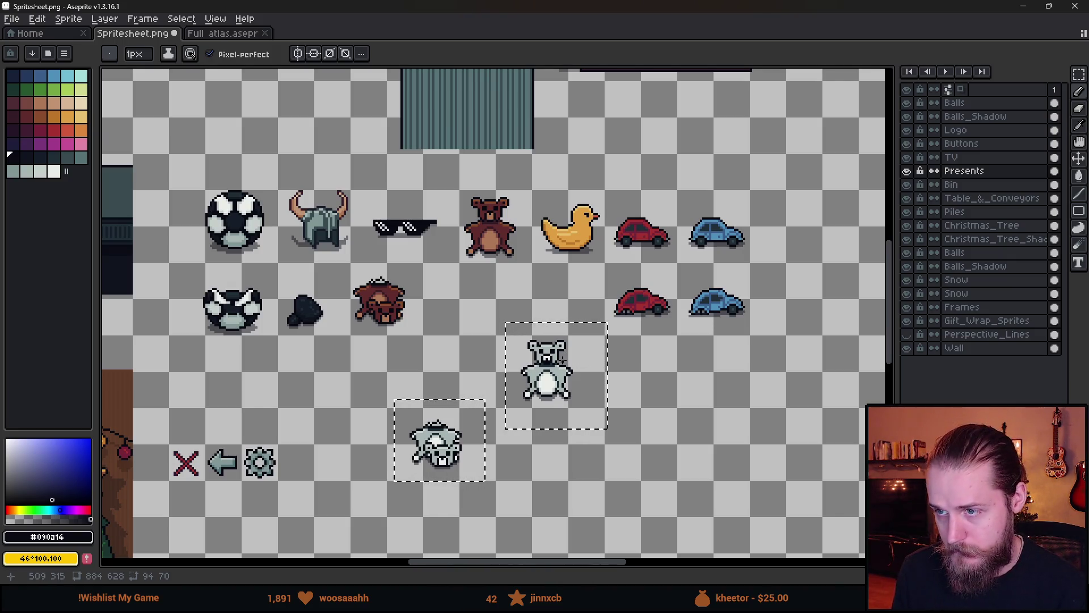
scroll(599, 362, down, 1)
scroll(599, 362, up, 2)
- Undo the grey koala and gift copies, deselect, and pan across the spritesheet
key(v)
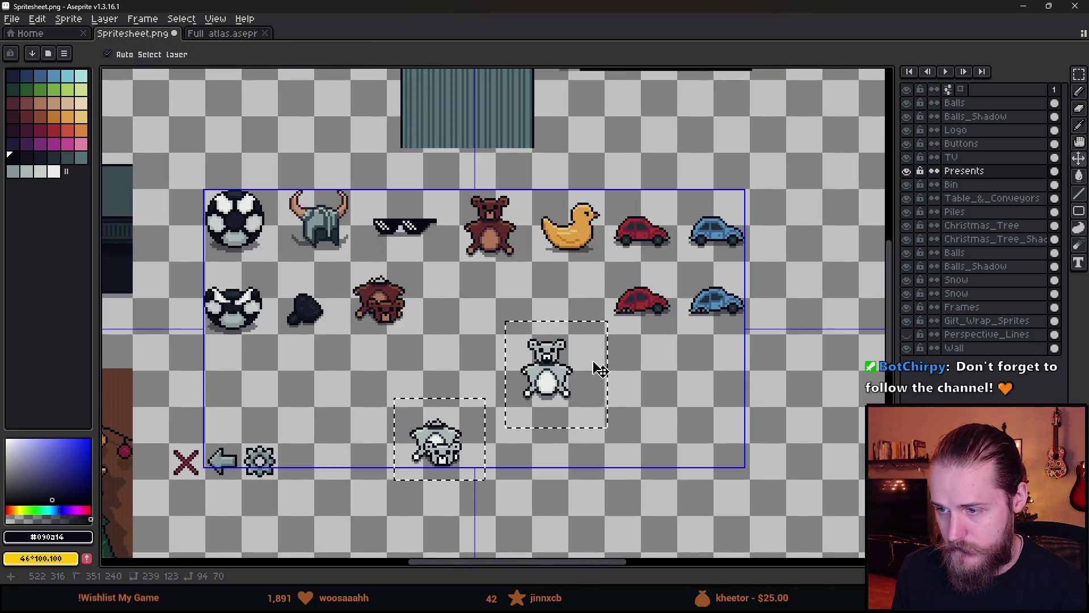
key(ctrl+z)
key(m)
click(538, 328)
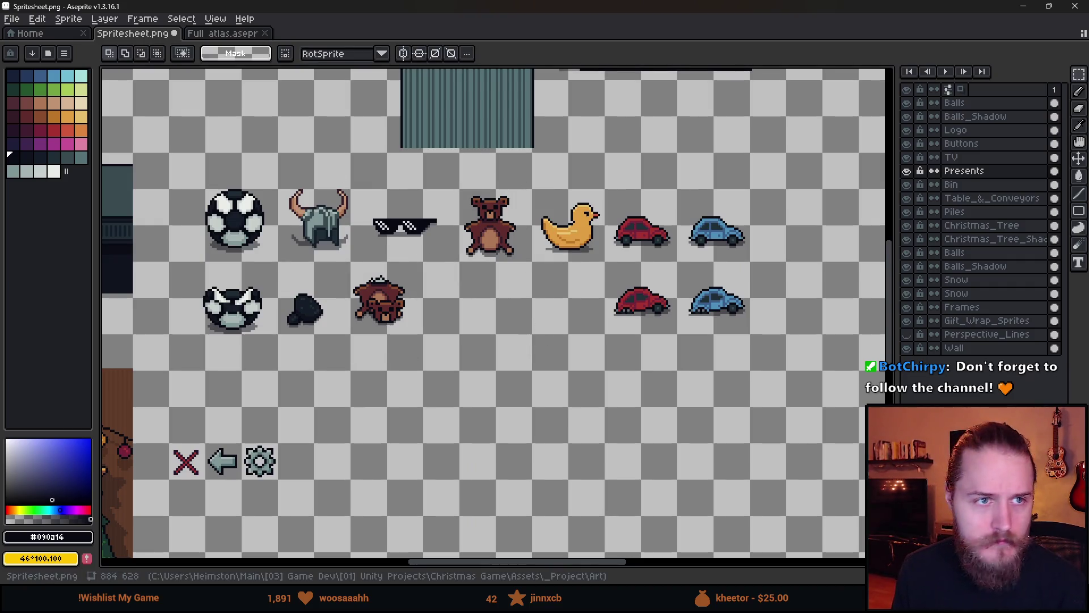
drag(346, 255, 296, 287)
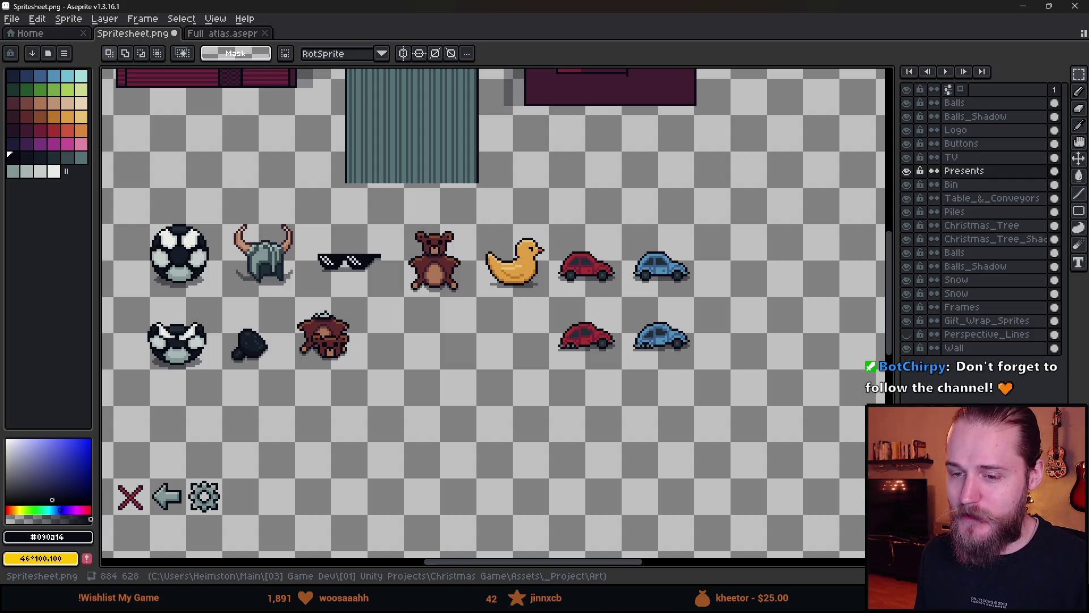
scroll(222, 360, down, 2)
scroll(395, 335, up, 2)
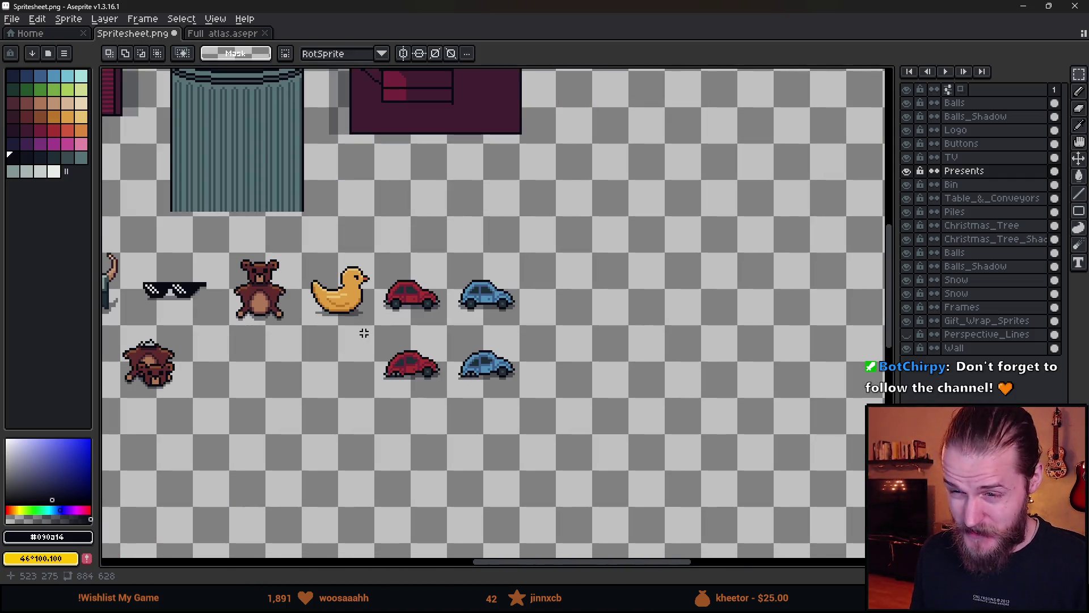
drag(374, 254, 600, 415)
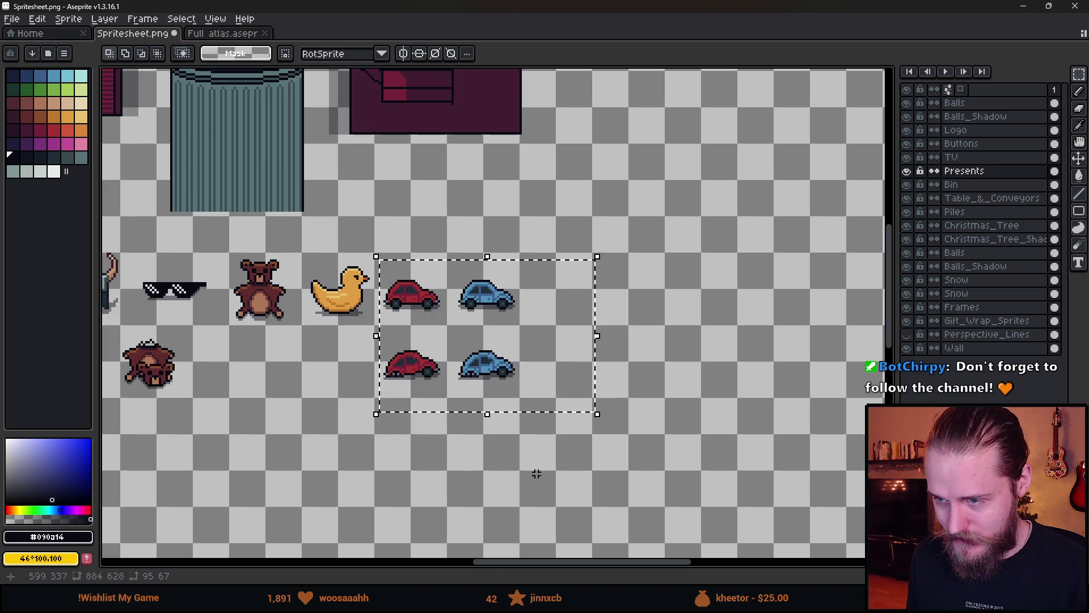
click(437, 459)
drag(373, 260, 575, 451)
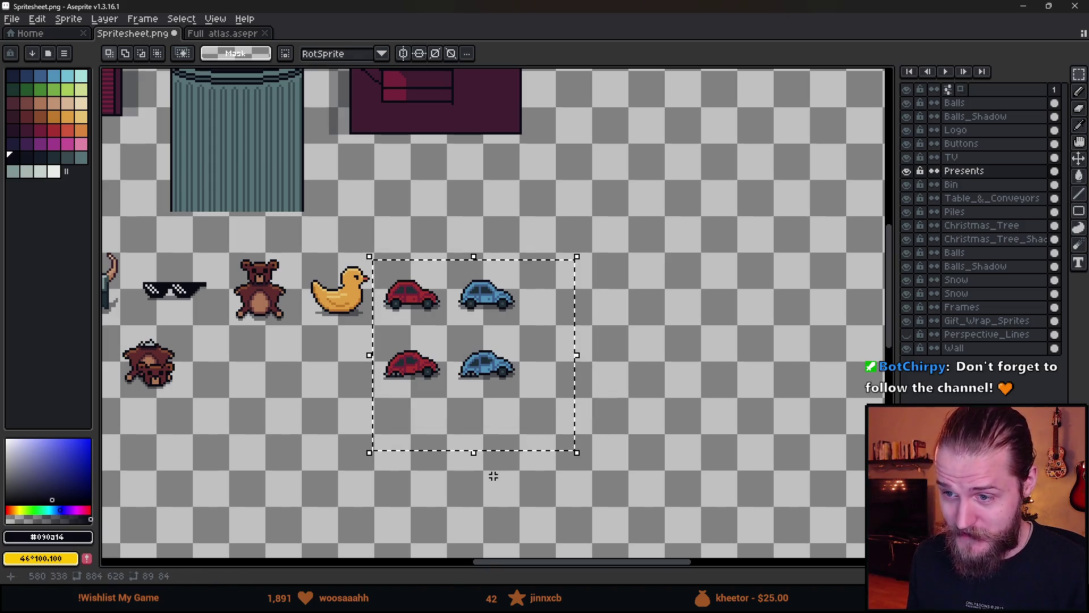
click(380, 256)
drag(379, 255, 639, 454)
click(537, 489)
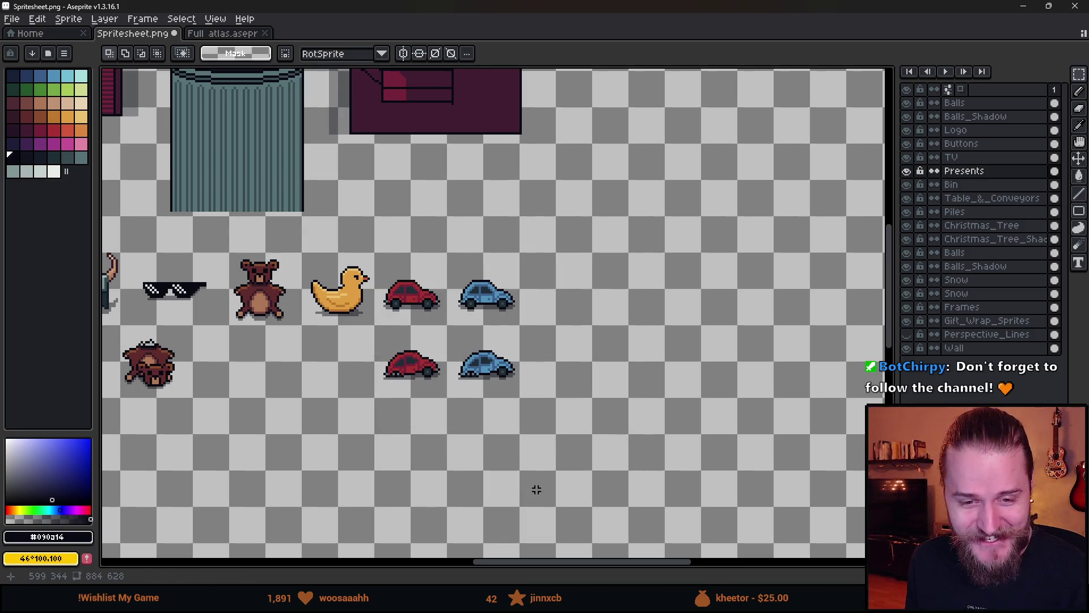
scroll(391, 352, up, 1)
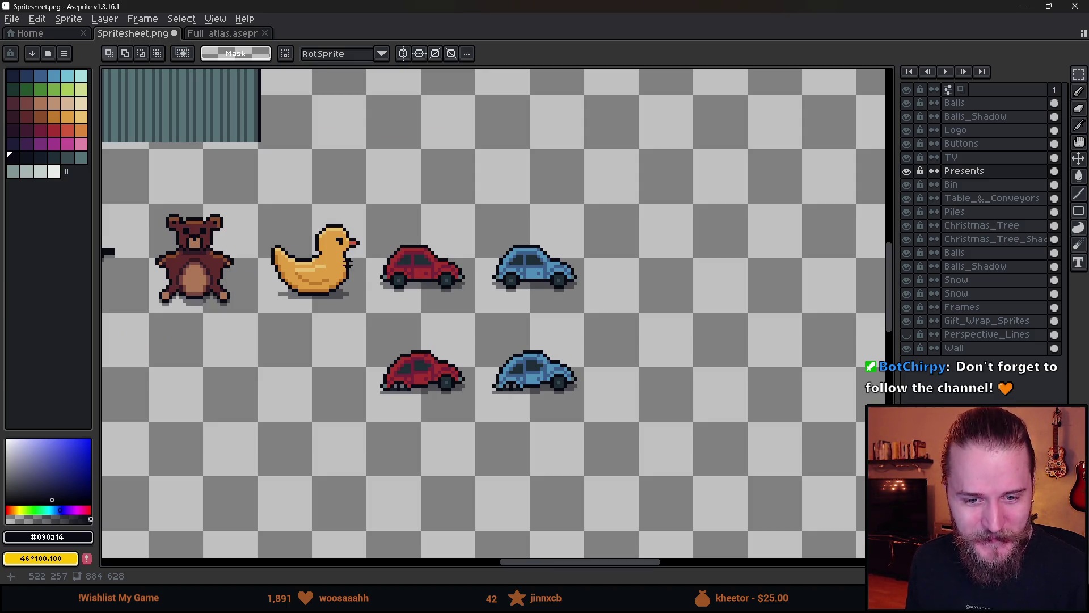
mouse_move(428, 326)
mouse_down()
mouse_move(397, 316)
mouse_move(423, 328)
mouse_up()
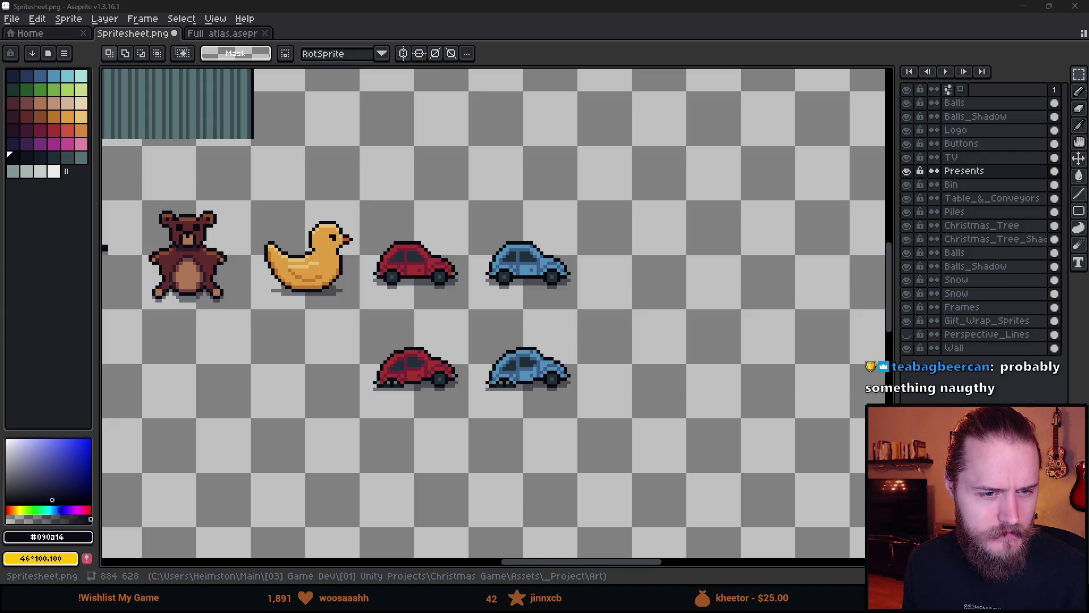
key(alt+Tab)
- Browse groan tube images, preview the Gravity Magic Groan Tube, then close the search
scroll(502, 392, up, 5)
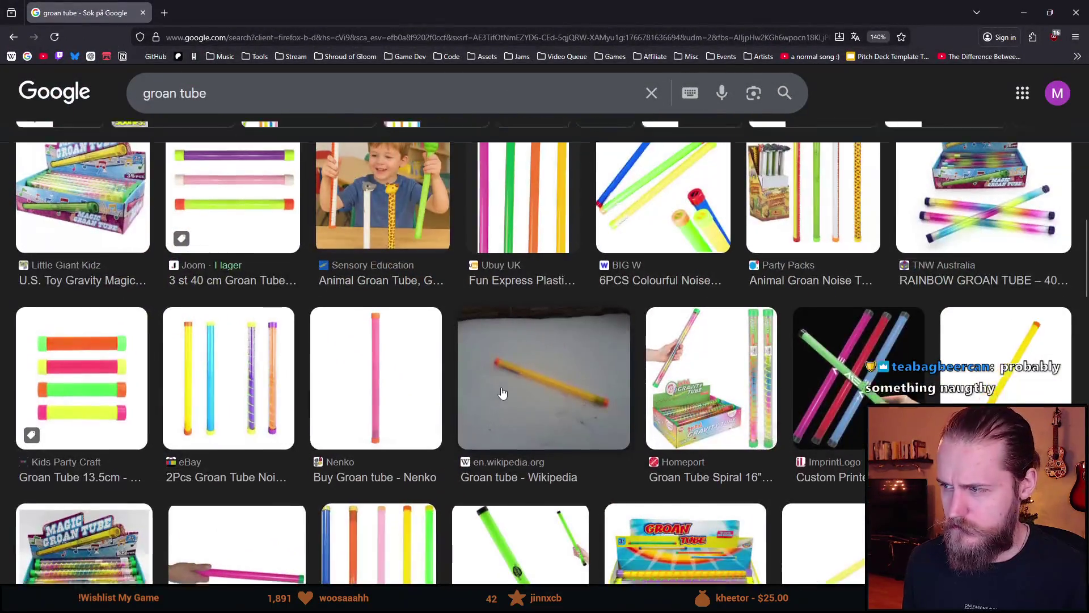
scroll(502, 391, up, 4)
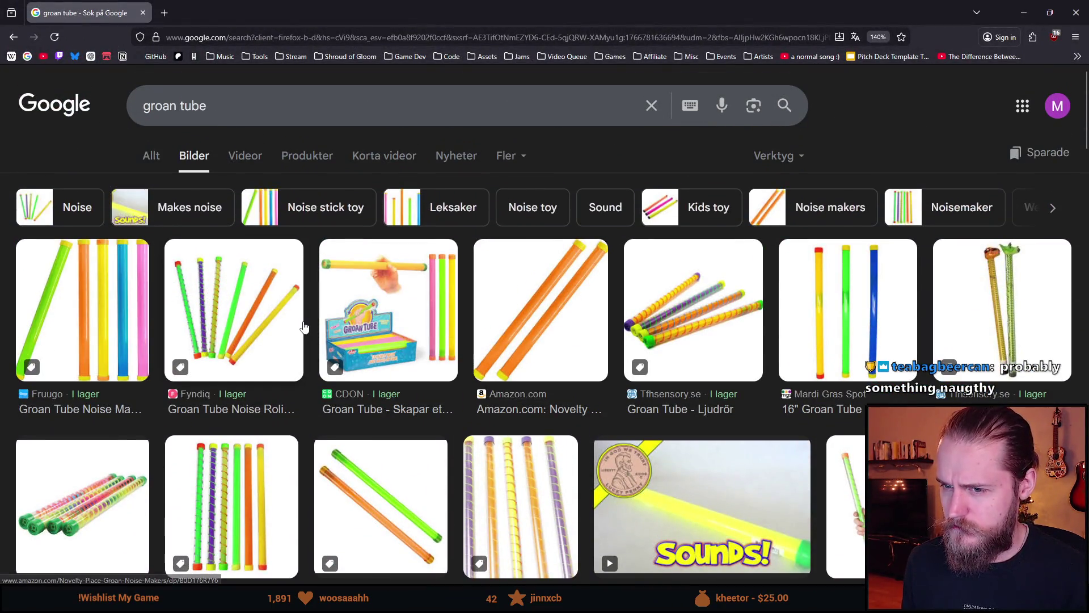
scroll(389, 371, down, 10)
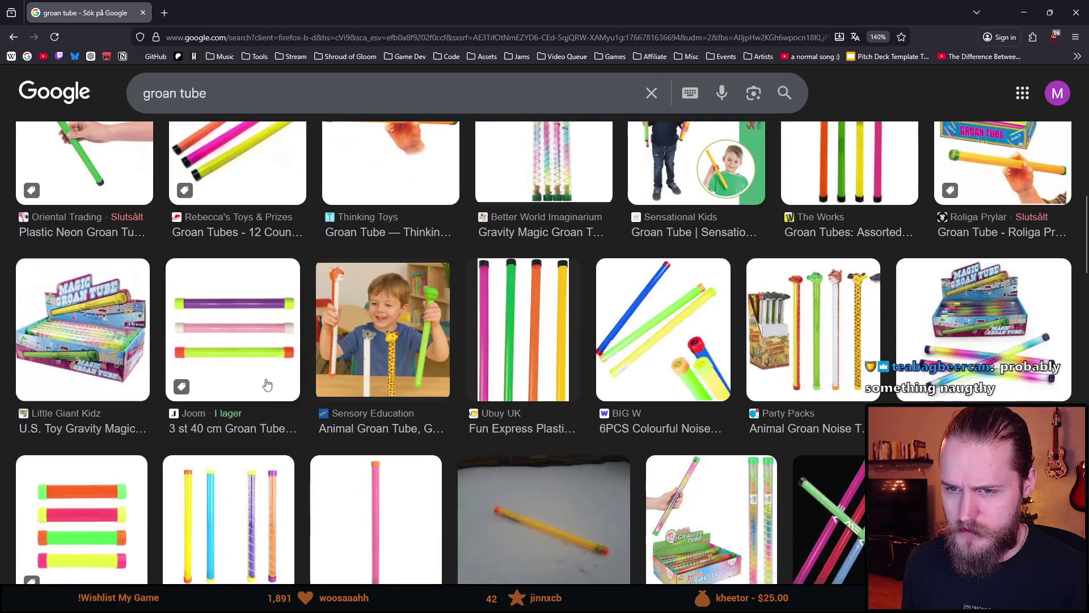
scroll(184, 375, down, 8)
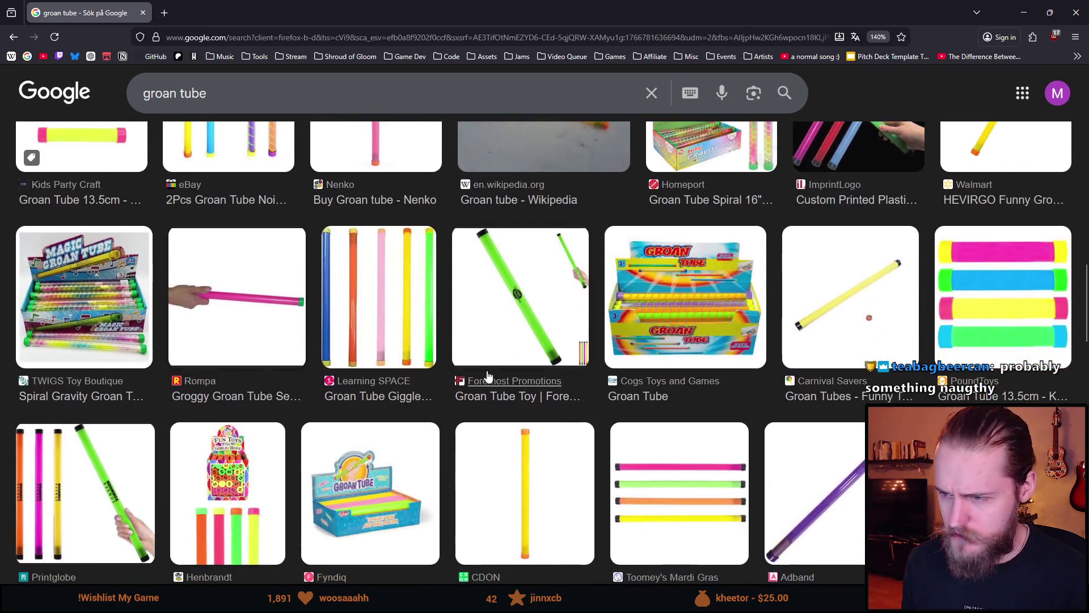
scroll(489, 376, up, 9)
scroll(489, 376, up, 5)
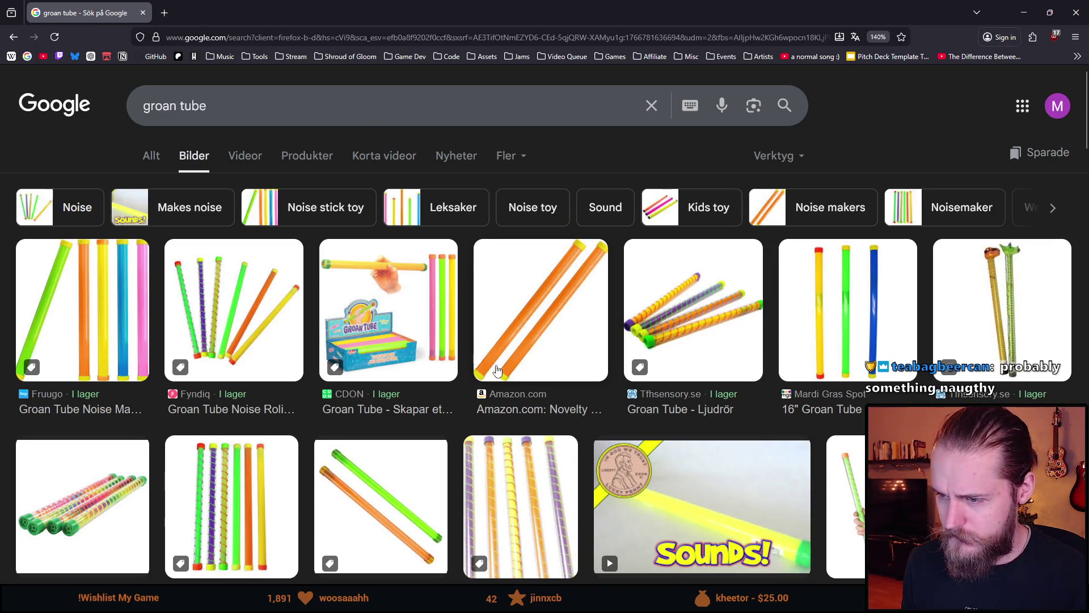
scroll(379, 428, down, 2)
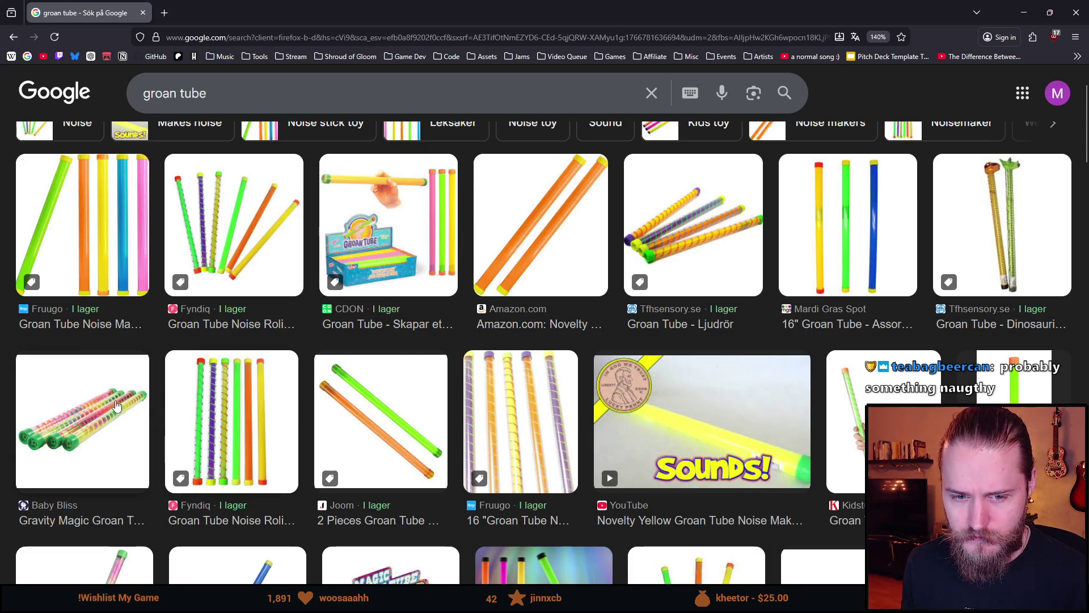
scroll(215, 397, down, 5)
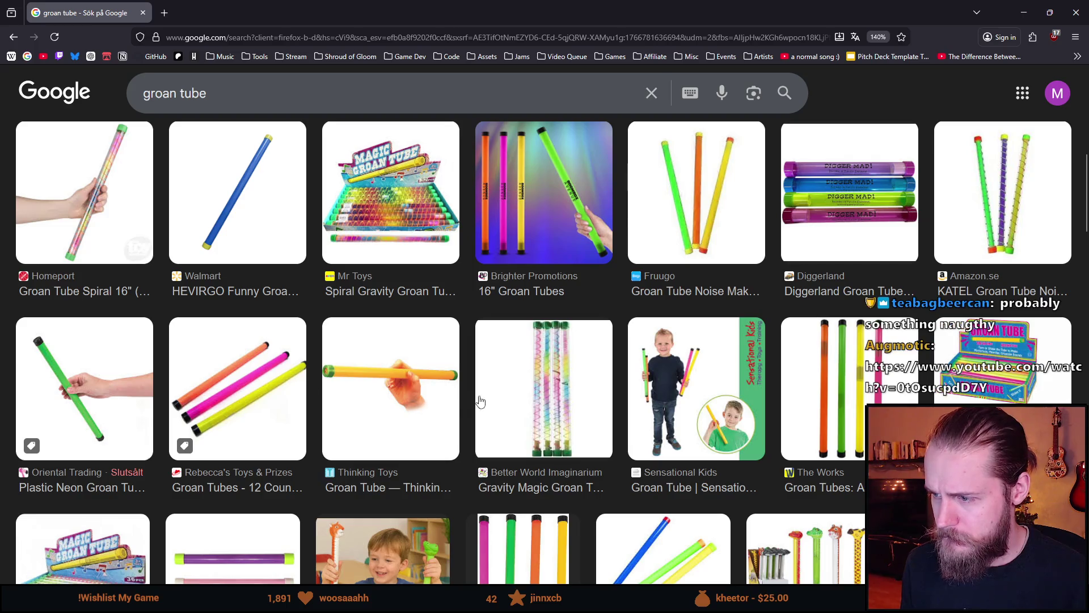
click(522, 378)
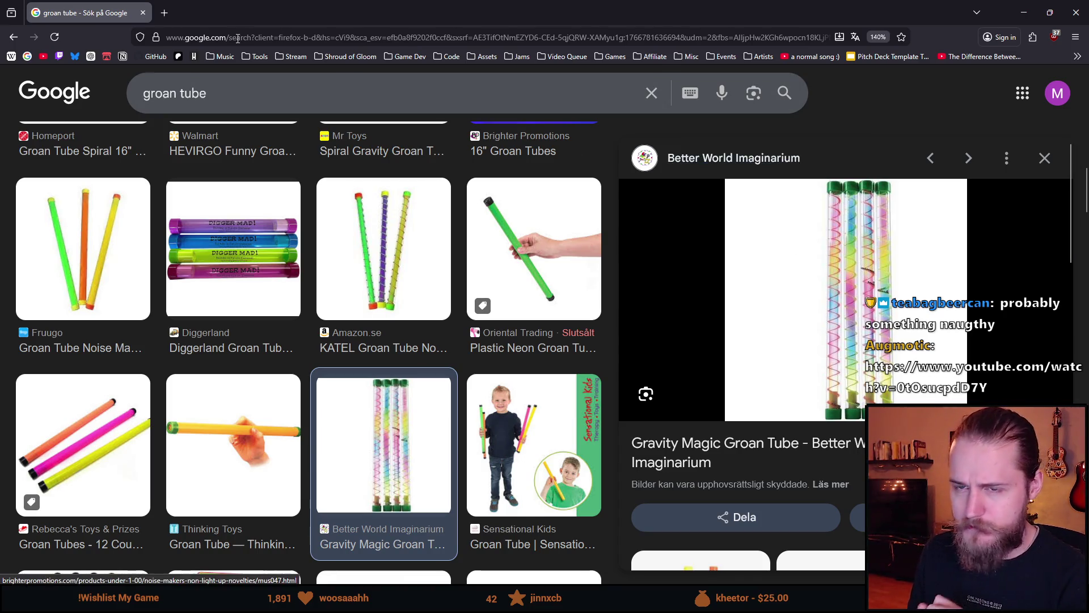
click(142, 14)
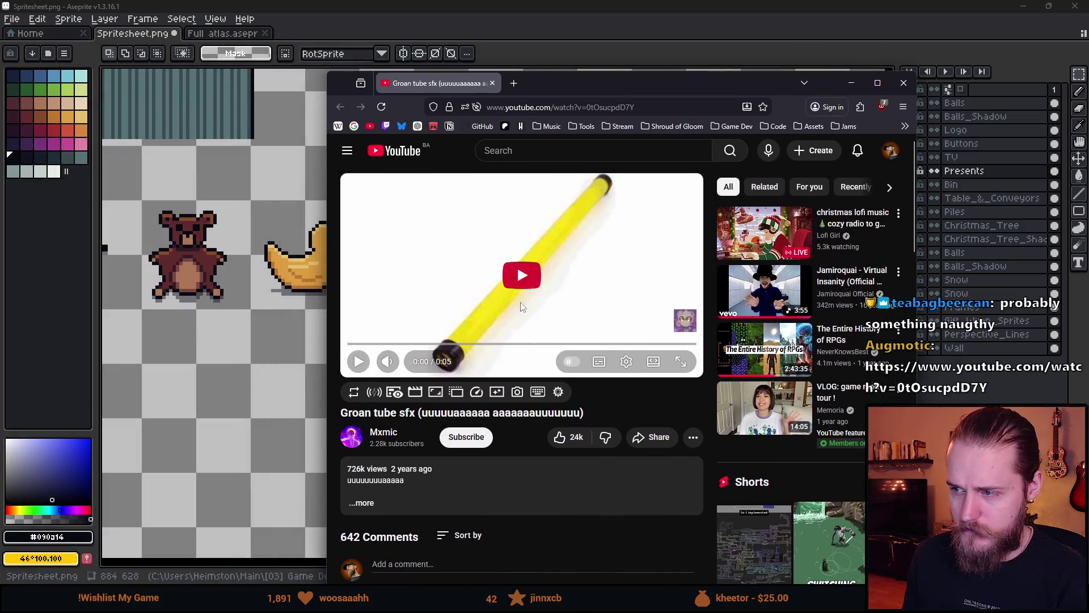
- Play the 'Groan tube sfx' video, then close the YouTube window
click(521, 296)
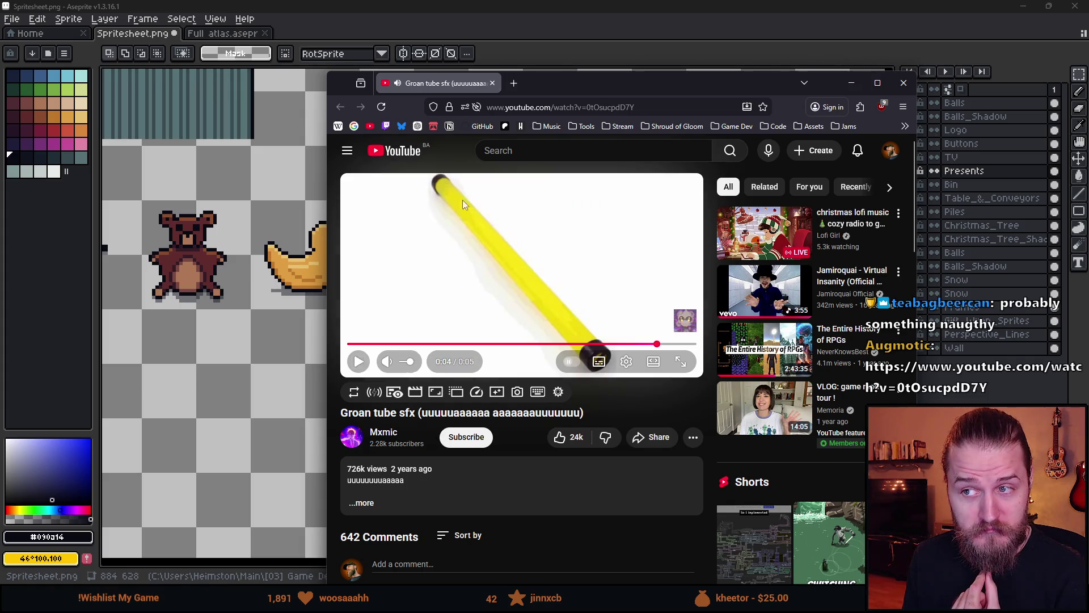
click(492, 84)
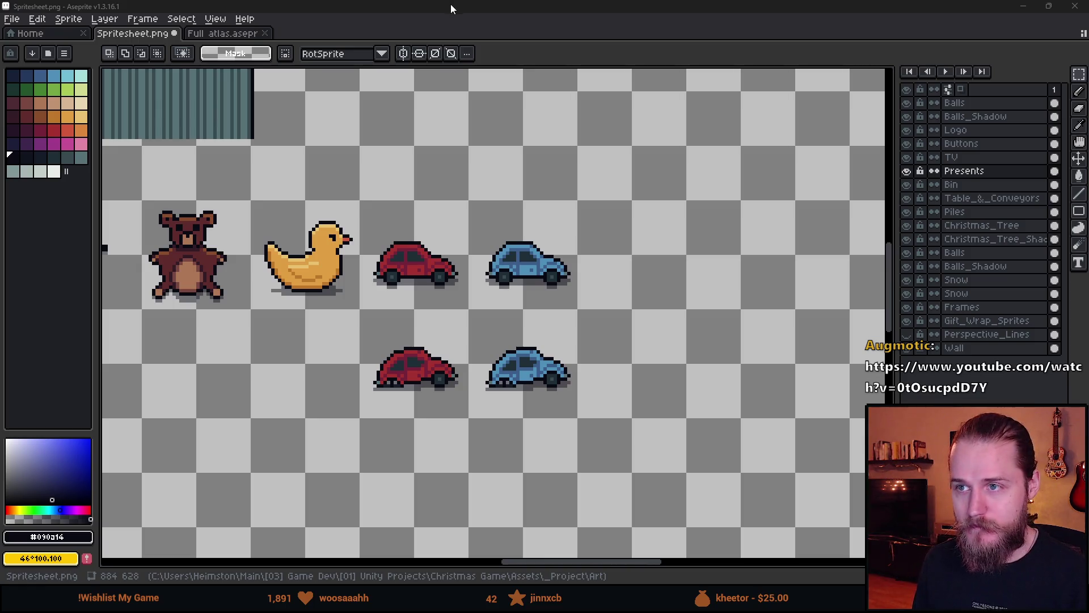
scroll(545, 315, down, 3)
scroll(545, 315, up, 4)
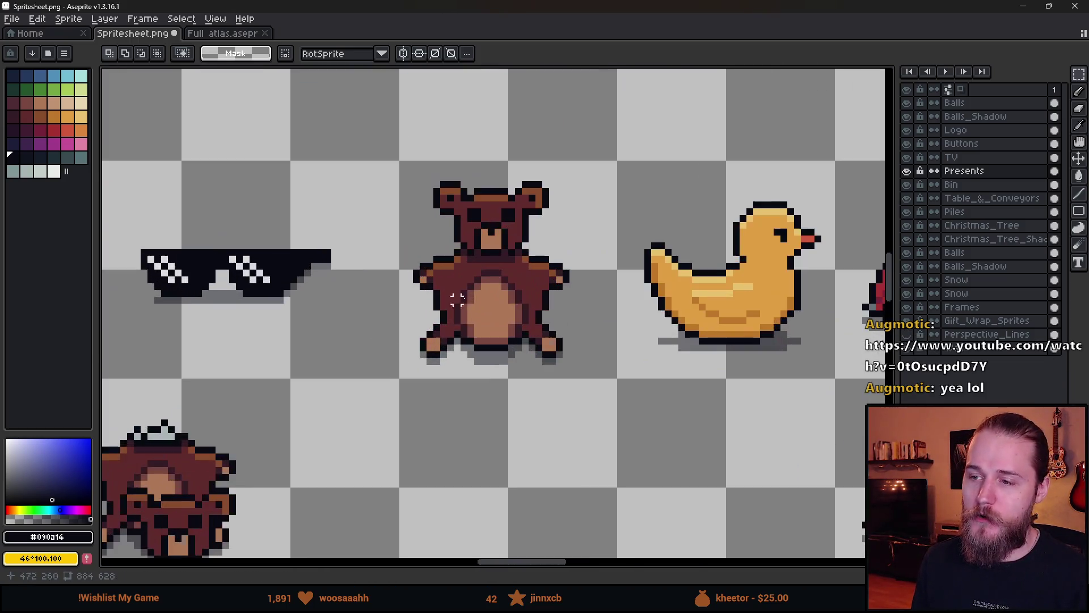
scroll(531, 307, down, 3)
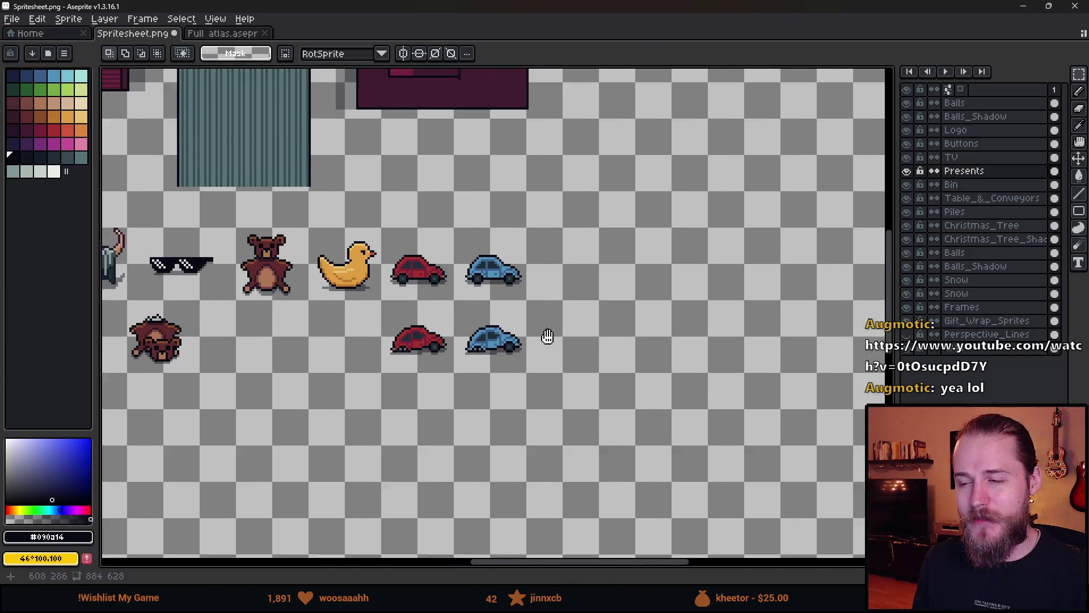
scroll(547, 335, up, 2)
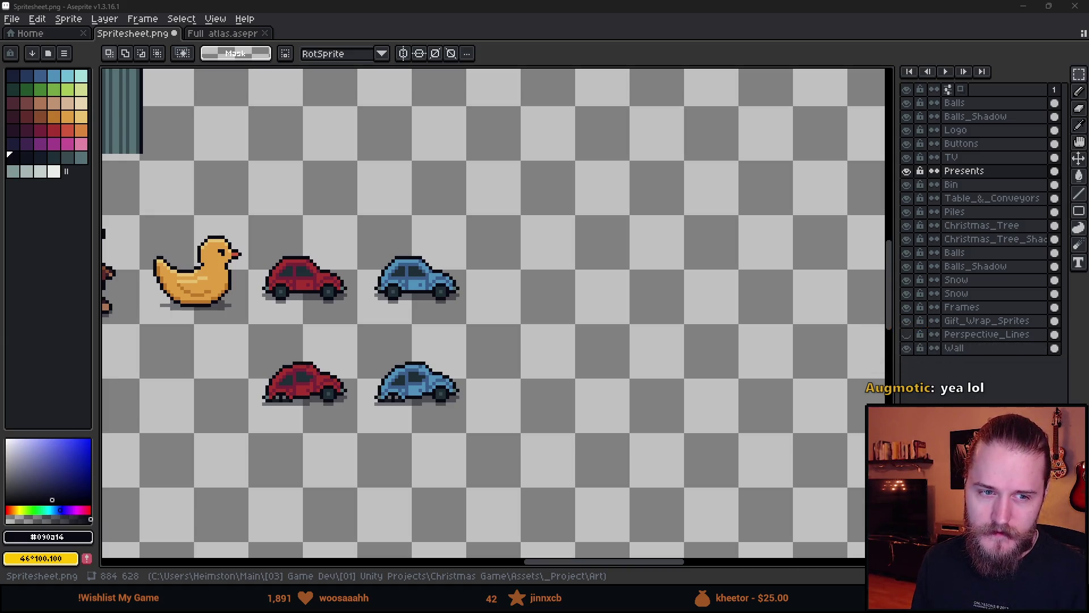
key(alt+Tab)
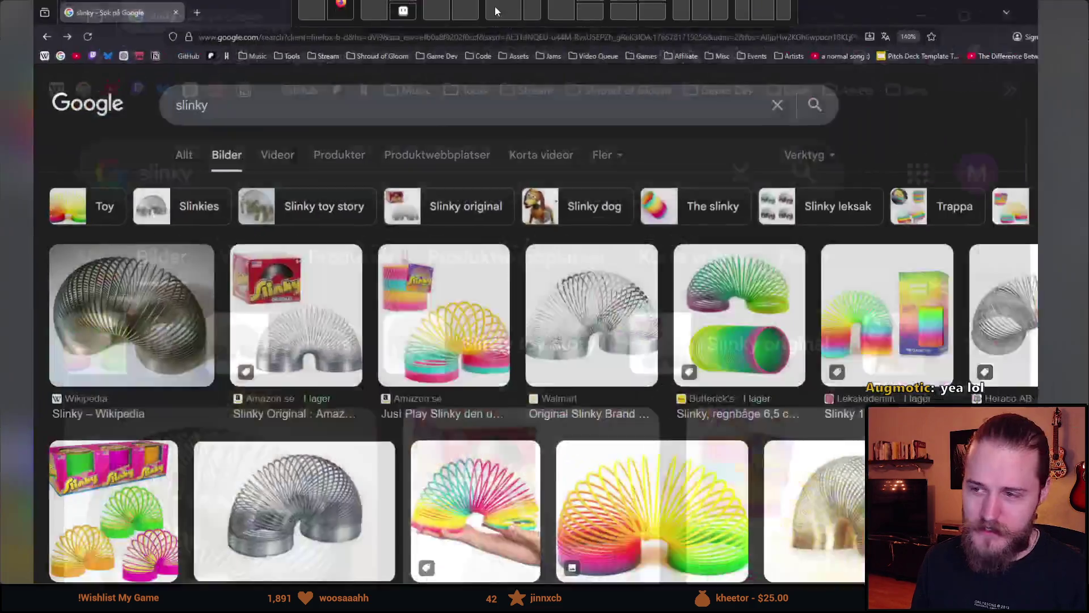
scroll(554, 311, down, 5)
scroll(553, 311, up, 2)
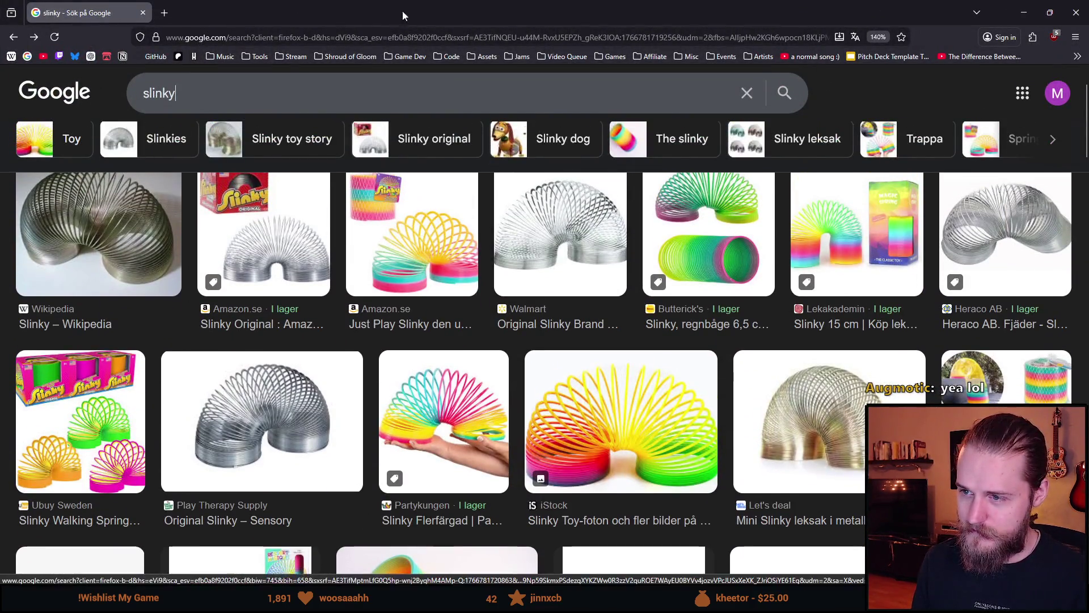
key(alt+Tab)
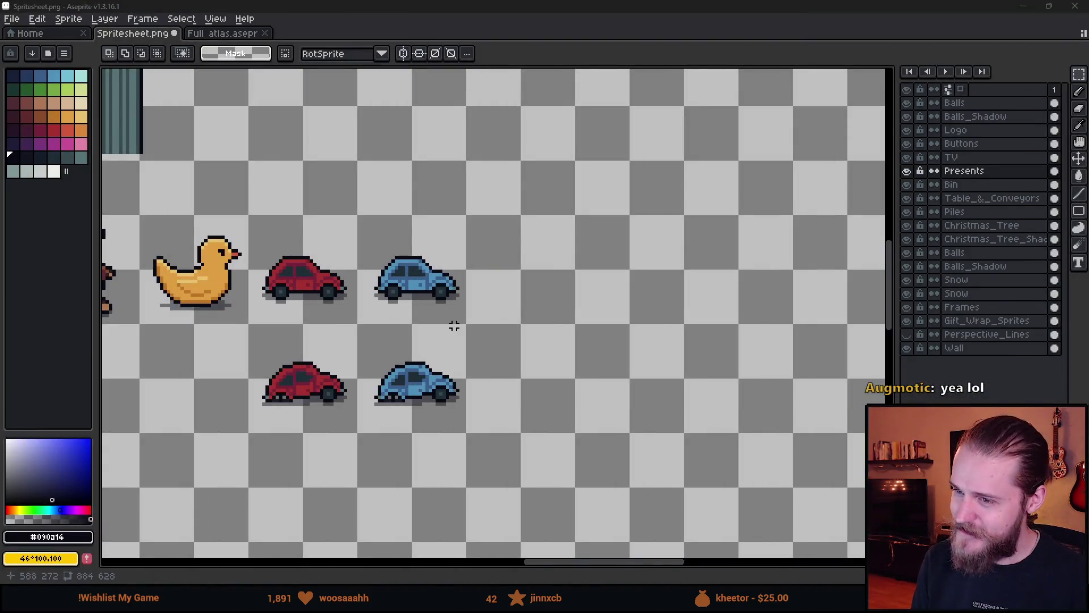
scroll(449, 323, up, 2)
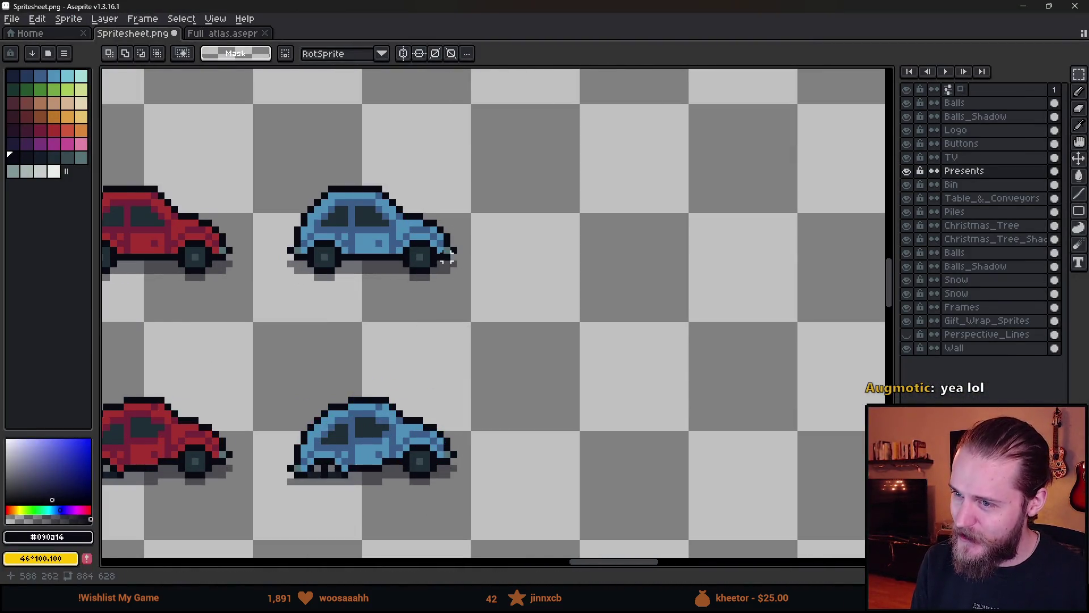
- With the Pencil, draw a curve and stamp a large 23px black circle right of the blue car
scroll(509, 306, right, 3)
scroll(509, 306, up, 1)
key(b)
scroll(402, 287, up, 1)
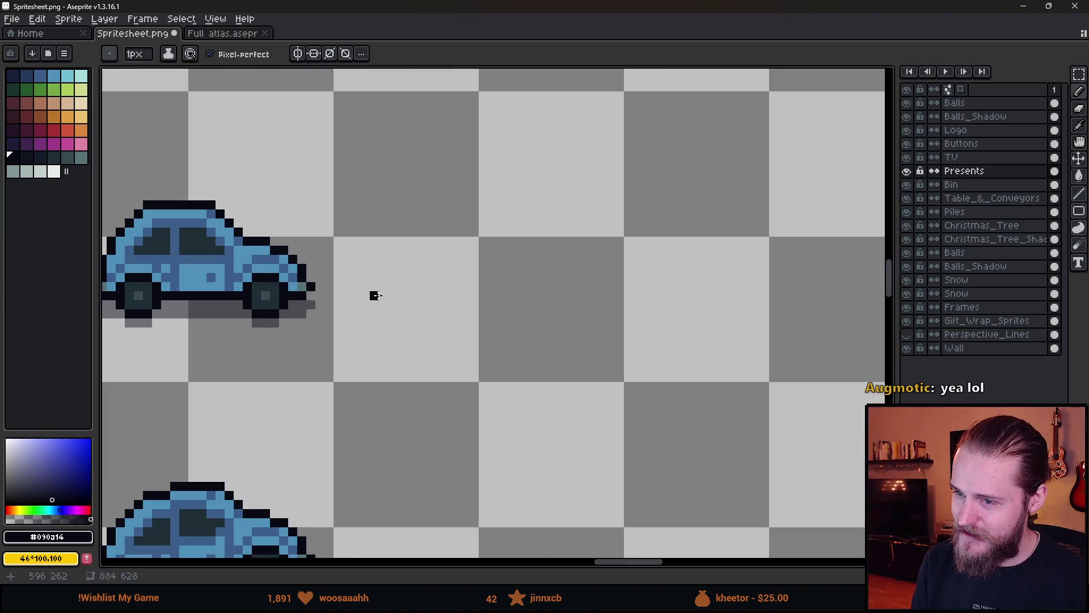
scroll(394, 291, up, 3)
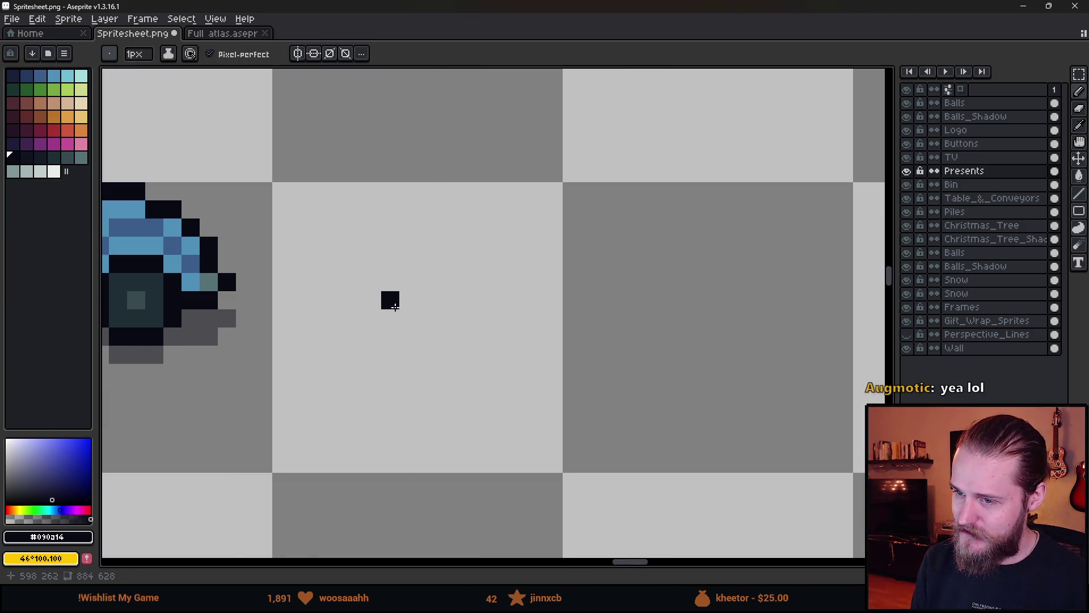
shift+click(444, 340)
mouse_move(444, 339)
mouse_down()
mouse_move(487, 338)
mouse_move(533, 304)
mouse_up()
scroll(583, 359, down, 3)
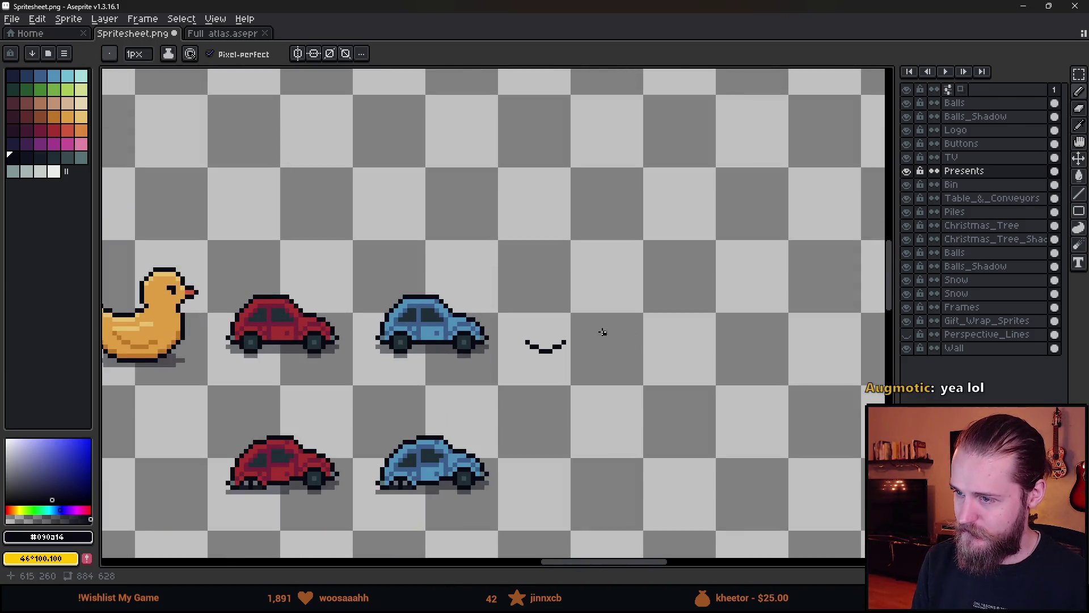
scroll(544, 333, up, 1)
click(507, 341)
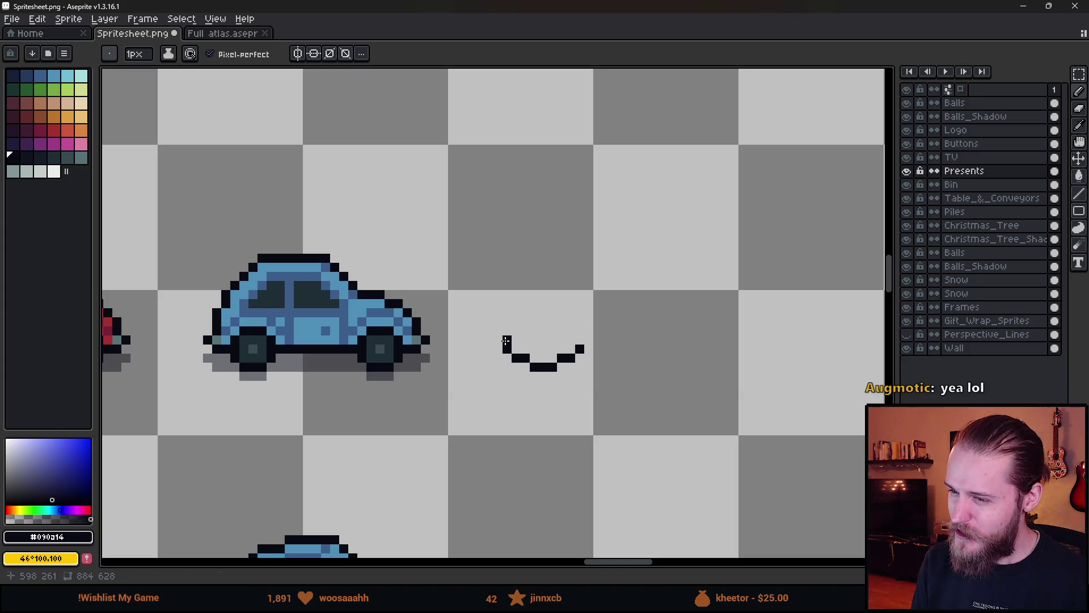
ctrl+scroll(579, 318, up, 20)
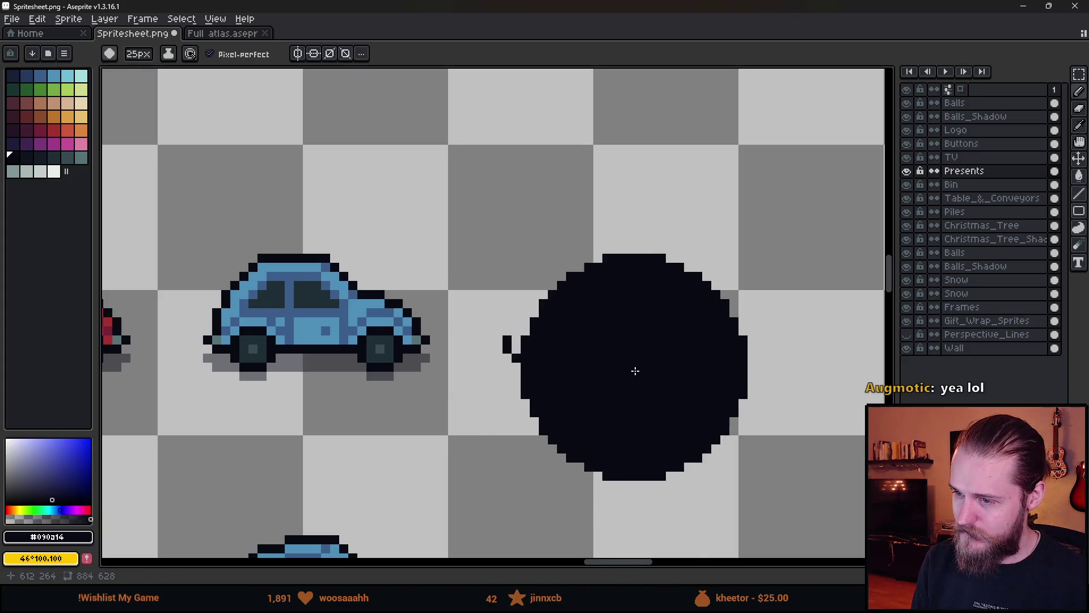
ctrl+scroll(611, 360, down, 1)
ctrl+scroll(608, 359, down, 1)
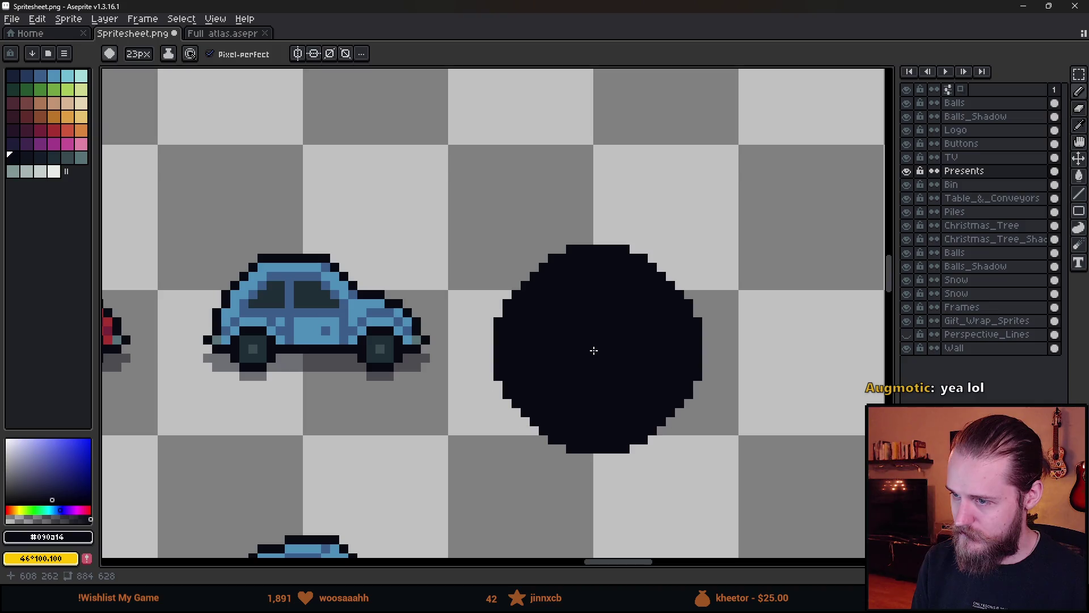
click(589, 349)
- Erase the circle's lower half and trim a staircase off its bottom-left corner
key(e)
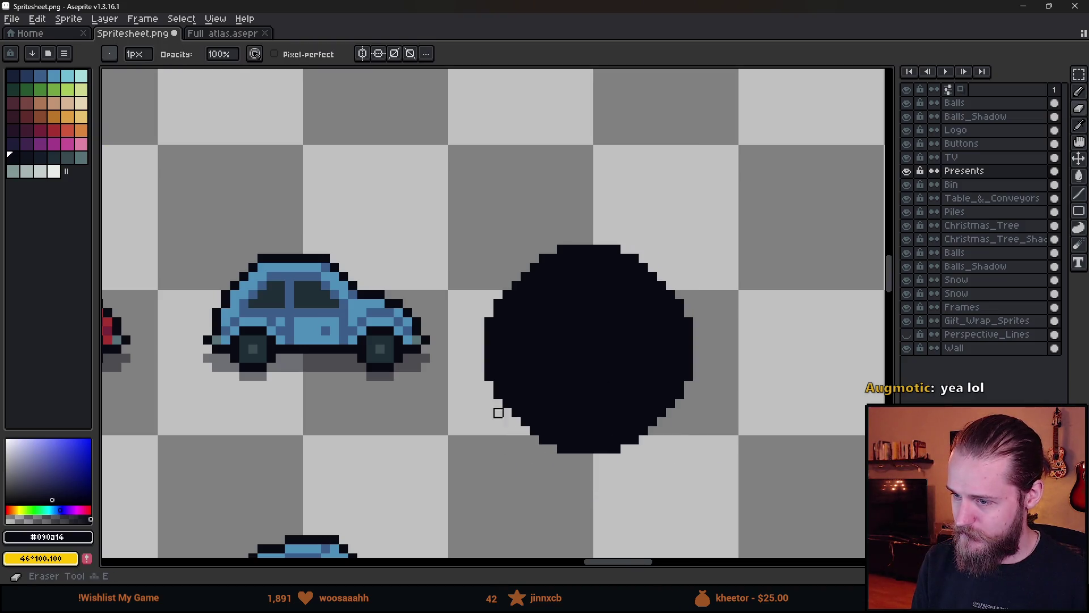
click(489, 385)
ctrl+scroll(486, 418, up, 6)
mouse_move(486, 418)
mouse_down()
mouse_move(698, 414)
mouse_move(556, 420)
mouse_up()
ctrl+scroll(535, 363, down, 6)
scroll(530, 369, up, 3)
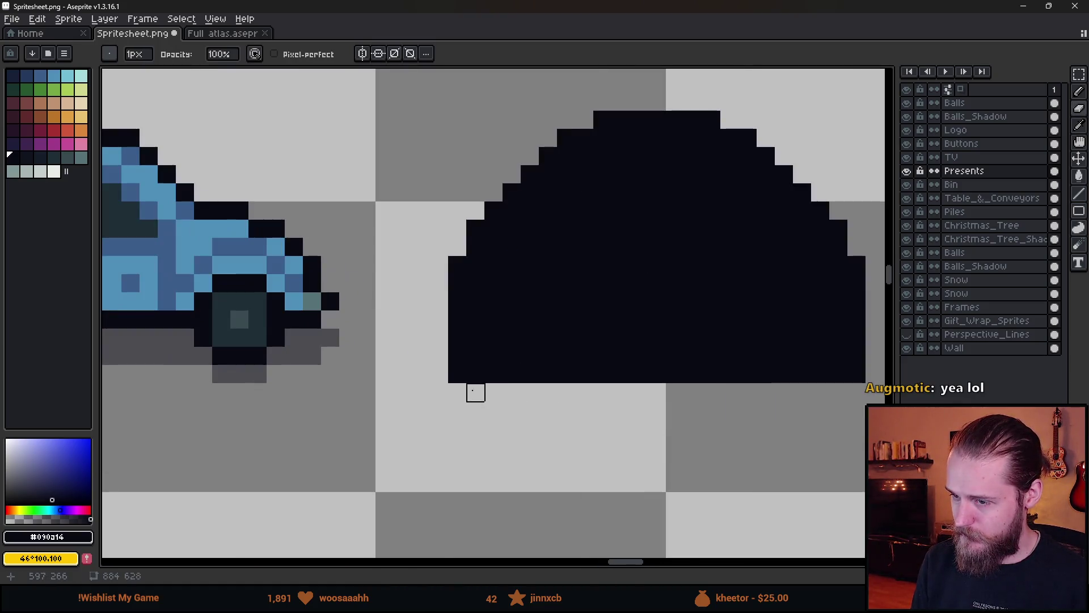
mouse_move(457, 375)
mouse_down()
mouse_move(454, 389)
mouse_move(493, 373)
mouse_move(584, 372)
mouse_move(600, 389)
mouse_up()
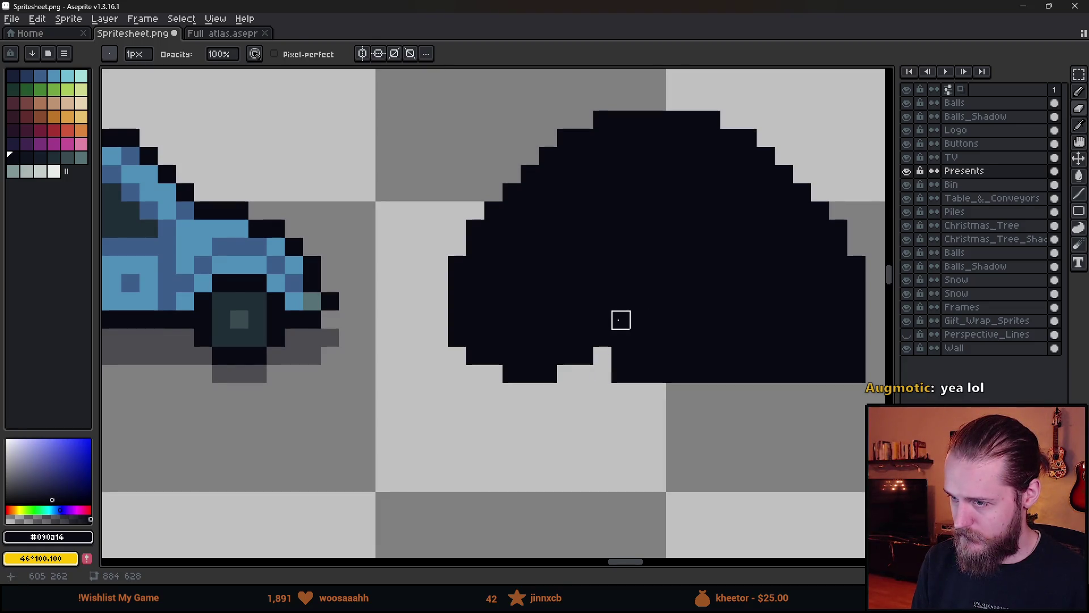
- Carve a notch into the bottom middle and round off the bottom-right corner to form an arch
drag(620, 319, 632, 408)
scroll(640, 432, down, 5)
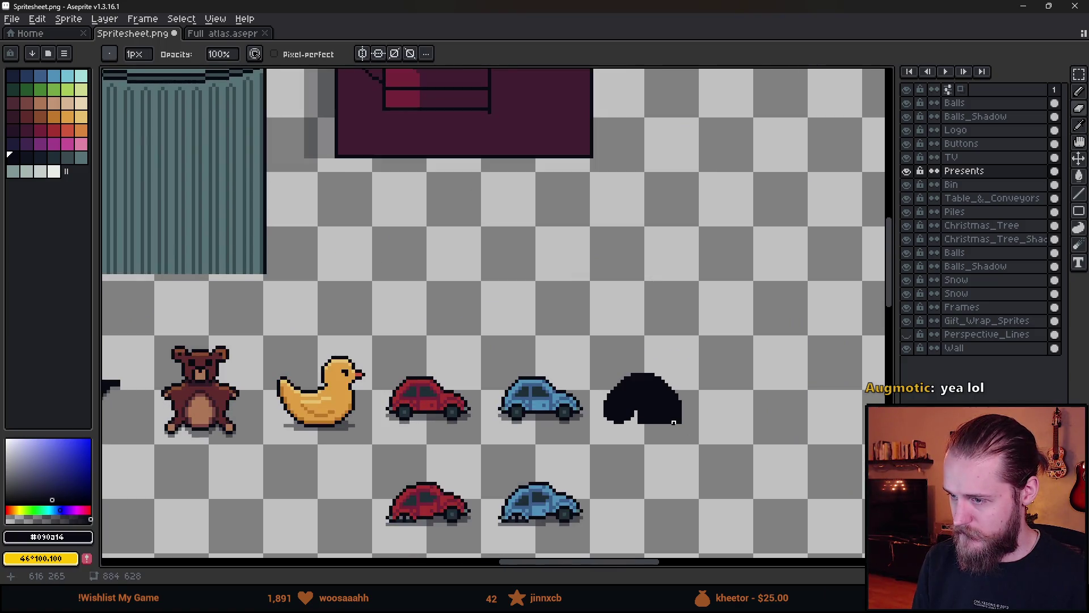
scroll(673, 423, up, 6)
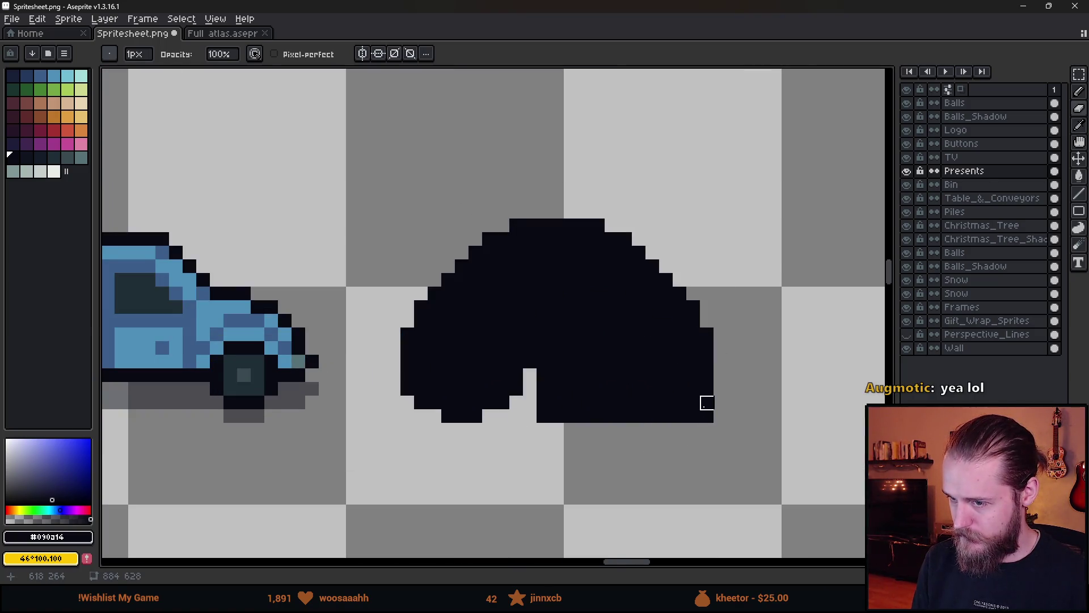
drag(707, 403, 705, 454)
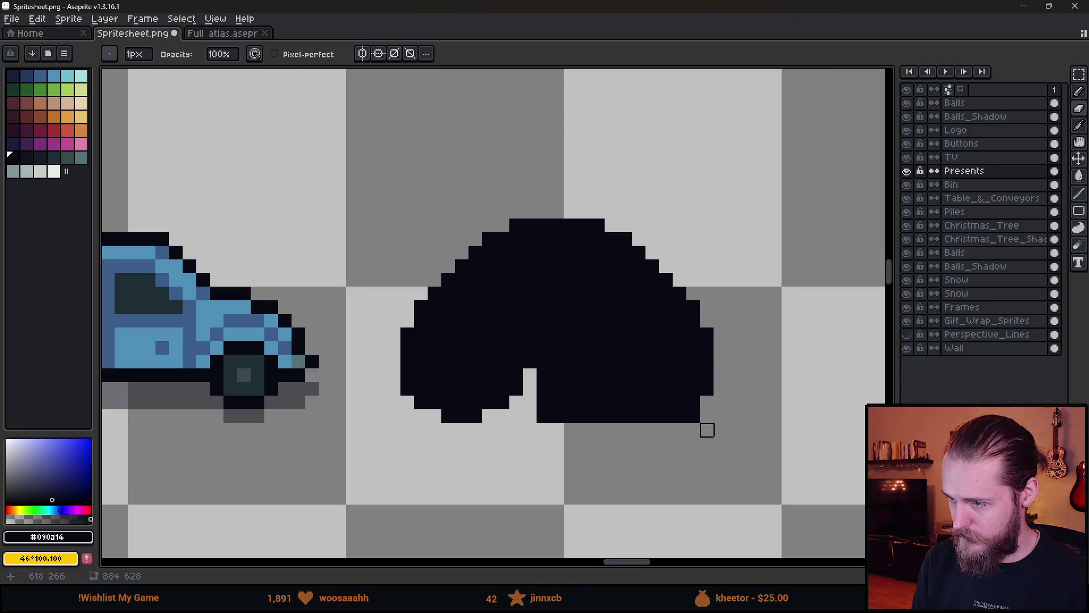
click(679, 415)
mouse_move(640, 415)
mouse_down()
mouse_move(596, 428)
mouse_move(597, 454)
mouse_up()
mouse_move(584, 375)
mouse_down()
mouse_move(569, 440)
mouse_move(584, 416)
mouse_move(544, 398)
mouse_move(558, 375)
mouse_move(559, 418)
mouse_up()
scroll(559, 418, down, 2)
scroll(574, 420, up, 2)
mouse_move(521, 339)
mouse_down()
mouse_move(535, 379)
mouse_move(536, 340)
mouse_move(549, 379)
mouse_move(548, 421)
mouse_up()
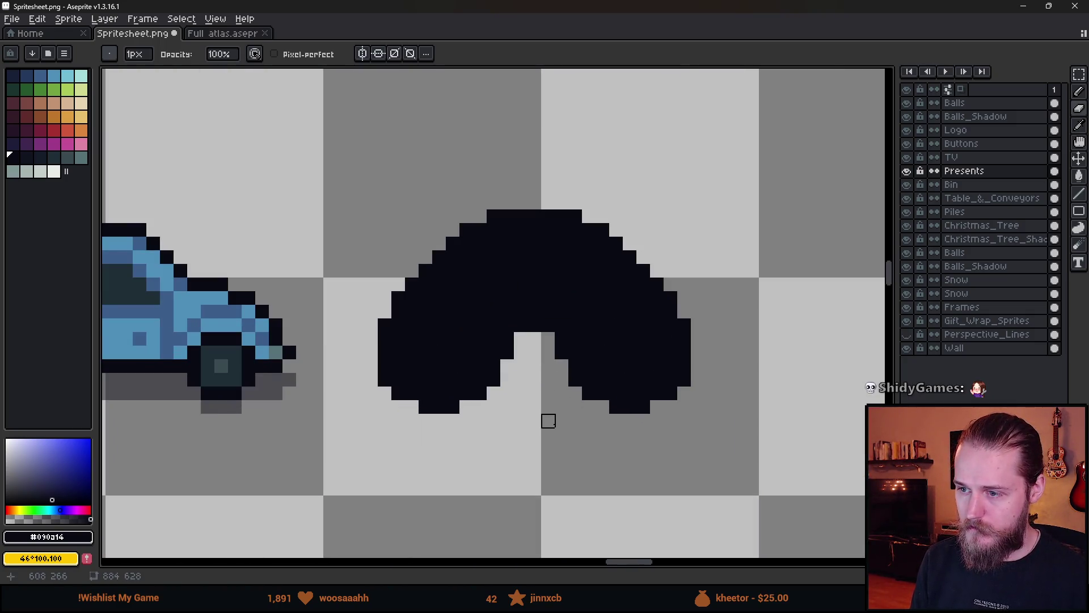
scroll(548, 421, down, 5)
scroll(556, 418, down, 3)
scroll(559, 419, up, 6)
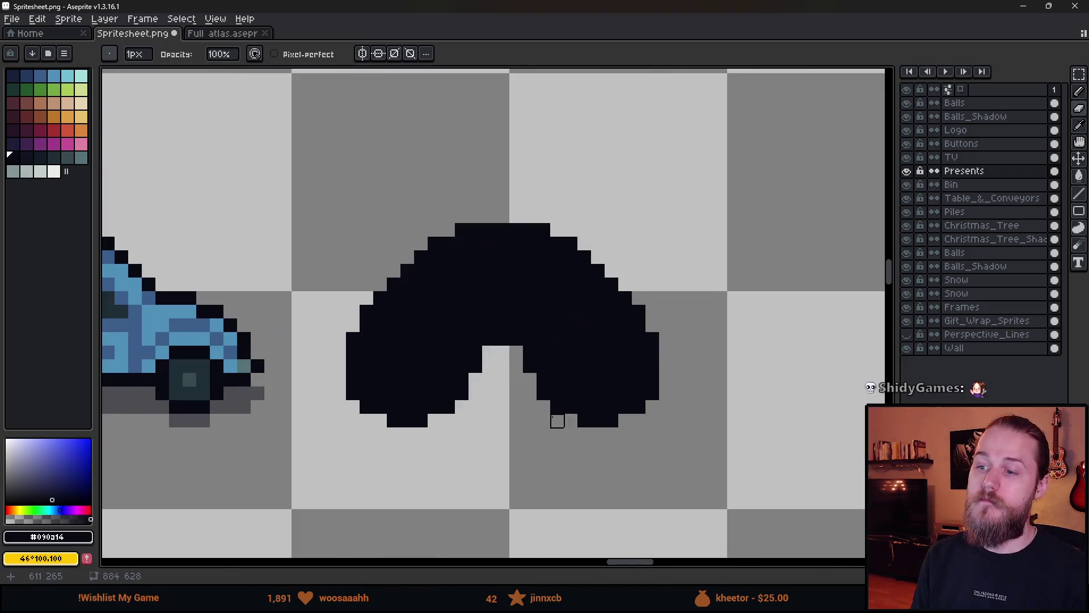
- Touch up the arch by filling one pixel at the notch's top-right
key(b)
click(483, 351)
key(ctrl+z)
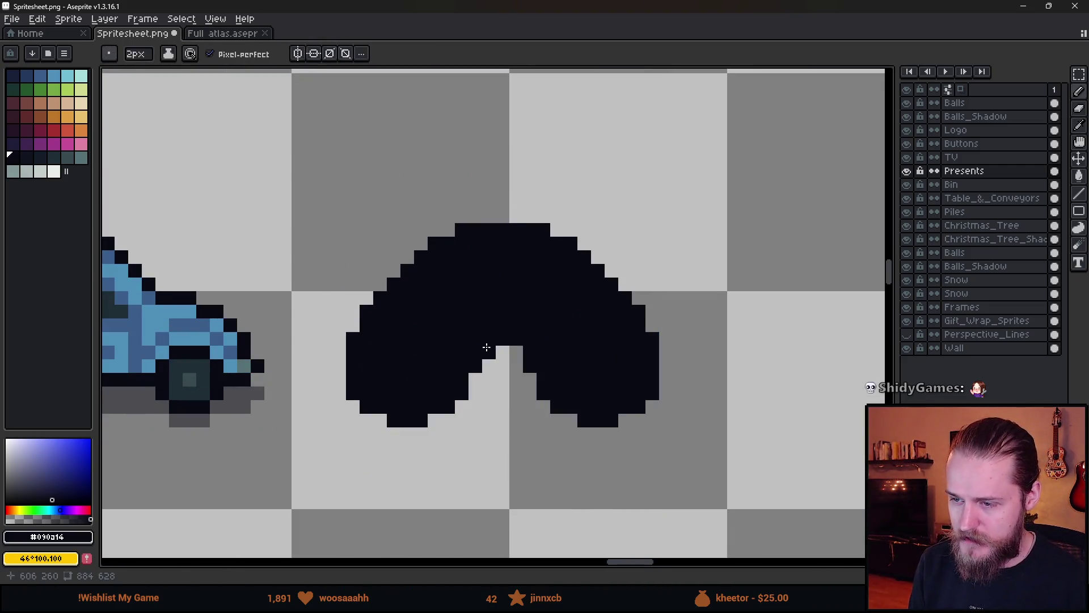
click(516, 353)
scroll(561, 400, down, 8)
scroll(559, 392, up, 6)
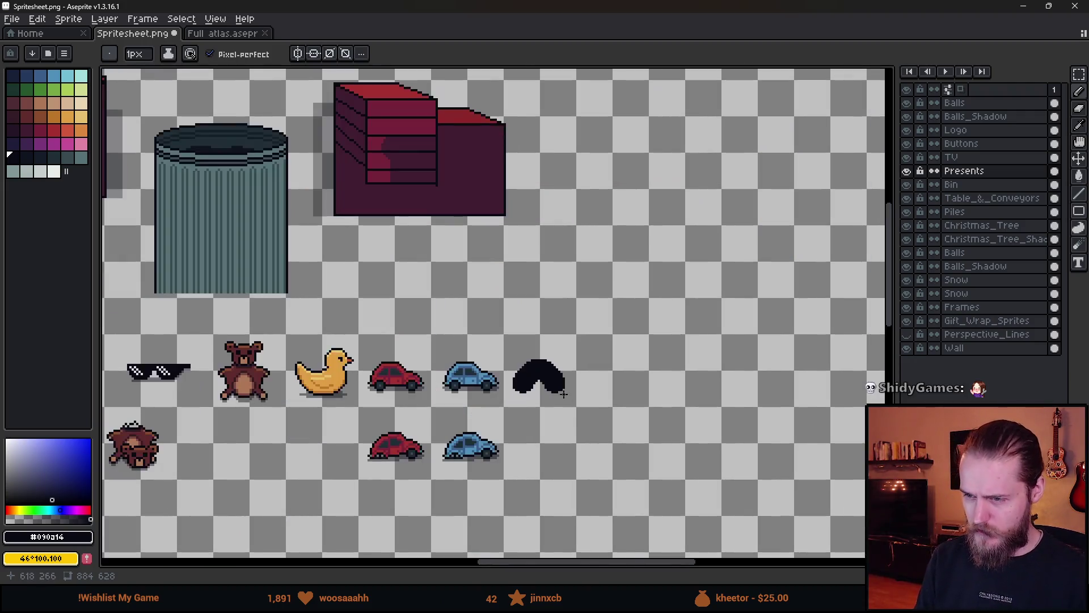
key(m)
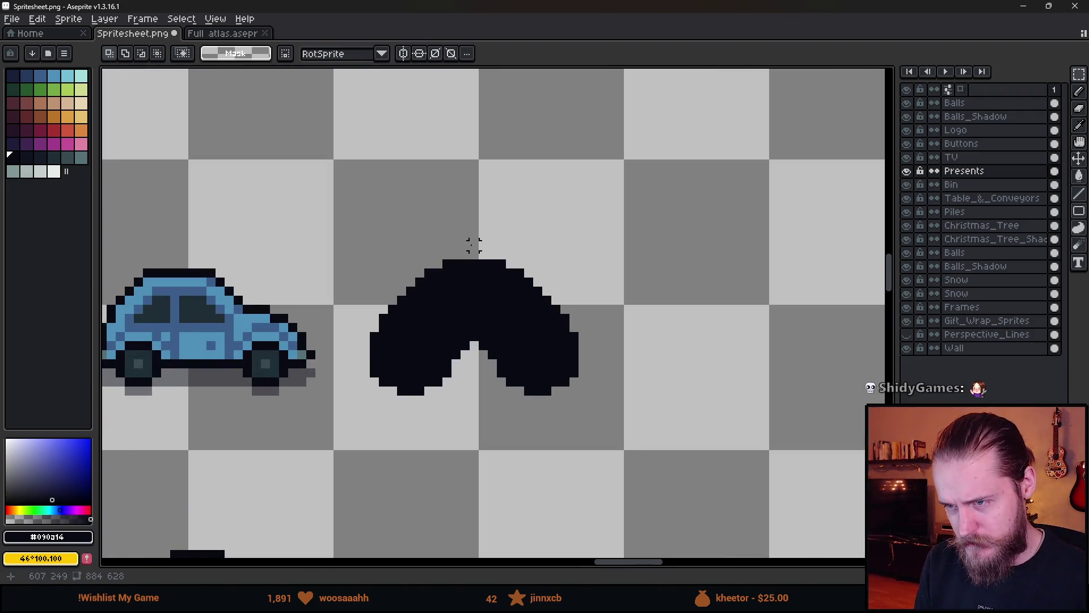
drag(474, 245, 646, 517)
key(Right)
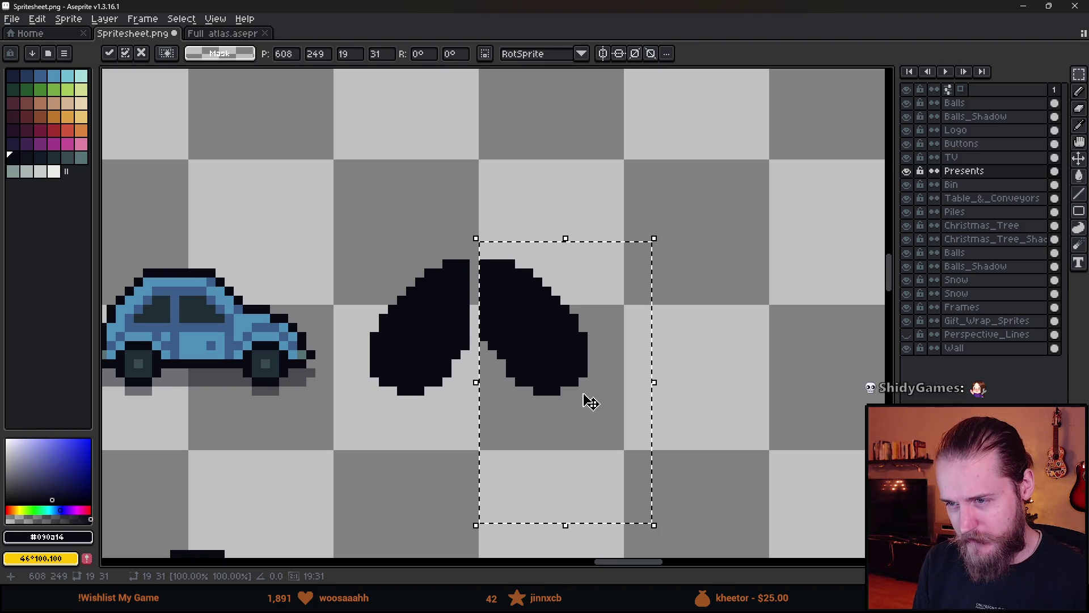
click(429, 280)
scroll(430, 281, up, 2)
key(b)
drag(518, 251, 521, 389)
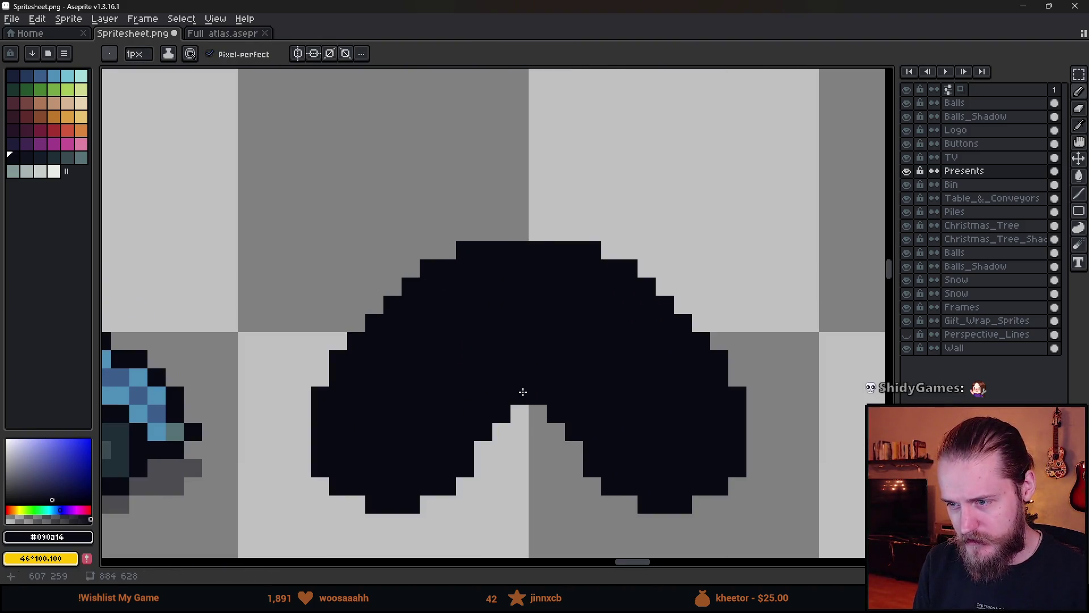
scroll(520, 389, down, 4)
scroll(566, 407, down, 4)
scroll(581, 415, up, 3)
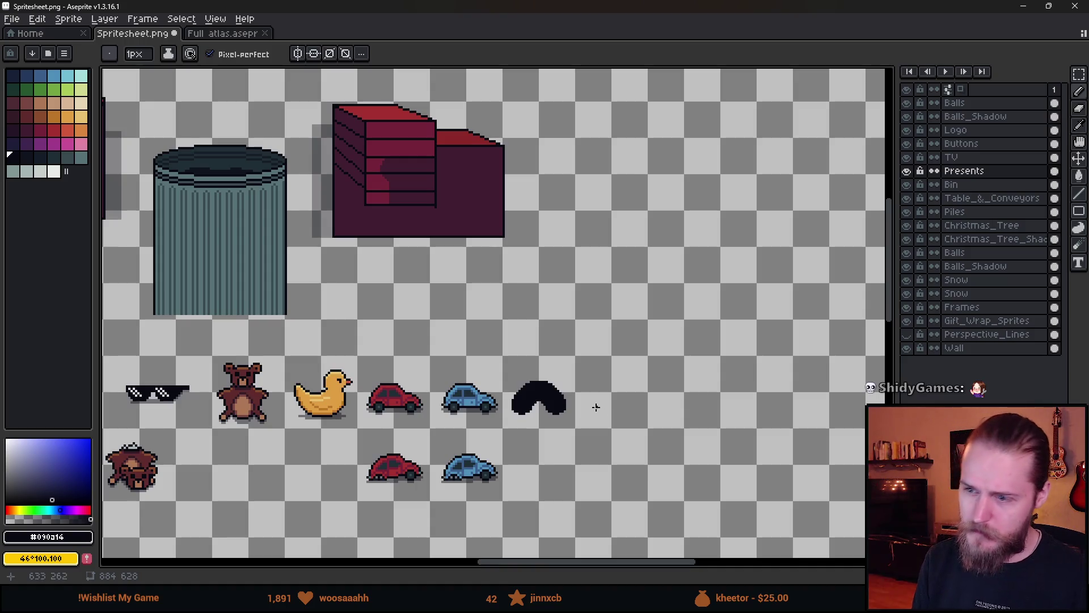
scroll(583, 411, up, 4)
key(e)
mouse_move(362, 433)
mouse_down()
mouse_move(594, 431)
mouse_move(673, 445)
mouse_up()
scroll(641, 455, down, 4)
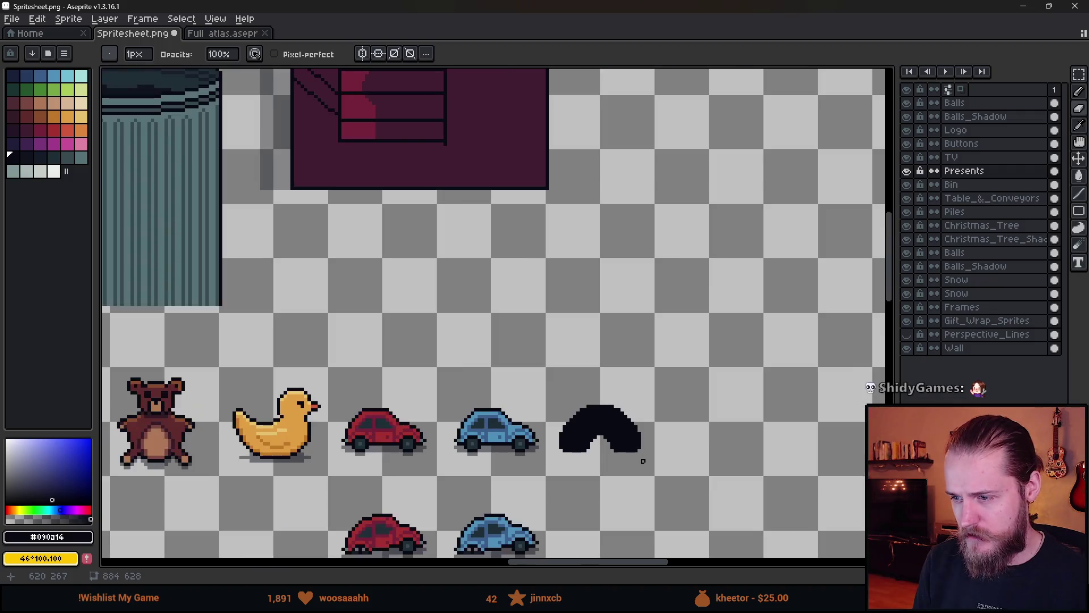
scroll(643, 461, up, 4)
click(757, 455)
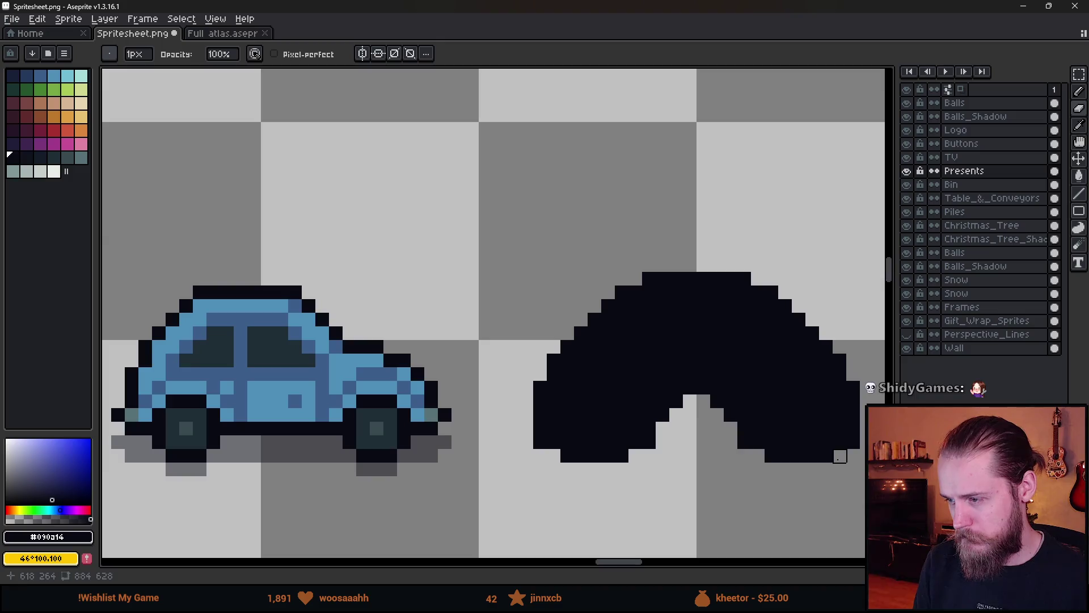
scroll(822, 448, down, 5)
scroll(538, 412, up, 5)
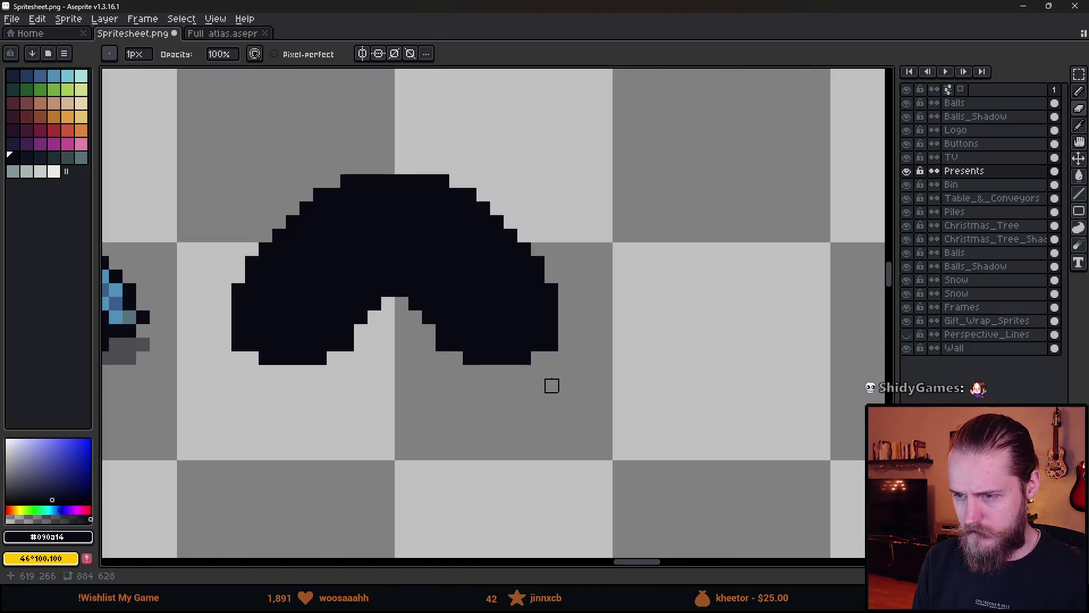
click(552, 343)
click(238, 344)
scroll(401, 451, down, 3)
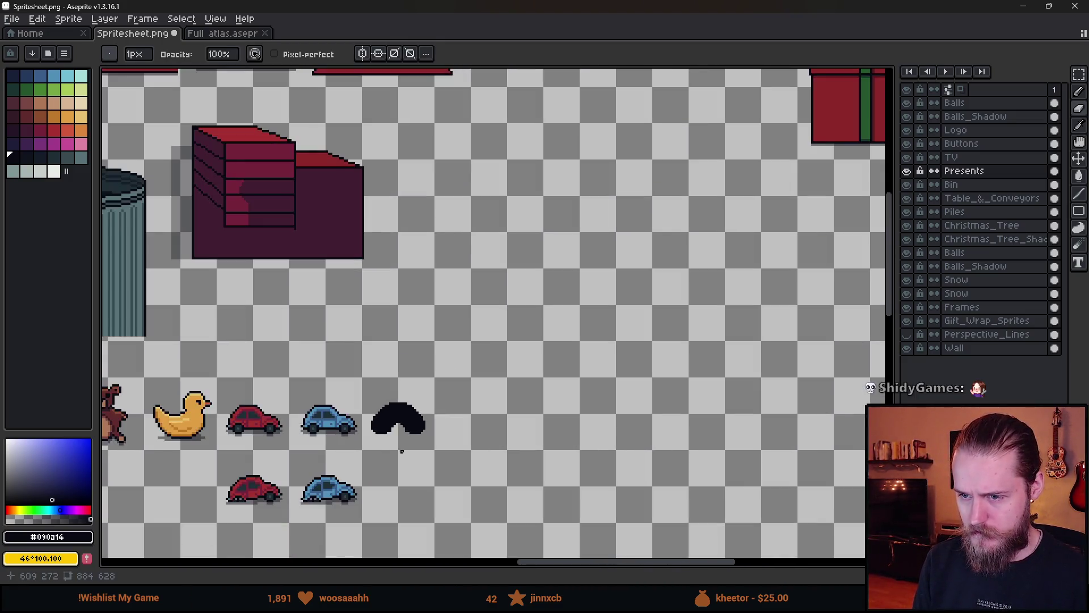
scroll(397, 451, down, 3)
scroll(389, 454, up, 5)
key(ctrl+z)
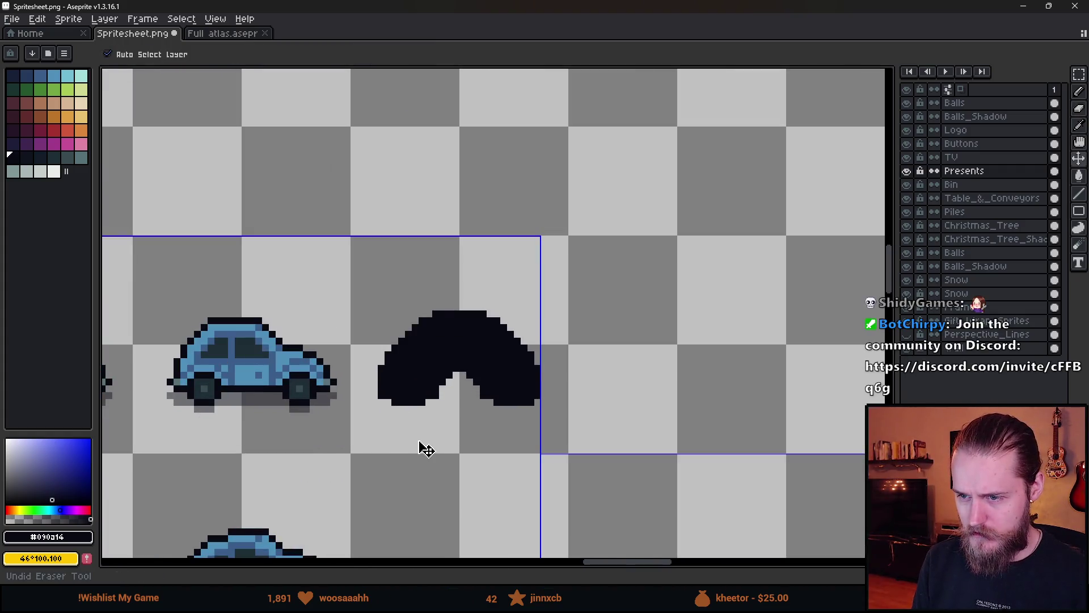
key(ctrl+z)
scroll(531, 422, down, 2)
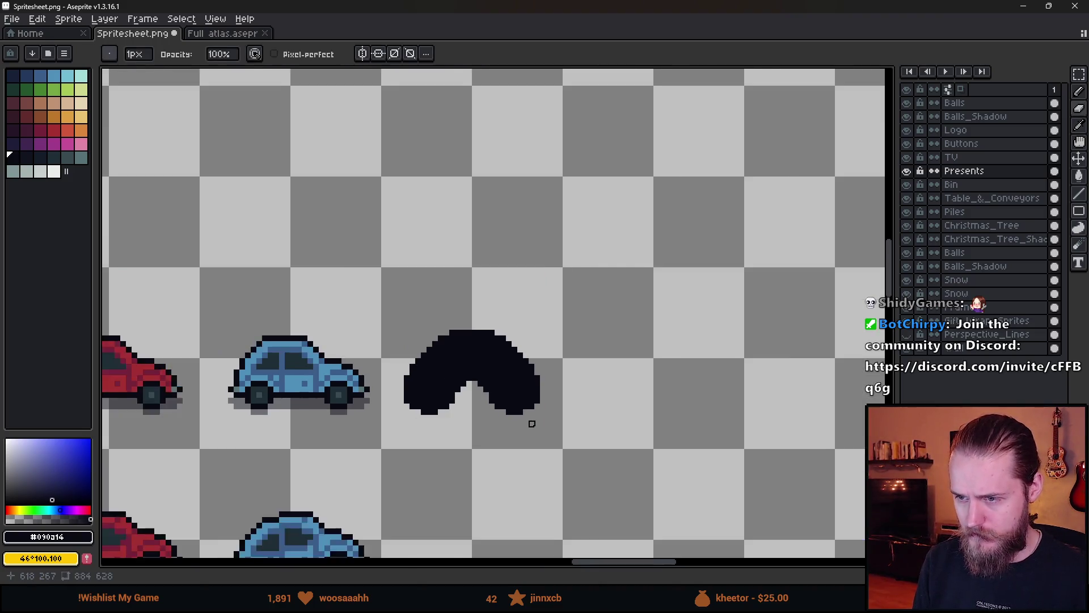
scroll(481, 380, up, 2)
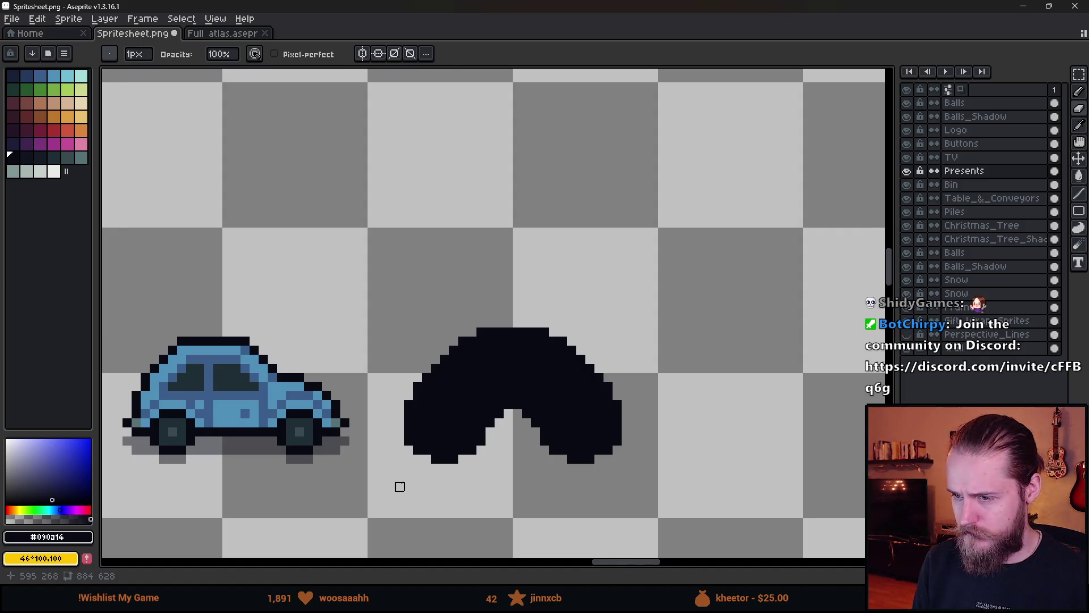
drag(513, 468, 489, 385)
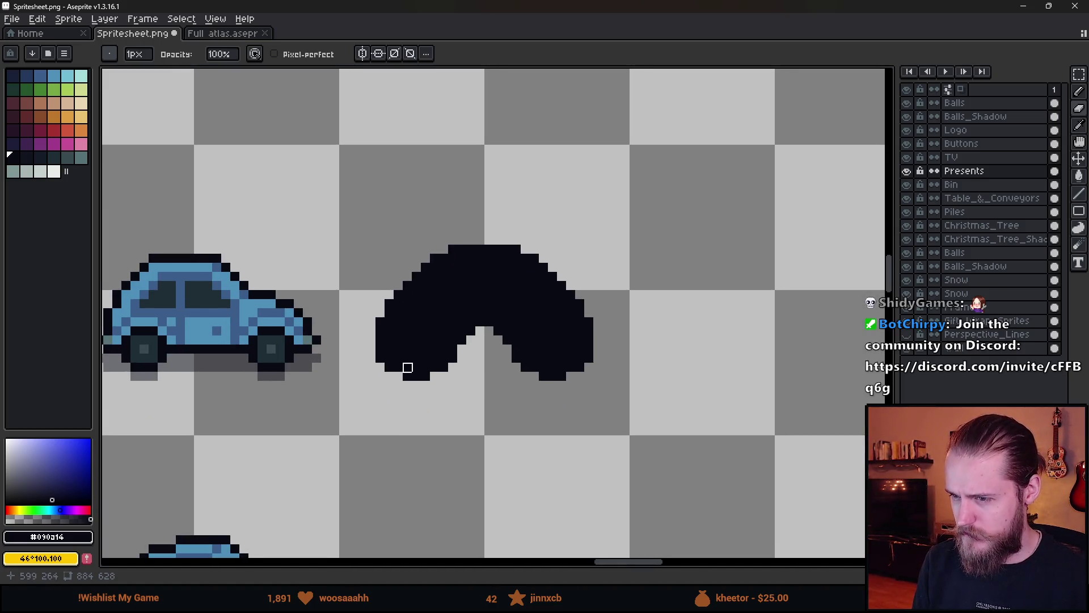
key(m)
mouse_move(367, 346)
mouse_down()
mouse_move(681, 486)
mouse_move(616, 421)
mouse_move(621, 428)
mouse_up()
drag(548, 377, 548, 399)
click(494, 321)
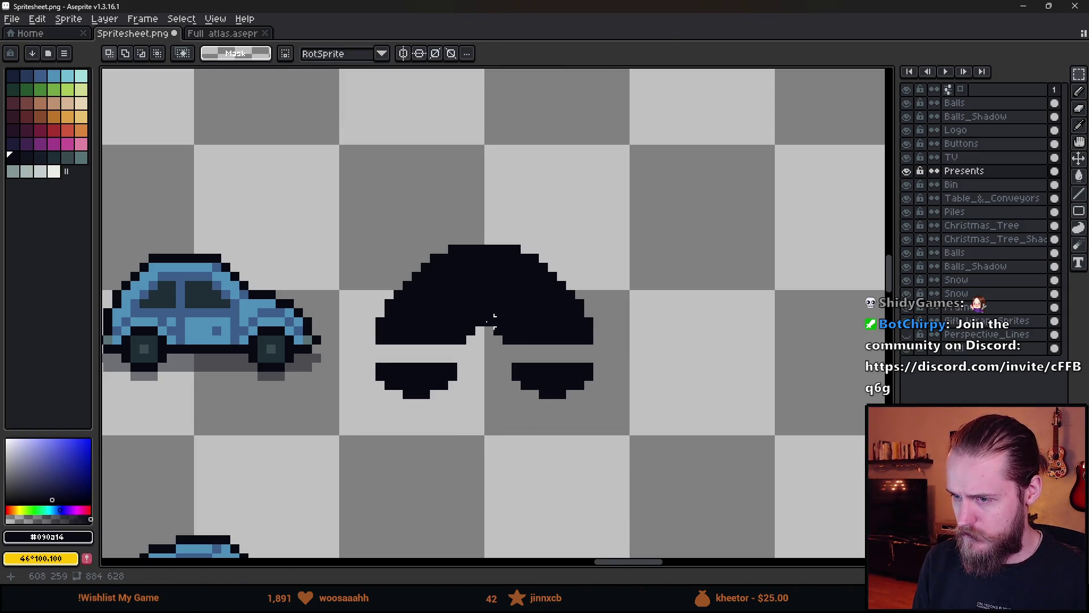
mouse_move(379, 366)
mouse_down()
mouse_move(644, 365)
mouse_move(651, 375)
mouse_up()
drag(513, 368, 513, 351)
click(589, 449)
scroll(588, 449, down, 8)
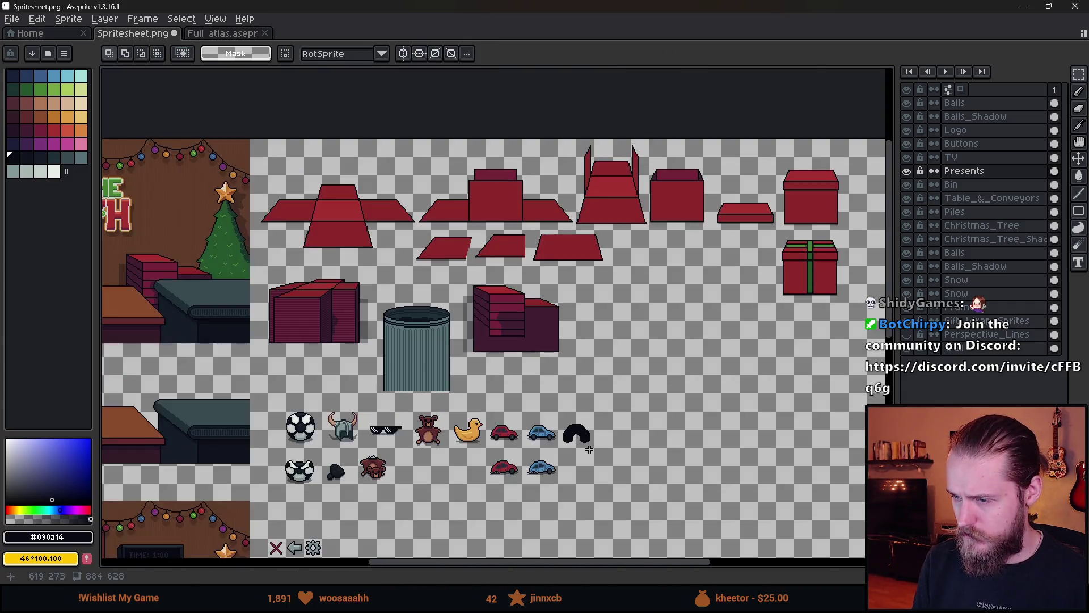
scroll(588, 420, up, 4)
scroll(587, 420, up, 4)
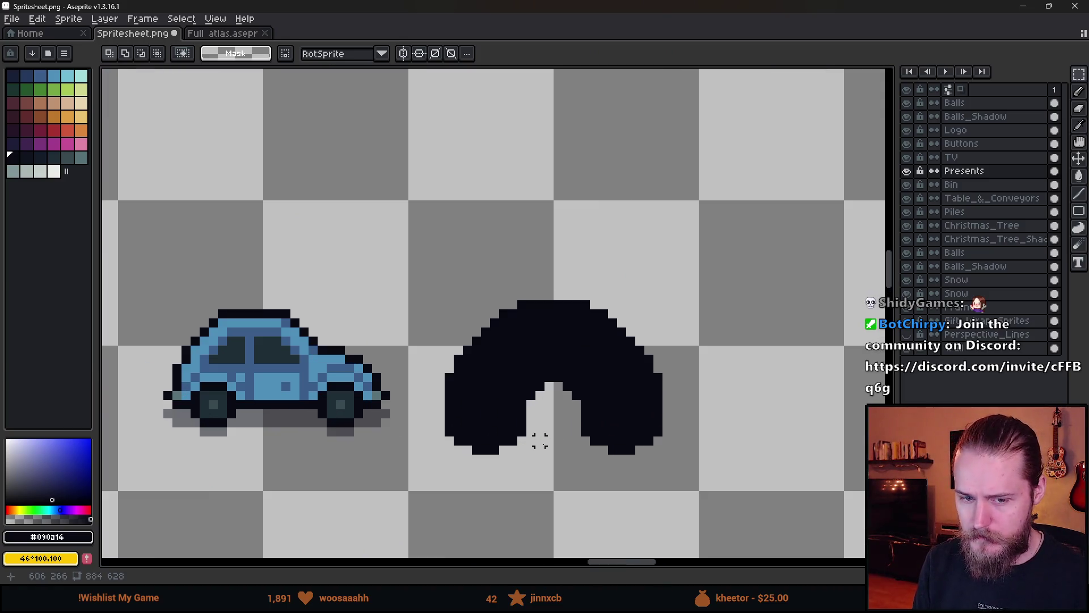
drag(540, 442, 410, 440)
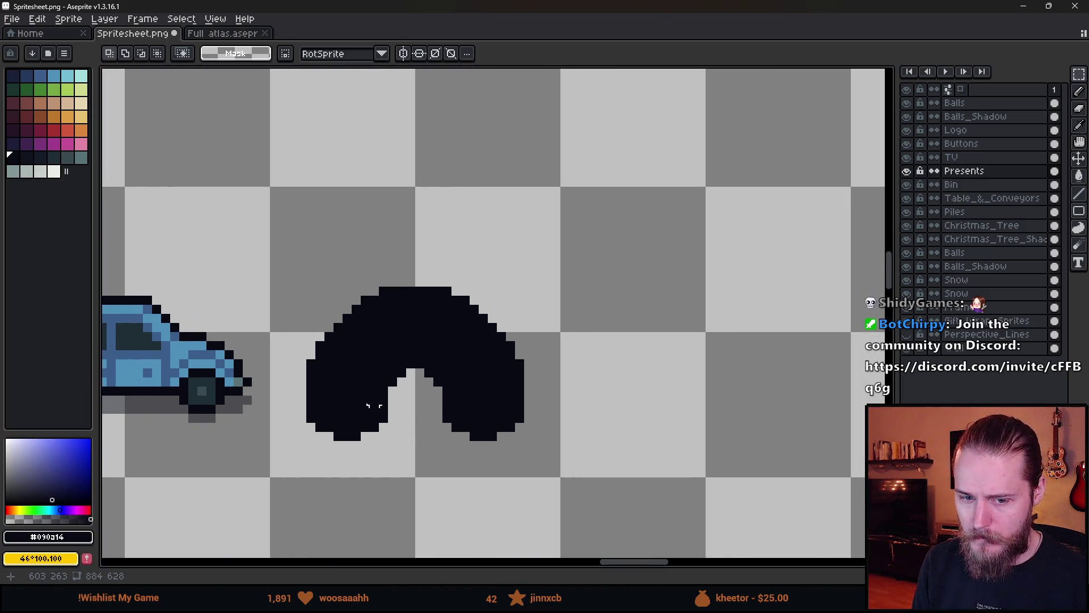
scroll(374, 381, up, 1)
drag(455, 389, 502, 382)
key(v)
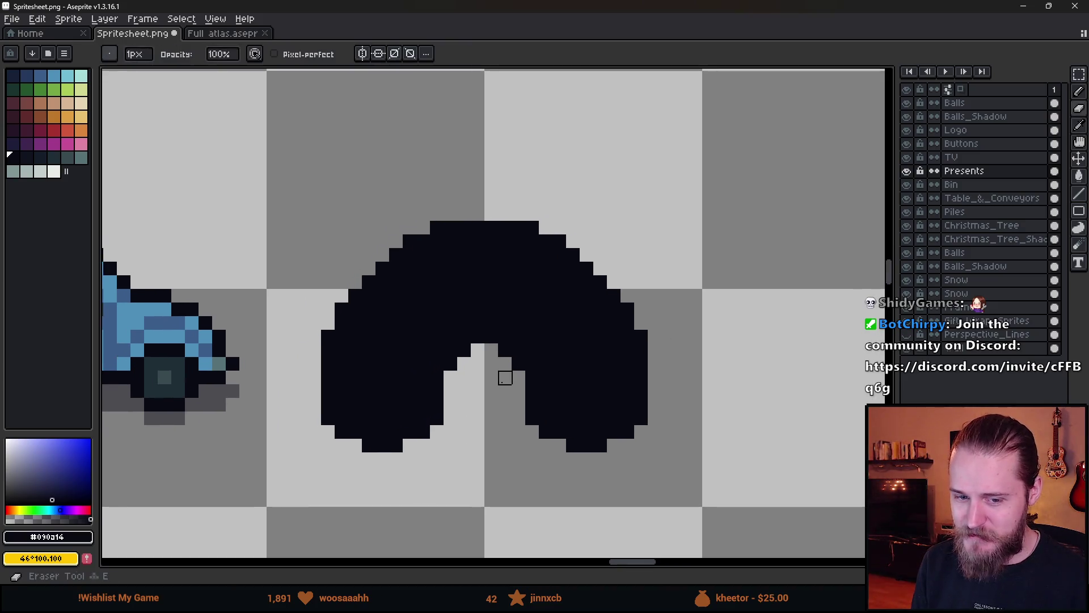
- Shrink the eraser to 2px and erase the arch's interior, leaving a thin black outline
key(b)
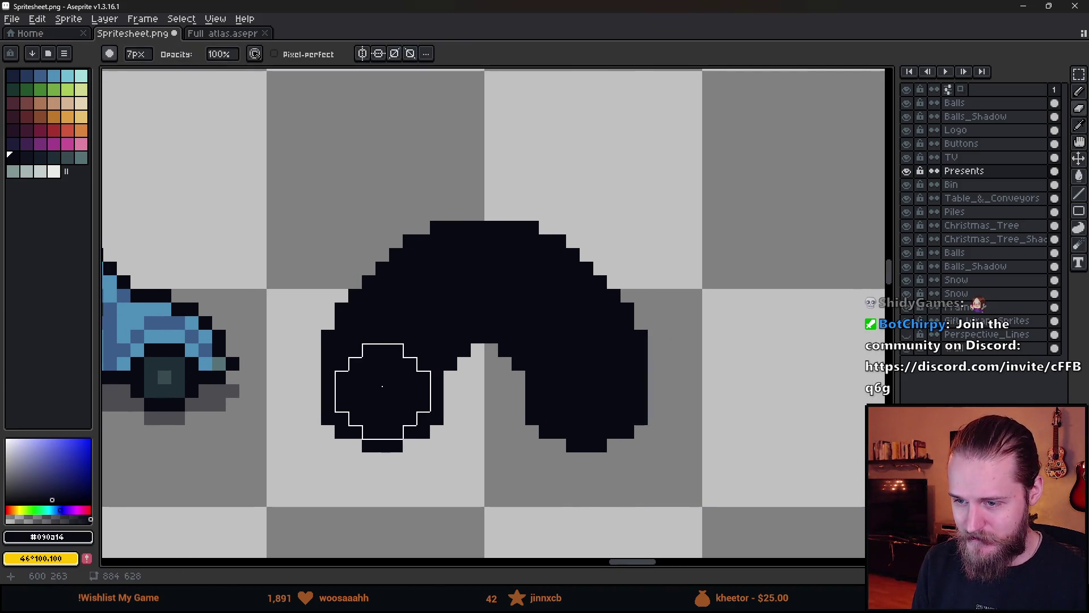
key(minus)
key(minus)
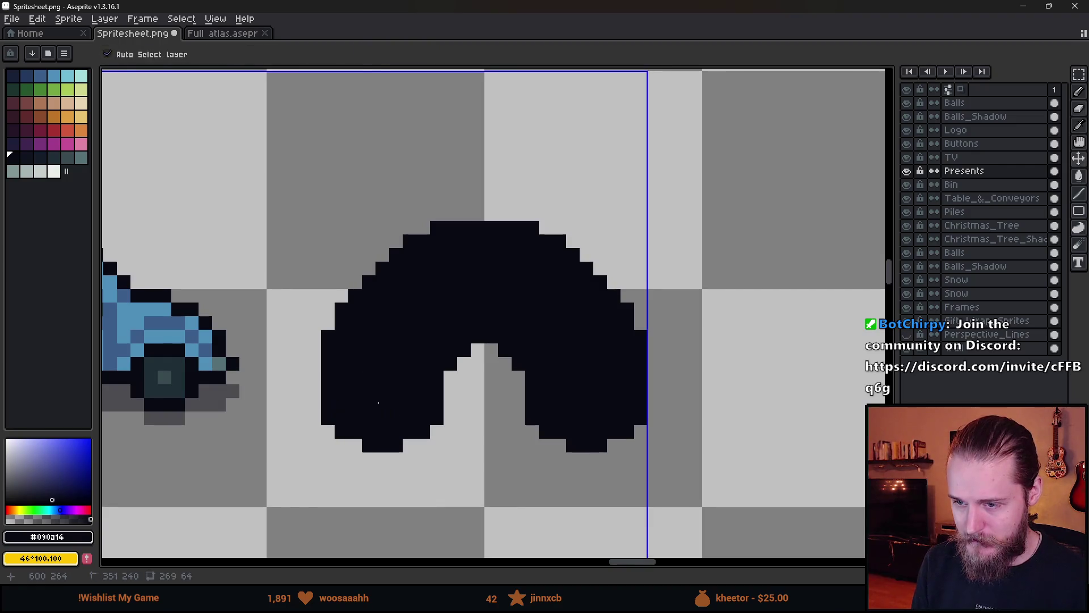
key(minus)
key(minus)
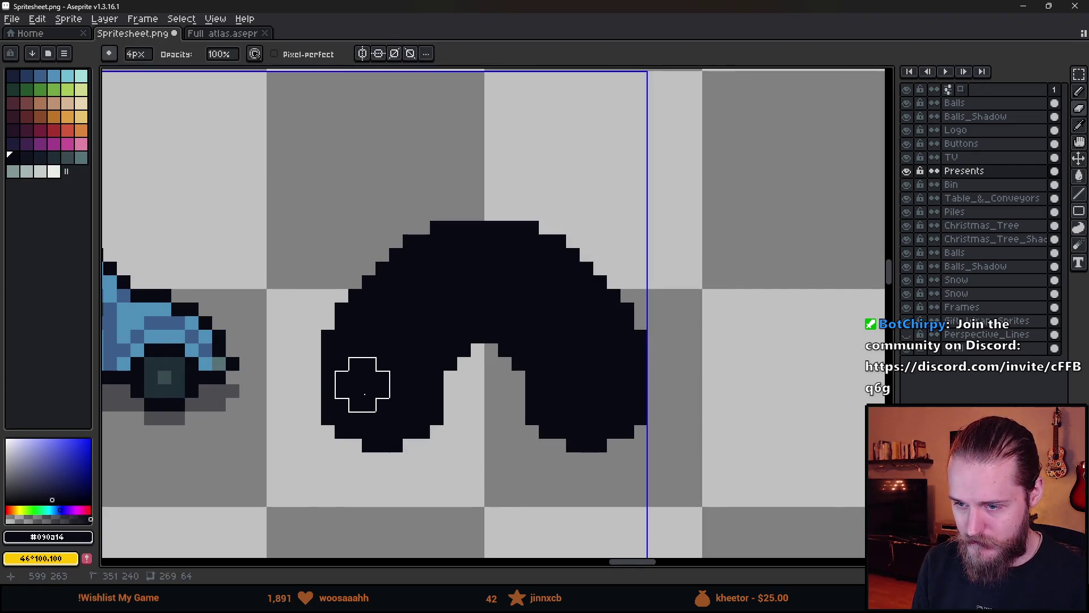
key(minus)
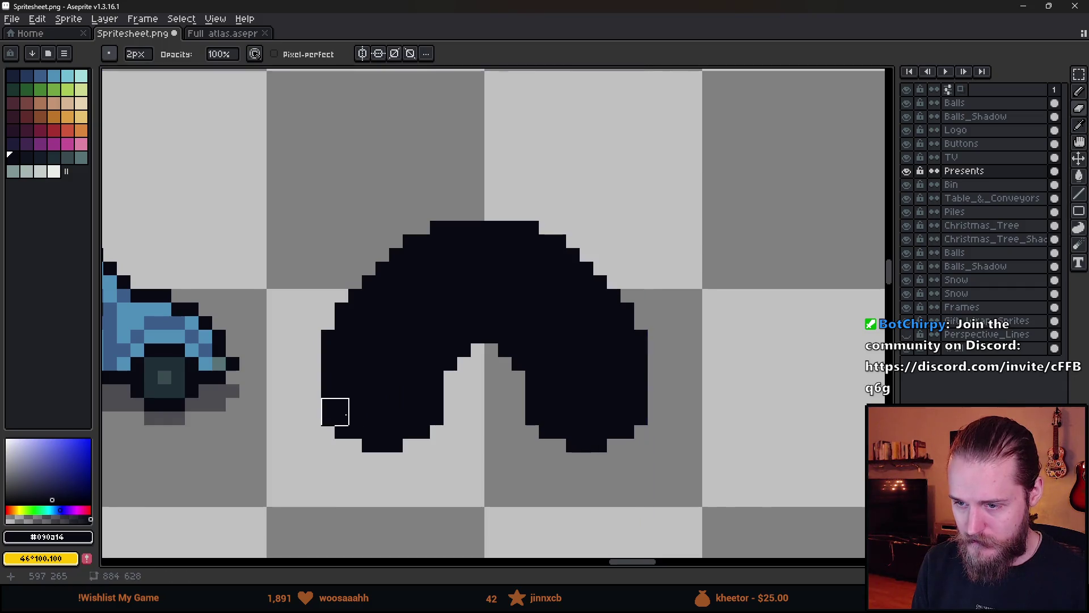
mouse_move(349, 412)
mouse_down()
mouse_move(420, 412)
mouse_move(377, 425)
mouse_move(390, 412)
mouse_move(349, 385)
mouse_move(349, 343)
mouse_move(364, 316)
mouse_move(388, 307)
mouse_move(381, 288)
mouse_move(455, 253)
mouse_move(535, 253)
mouse_move(612, 318)
mouse_move(623, 417)
mouse_move(568, 420)
mouse_move(554, 368)
mouse_move(554, 300)
mouse_move(594, 396)
mouse_move(578, 428)
mouse_move(591, 426)
mouse_move(513, 312)
mouse_move(461, 319)
mouse_move(411, 401)
mouse_move(372, 370)
mouse_up()
- Flood-fill the leftover black interior with the transparent colour so only the outline remains
key(g)
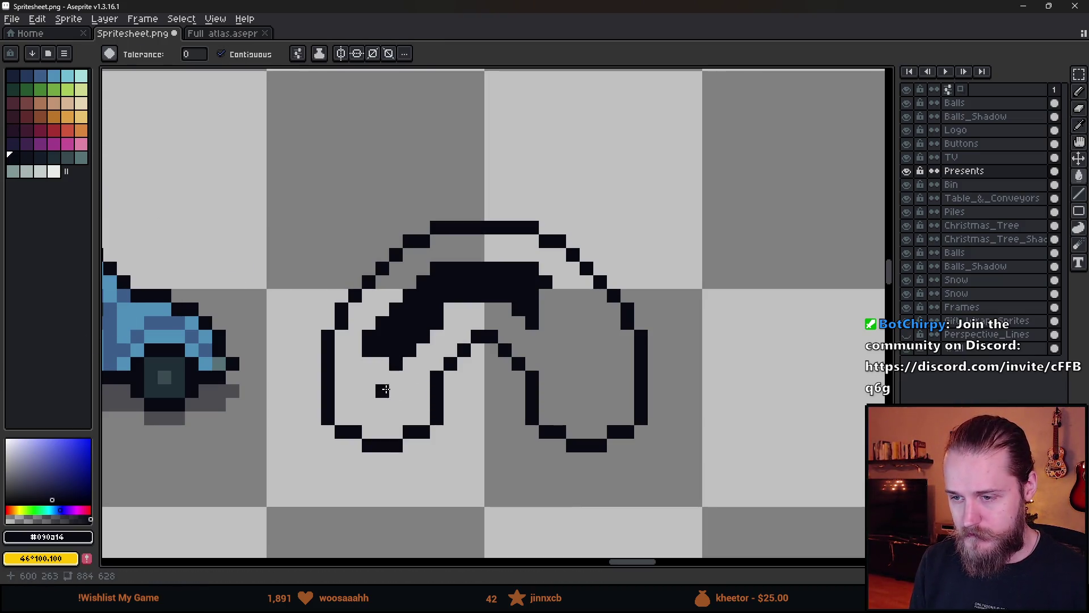
alt+click(389, 379)
click(423, 309)
scroll(423, 309, down, 4)
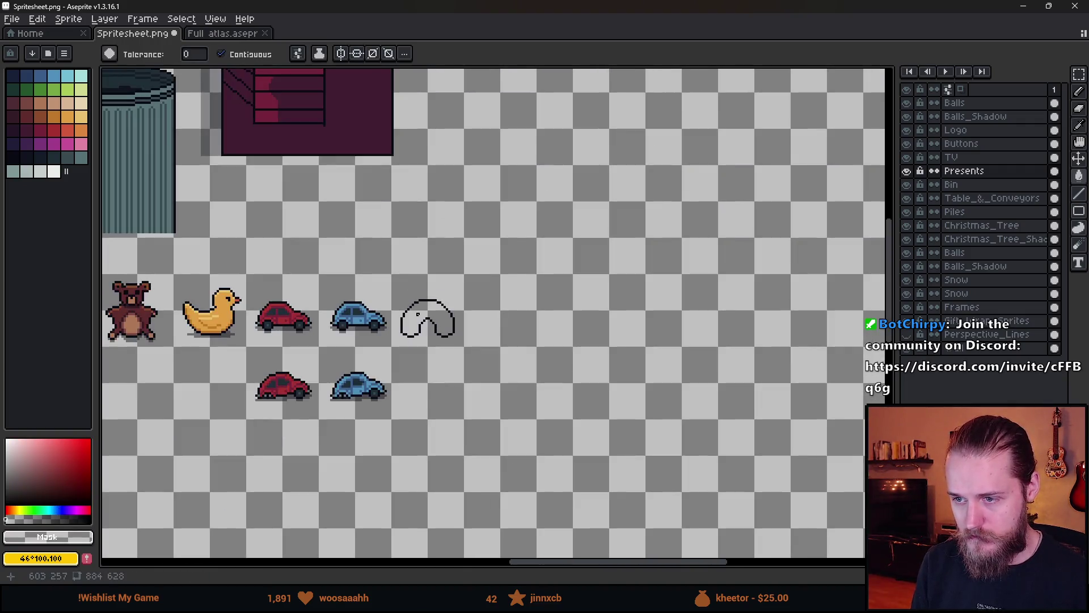
scroll(409, 377, down, 2)
scroll(380, 291, up, 6)
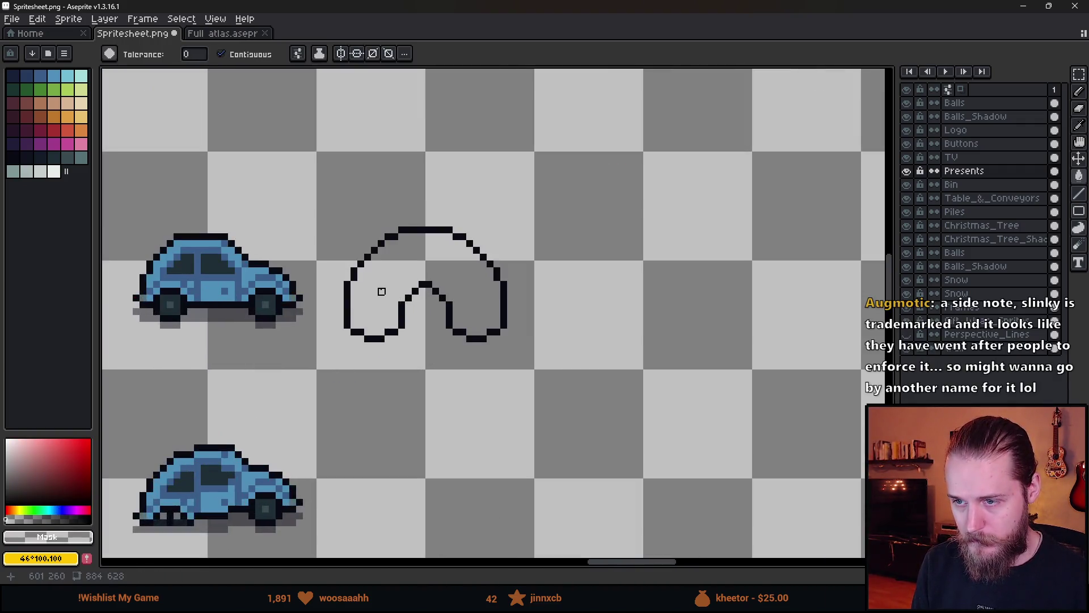
drag(361, 294, 401, 316)
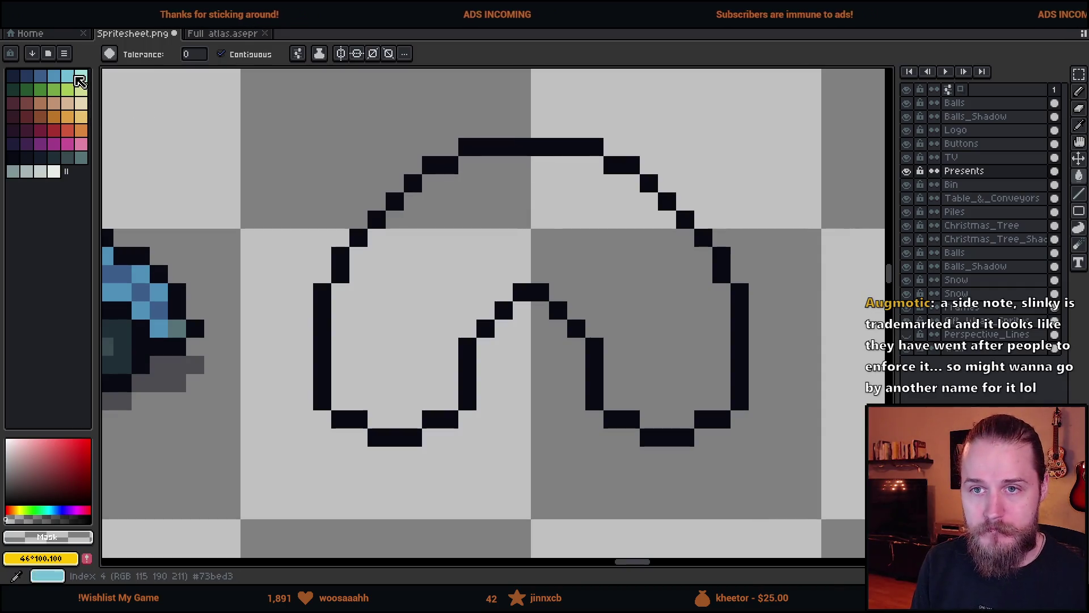
- Paint light blue pixels along the left loop's inner bottom, then place a first green pixel above them
key(b)
mouse_move(340, 397)
mouse_down()
mouse_move(391, 418)
mouse_move(437, 417)
mouse_move(448, 400)
mouse_up()
scroll(542, 395, down, 1)
scroll(542, 395, down, 2)
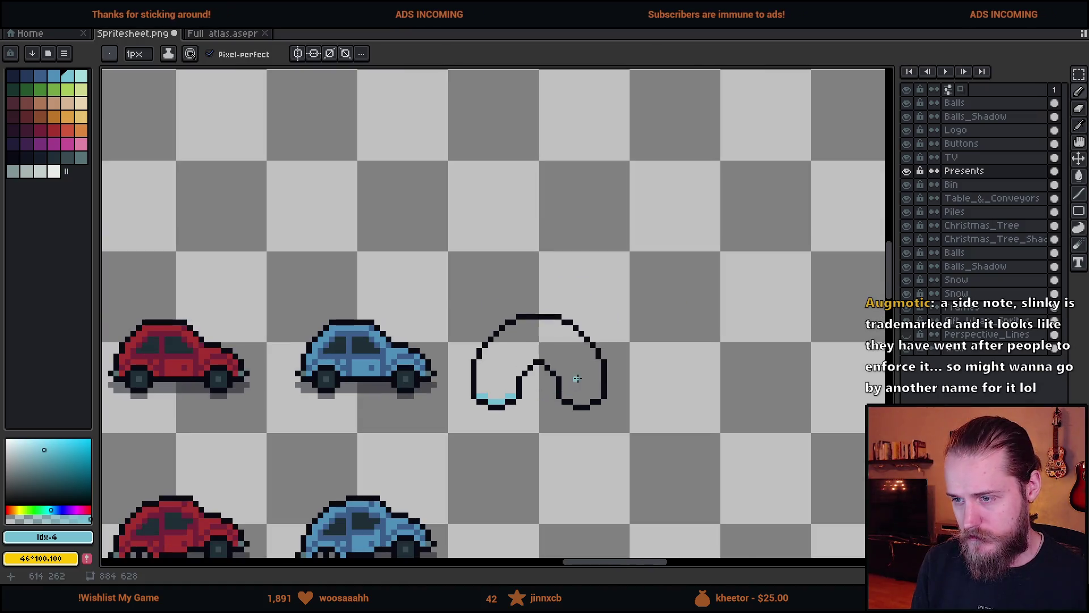
scroll(391, 360, up, 3)
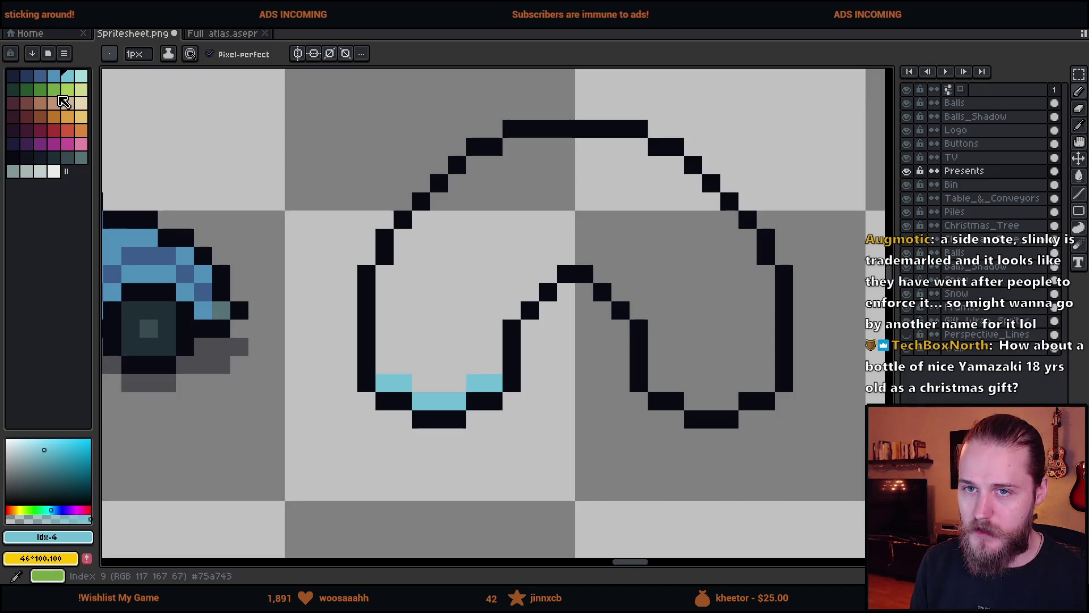
click(54, 90)
click(392, 368)
- Draw a green row above the light blue pixels and turn one light blue pixel green
mouse_move(396, 370)
mouse_down()
mouse_move(452, 382)
mouse_move(488, 367)
mouse_up()
scroll(595, 415, down, 5)
scroll(595, 415, down, 2)
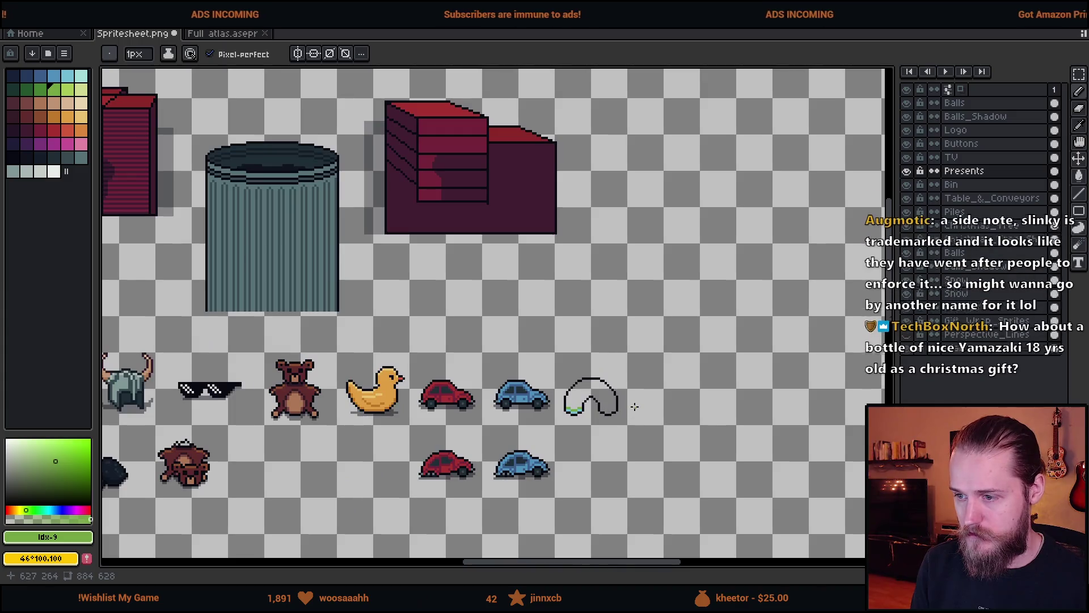
scroll(596, 408, up, 5)
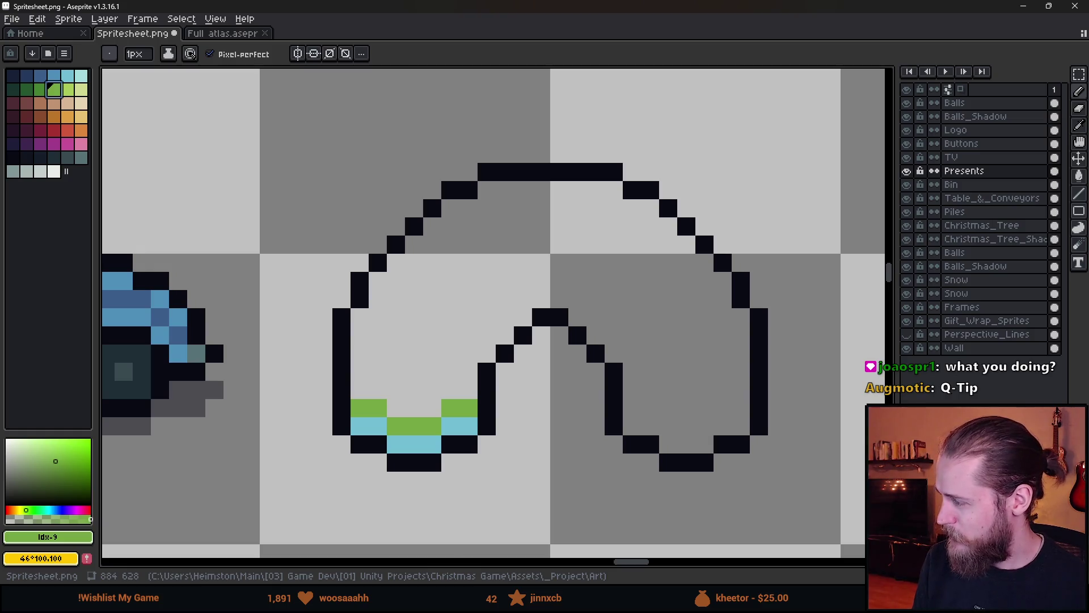
click(386, 418)
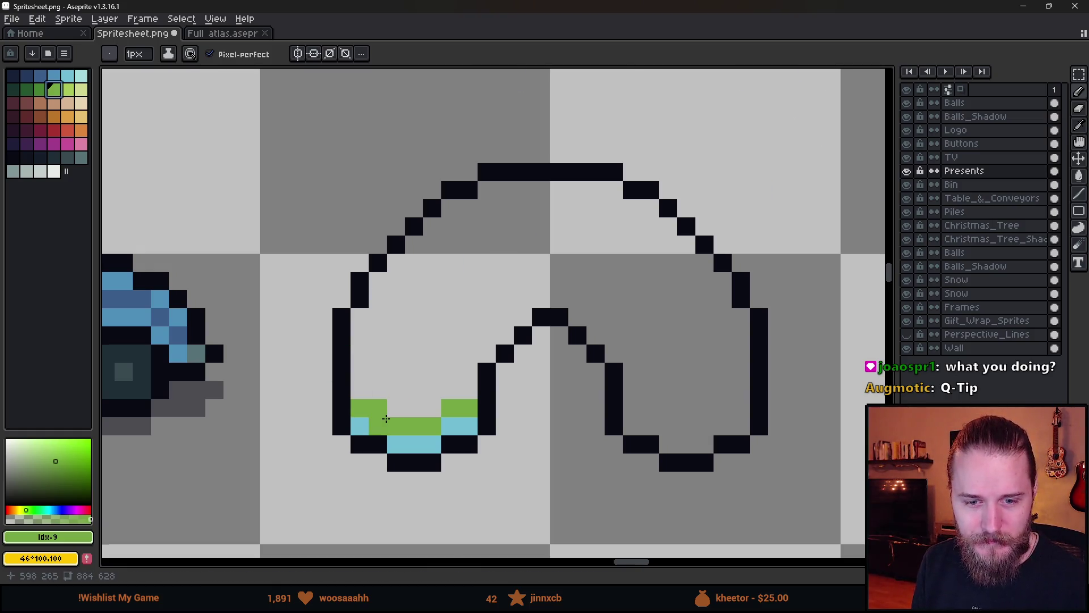
scroll(386, 418, up, 1)
drag(385, 419, 260, 467)
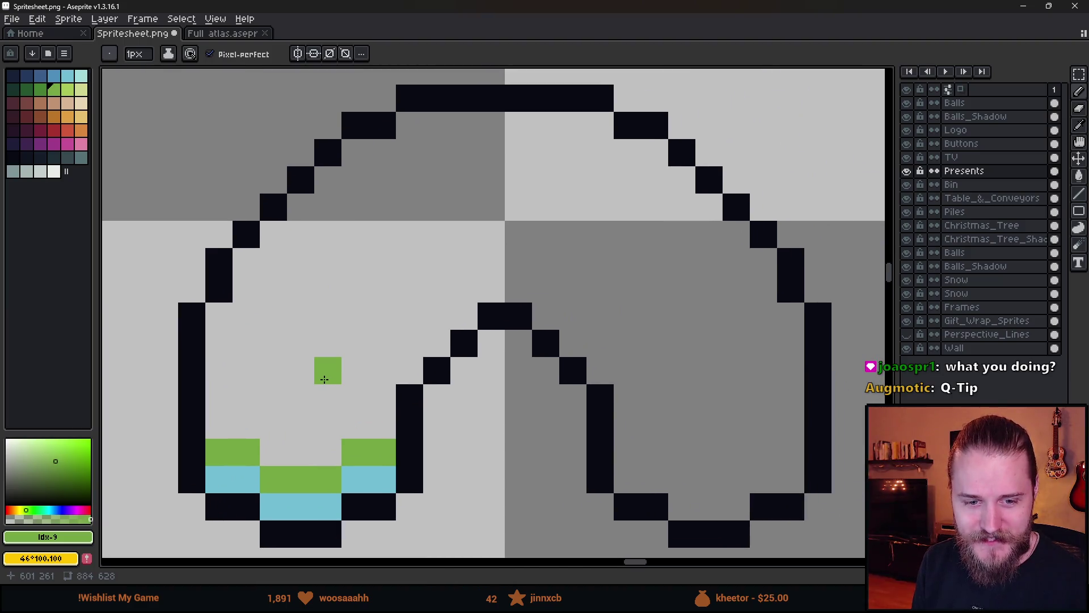
scroll(324, 379, down, 1)
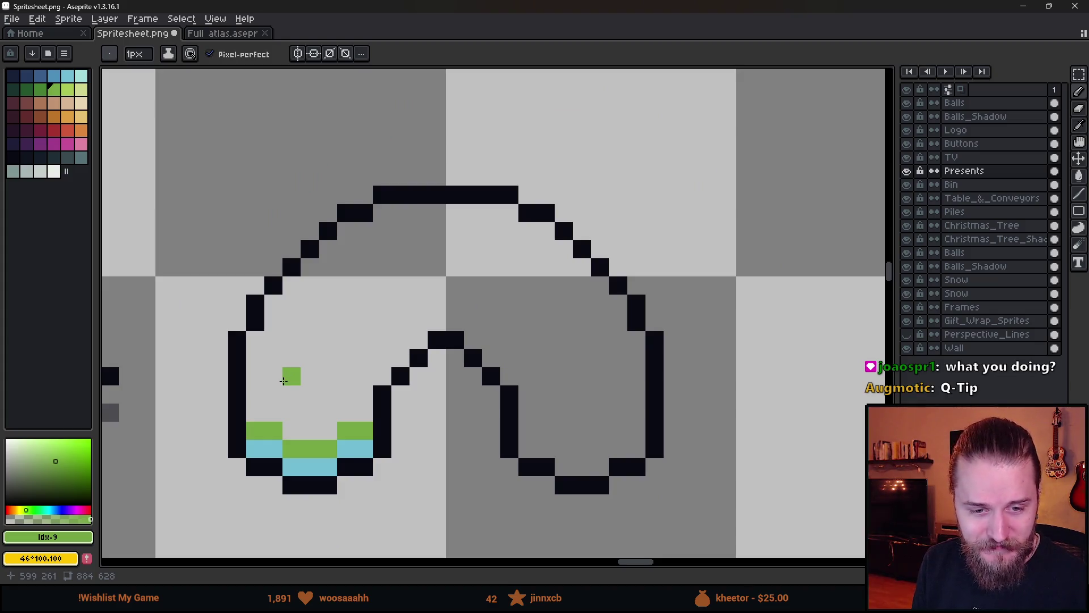
scroll(284, 380, up, 1)
drag(282, 379, 223, 339)
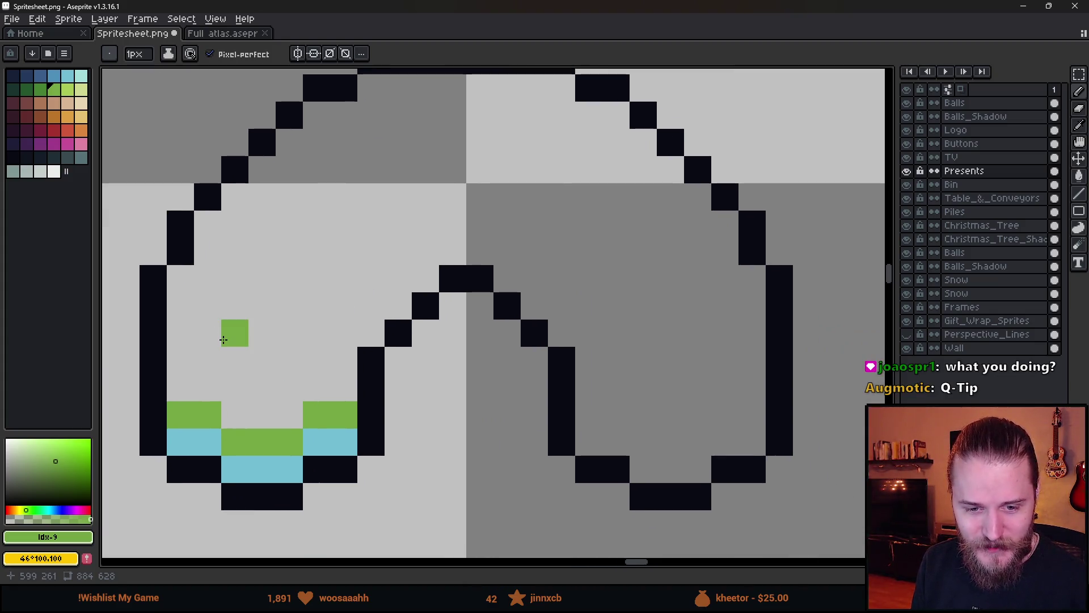
scroll(290, 381, down, 3)
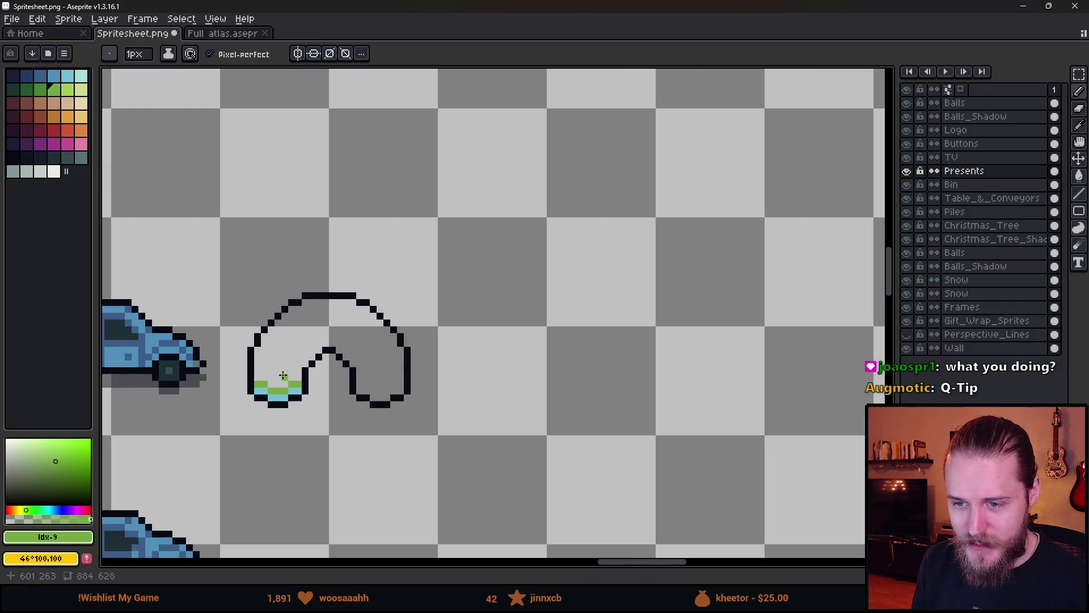
scroll(280, 382, up, 3)
key(alt)
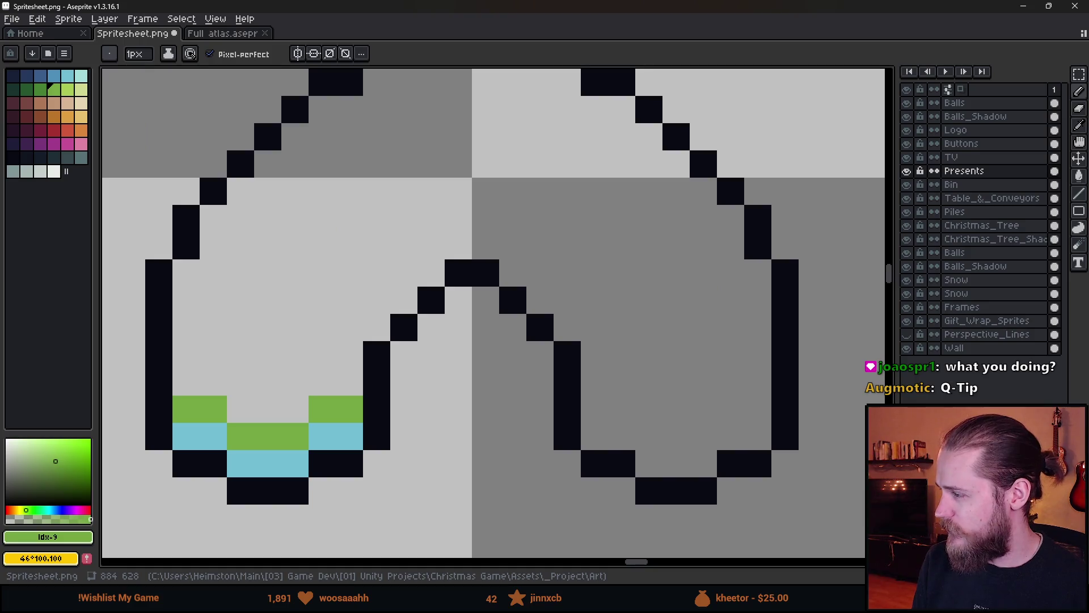
scroll(433, 257, down, 15)
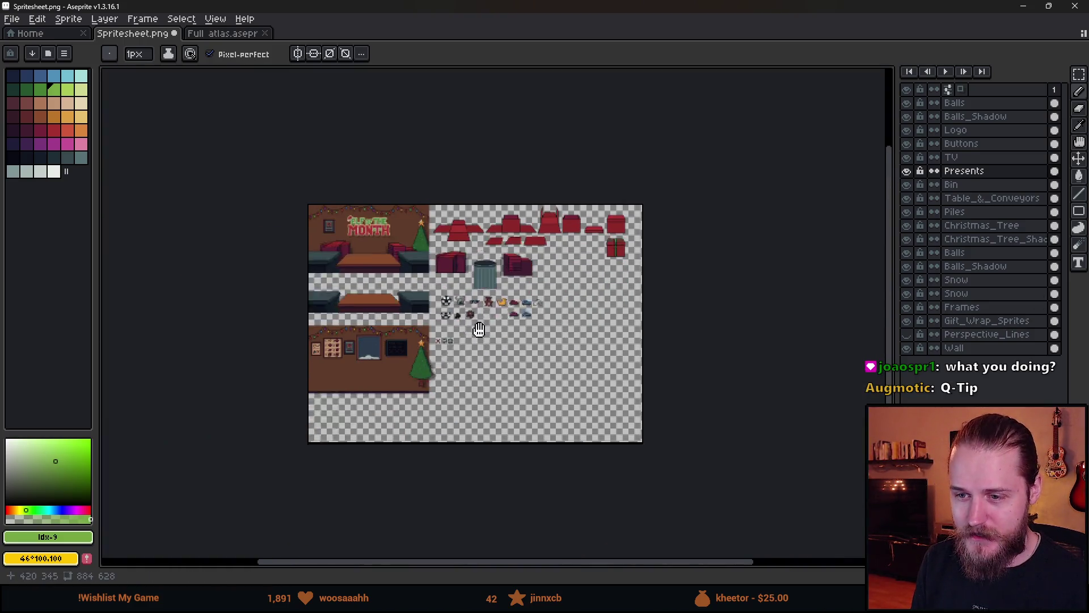
scroll(433, 258, up, 5)
scroll(358, 231, down, 2)
mouse_move(799, 345)
mouse_down()
mouse_move(640, 345)
mouse_move(425, 282)
mouse_move(291, 260)
mouse_up()
scroll(512, 278, up, 4)
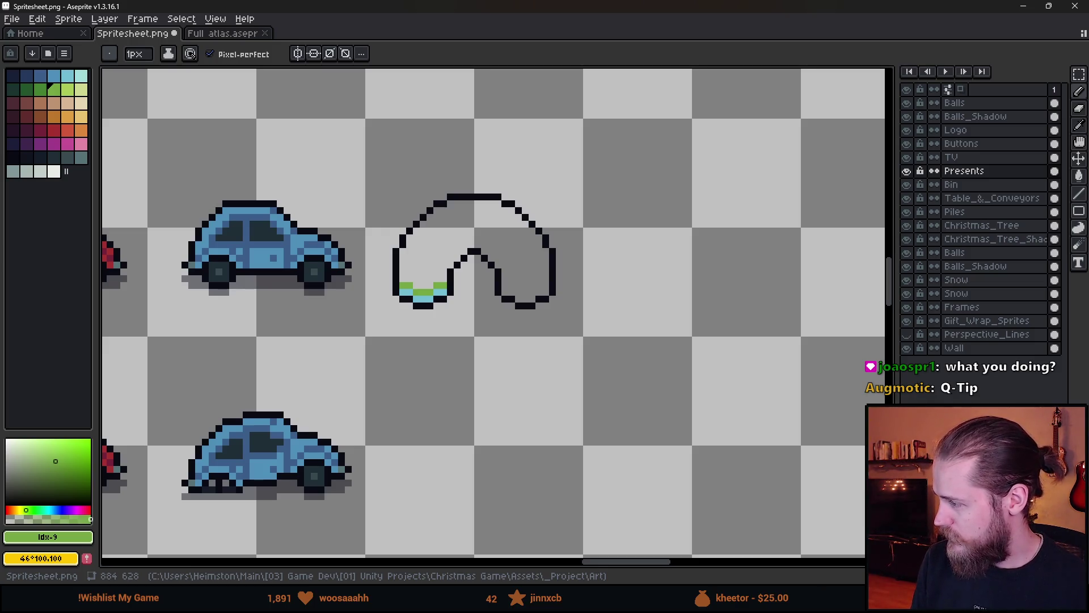
key(alt+Tab)
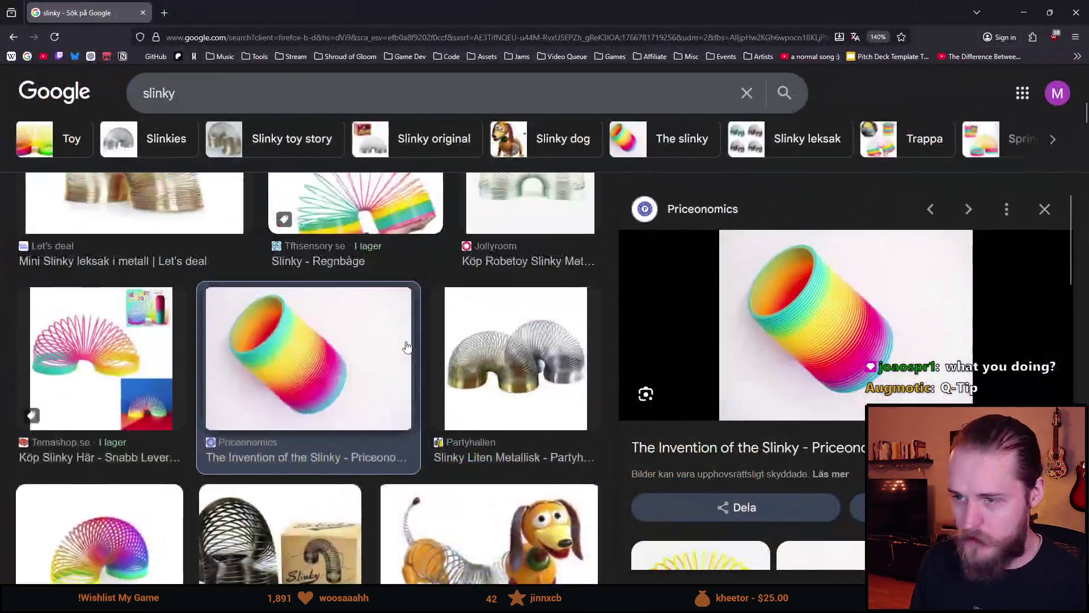
scroll(240, 404, up, 5)
scroll(240, 404, up, 5)
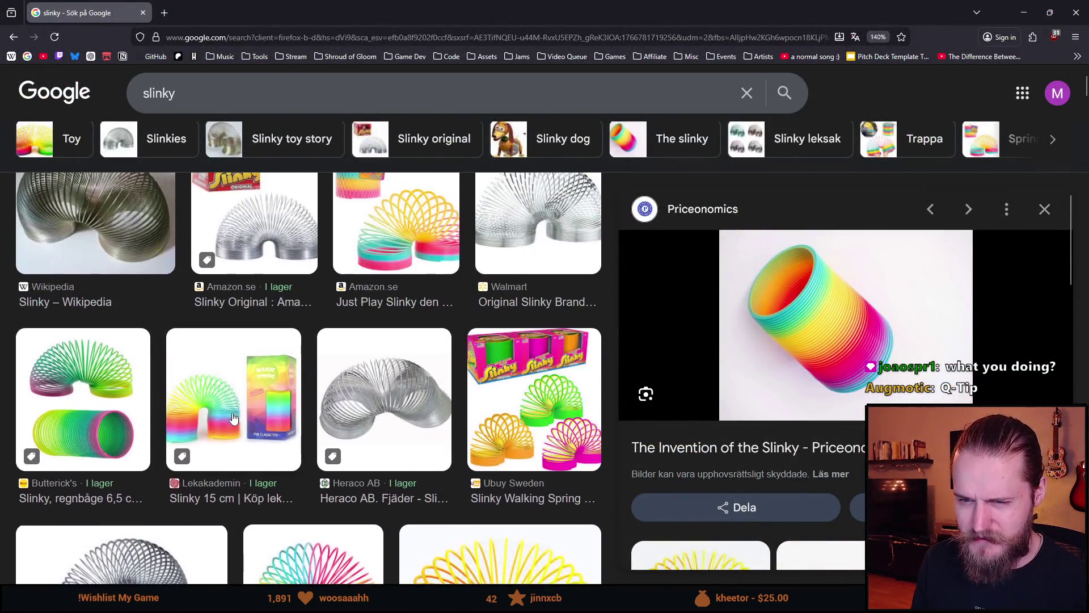
scroll(236, 435, down, 5)
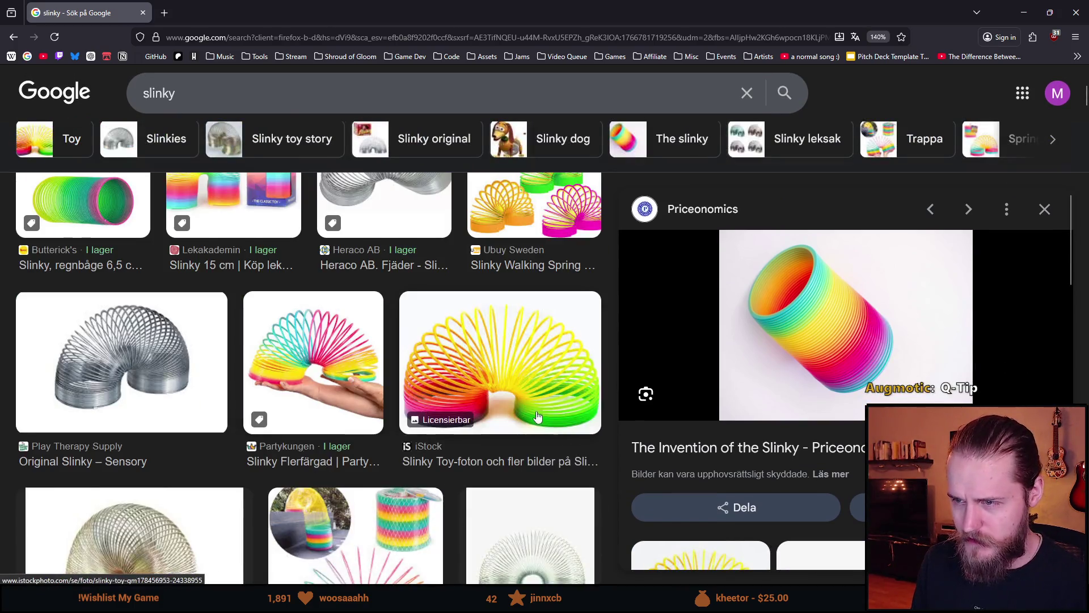
scroll(538, 417, up, 4)
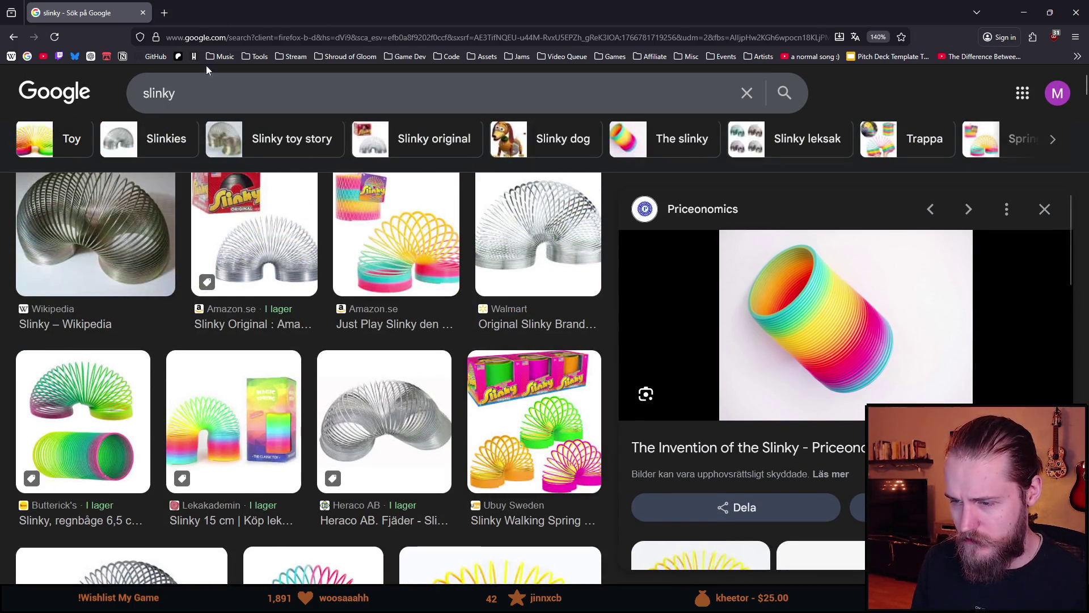
key(alt+Tab)
scroll(225, 209, up, 3)
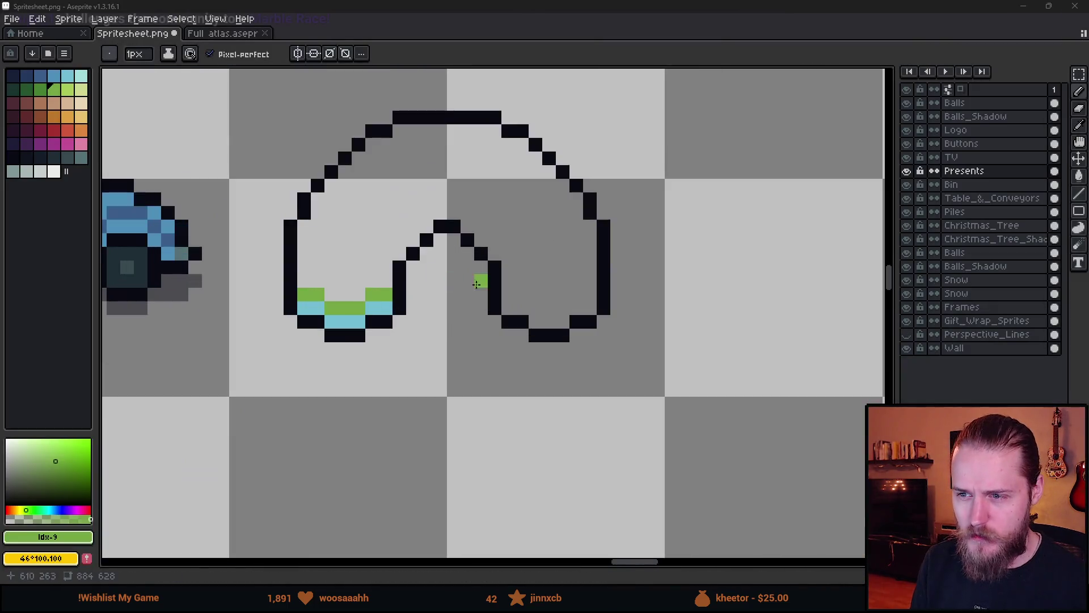
- Paint dark green #468232 pixels into the sock's toe
click(27, 92)
click(398, 360)
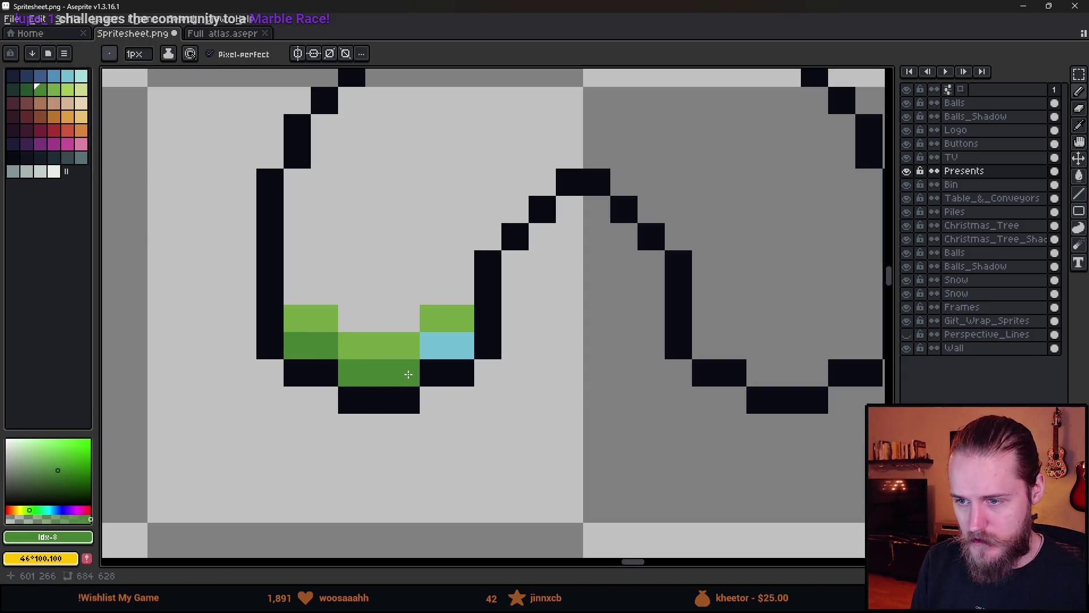
scroll(535, 462, down, 6)
scroll(541, 463, up, 6)
click(496, 432)
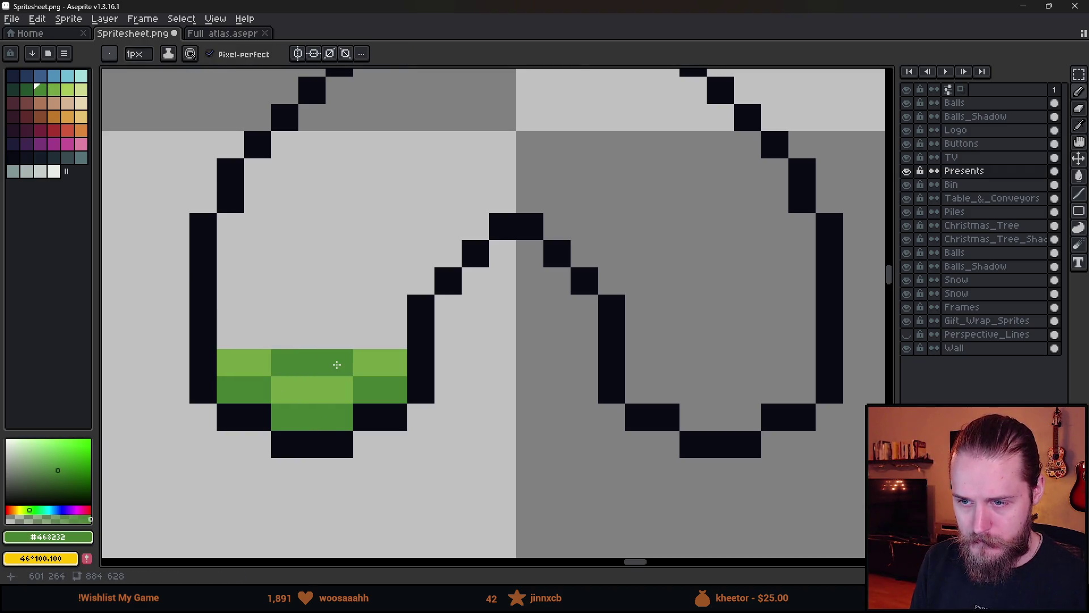
scroll(335, 386, down, 5)
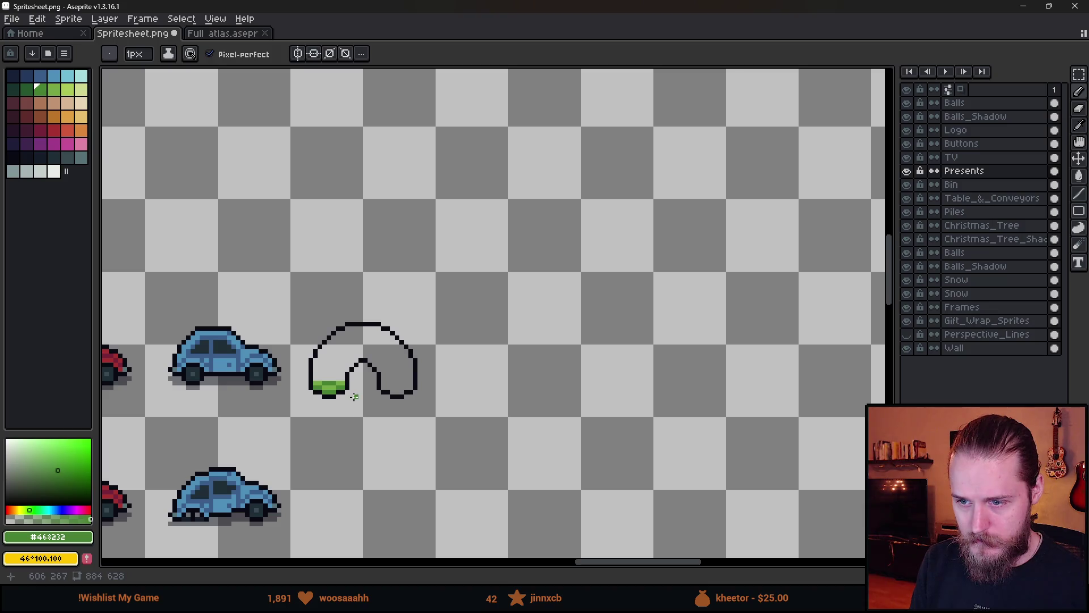
scroll(326, 381, up, 4)
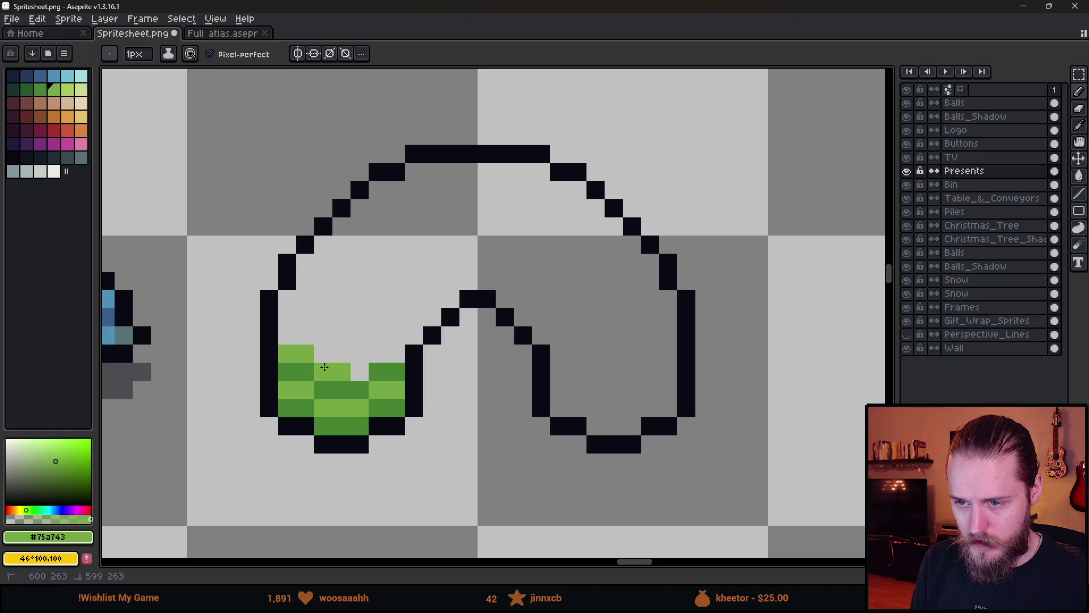
scroll(393, 353, down, 6)
scroll(417, 323, up, 8)
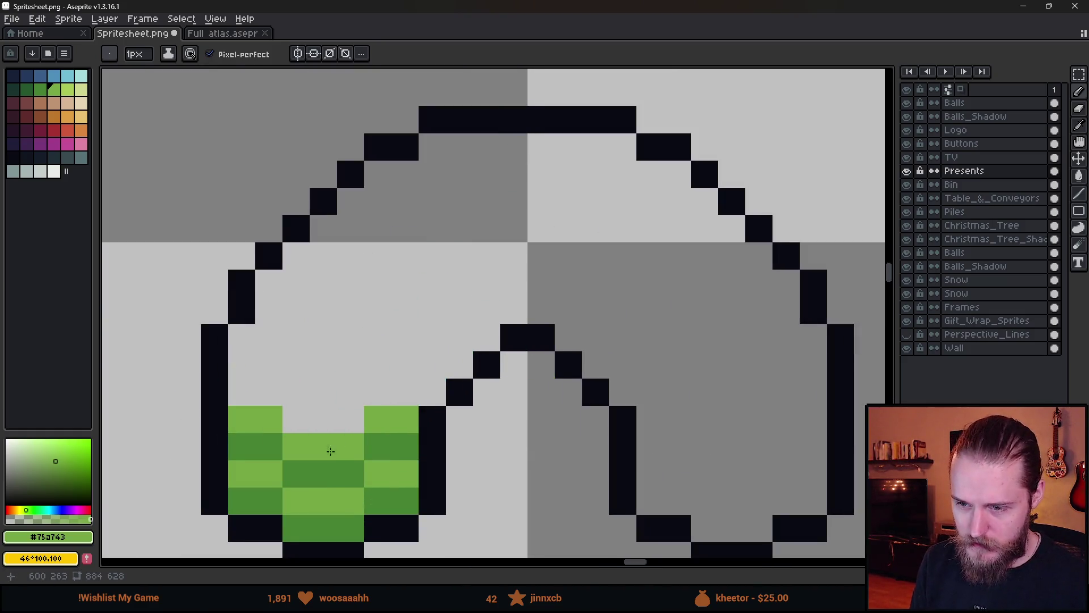
- Fill a grey gap pixel in the toe with light green #75a743 to continue the checker
alt+click(330, 476)
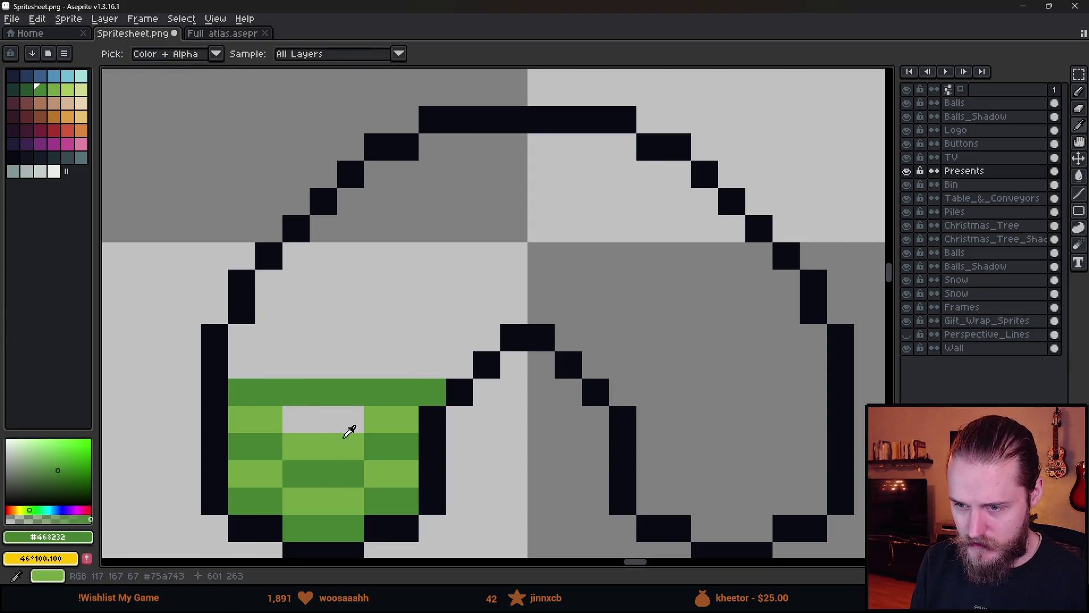
alt+click(345, 436)
click(341, 420)
scroll(397, 443, down, 5)
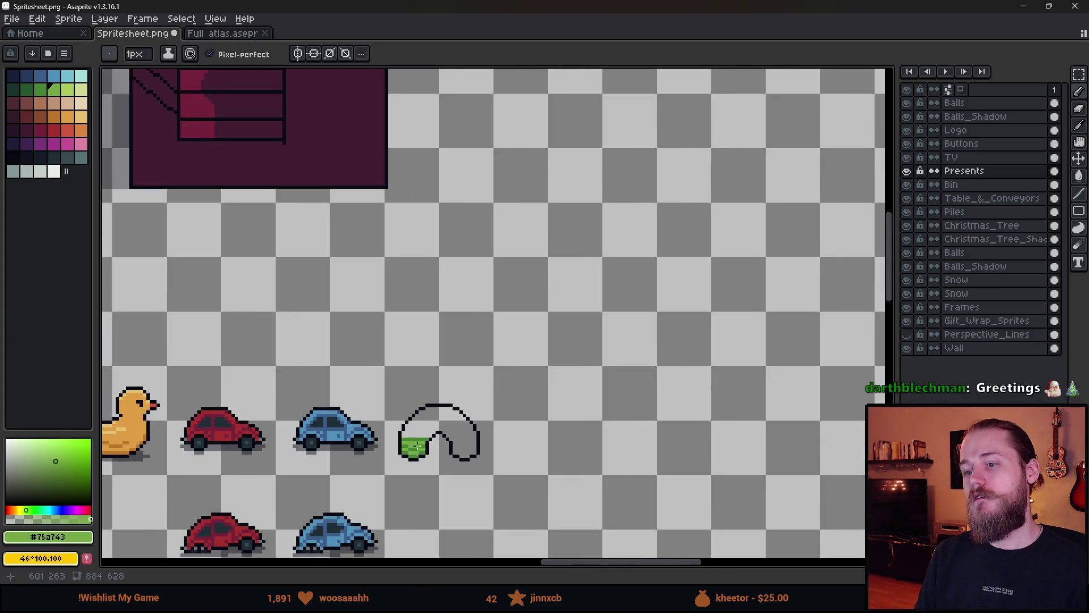
- Add a dark green pixel on the diagonal above the toe's checker
scroll(417, 446, up, 4)
alt+click(374, 429)
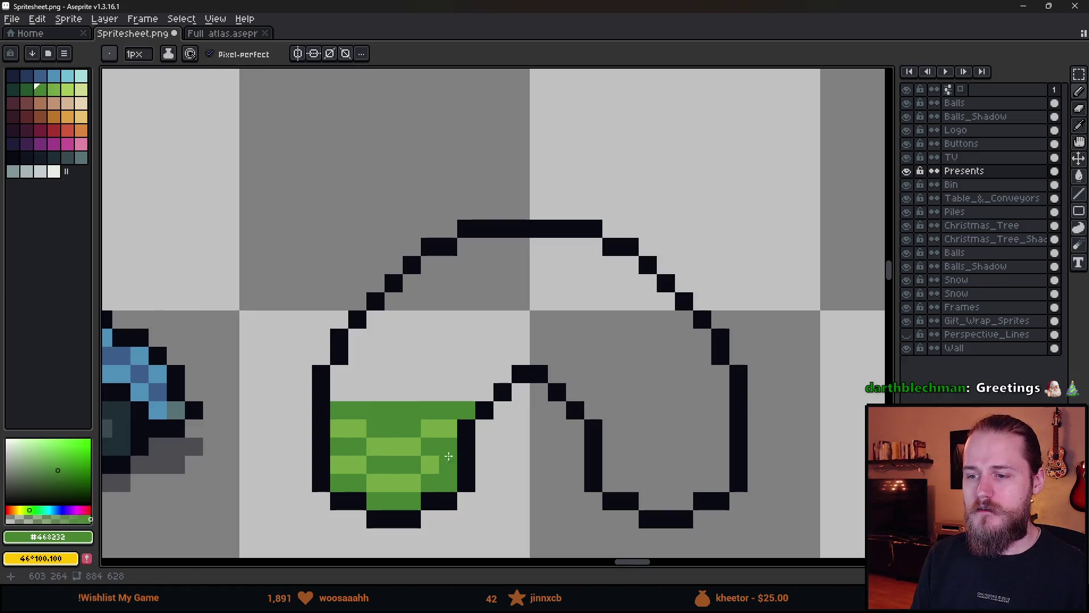
scroll(449, 456, down, 4)
scroll(502, 470, down, 2)
scroll(502, 470, up, 5)
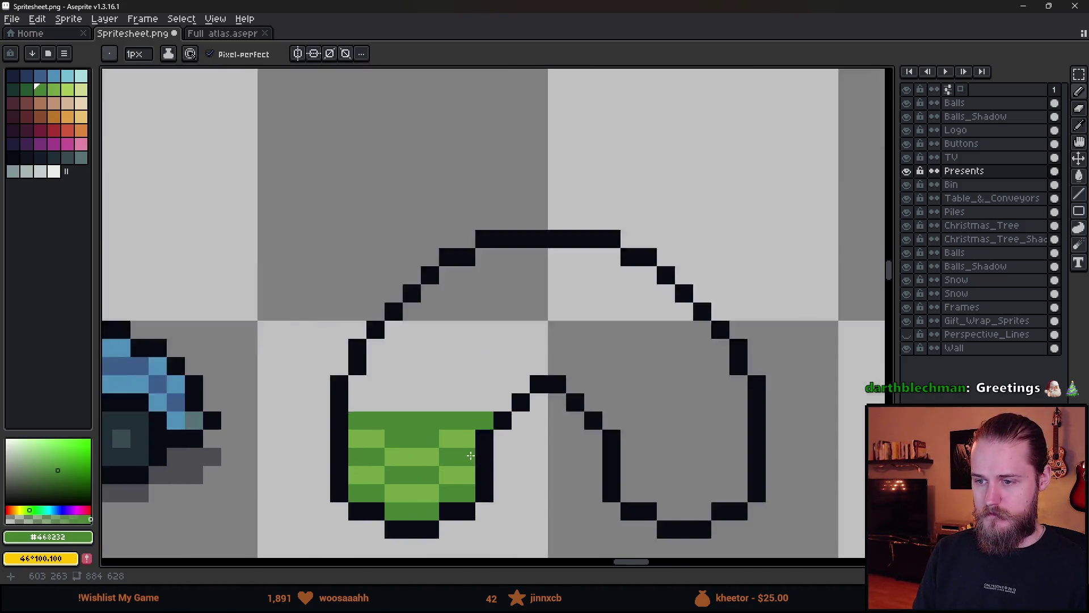
scroll(498, 407, up, 2)
key(e)
key(b)
scroll(564, 472, down, 5)
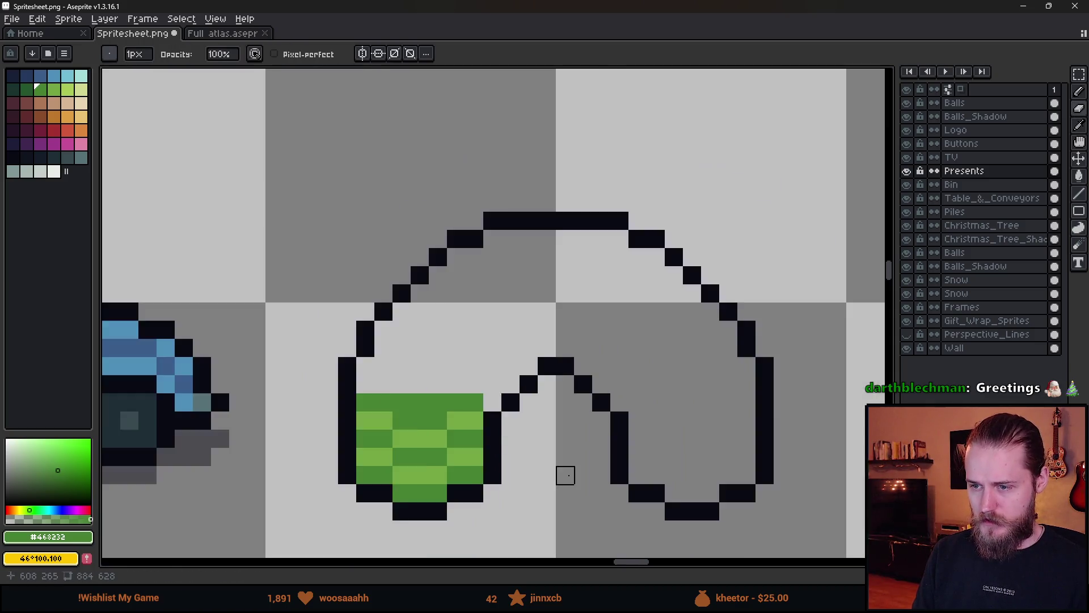
scroll(568, 477, up, 3)
scroll(568, 476, up, 3)
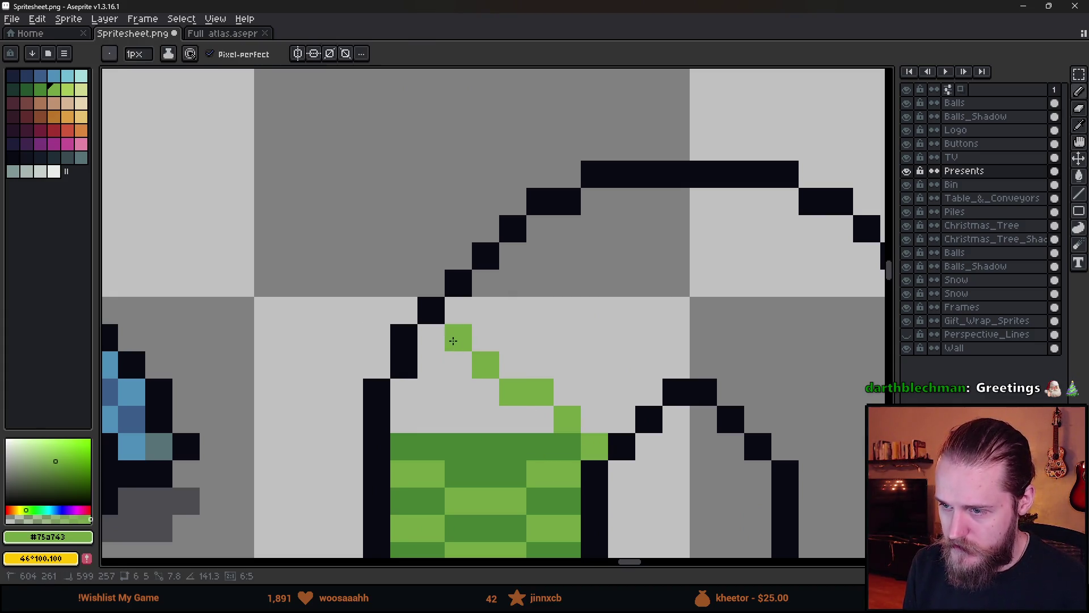
scroll(460, 312, down, 4)
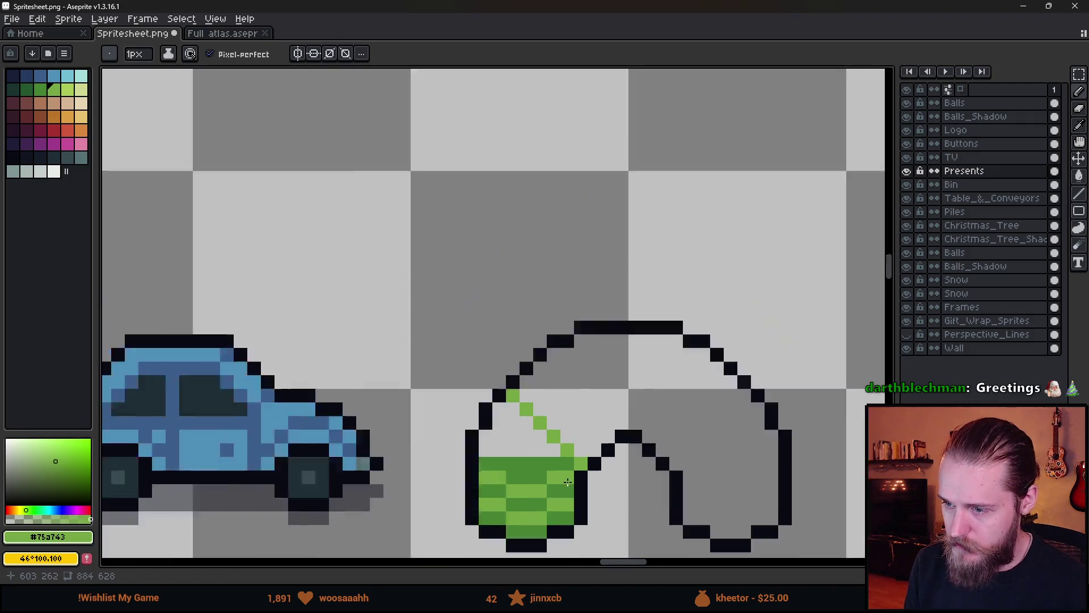
scroll(563, 478, up, 2)
scroll(541, 481, up, 3)
alt+click(544, 468)
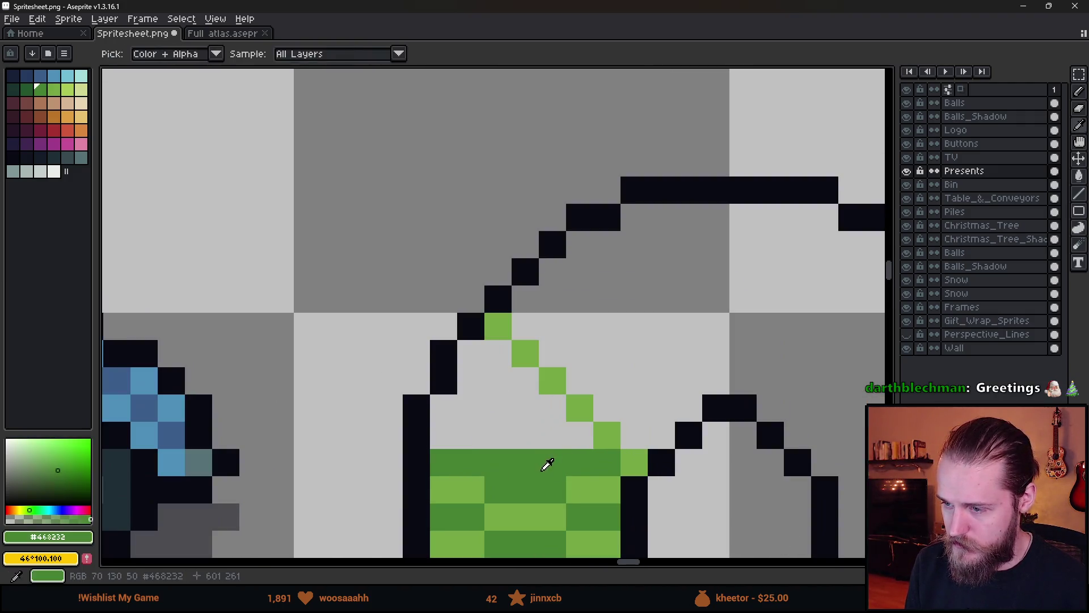
click(525, 324)
- Paint light green pixels diagonally up the sock's leg
alt+click(498, 325)
click(520, 301)
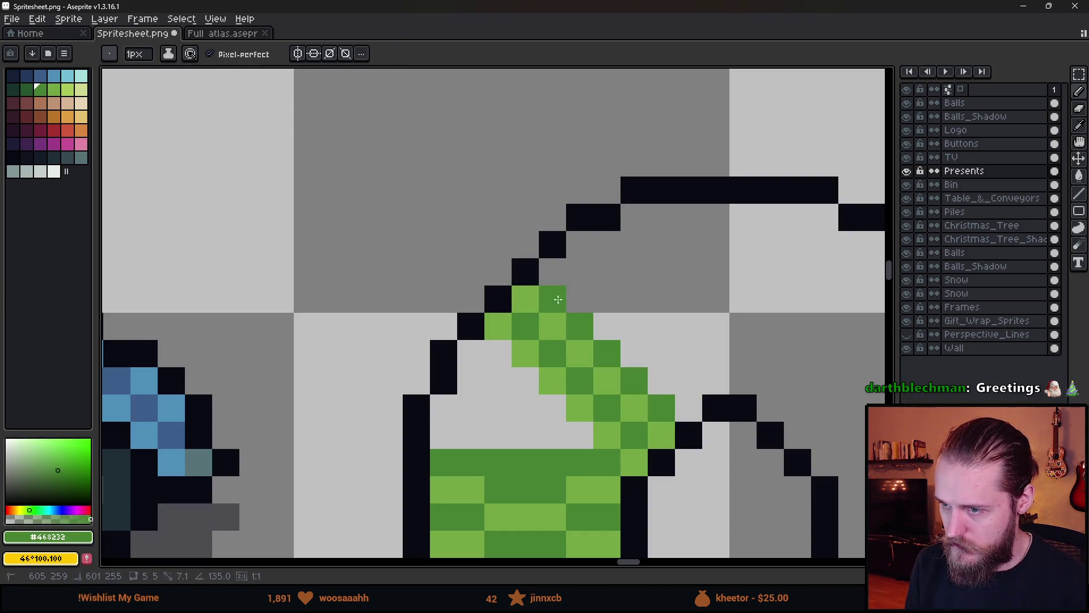
alt+click(526, 291)
drag(553, 273, 600, 316)
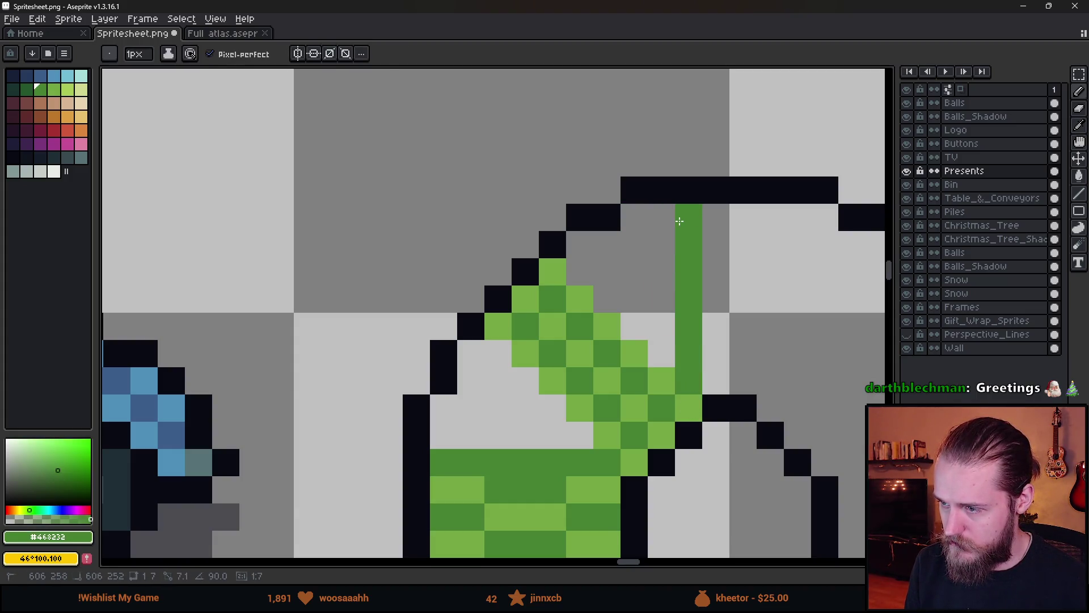
scroll(680, 220, down, 5)
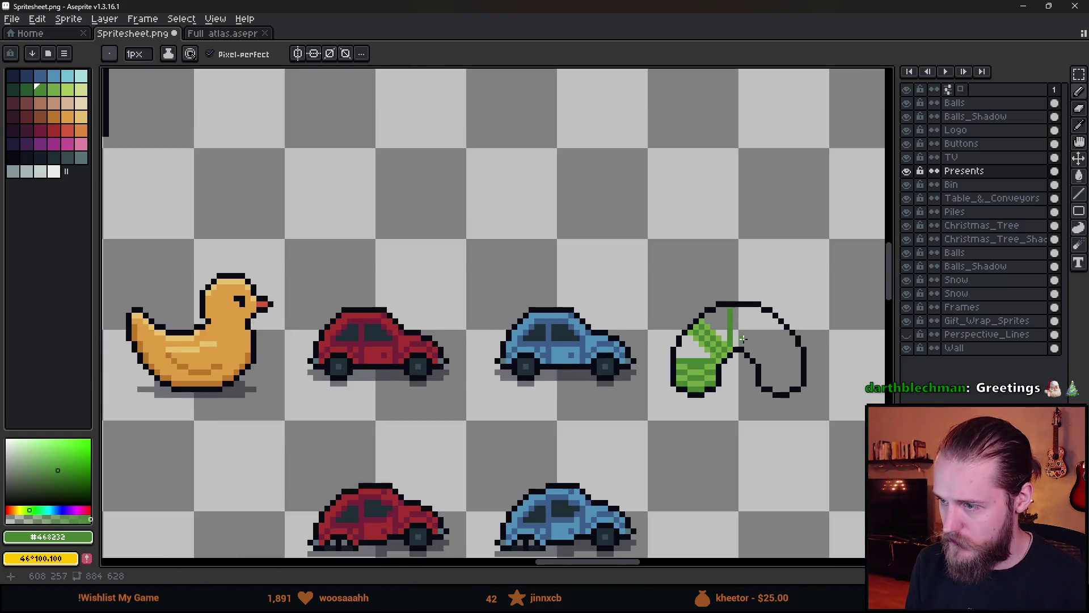
scroll(732, 329, up, 6)
- Fill the remaining grey gaps with dark and light green to complete the checker
click(688, 464)
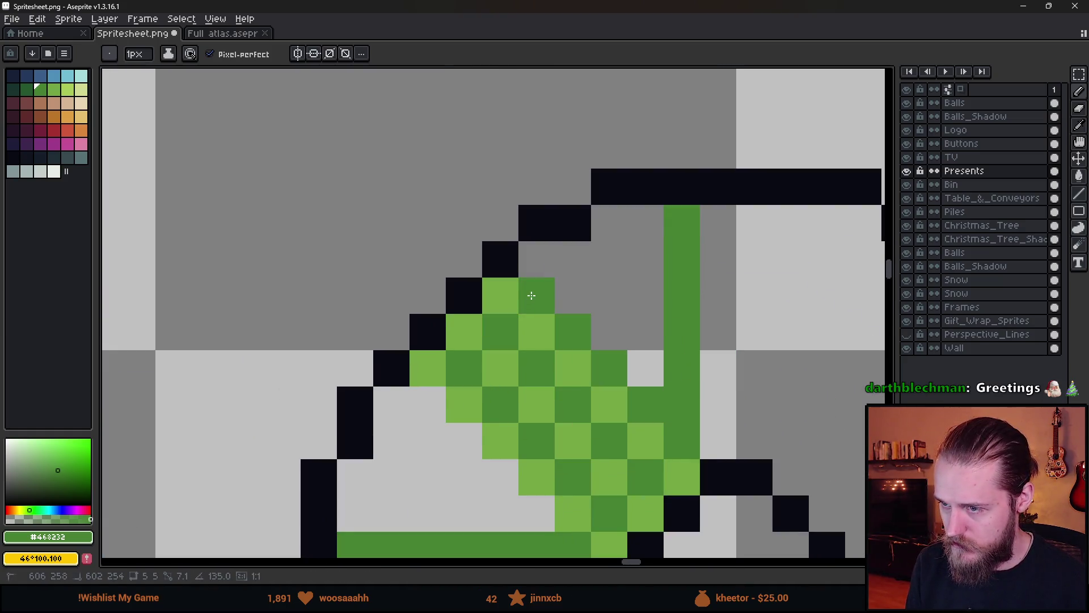
click(653, 384)
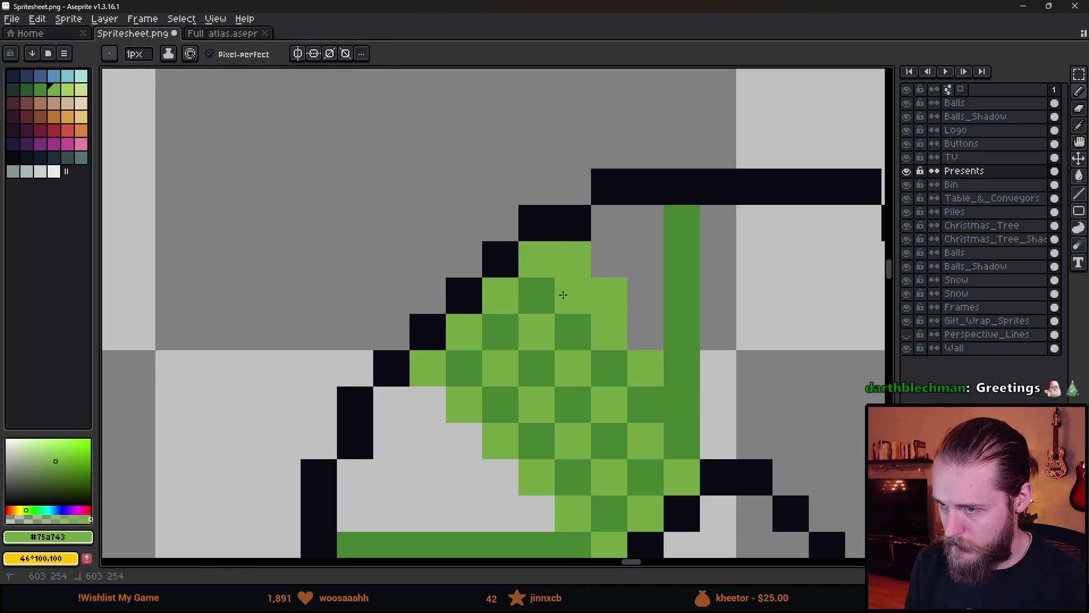
click(621, 260)
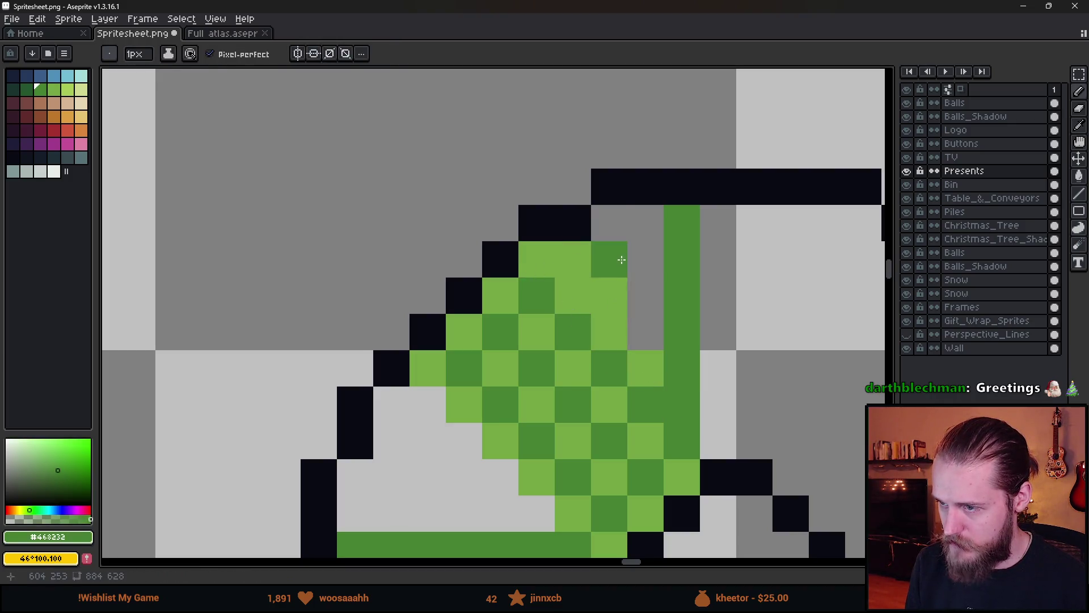
alt+click(657, 373)
click(690, 441)
scroll(684, 230, down, 6)
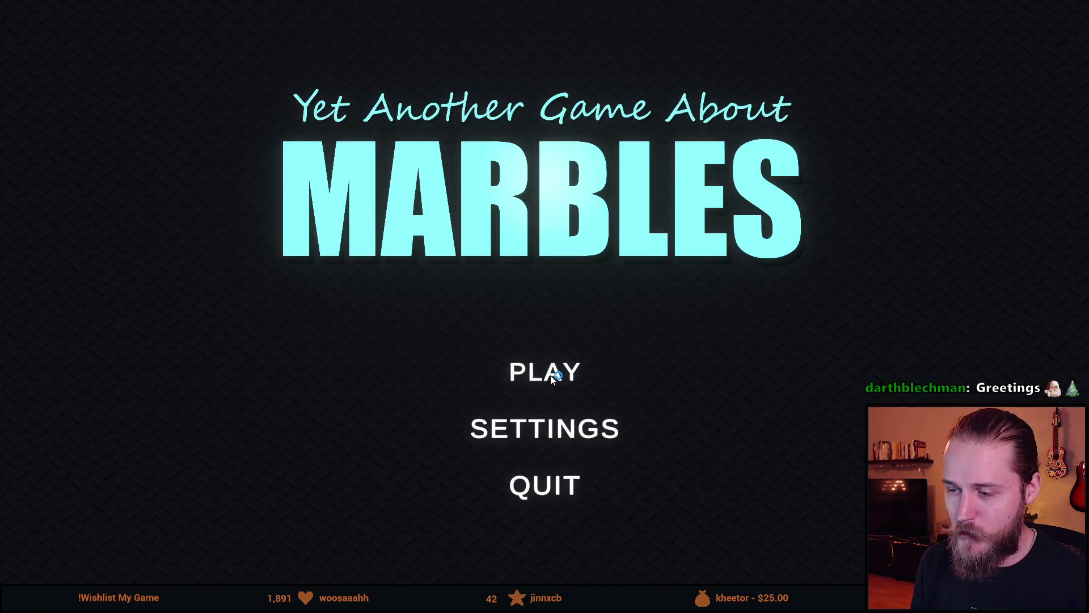
- Open Marble Race's map selection with The Descent, The Gigaplinko and The Teleporter
click(551, 377)
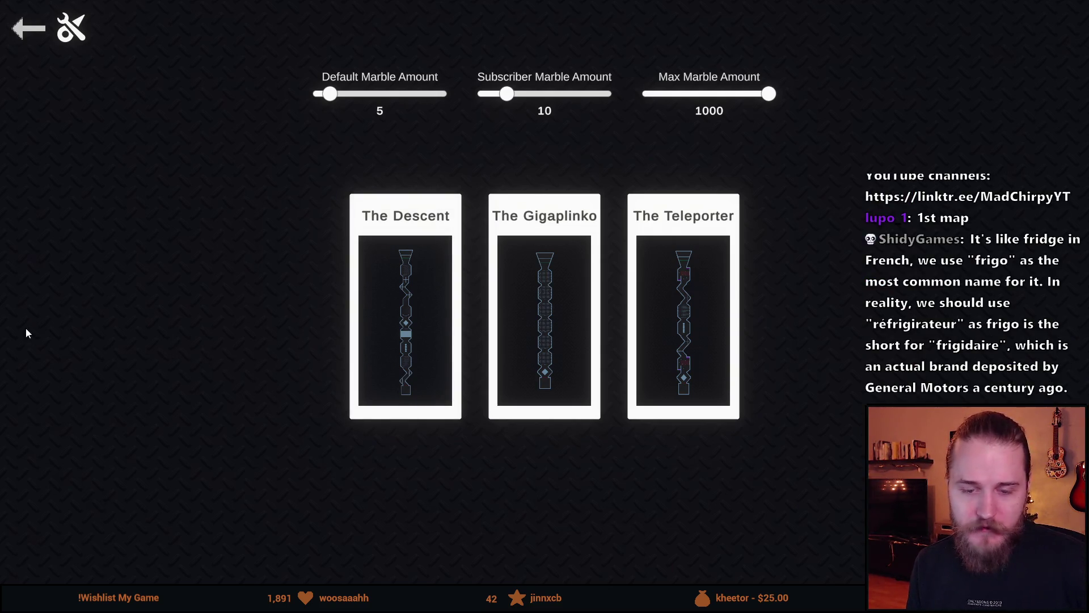
- Choose The Descent map card to load it
click(399, 295)
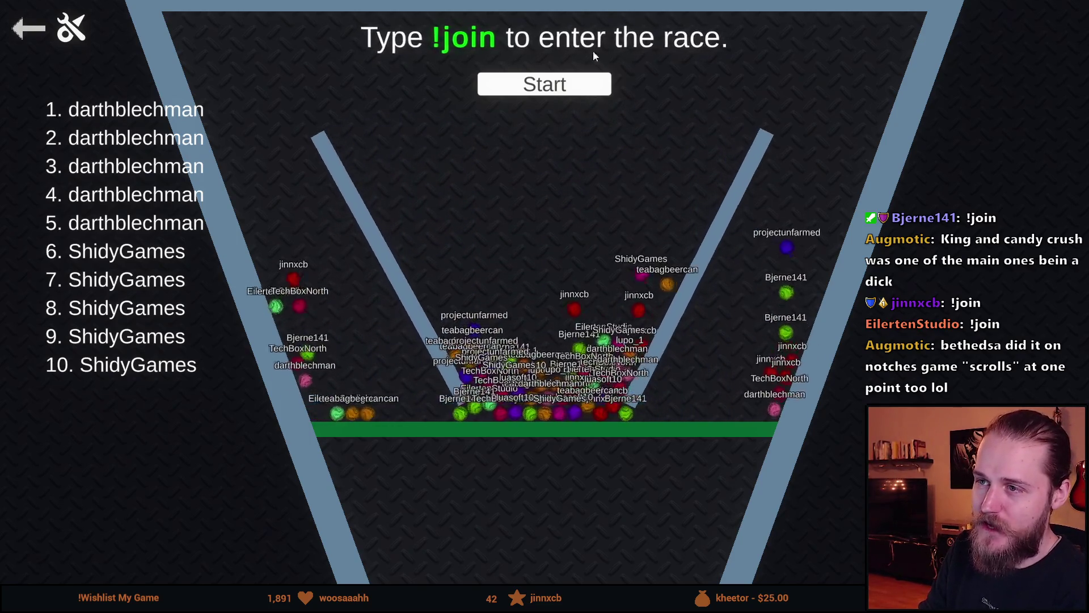
click(605, 79)
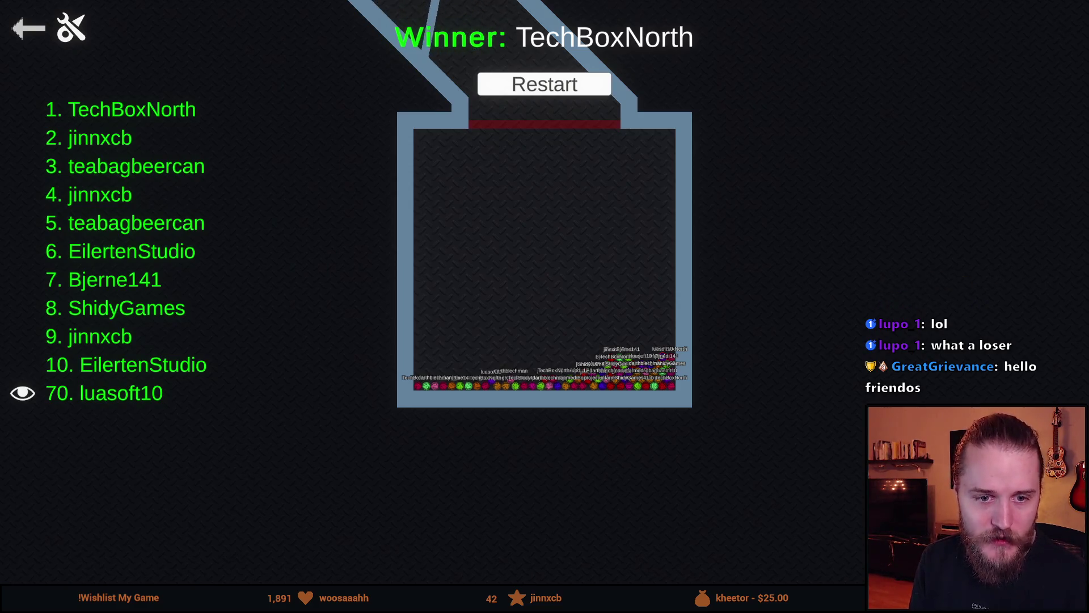
- Leave the race results and return to the map selection screen
click(27, 28)
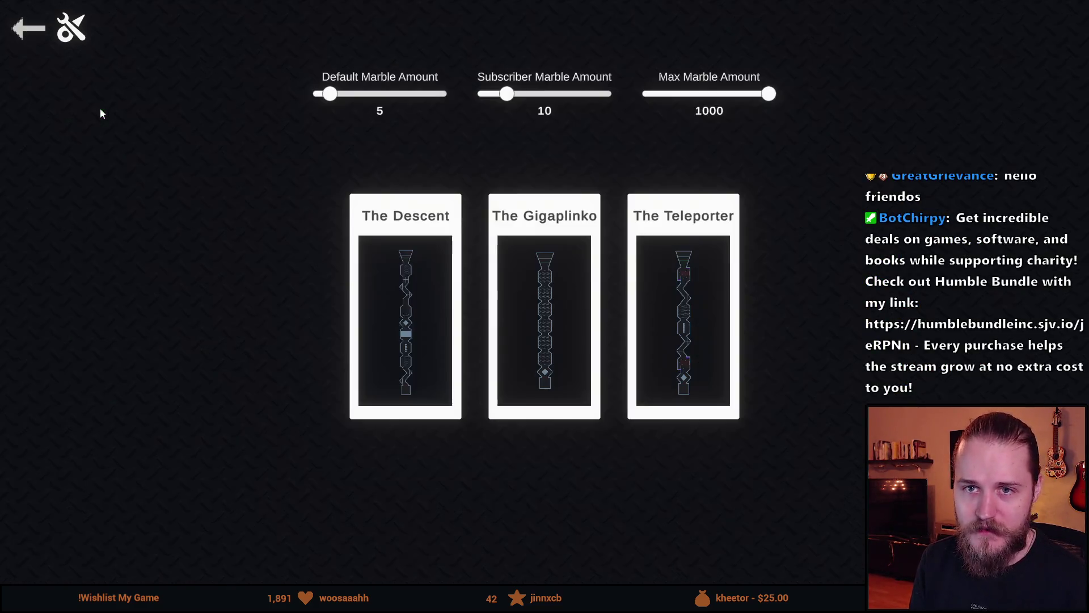
- Leave the Marble race results for the main menu and quit the game, confirming with Yes
click(27, 29)
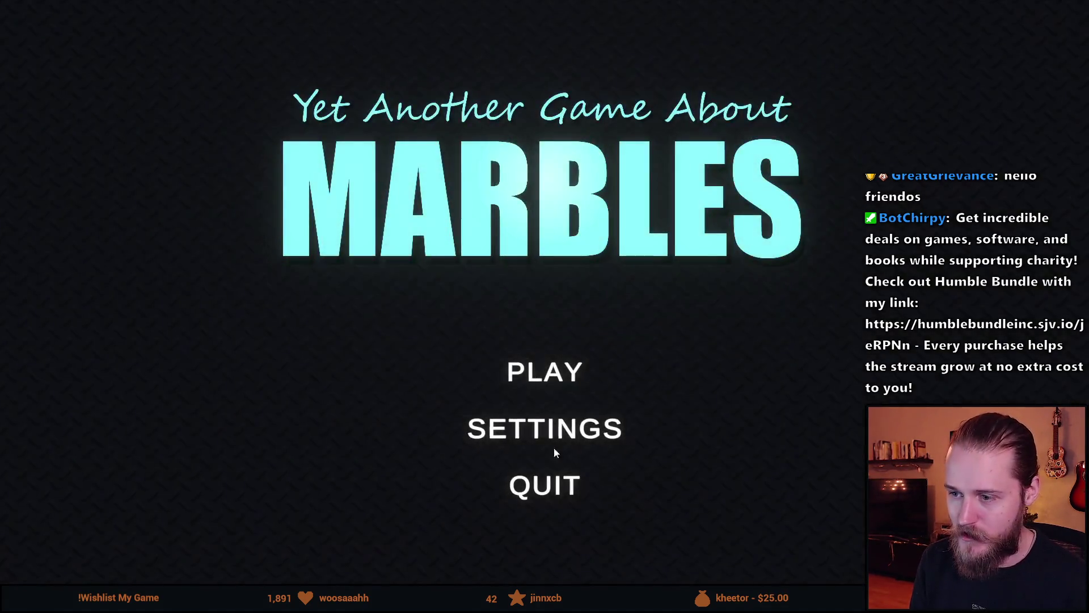
click(545, 483)
click(466, 364)
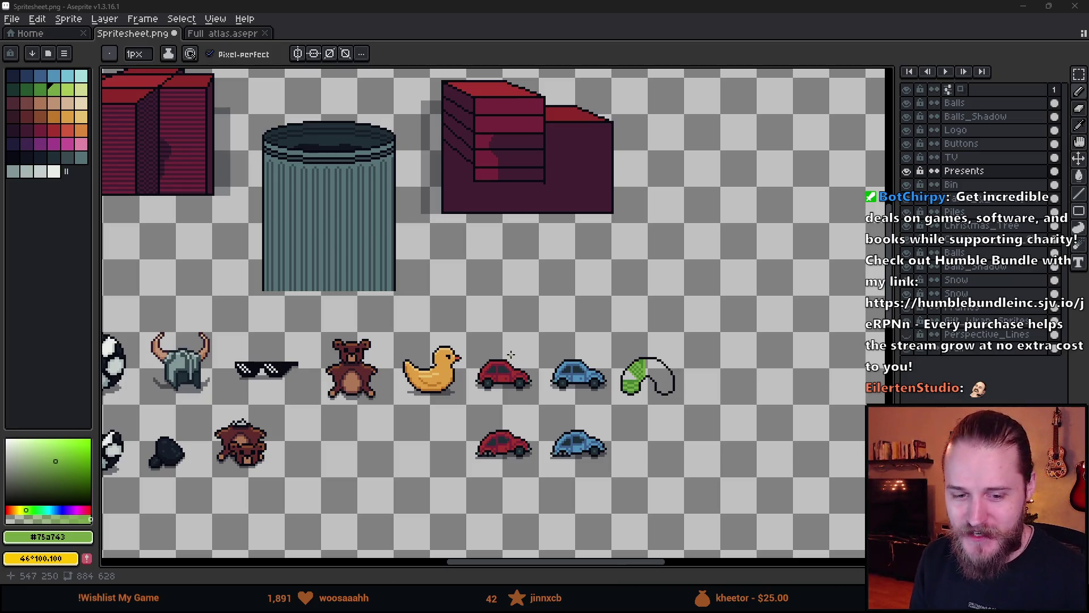
- Zoom in on the slinky and draw a dark green line up the sprite's edge
scroll(639, 391, up, 3)
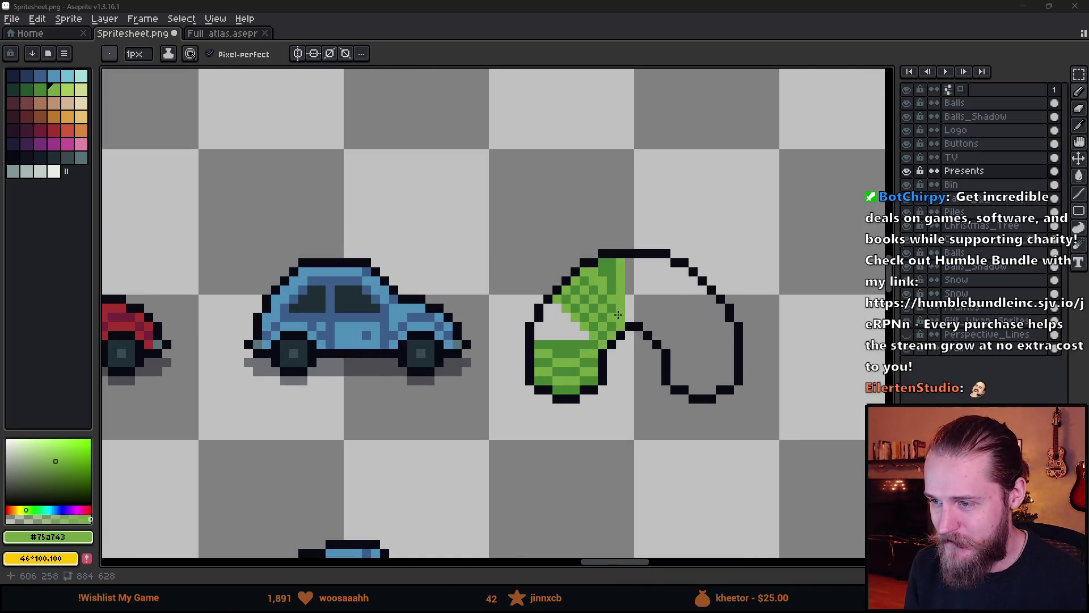
scroll(618, 315, up, 2)
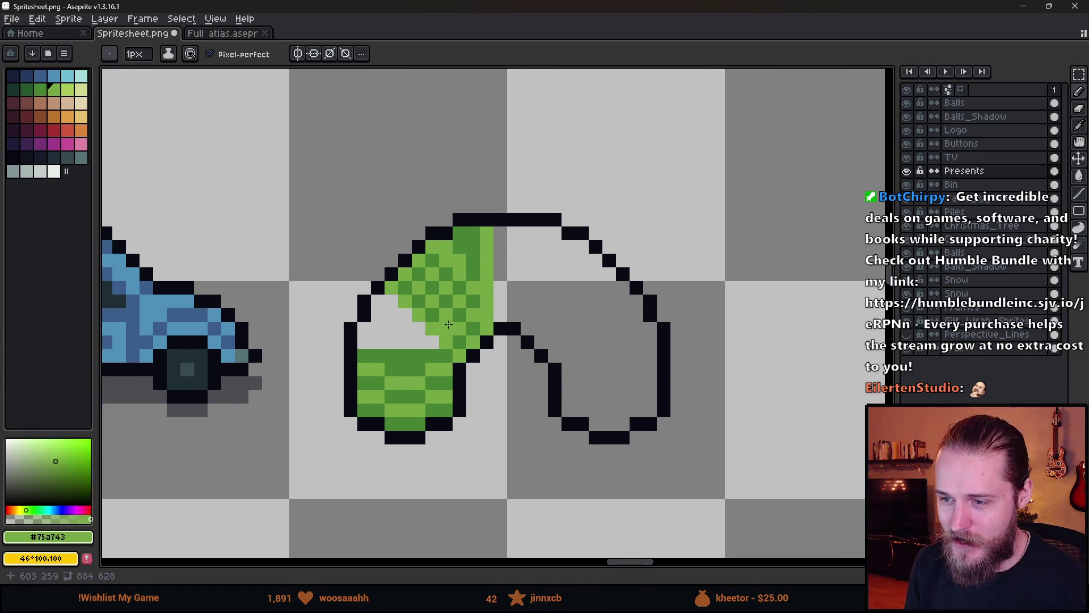
scroll(448, 324, up, 1)
alt+click(417, 377)
shift+click(307, 305)
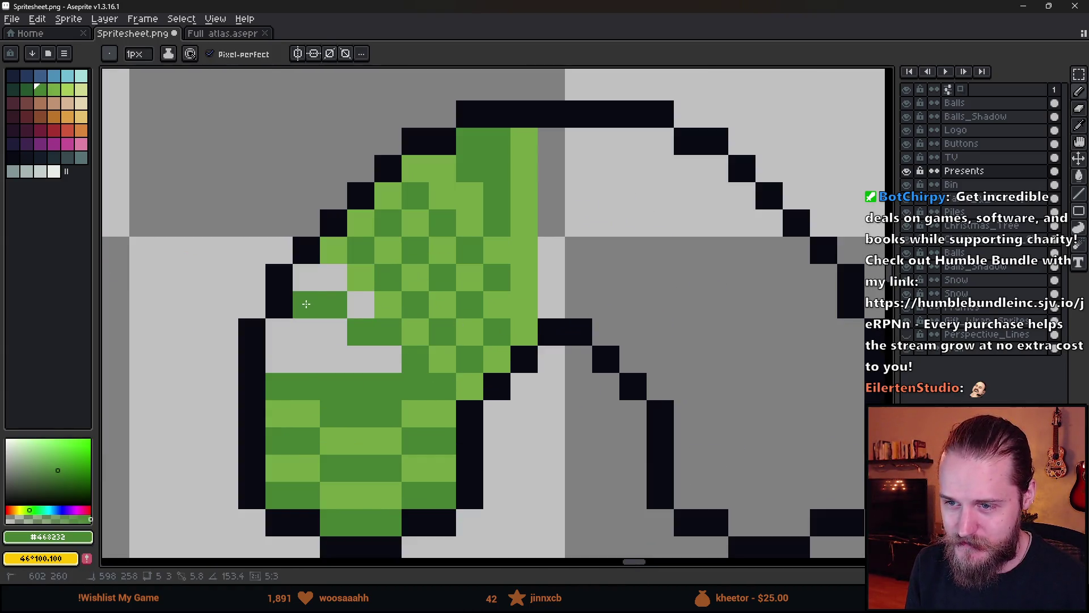
click(361, 305)
alt+click(365, 274)
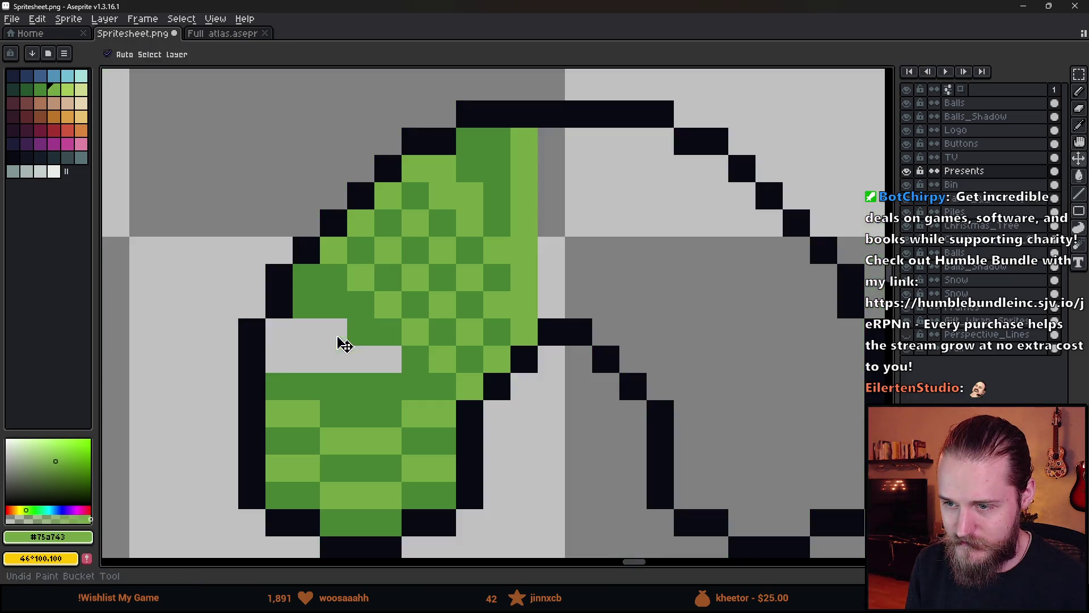
- Fill the grey patch inside the slinky's left half with light green using the Paint Bucket
key(g)
click(298, 54)
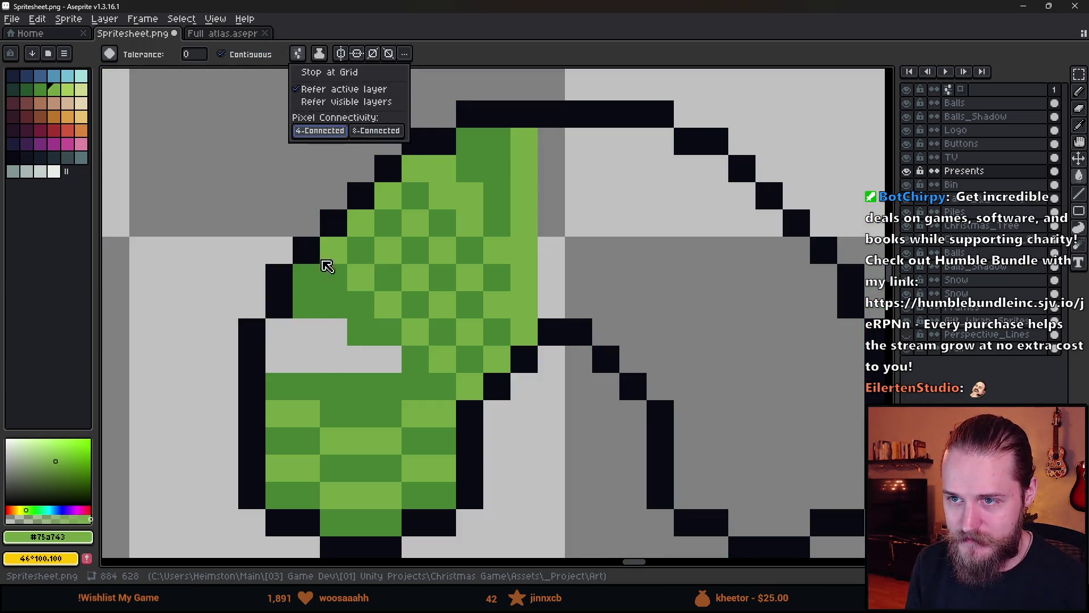
click(280, 331)
scroll(383, 354, down, 6)
scroll(382, 340, up, 6)
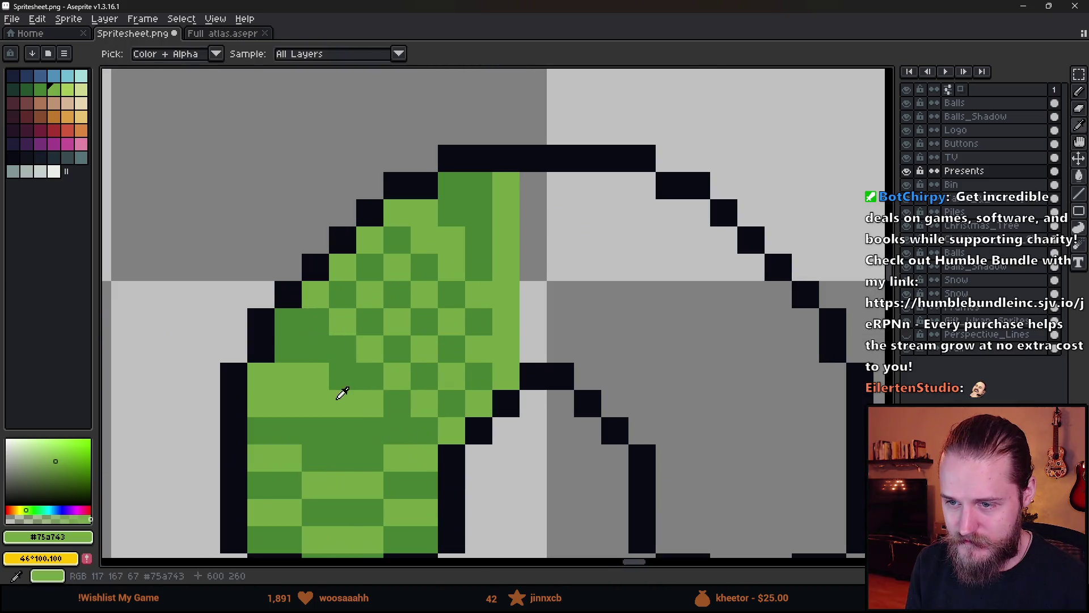
- Paint a row of dark green pixels and a couple of light green pixels beneath it
alt+click(287, 371)
key(b)
drag(265, 375, 318, 376)
alt+click(372, 401)
click(321, 352)
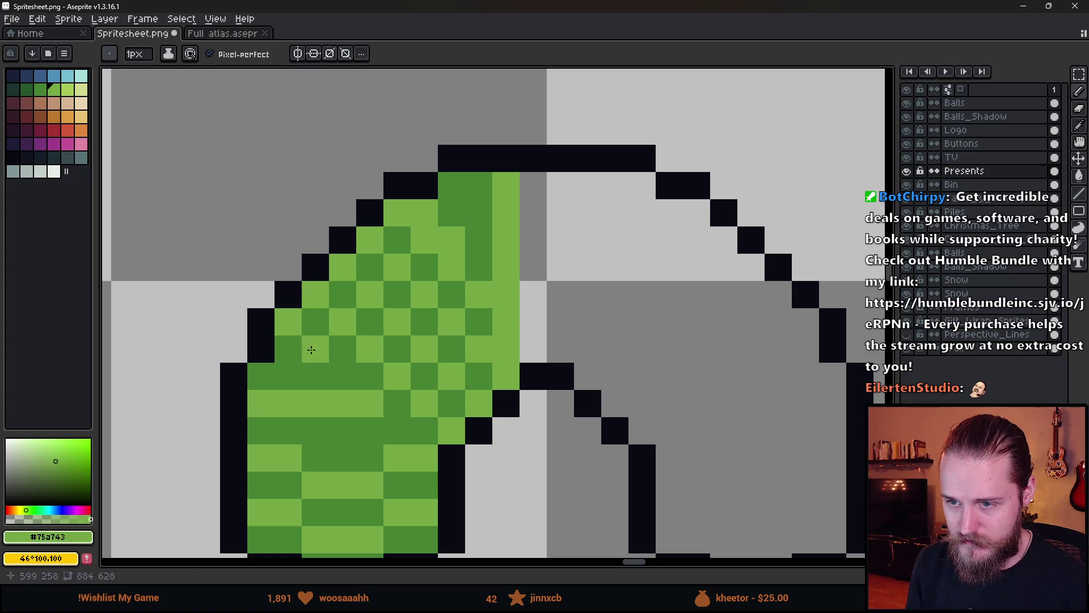
scroll(298, 348, down, 6)
scroll(386, 426, up, 6)
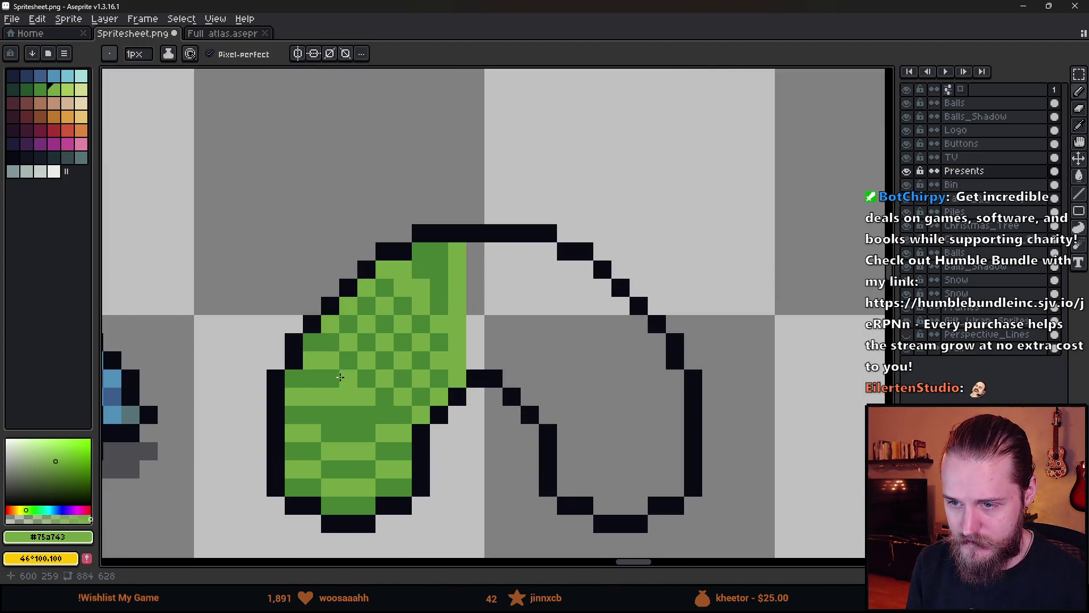
click(337, 370)
alt+click(337, 407)
alt+click(316, 389)
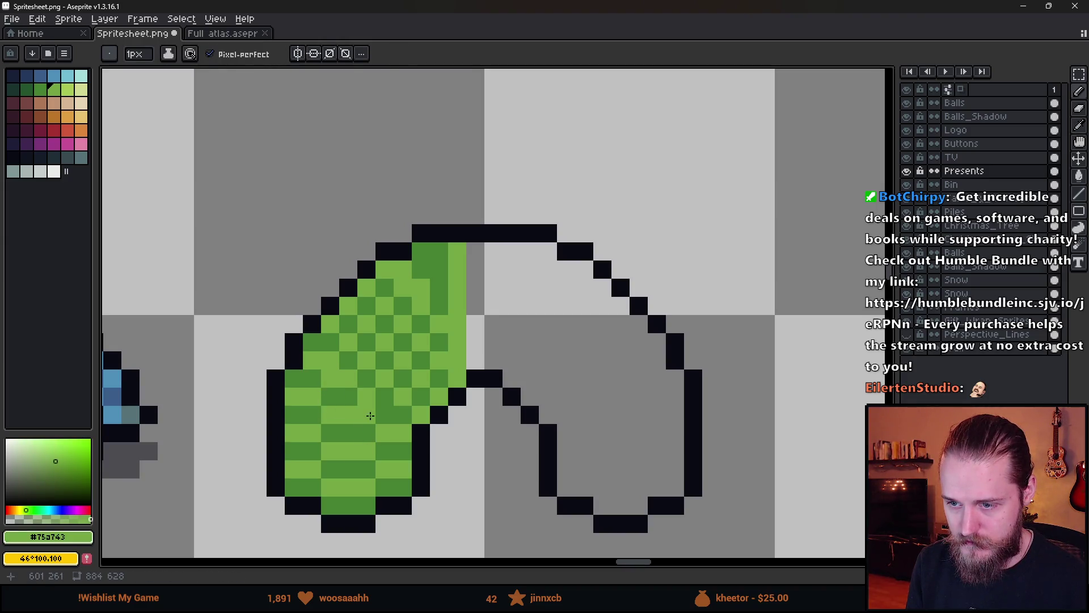
- Draw a dark green stripe down the inner edge with a light green stripe beside it
scroll(486, 482, down, 5)
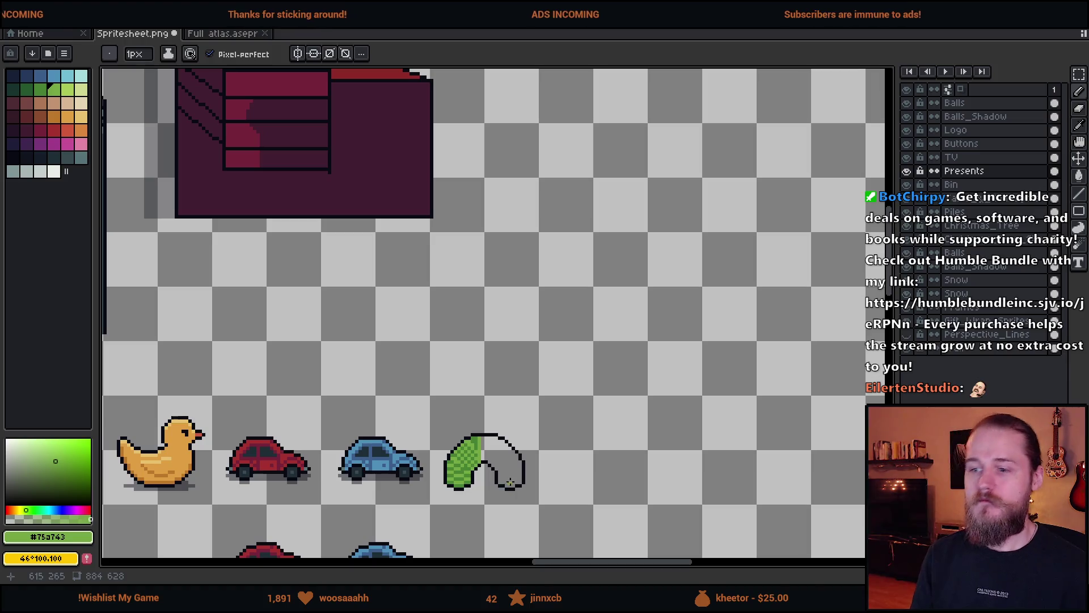
scroll(504, 482, up, 5)
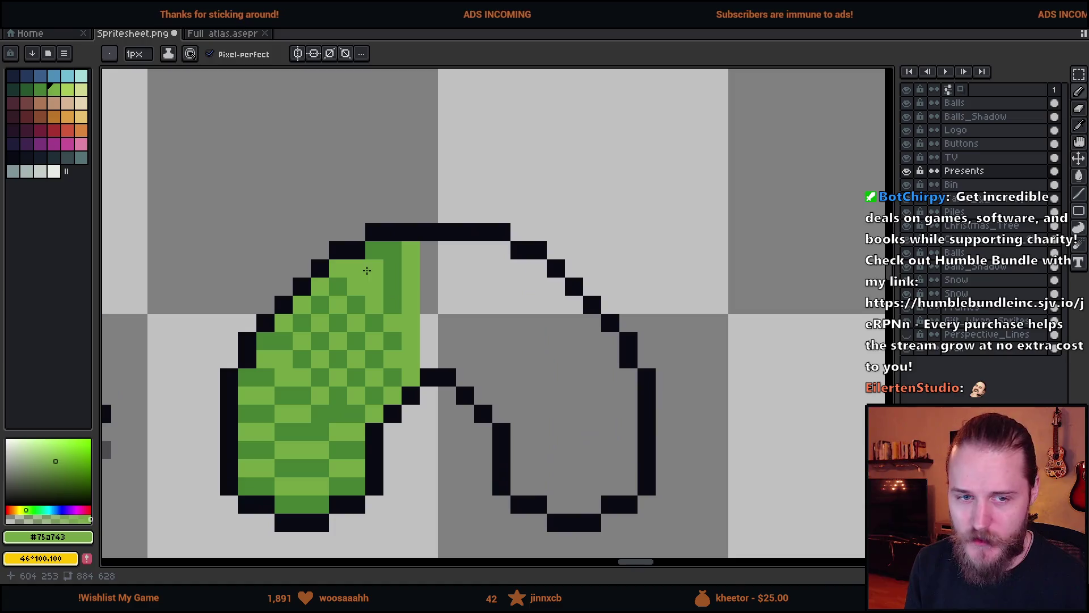
scroll(406, 264, up, 2)
alt+click(378, 258)
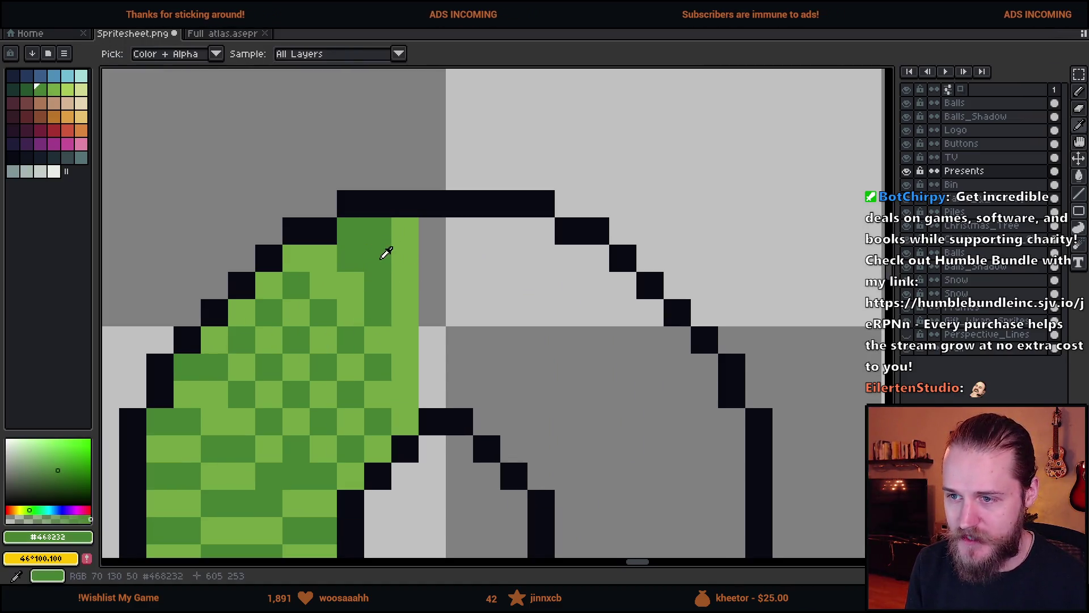
mouse_move(432, 230)
mouse_down()
mouse_move(419, 386)
mouse_move(432, 397)
mouse_up()
alt+click(405, 255)
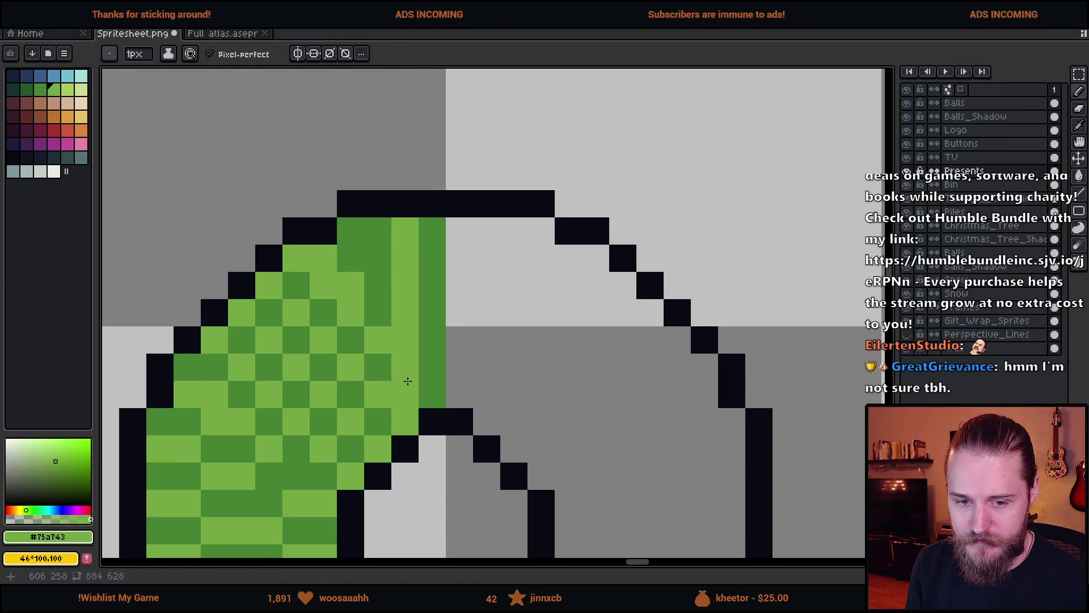
click(457, 395)
shift+click(457, 237)
- Marquee-select the left half of the green slinky
scroll(456, 237, down, 3)
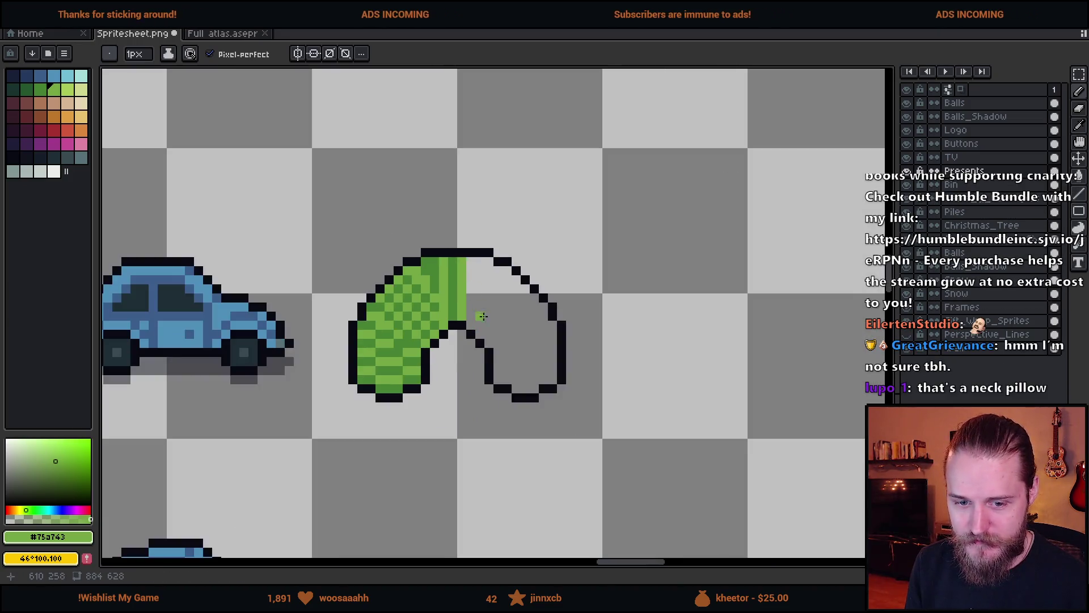
scroll(488, 338, up, 2)
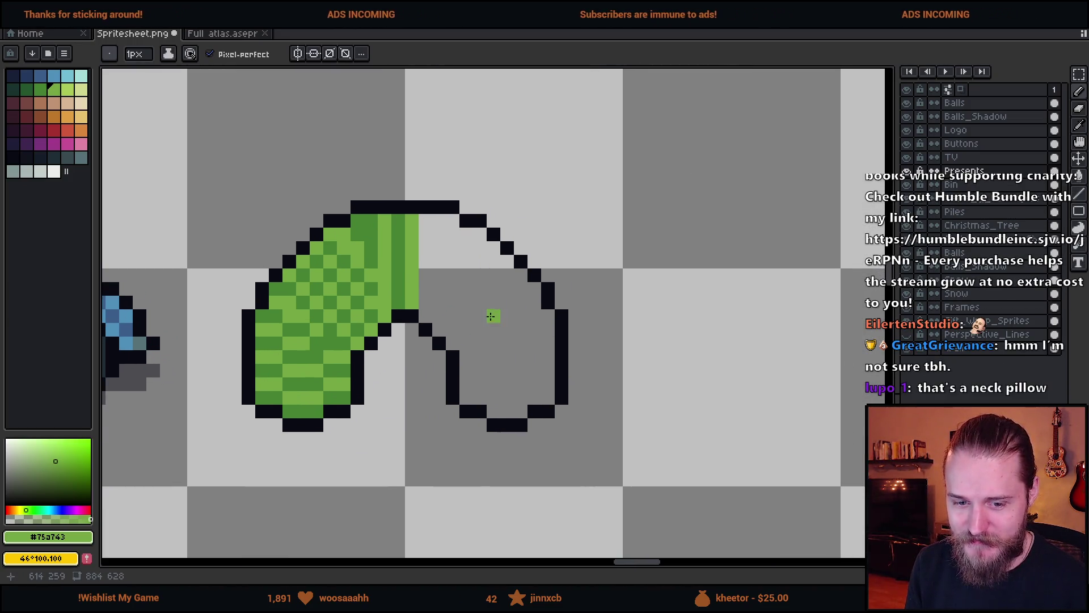
scroll(417, 311, up, 1)
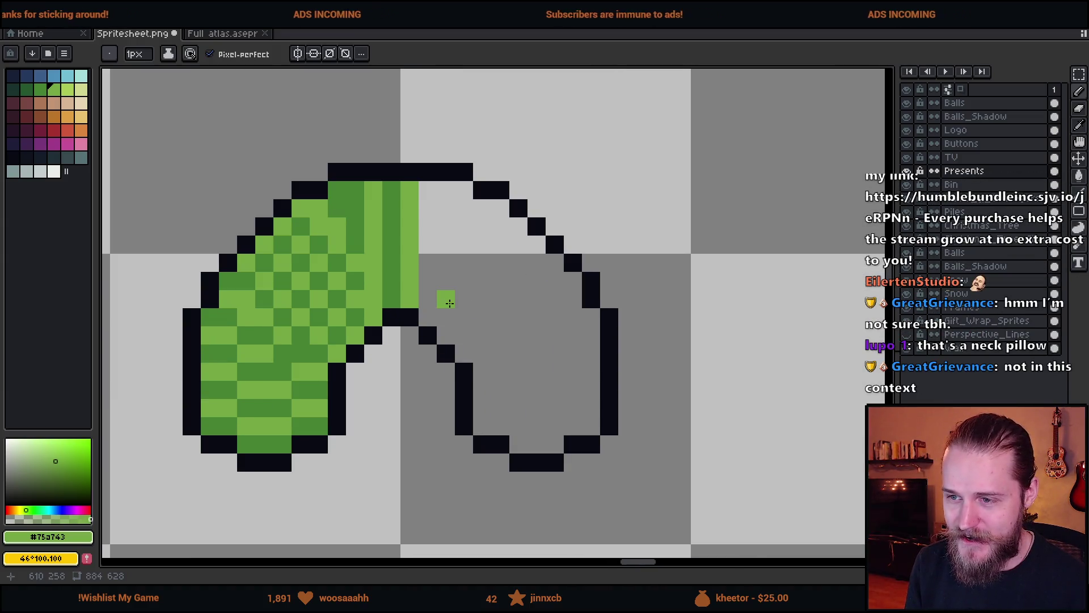
key(m)
drag(127, 126, 402, 491)
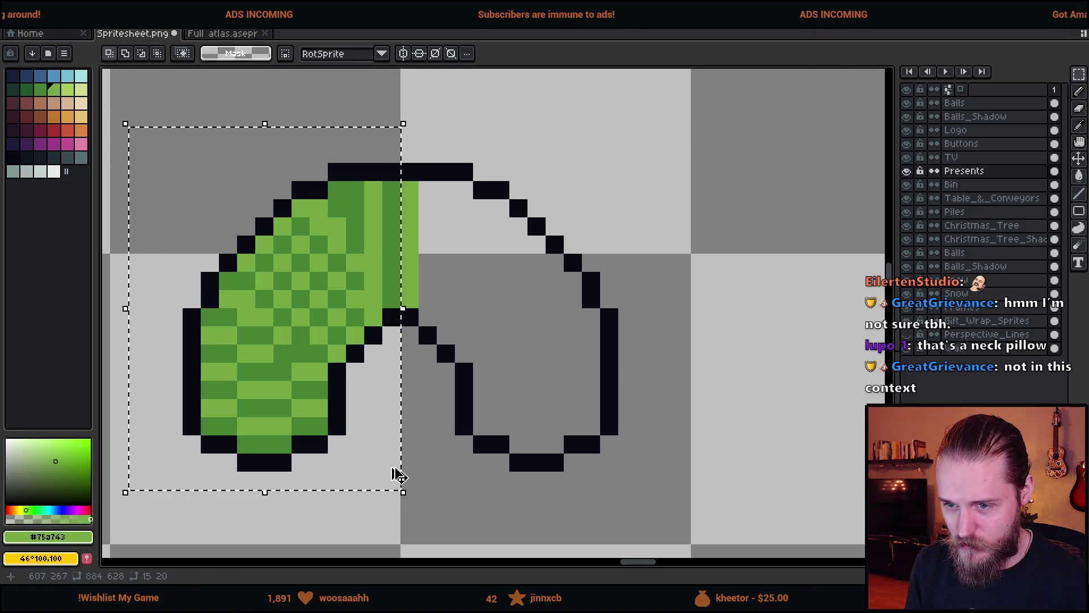
- Flip the selected left half horizontally and move the copy into place as the right half
click(398, 476)
key(shift+h)
mouse_move(295, 357)
mouse_down()
mouse_move(567, 406)
mouse_move(583, 374)
mouse_move(564, 367)
mouse_up()
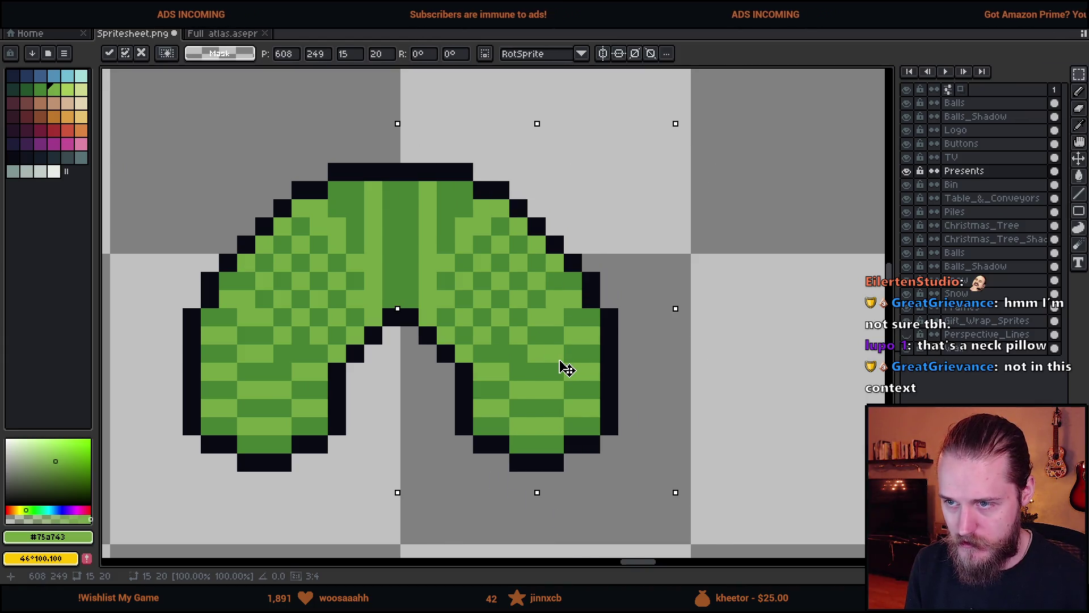
click(790, 316)
- Select the right half and recolour its dark green pixels orange with a non-contiguous fill
drag(409, 153, 675, 507)
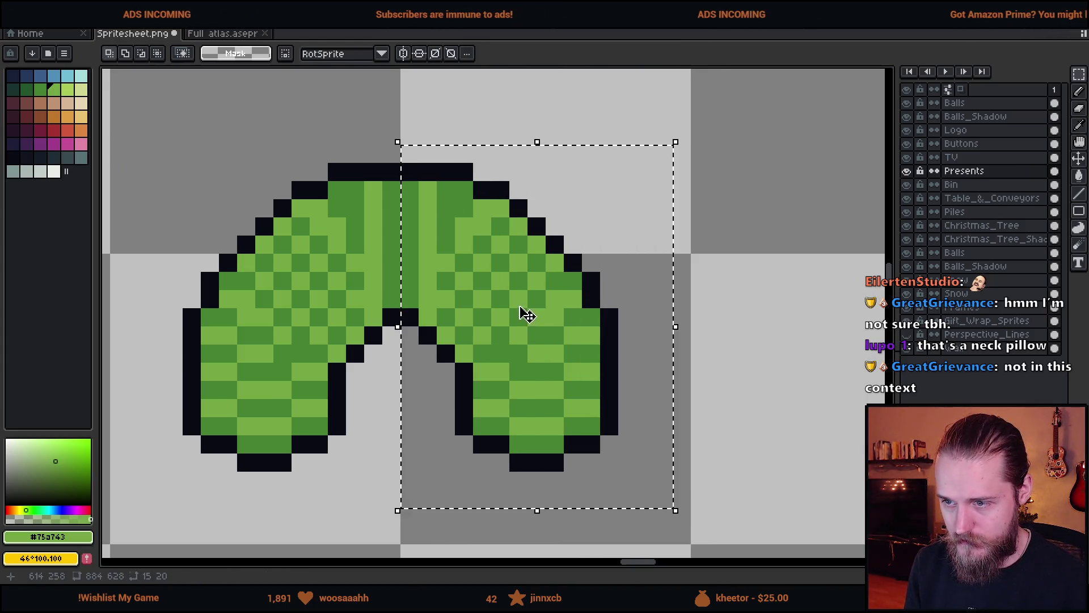
key(g)
click(81, 131)
click(220, 54)
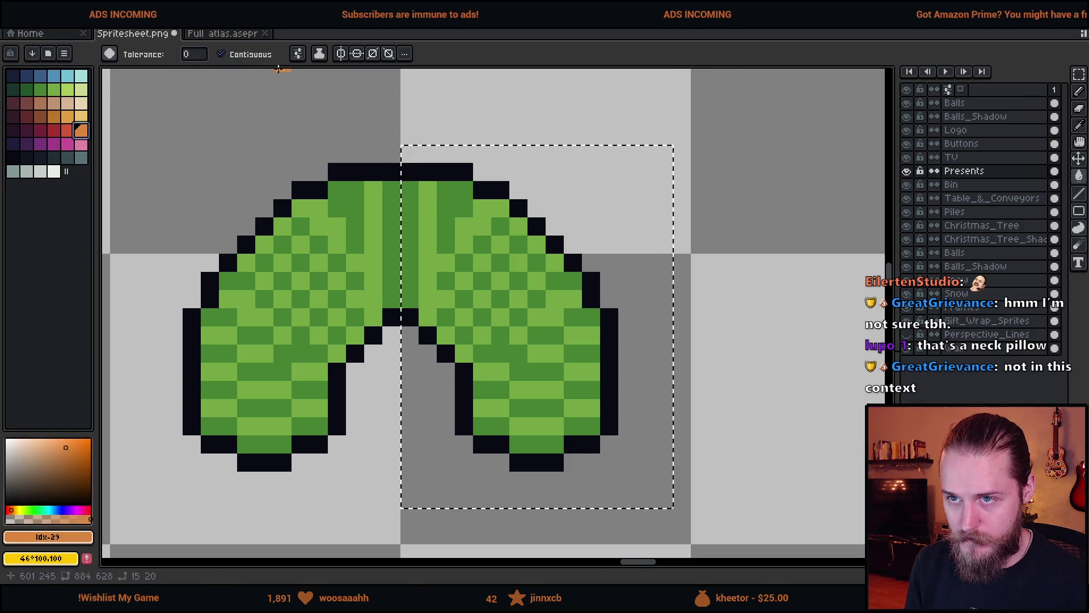
click(451, 206)
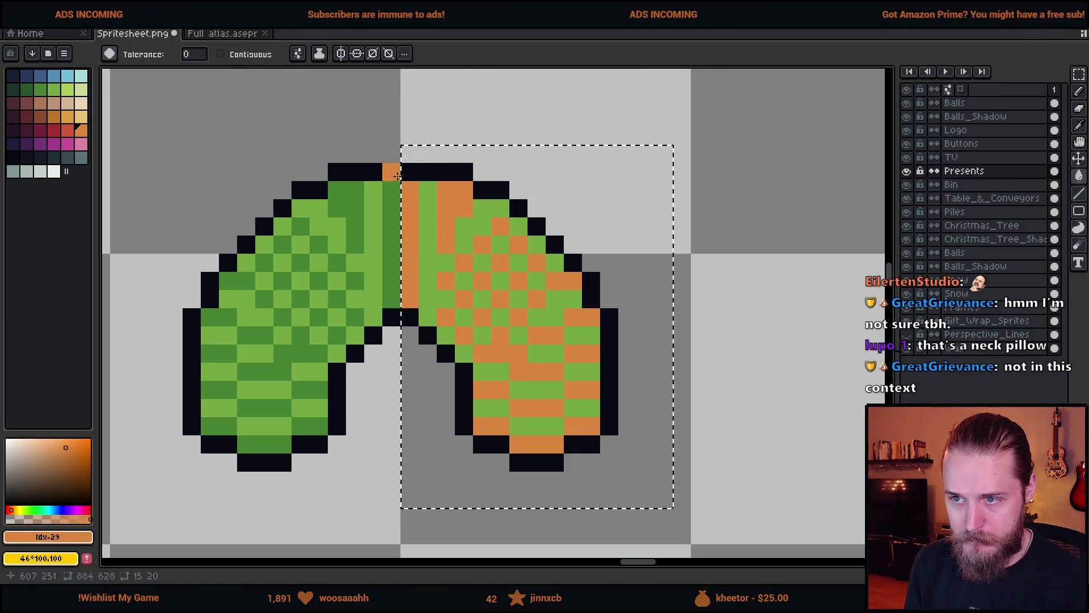
- Turn the right half's light green dark and the orange light green, then deselect
alt+click(393, 206)
click(427, 209)
alt+click(376, 206)
click(410, 205)
key(m)
key(ctrl+d)
scroll(718, 371, down, 4)
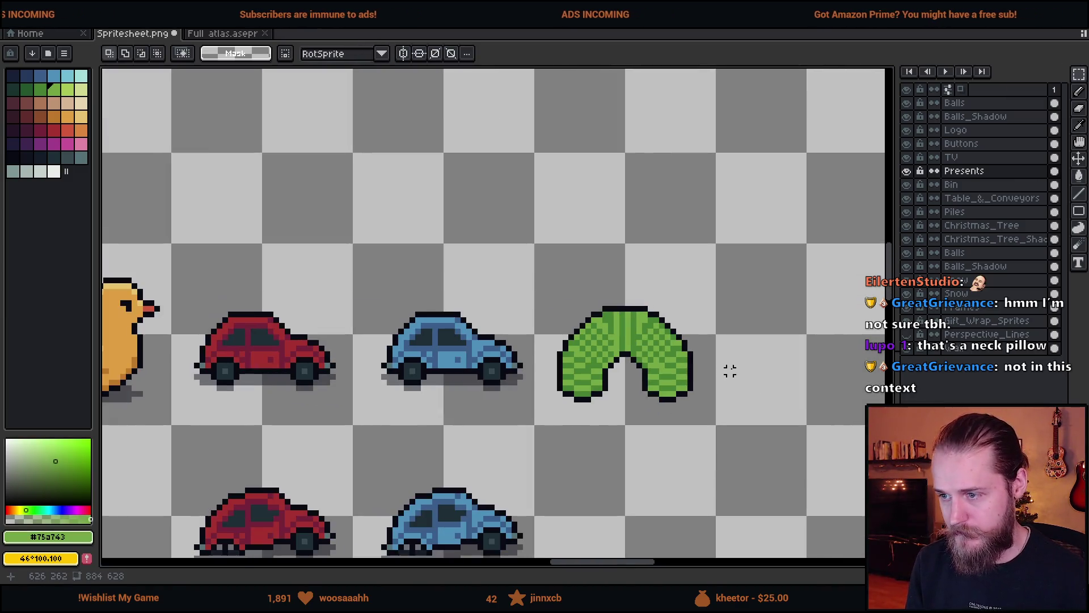
- Pencil-swap several pixels at the slinky's top between dark and light green
scroll(625, 365, up, 3)
key(b)
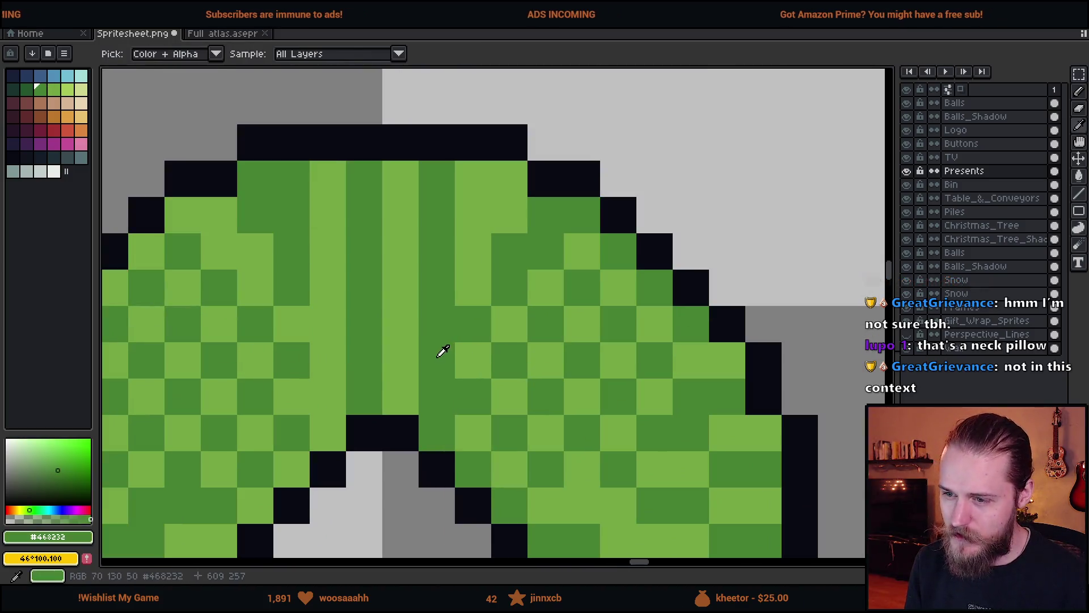
click(406, 391)
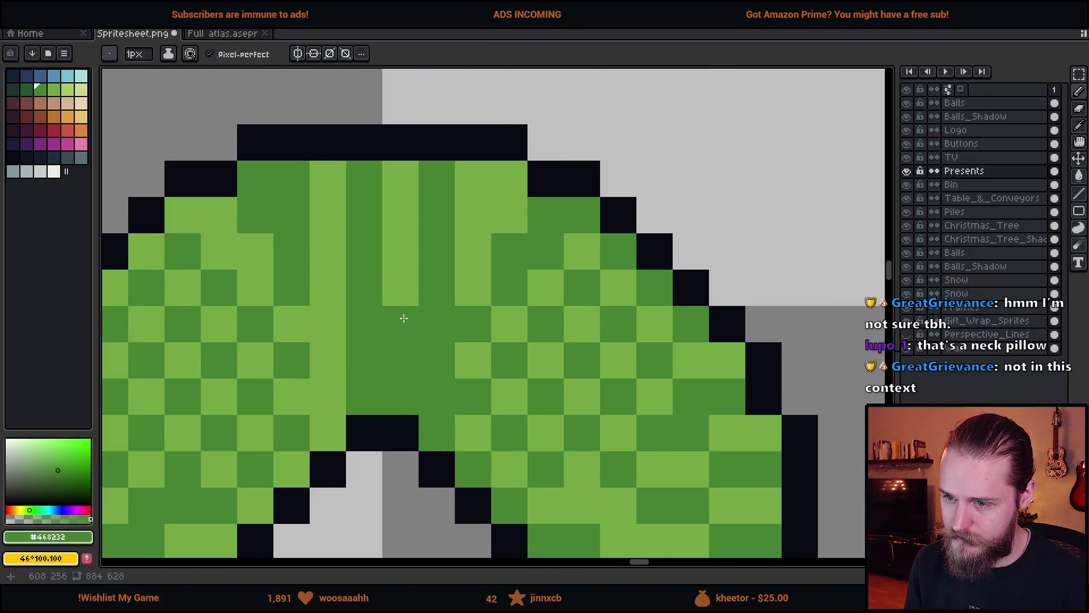
alt+click(403, 330)
click(400, 367)
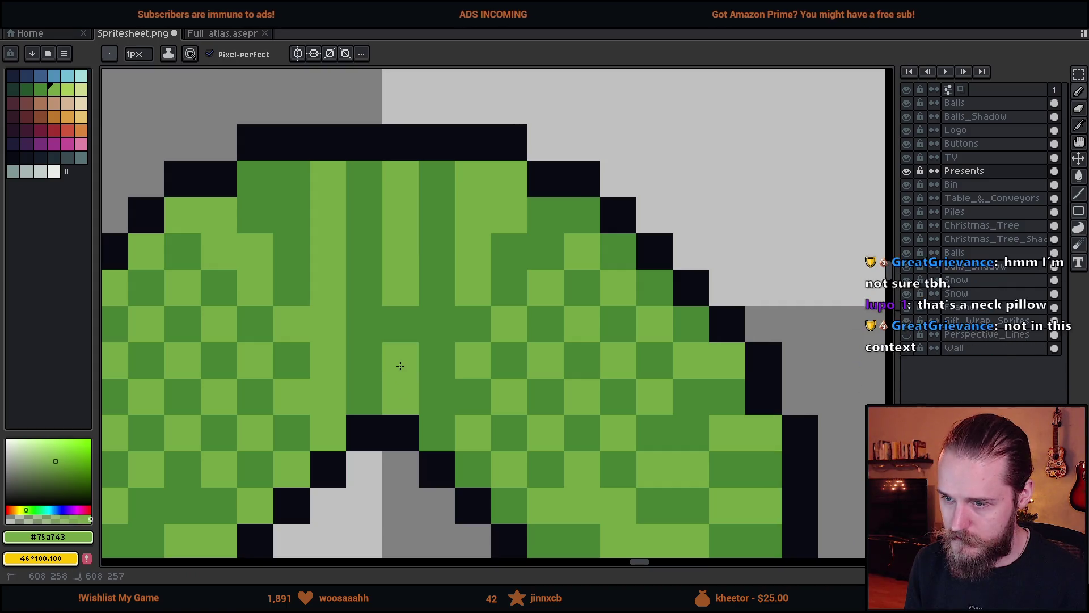
alt+click(401, 323)
click(402, 249)
click(473, 287)
- Paint short light green and dark green columns and darken two more light pixels
scroll(473, 288, down, 3)
scroll(424, 375, up, 3)
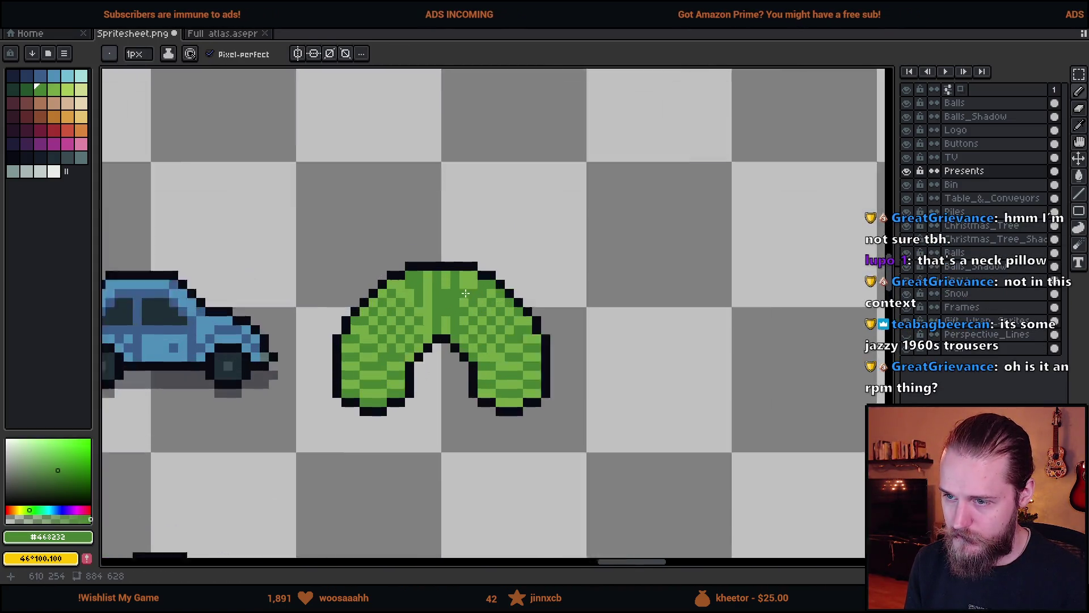
alt+click(424, 374)
drag(384, 324, 378, 287)
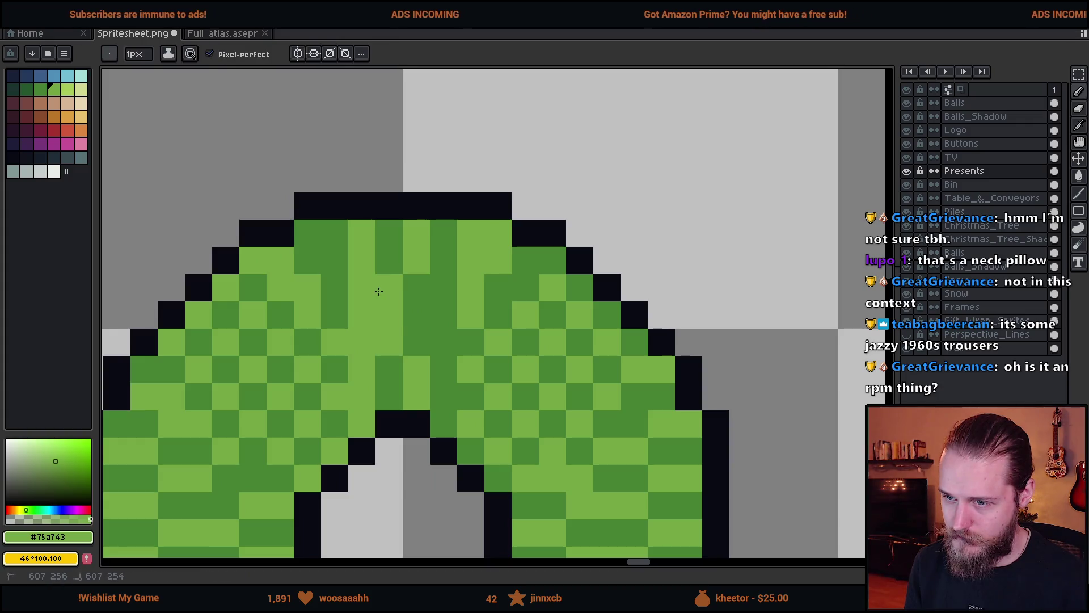
alt+click(378, 352)
drag(363, 372, 362, 350)
click(362, 288)
click(417, 396)
- Continue the alternating stripes toward the right with a light green column and single pixels
scroll(417, 397, down, 5)
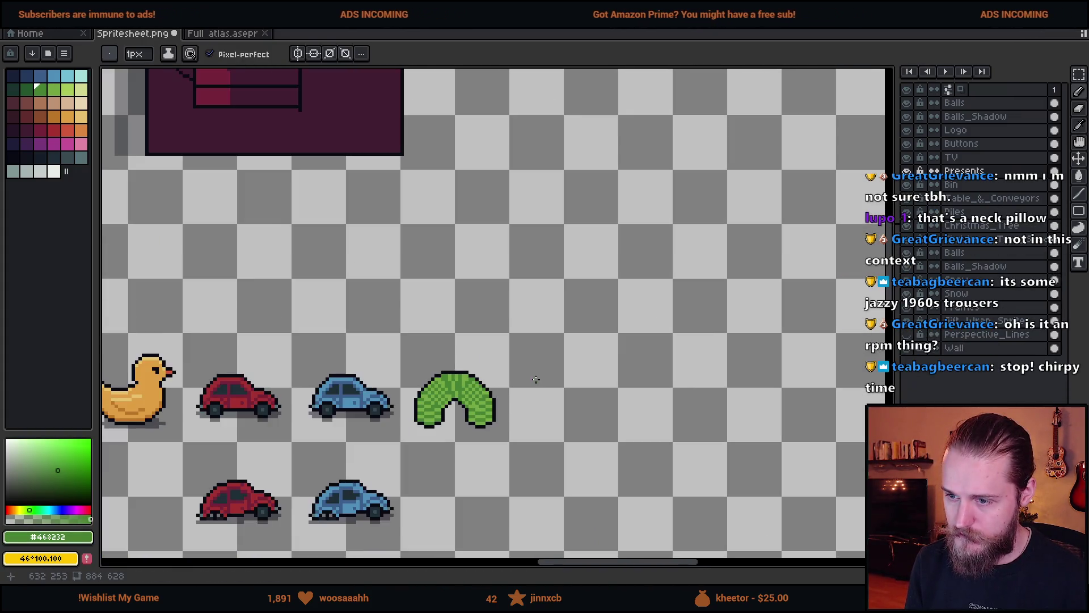
scroll(536, 379, up, 5)
click(522, 304)
alt+click(496, 370)
drag(496, 370, 498, 409)
alt+click(523, 389)
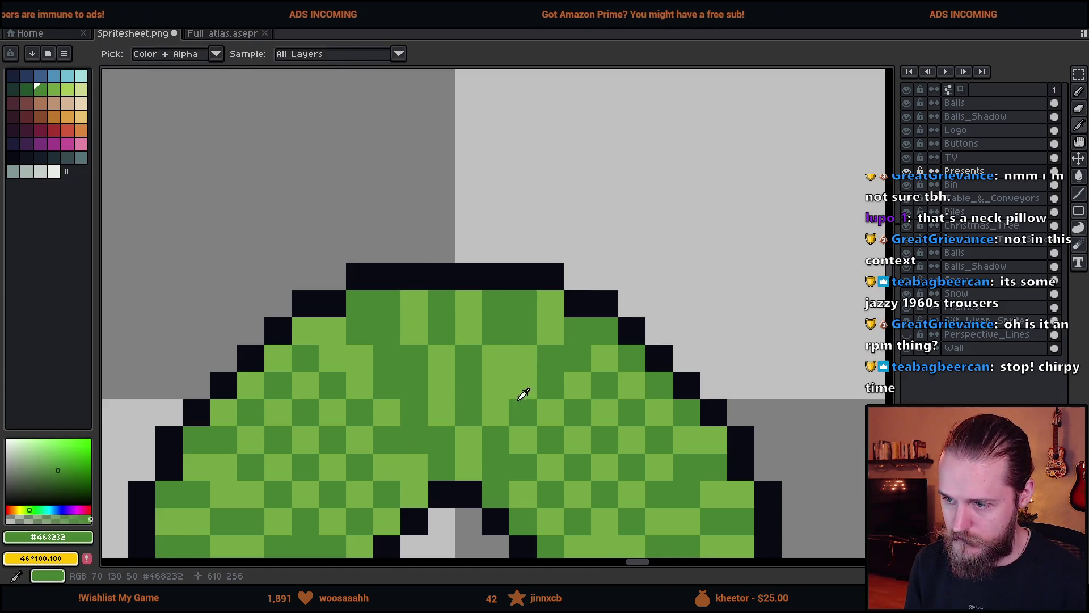
click(521, 359)
alt+click(554, 316)
click(628, 400)
- Darken one more light-green pixel on the slinky's right side
scroll(620, 393, down, 5)
scroll(621, 392, up, 4)
scroll(624, 394, down, 4)
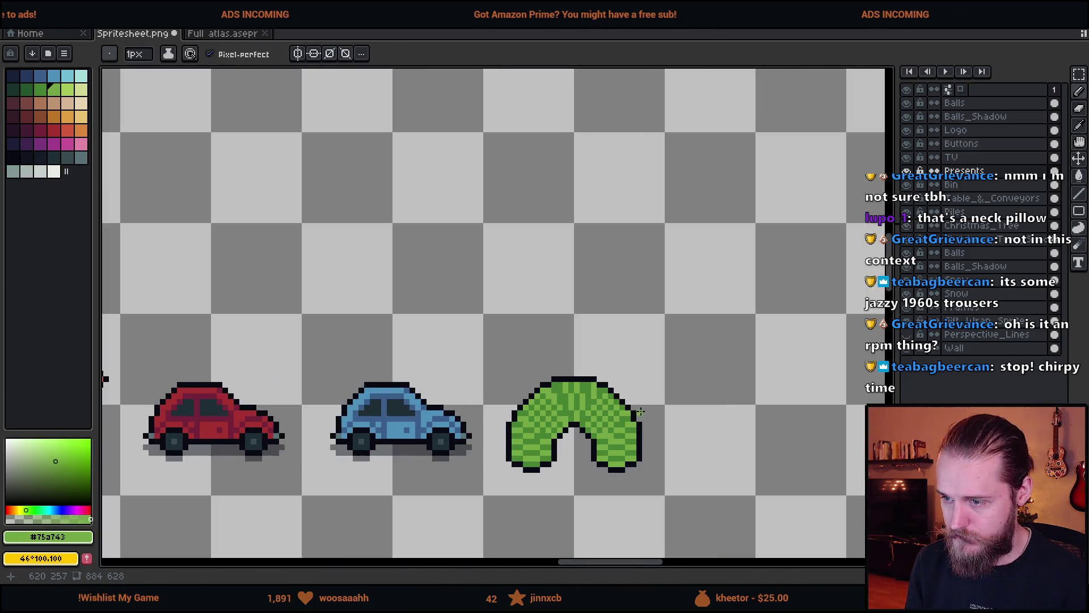
scroll(629, 395, up, 5)
alt+click(598, 369)
click(652, 368)
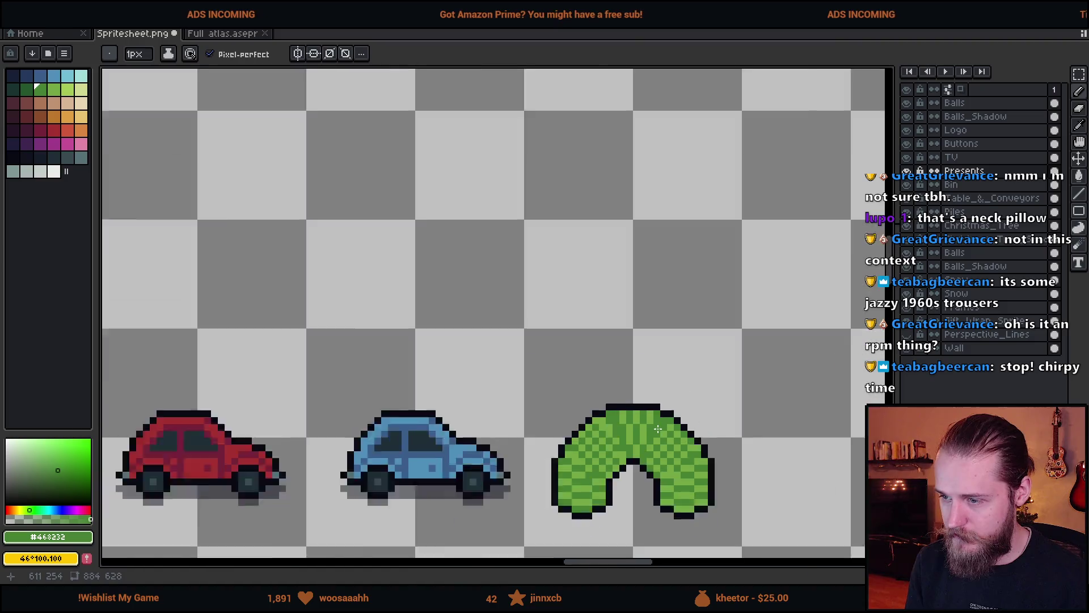
scroll(664, 391, down, 5)
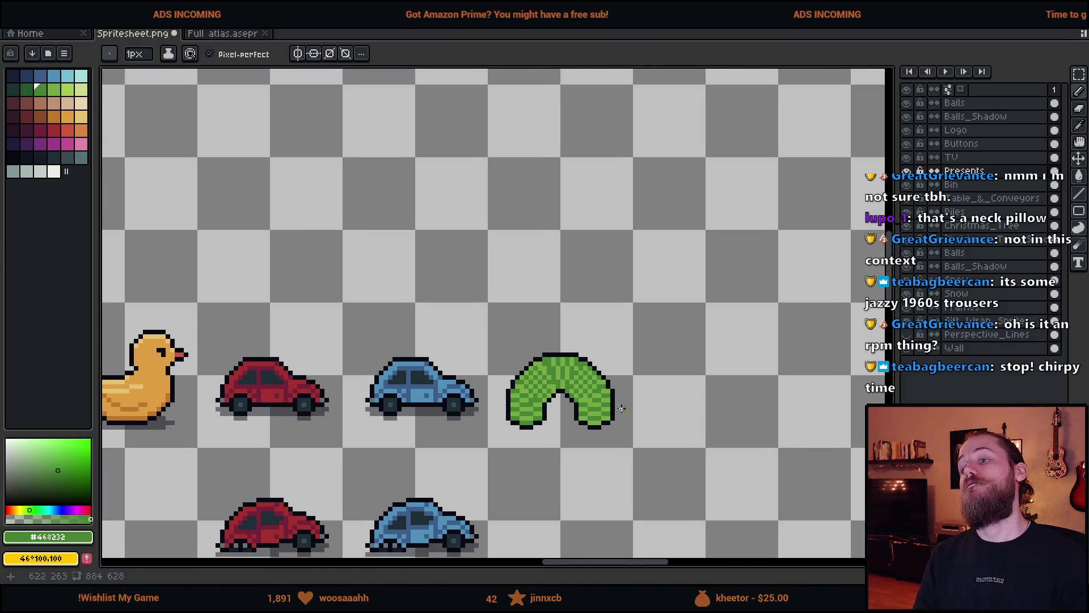
- Swap a few pixels near the slinky's top between light and dark green
scroll(582, 397, up, 5)
alt+click(407, 261)
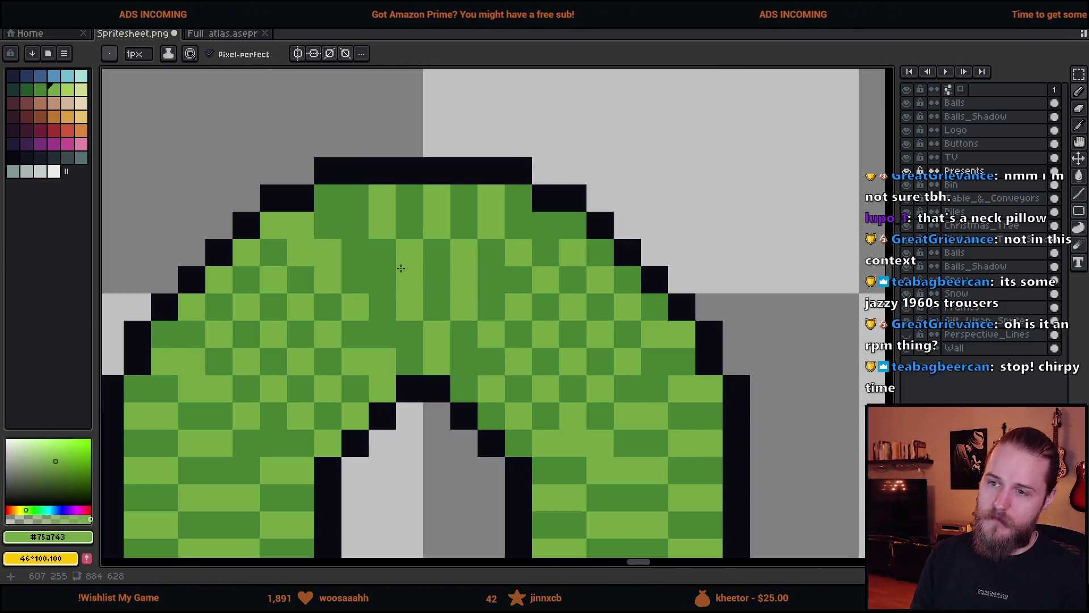
right_click(342, 219)
click(332, 210)
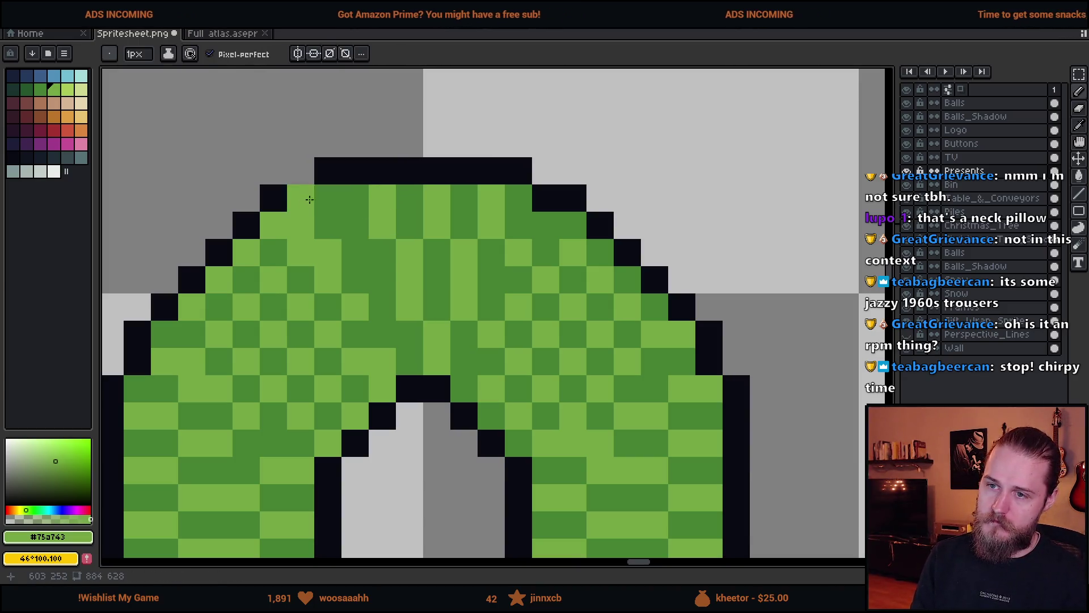
click(328, 224)
alt+click(321, 240)
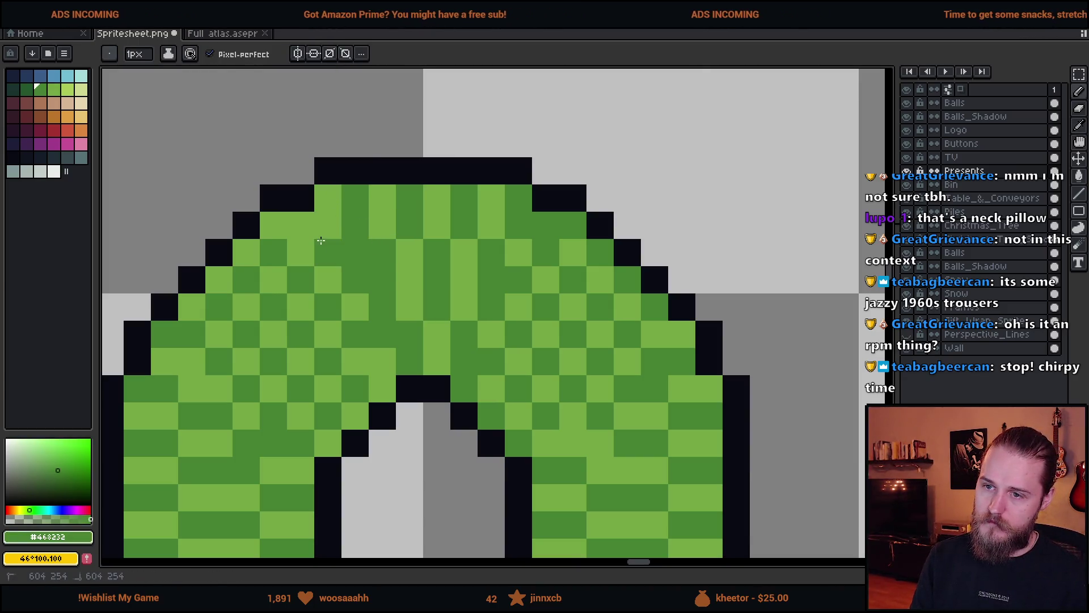
- Pan across the whole toy row and magic-wand select the entire green slinky
scroll(309, 228, down, 6)
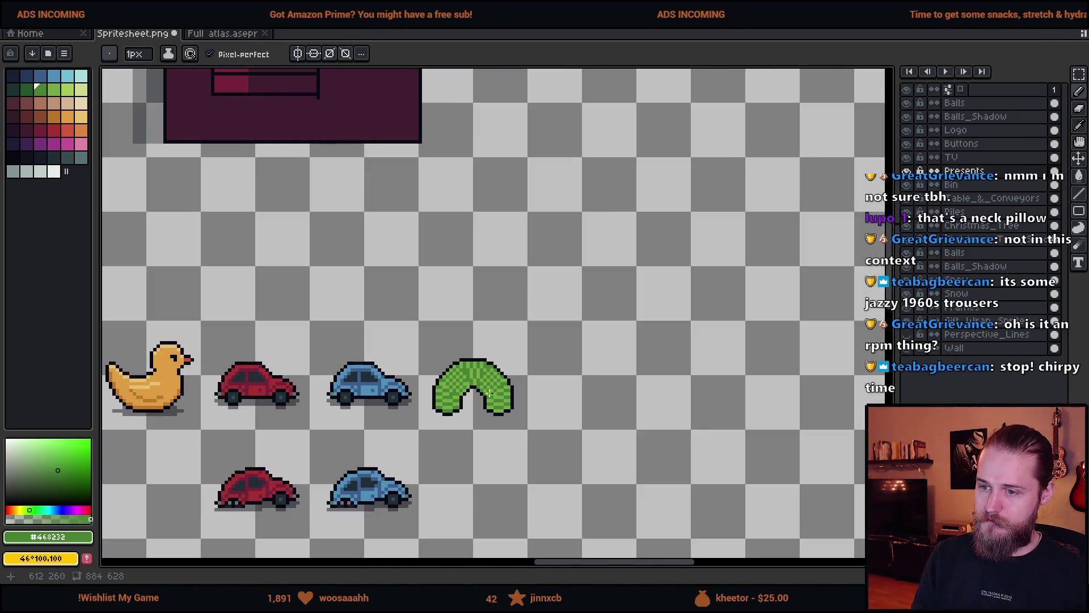
scroll(517, 427, up, 2)
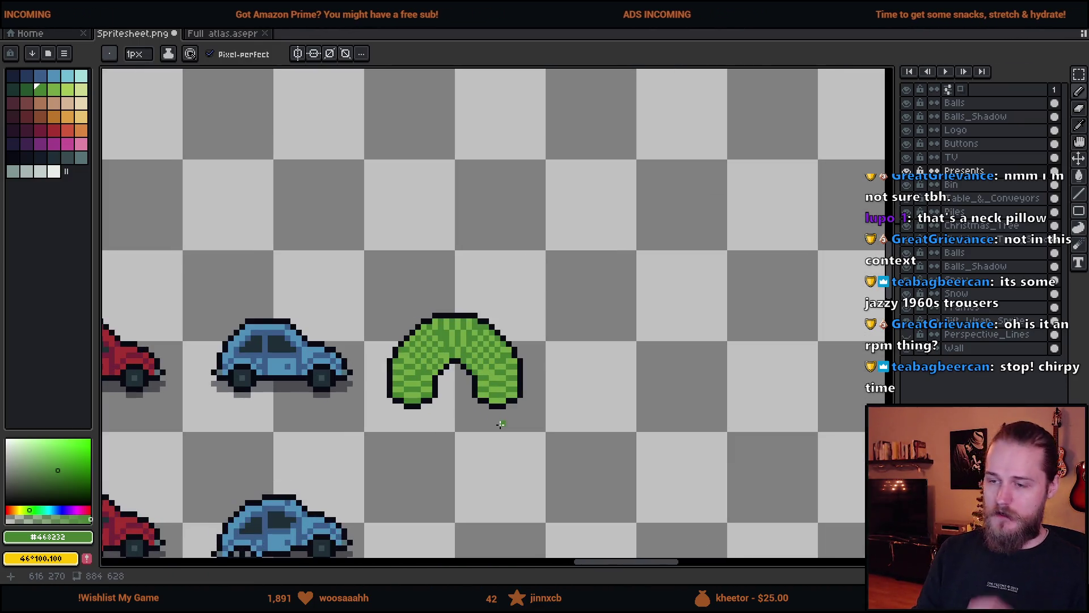
scroll(460, 417, down, 4)
scroll(486, 412, up, 3)
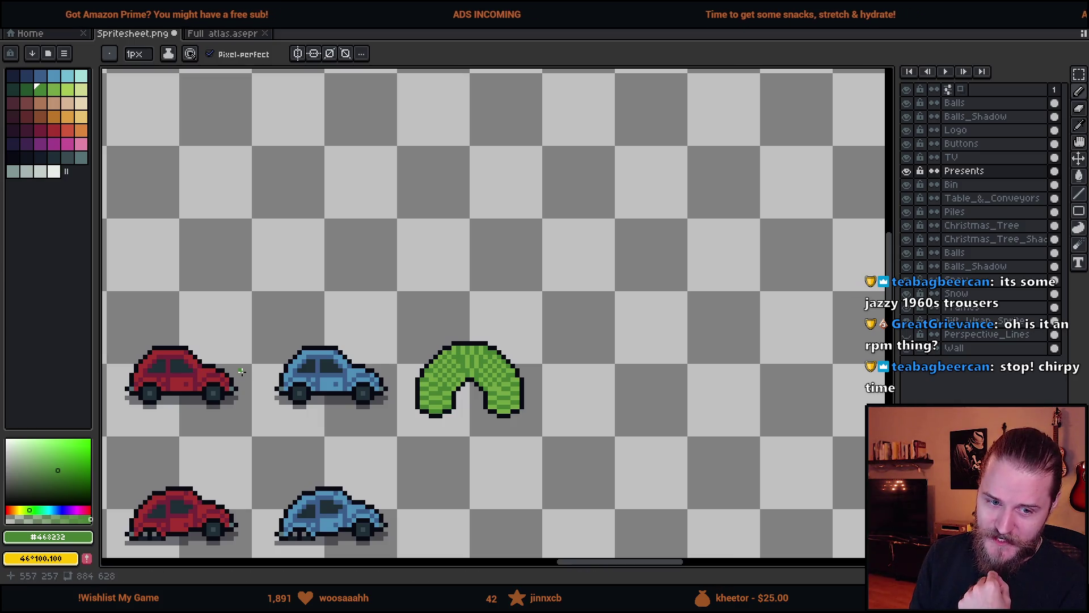
scroll(255, 384, left, 2)
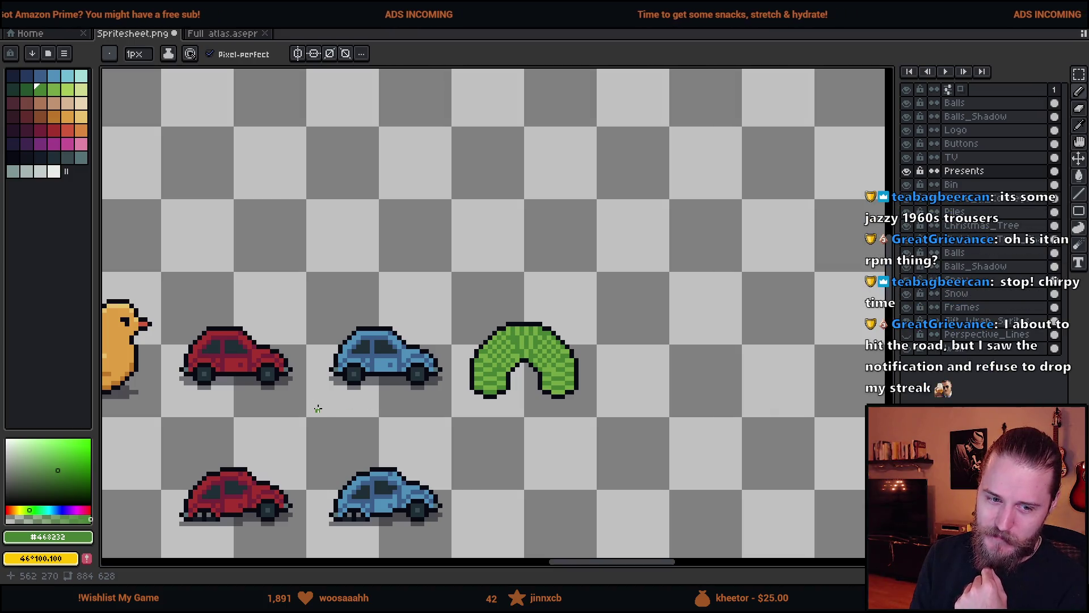
drag(332, 397, 398, 384)
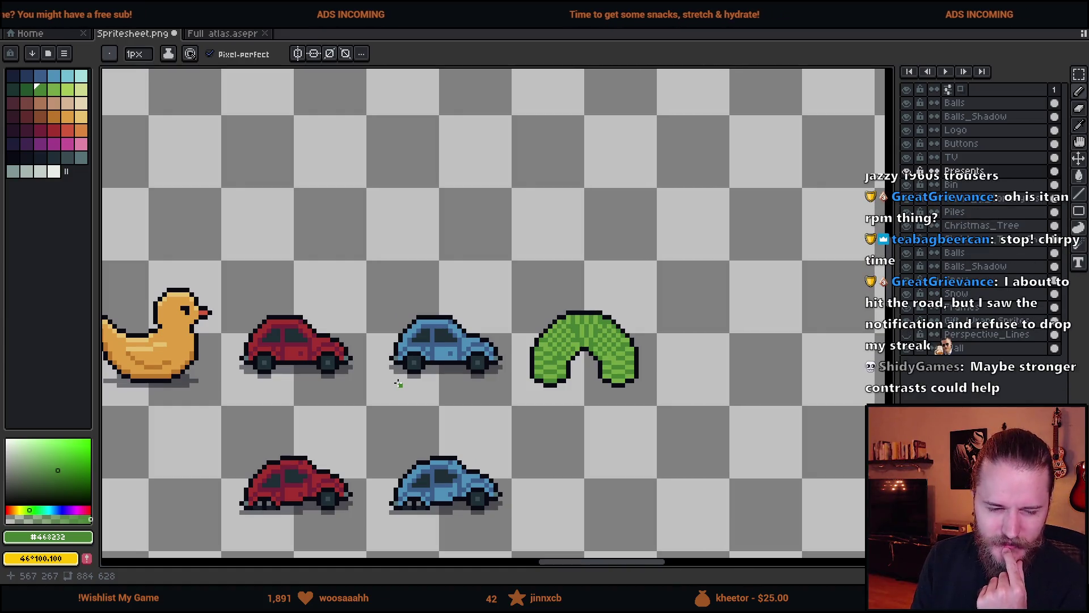
mouse_move(401, 381)
mouse_down()
mouse_move(433, 353)
mouse_move(458, 362)
mouse_up()
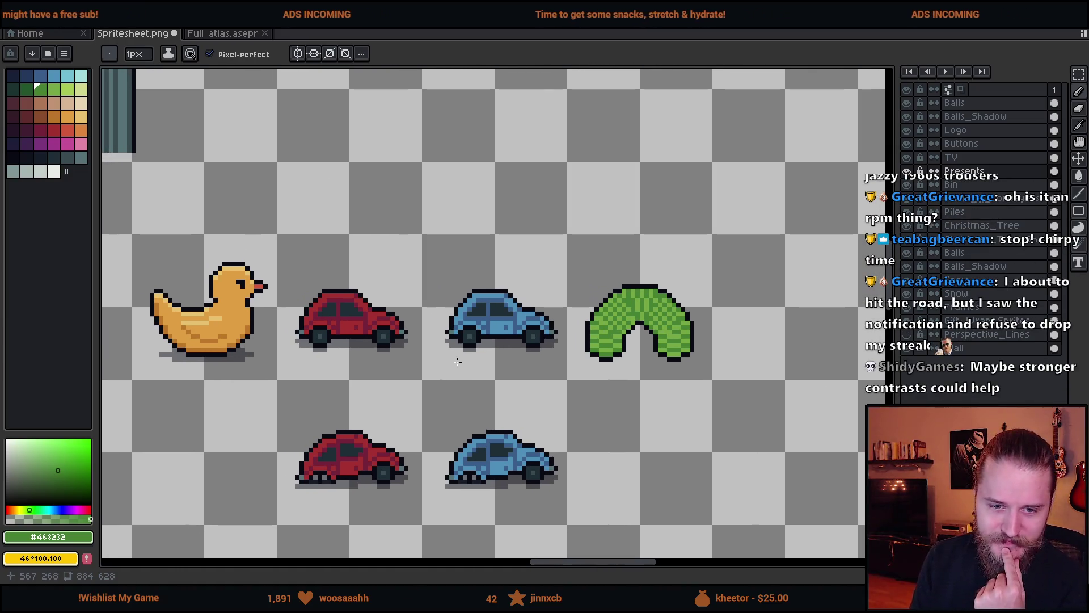
scroll(457, 362, down, 2)
key(w)
drag(396, 297, 462, 360)
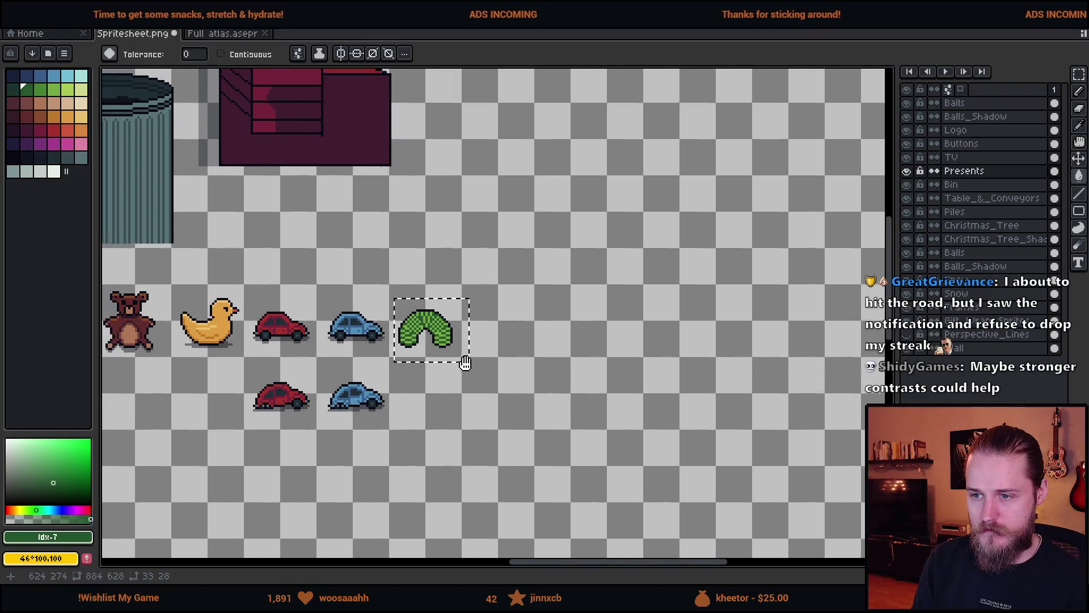
- Refill the selected slinky with a pale blue-grey colour in a single bucket fill
scroll(462, 360, up, 1)
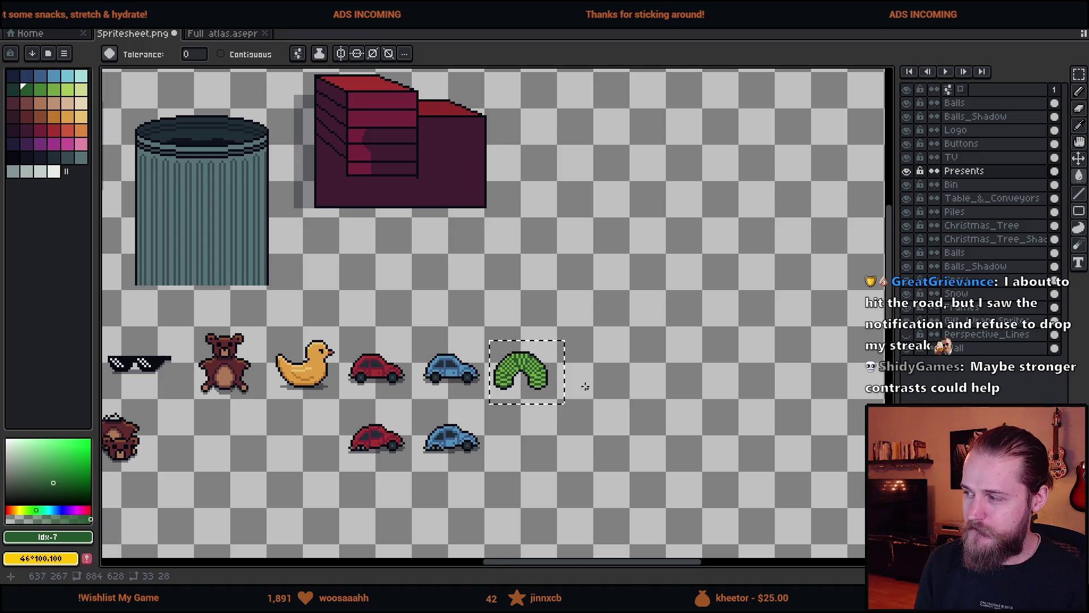
scroll(585, 378, down, 1)
scroll(579, 389, up, 2)
scroll(579, 393, down, 1)
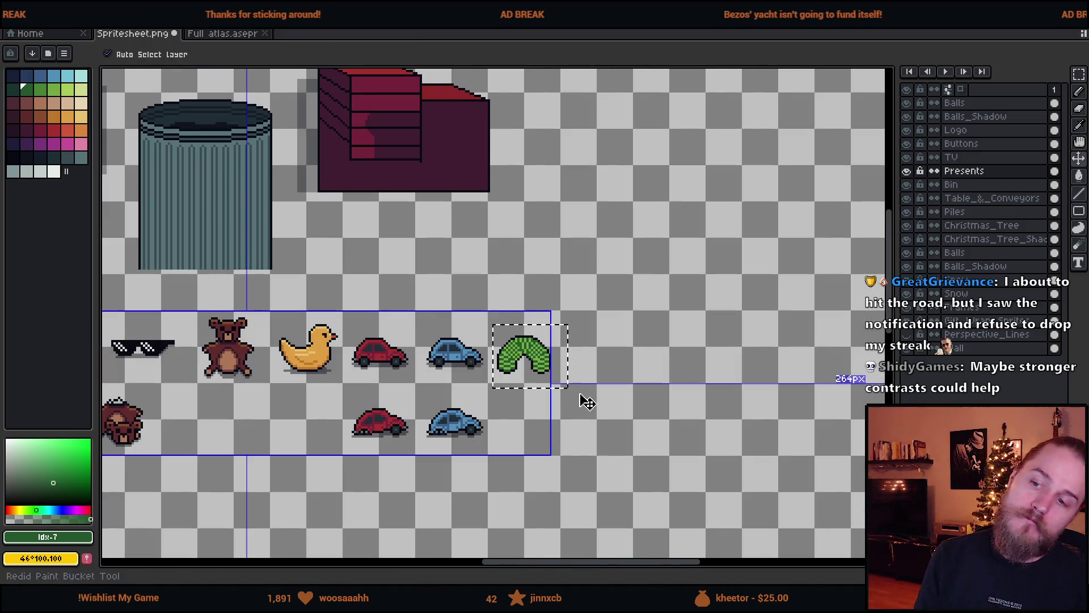
scroll(522, 356, up, 3)
scroll(523, 355, up, 1)
alt+click(541, 372)
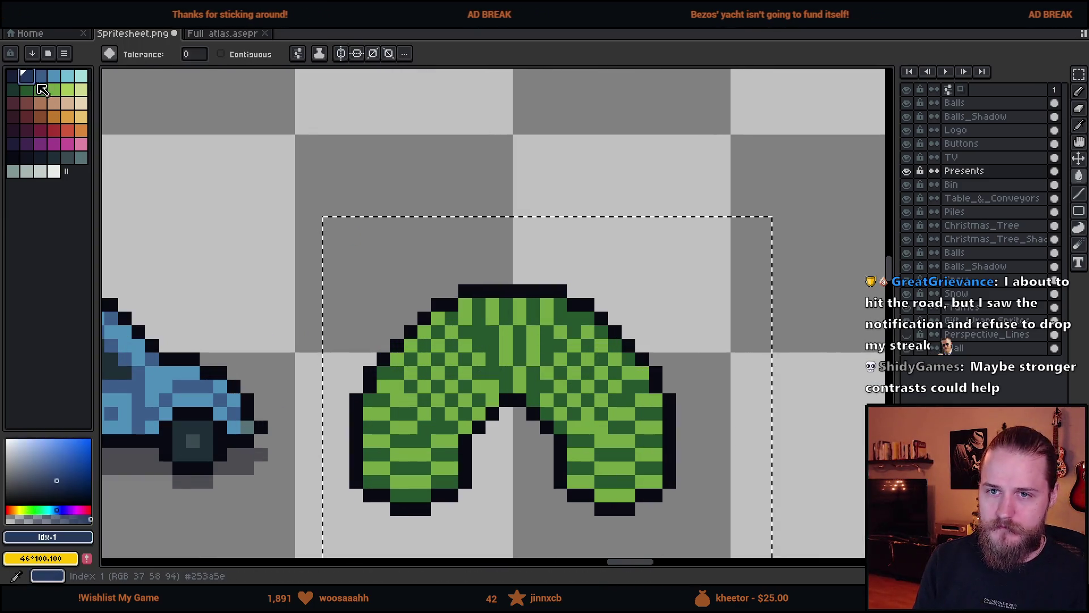
click(541, 372)
scroll(606, 425, down, 3)
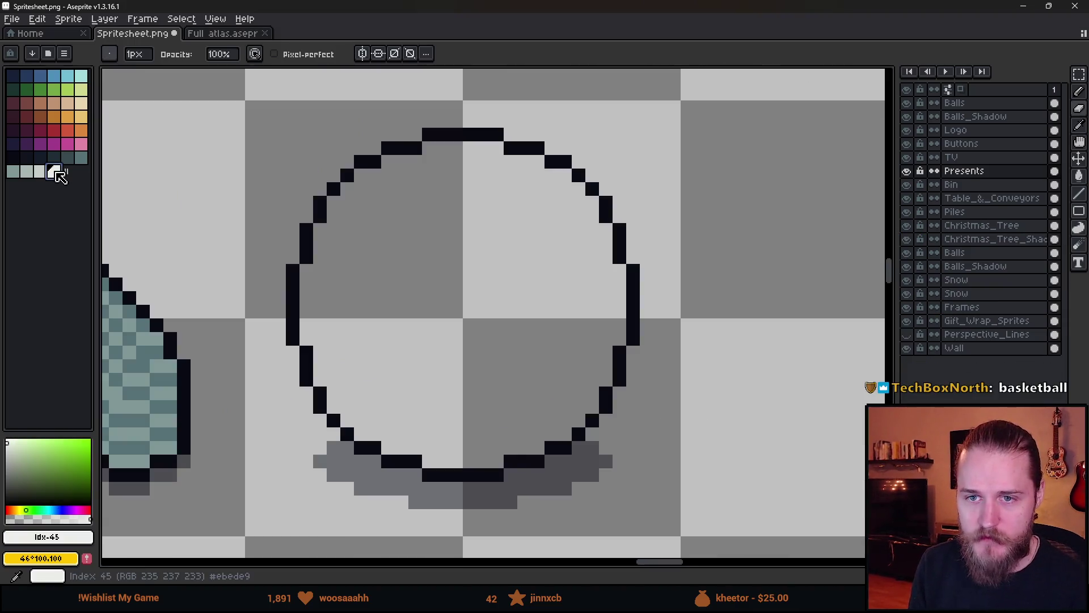
- Choose a dark line colour from the palette after checking the toy reference images
click(12, 160)
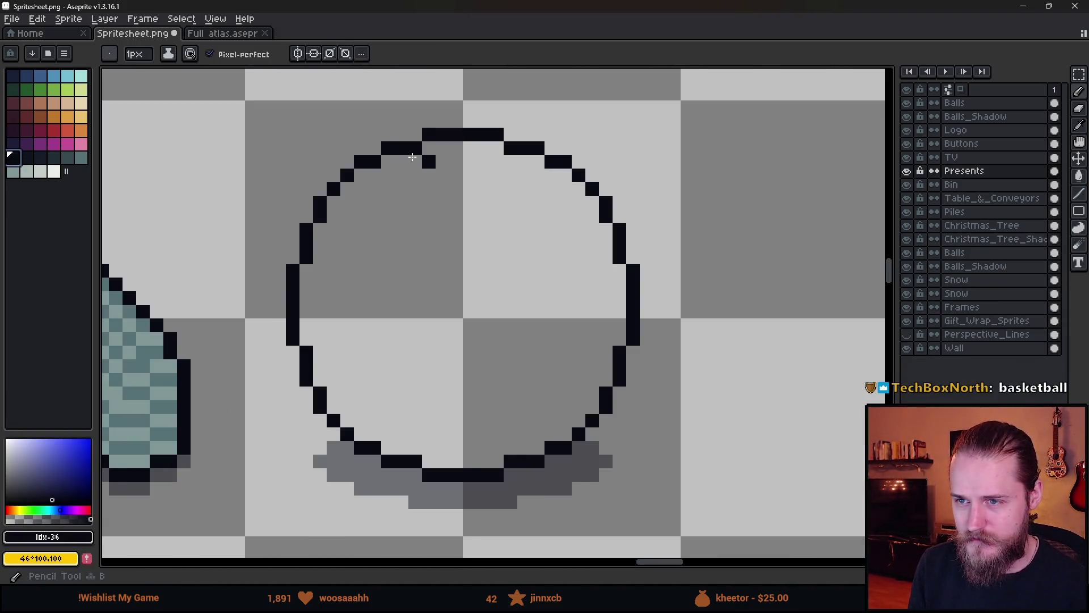
click(42, 160)
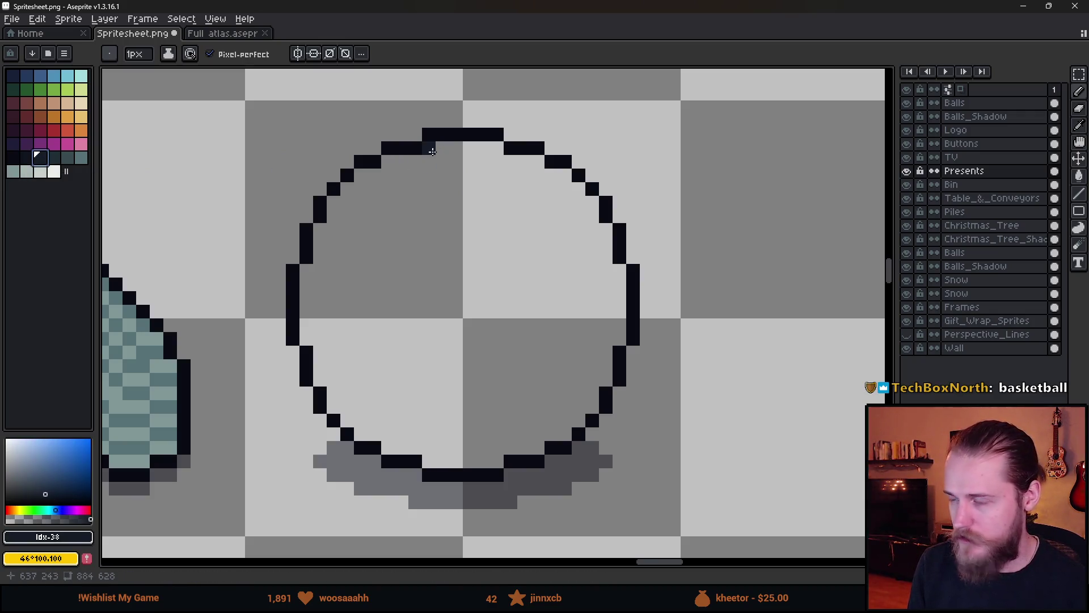
key(alt+Tab)
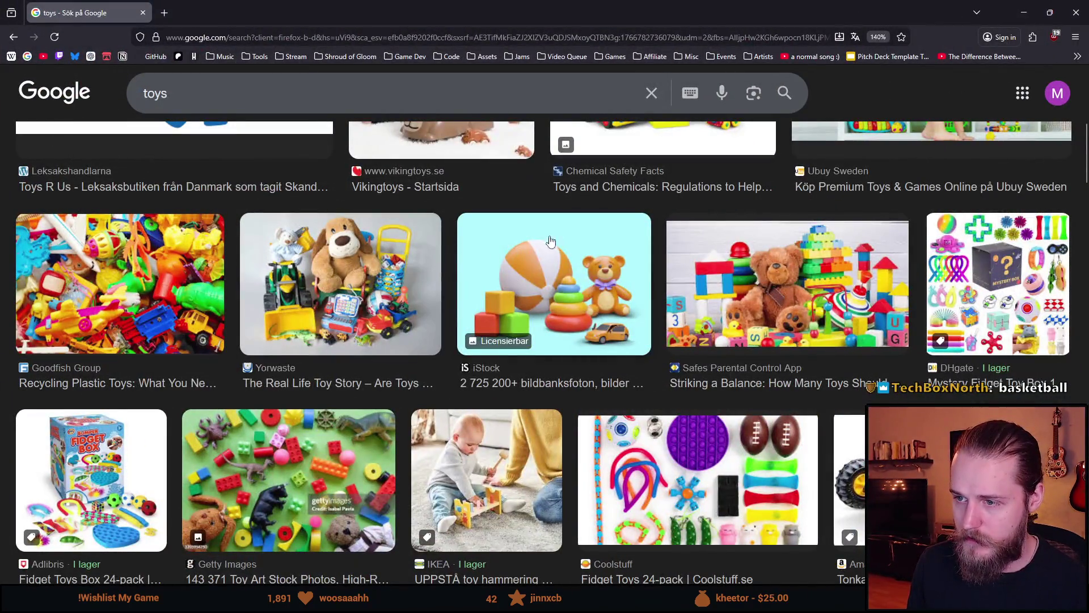
key(alt+Tab)
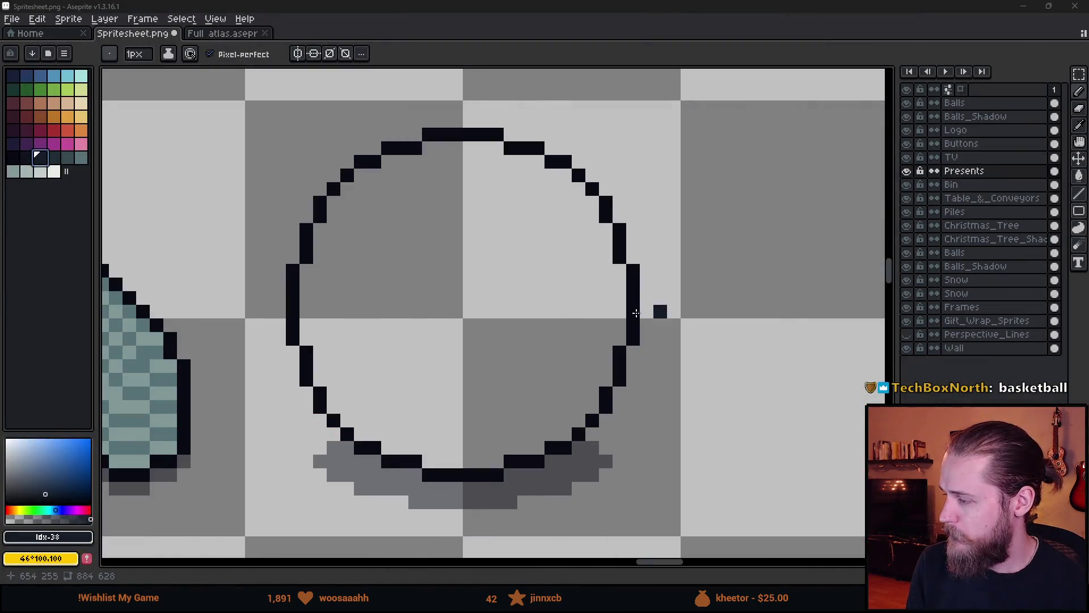
- Draw a curved dark seam down inside the circle's left edge, top to bottom
drag(509, 351, 540, 324)
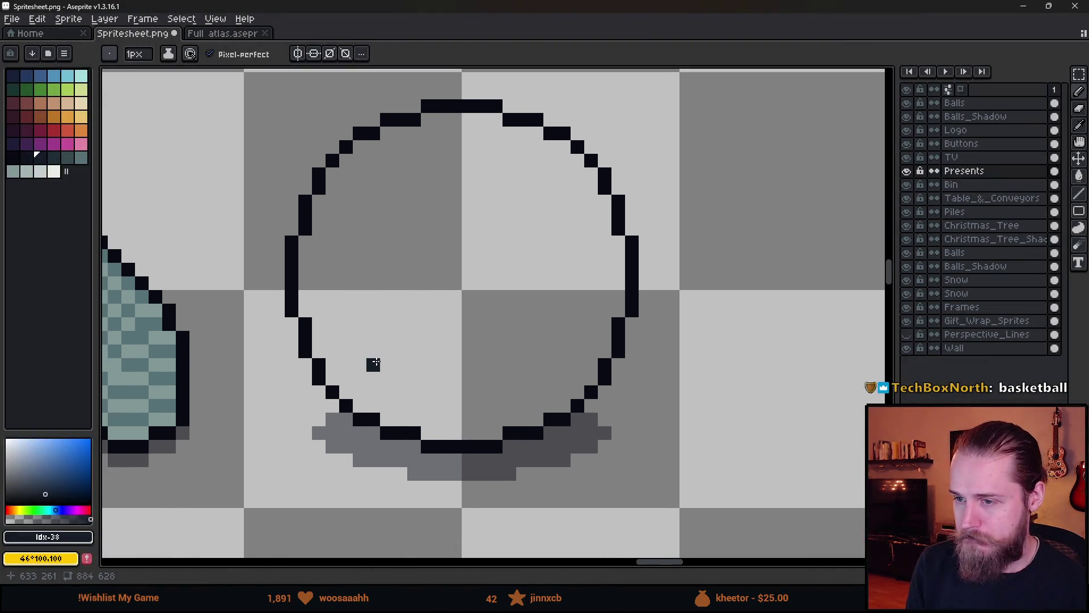
scroll(371, 352, down, 1)
scroll(372, 351, up, 1)
mouse_move(509, 378)
mouse_down()
mouse_move(489, 365)
mouse_move(486, 376)
mouse_up()
scroll(487, 376, down, 1)
scroll(538, 382, up, 1)
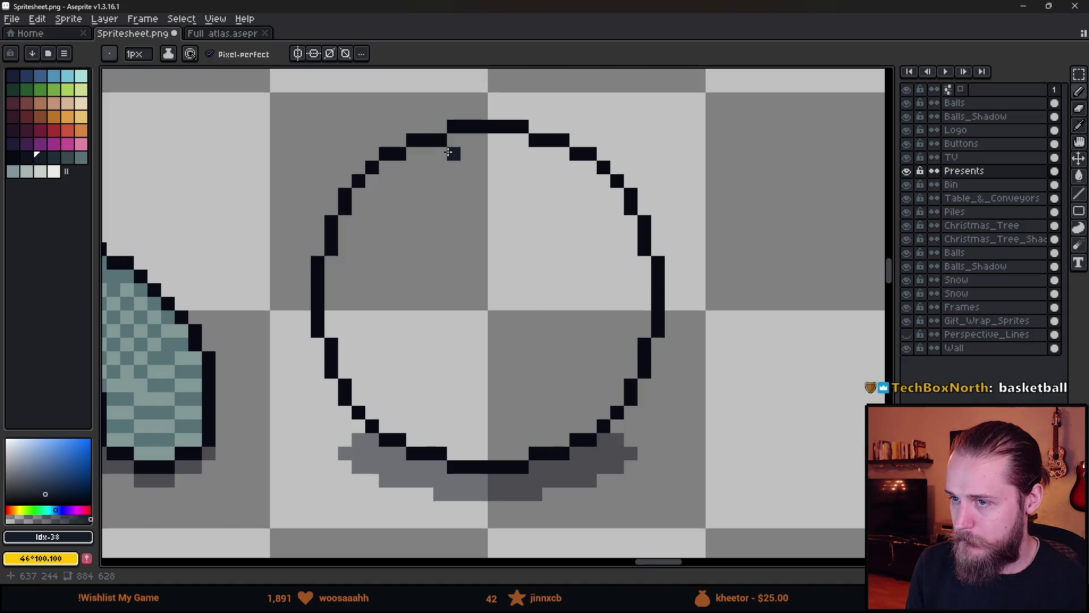
click(456, 142)
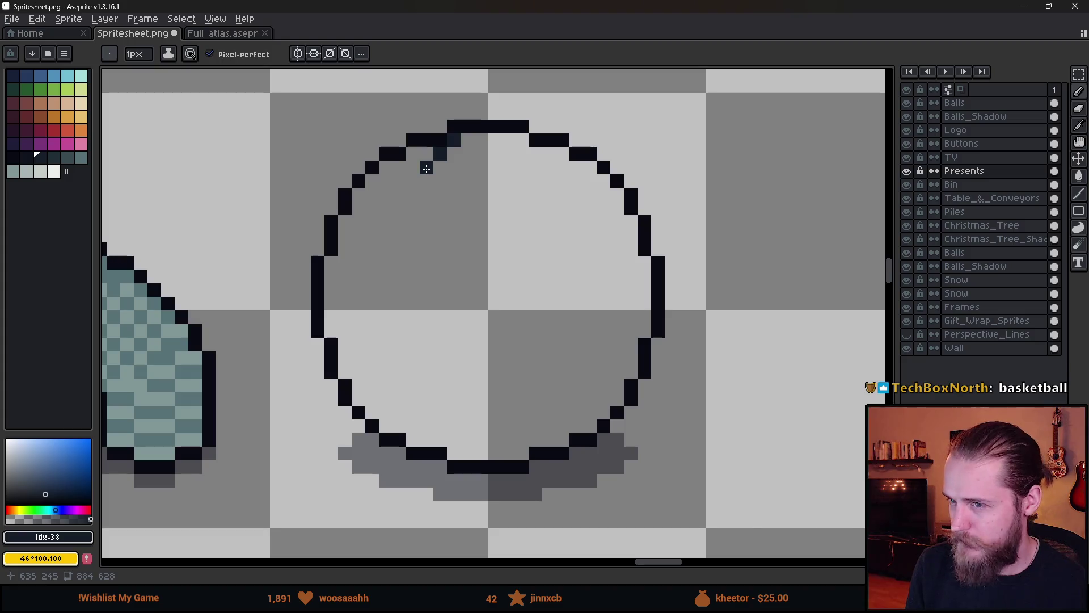
mouse_move(412, 180)
mouse_down()
mouse_move(374, 224)
mouse_move(383, 218)
mouse_move(369, 347)
mouse_move(398, 384)
mouse_up()
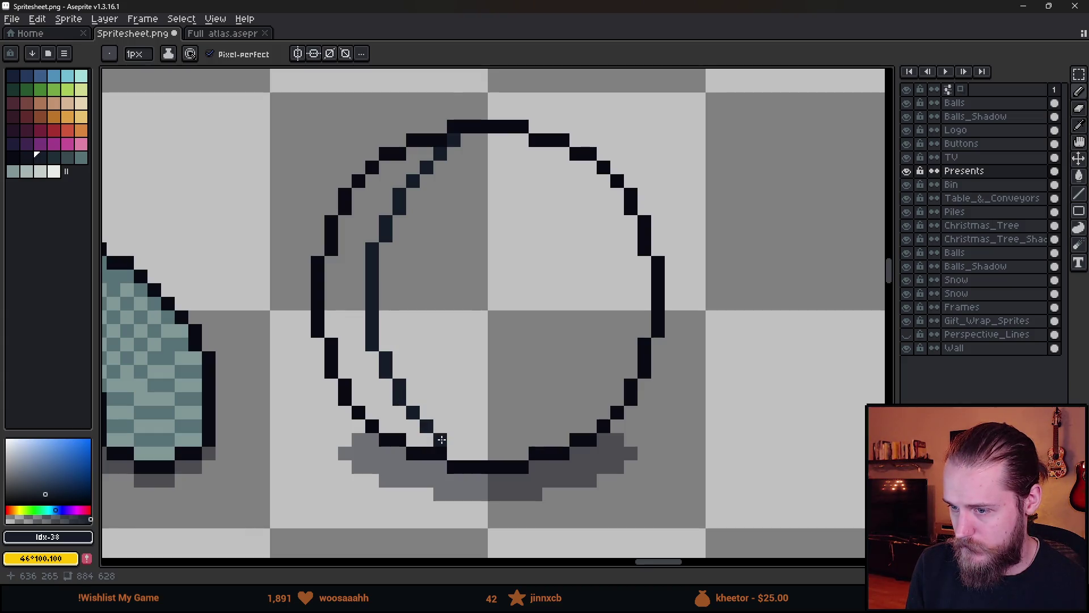
drag(442, 439, 450, 452)
- Draw a vertical centre seam from the ball's top to its bottom
scroll(494, 403, down, 3)
scroll(505, 392, up, 2)
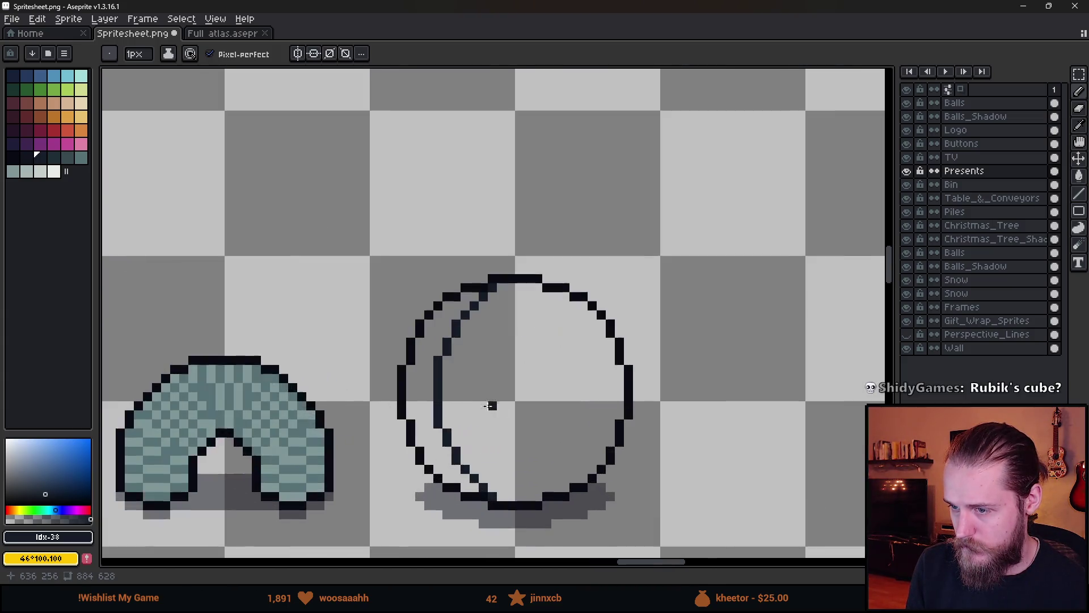
drag(507, 387, 470, 340)
scroll(471, 340, up, 1)
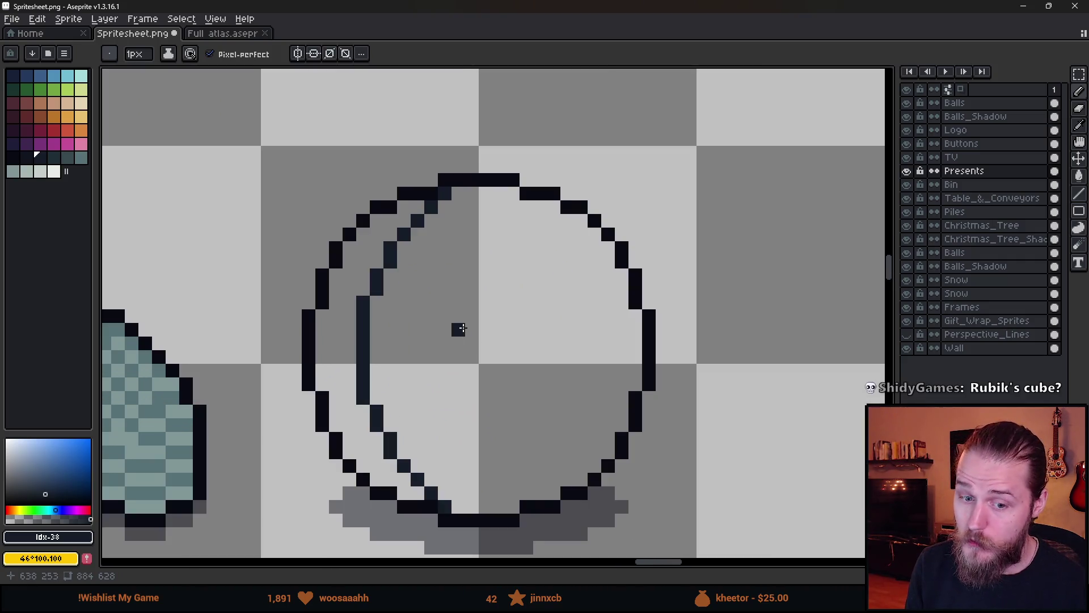
scroll(456, 325, up, 1)
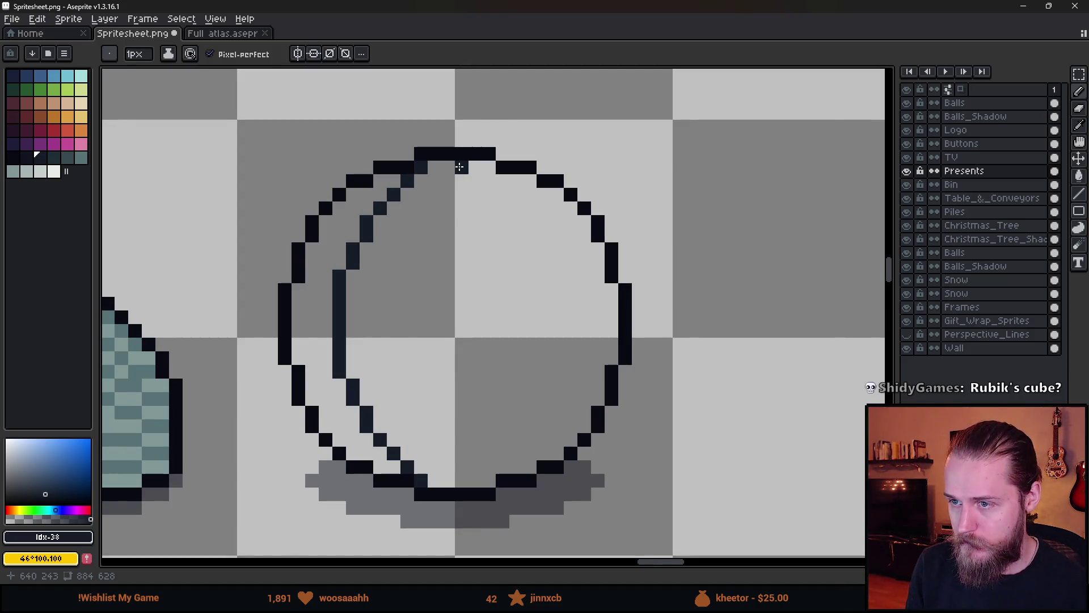
drag(459, 166, 477, 361)
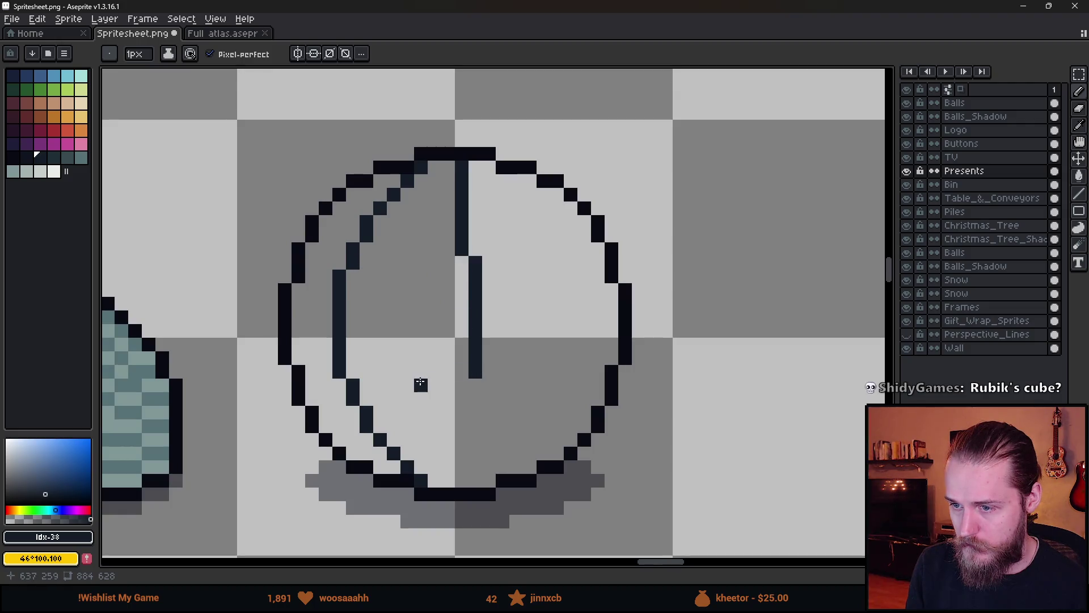
mouse_move(475, 386)
mouse_down()
mouse_move(461, 397)
mouse_move(458, 480)
mouse_up()
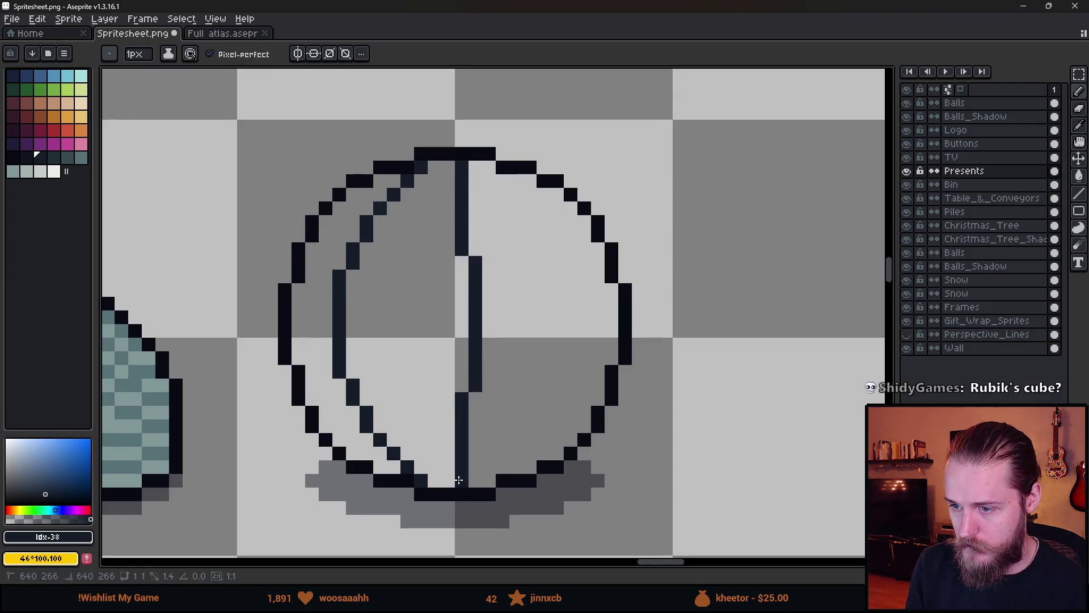
- Draw the curved inner stripe line down the ball's right side
scroll(458, 480, down, 7)
scroll(462, 246, up, 6)
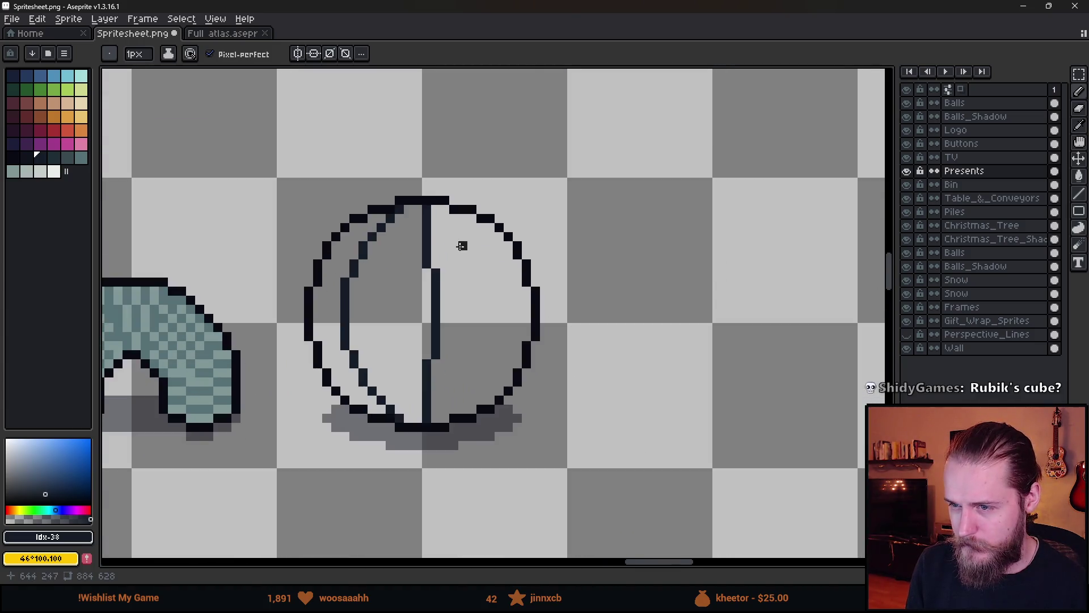
scroll(462, 245, up, 2)
scroll(443, 246, down, 1)
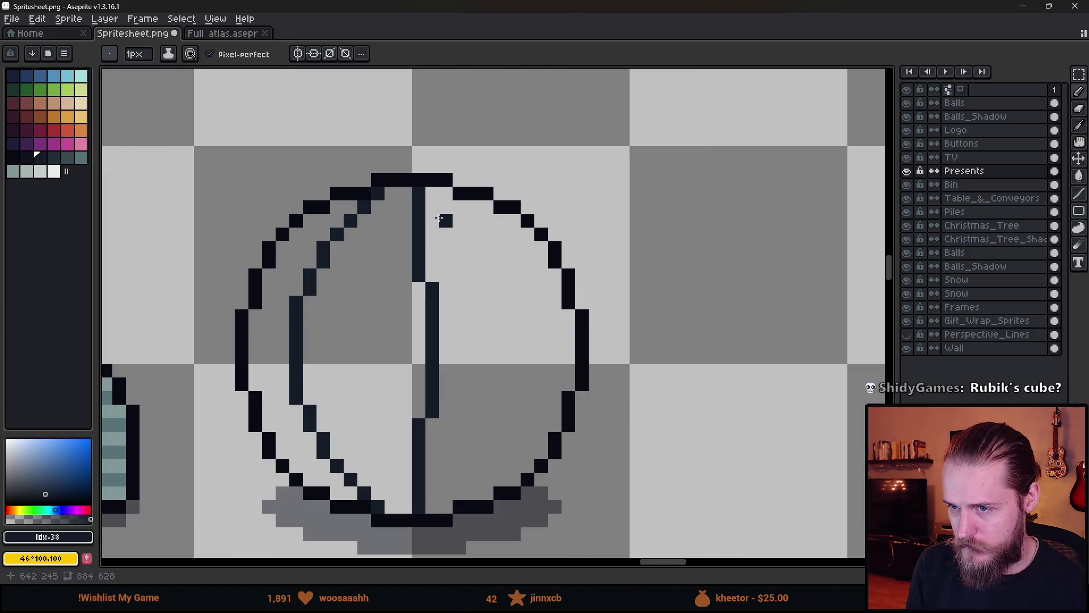
drag(446, 194, 500, 237)
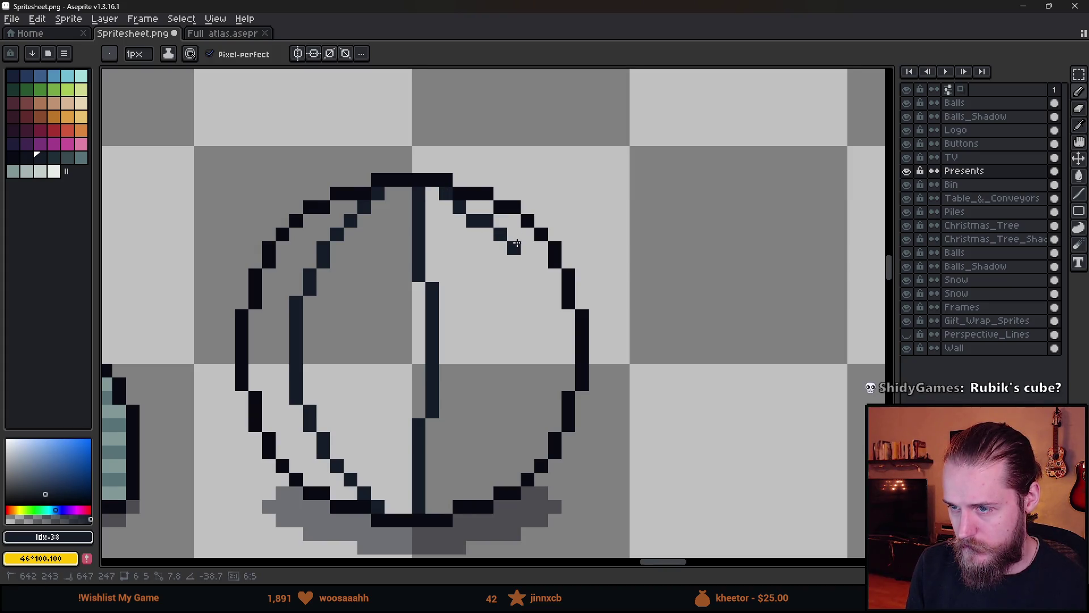
mouse_move(516, 244)
mouse_down()
mouse_move(543, 298)
mouse_move(556, 376)
mouse_move(555, 315)
mouse_move(542, 352)
mouse_move(545, 410)
mouse_move(515, 454)
mouse_up()
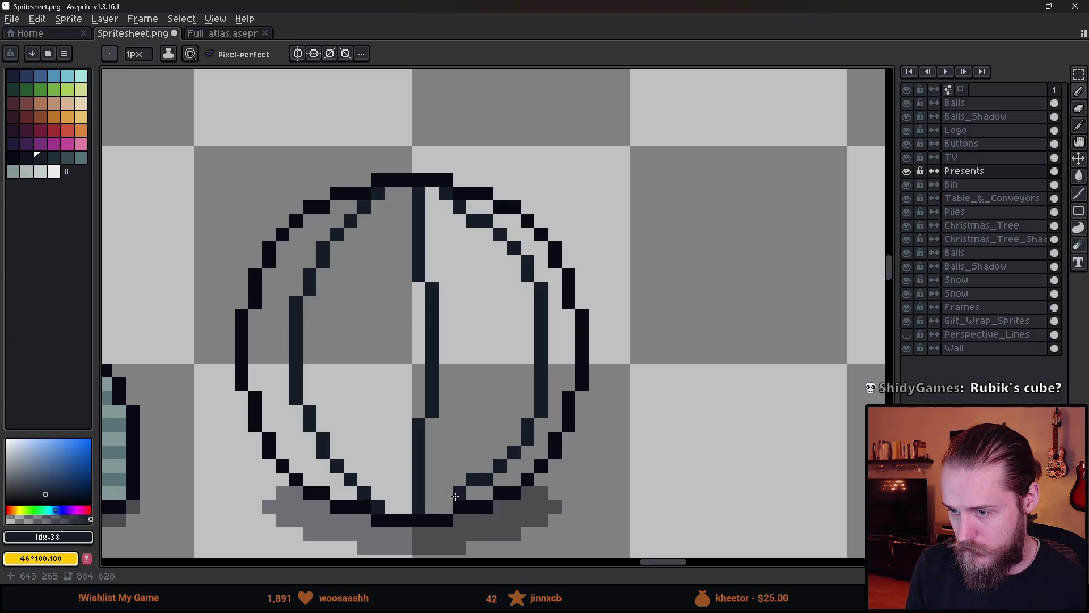
scroll(448, 502, down, 8)
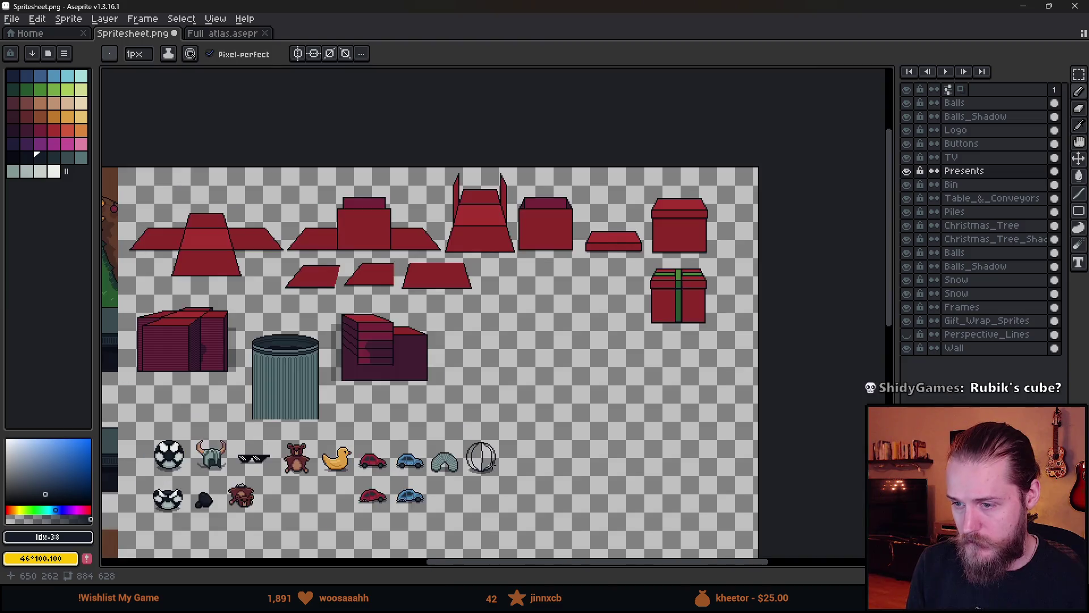
- Set the bucket fill to 4-connected and fill the ball's left and right crescents light grey
scroll(585, 373, up, 3)
scroll(584, 374, down, 1)
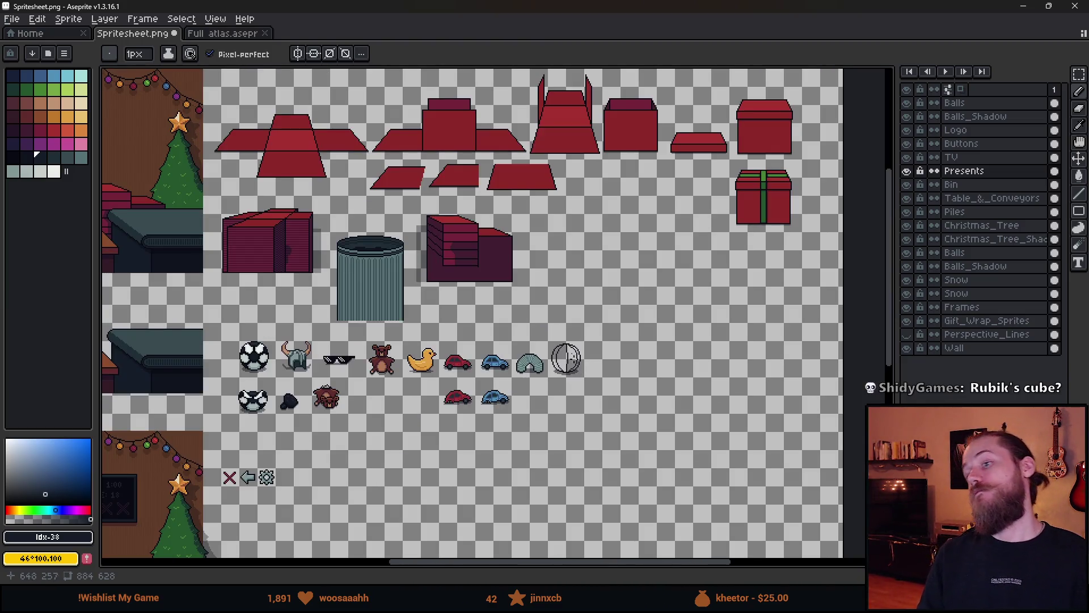
scroll(569, 359, up, 3)
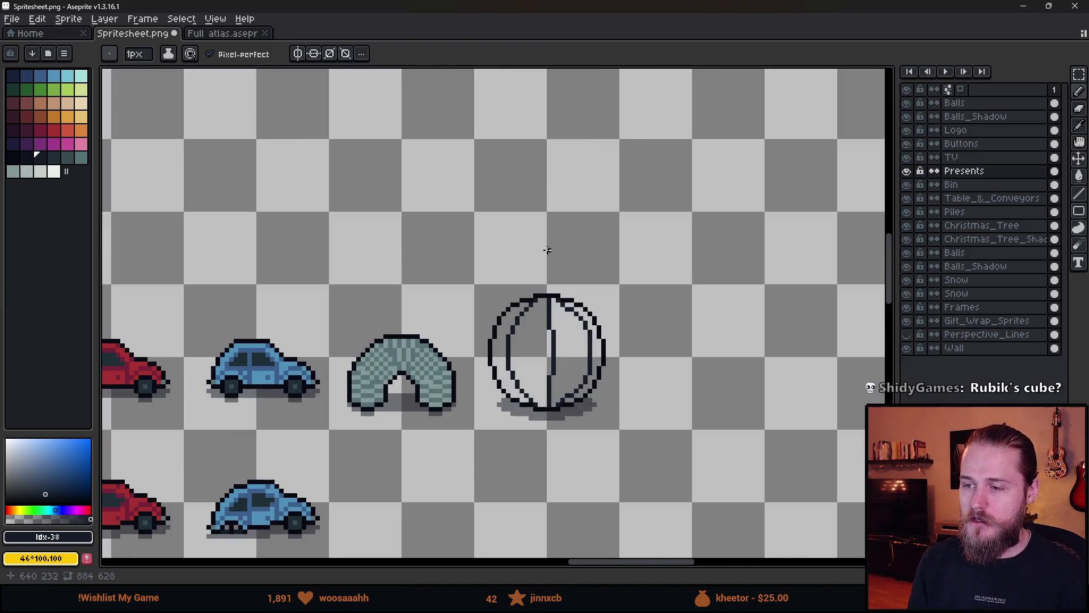
scroll(545, 397, up, 3)
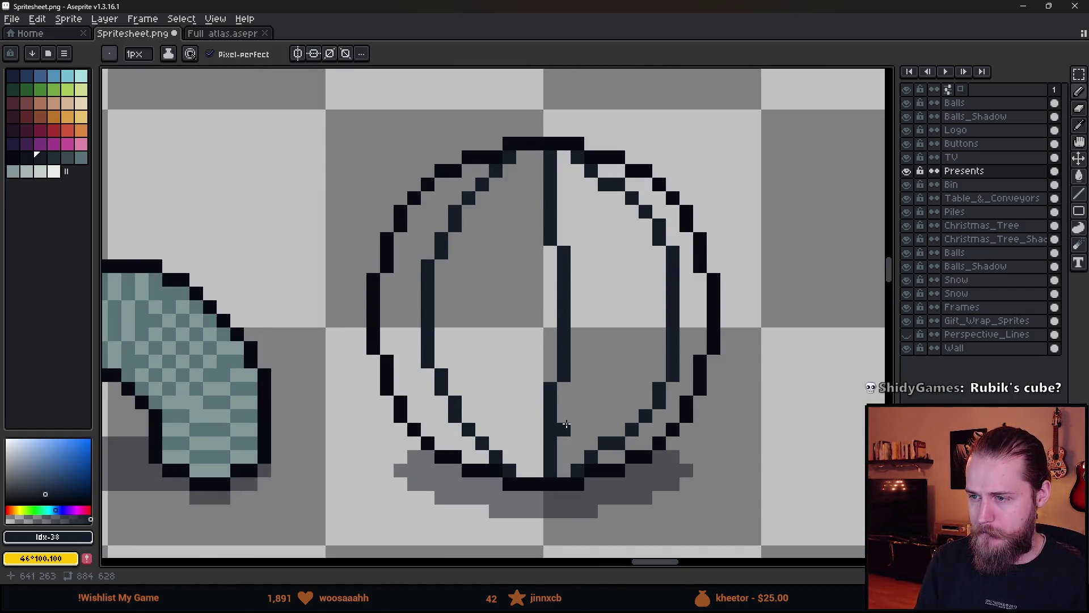
scroll(568, 425, down, 5)
scroll(564, 425, up, 4)
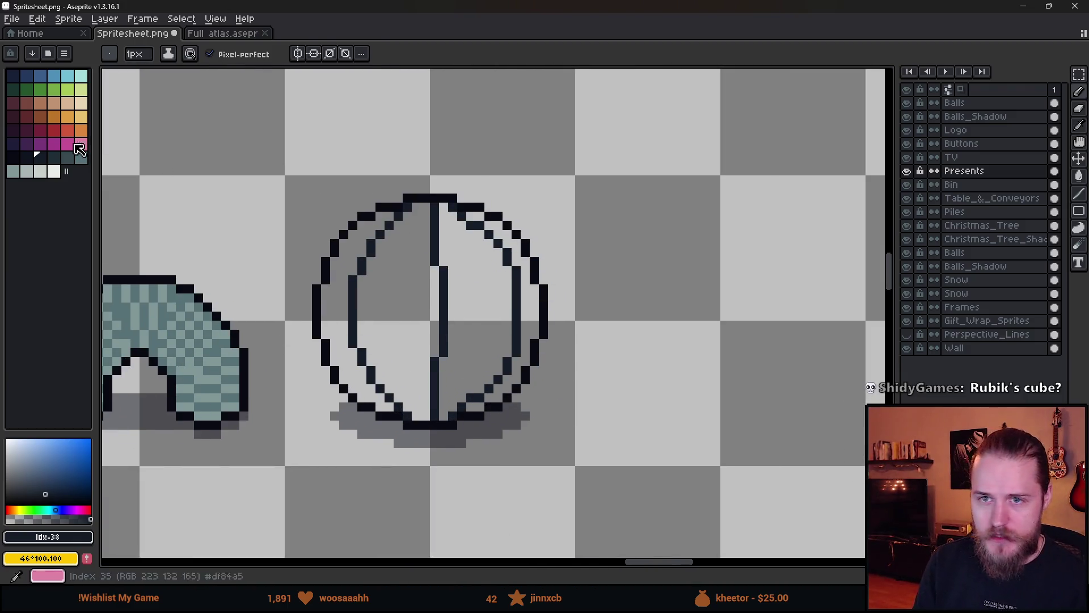
click(40, 172)
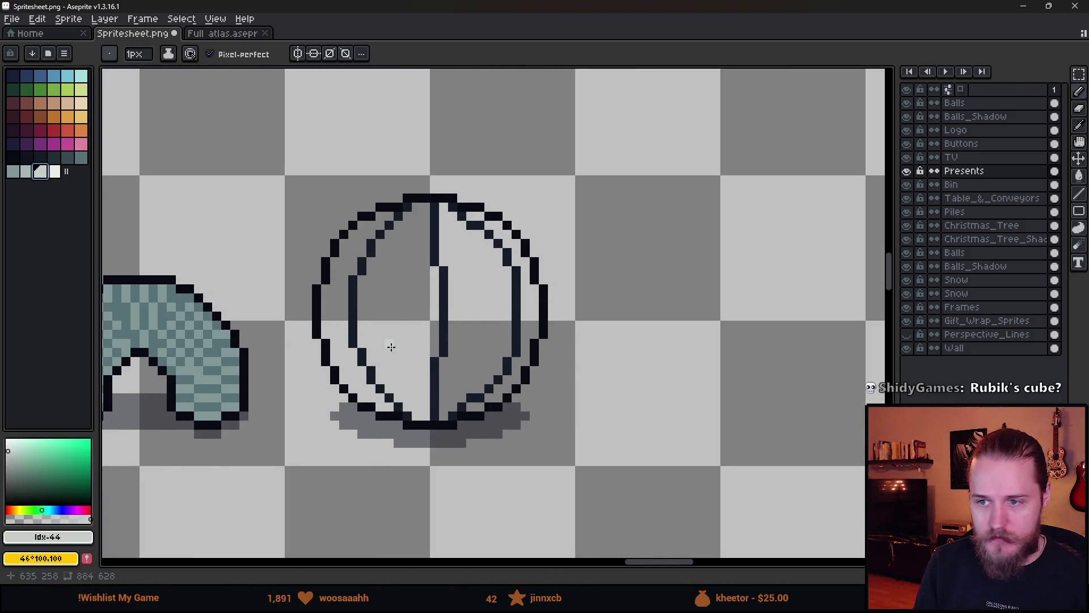
key(g)
click(392, 347)
key(ctrl+z)
click(317, 57)
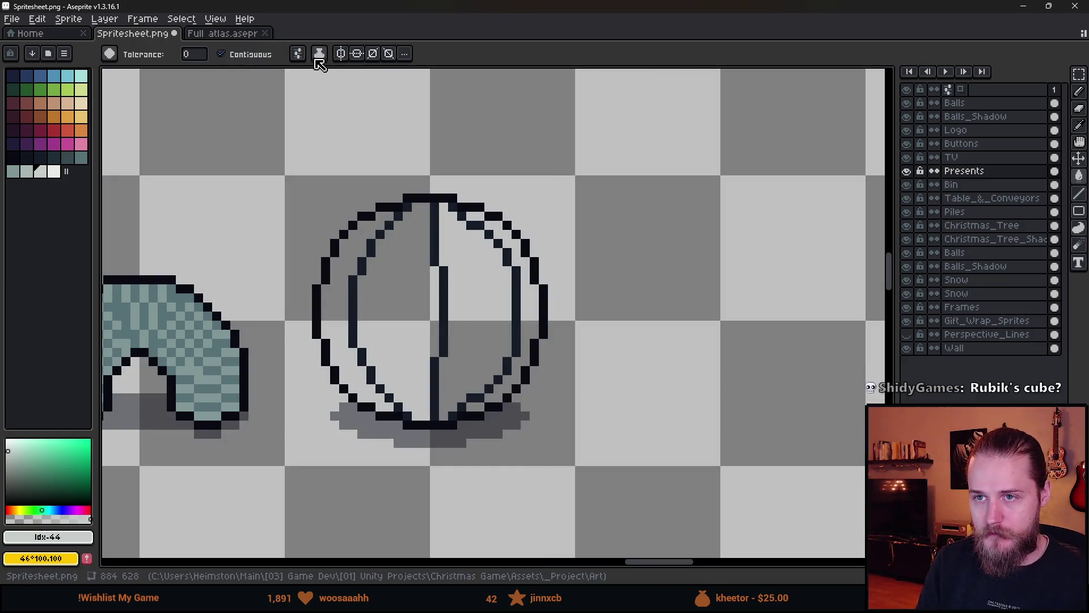
click(318, 131)
click(343, 340)
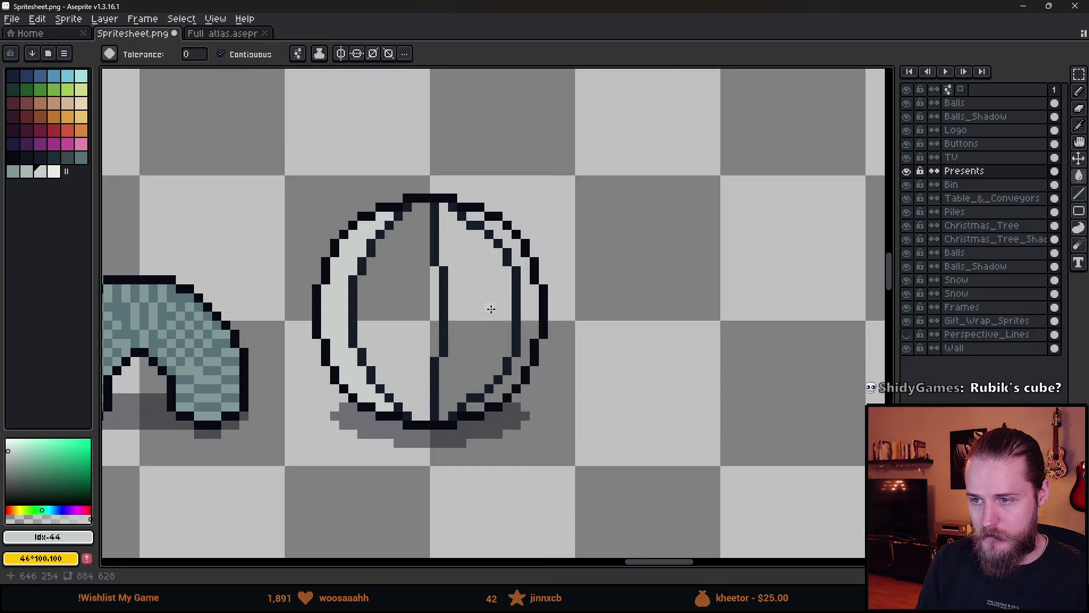
click(491, 309)
- Fill the ball's left stripe and right crescent orange
scroll(490, 308, down, 2)
scroll(482, 307, up, 2)
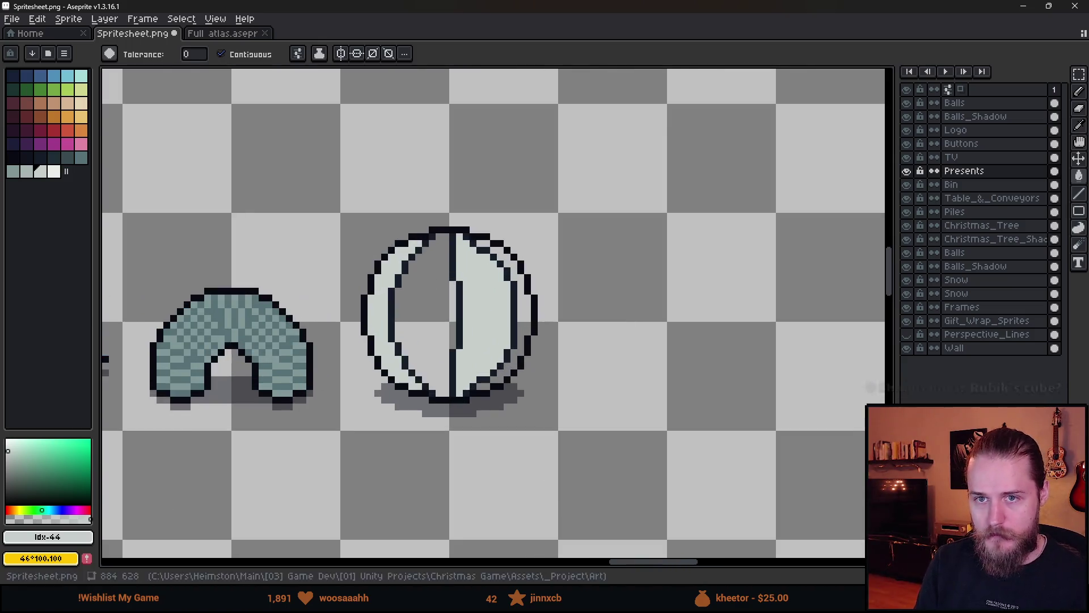
click(54, 117)
click(414, 333)
click(526, 304)
- Draw a dark brown shading edge across the orange stripe with the Pencil
scroll(526, 304, down, 6)
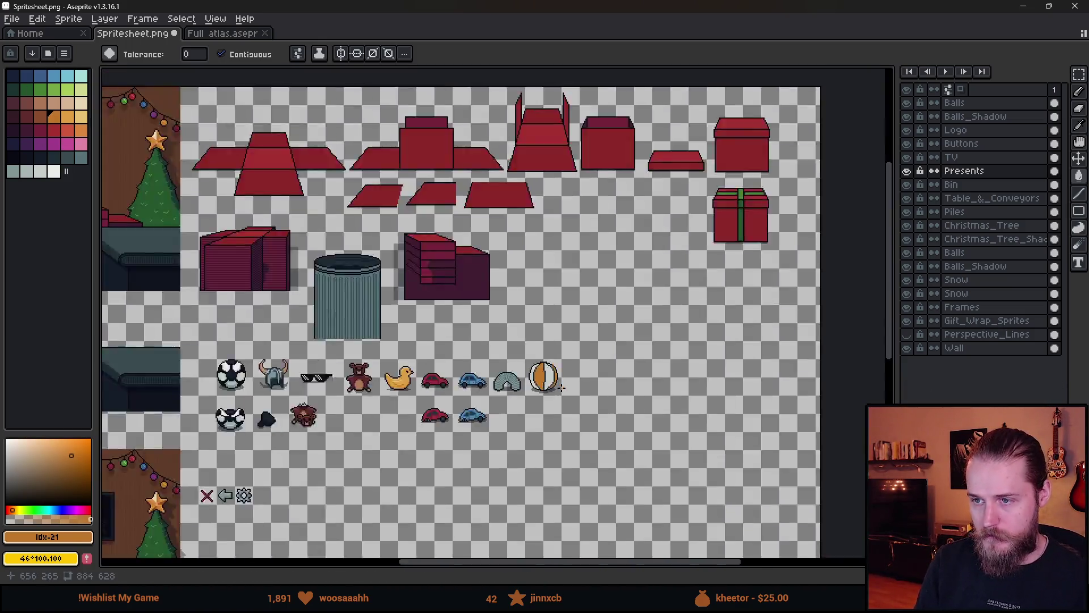
scroll(562, 390, up, 2)
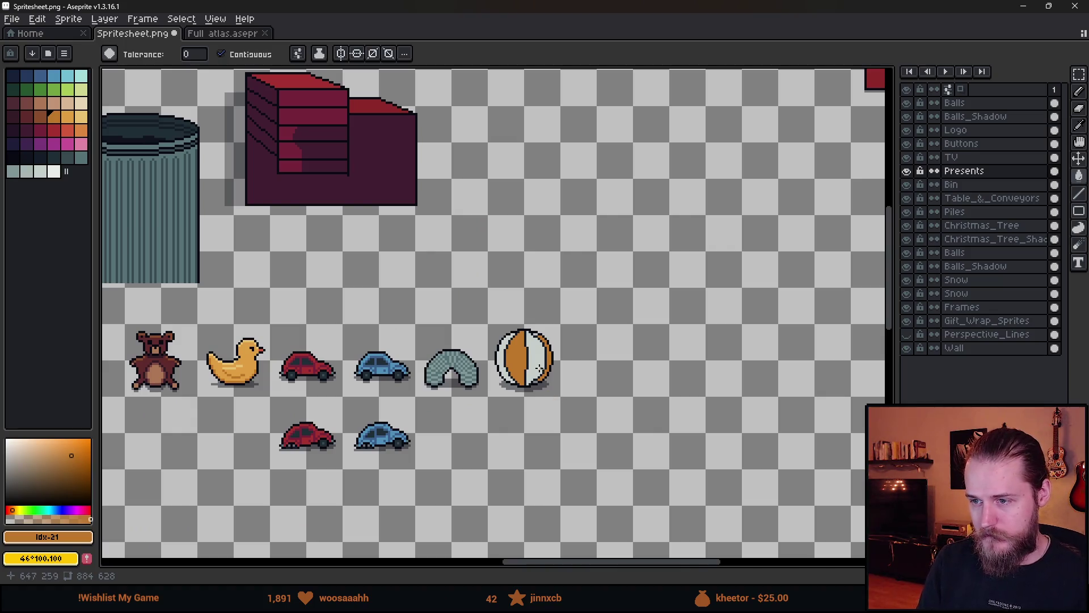
scroll(539, 367, up, 4)
scroll(476, 348, down, 7)
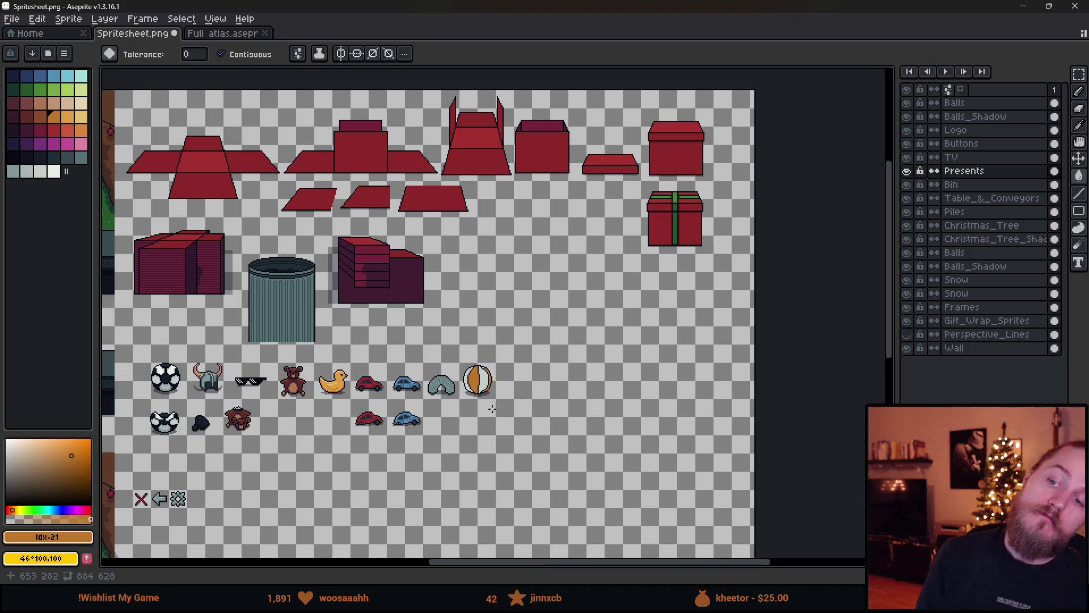
scroll(476, 381, up, 6)
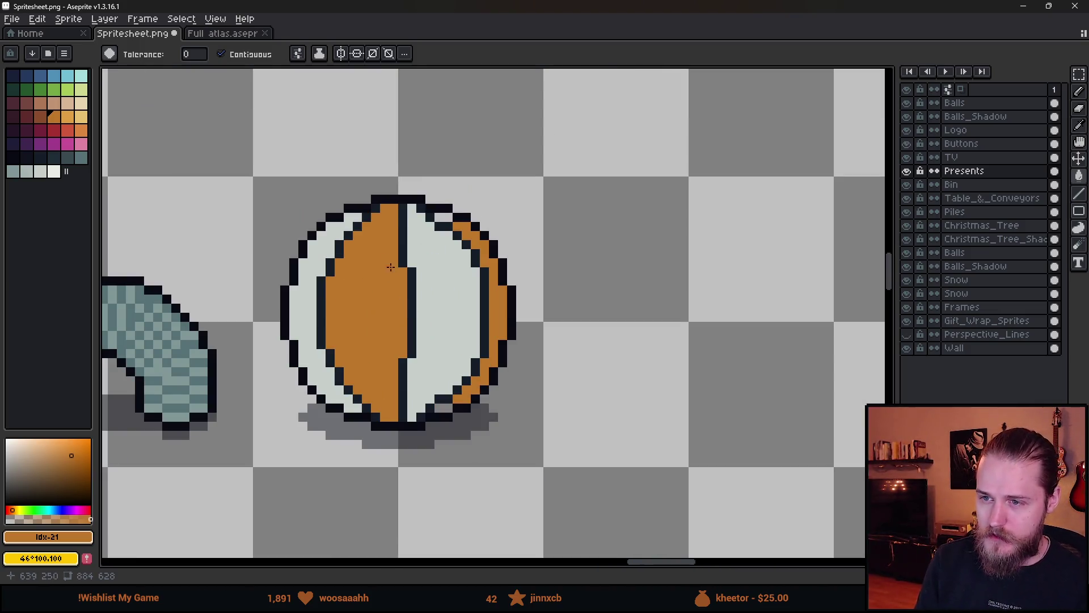
scroll(391, 267, down, 2)
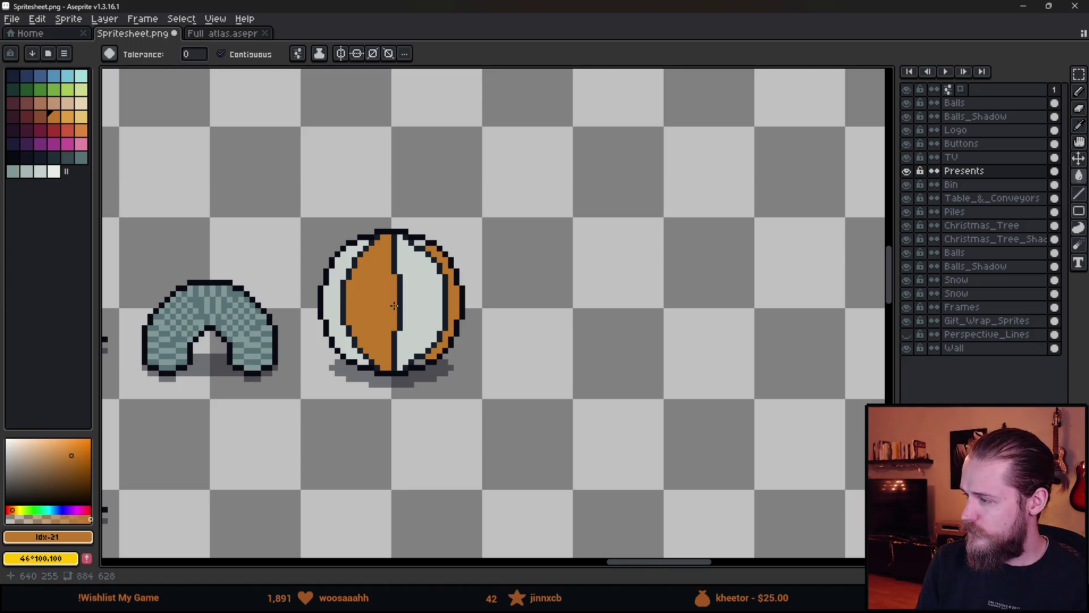
scroll(394, 310, down, 2)
scroll(394, 315, up, 1)
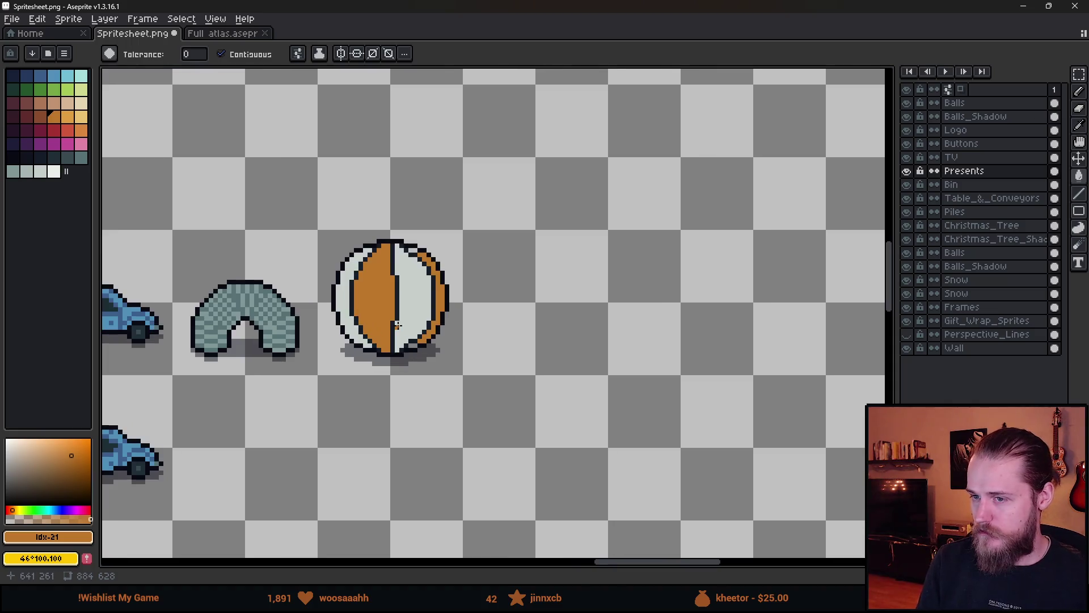
scroll(395, 318, down, 3)
scroll(395, 323, up, 4)
scroll(391, 317, up, 1)
click(40, 117)
scroll(335, 296, up, 1)
scroll(335, 296, up, 1)
key(b)
mouse_move(311, 316)
mouse_down()
mouse_move(353, 355)
mouse_move(424, 375)
mouse_move(475, 407)
mouse_up()
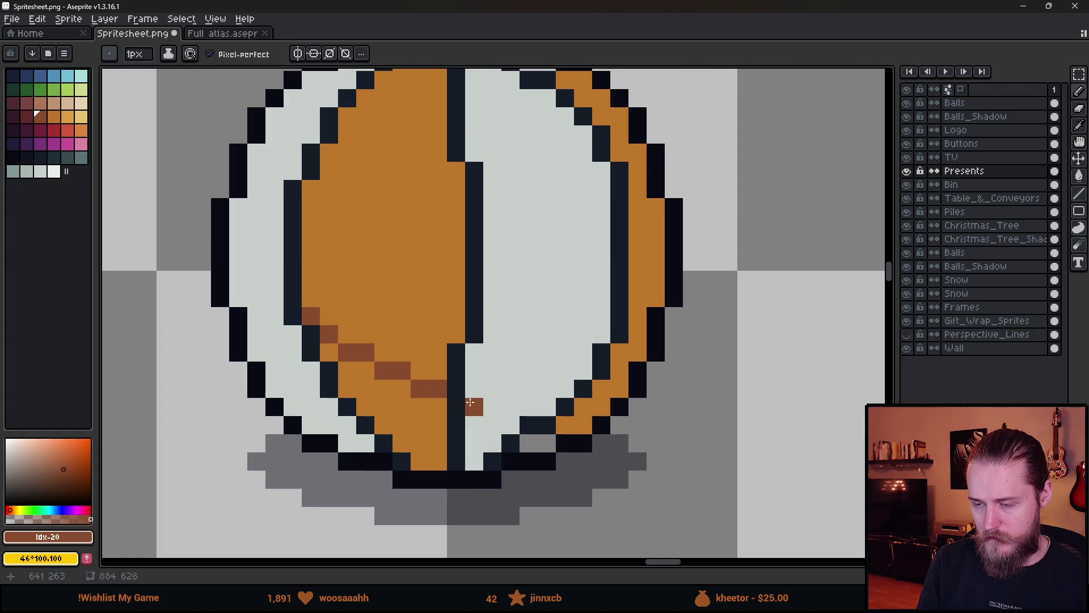
scroll(474, 407, down, 6)
scroll(481, 403, up, 5)
drag(372, 368, 412, 372)
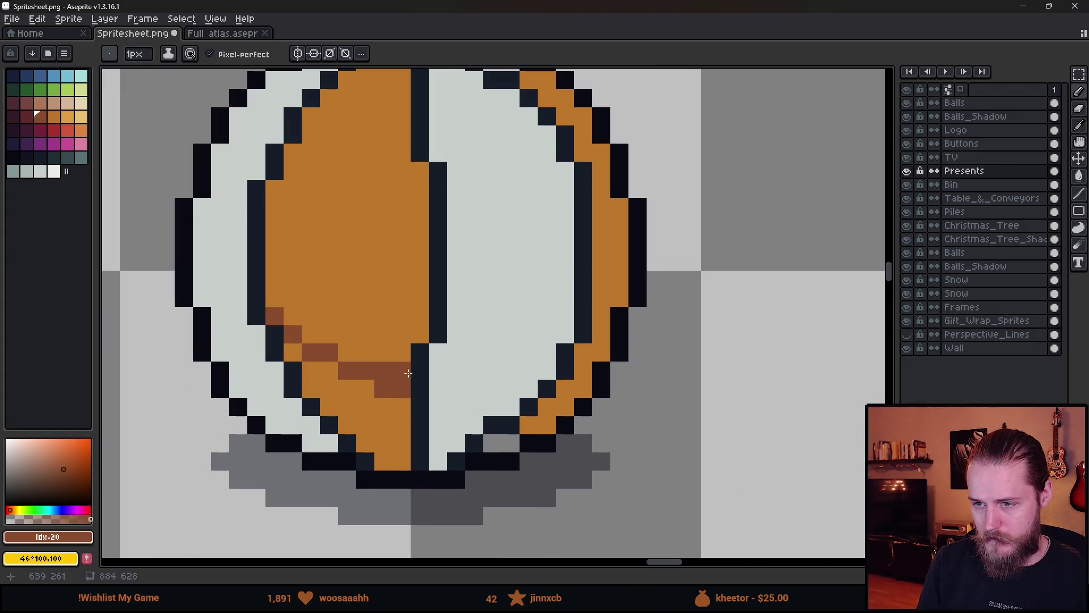
- Close the shading edge and fill the lower orange area dark brown
key(g)
click(384, 420)
click(295, 358)
scroll(295, 357, down, 4)
scroll(408, 362, up, 4)
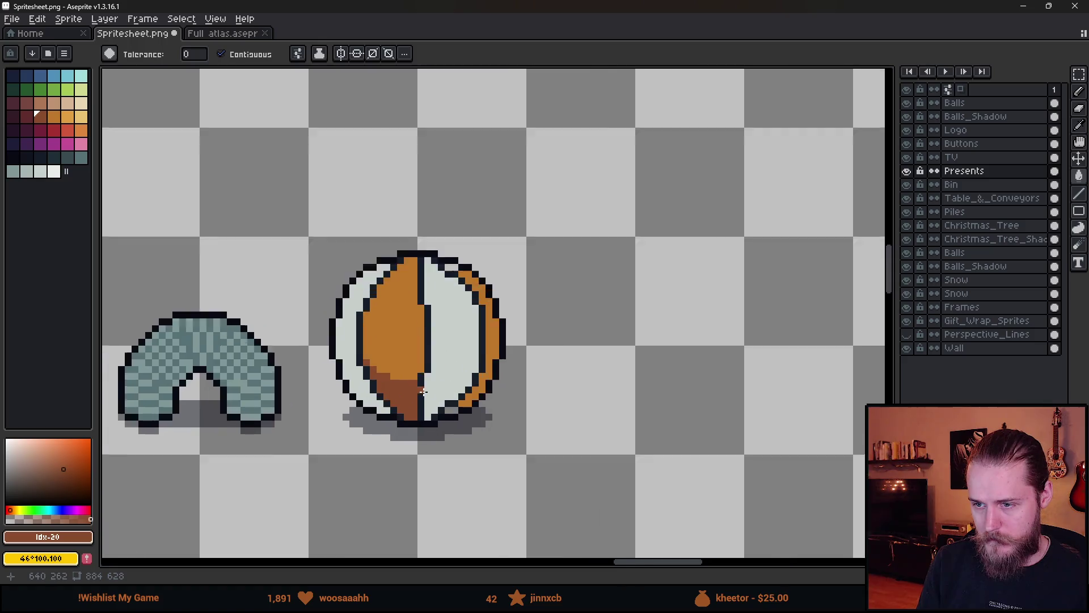
click(407, 361)
key(ctrl+z)
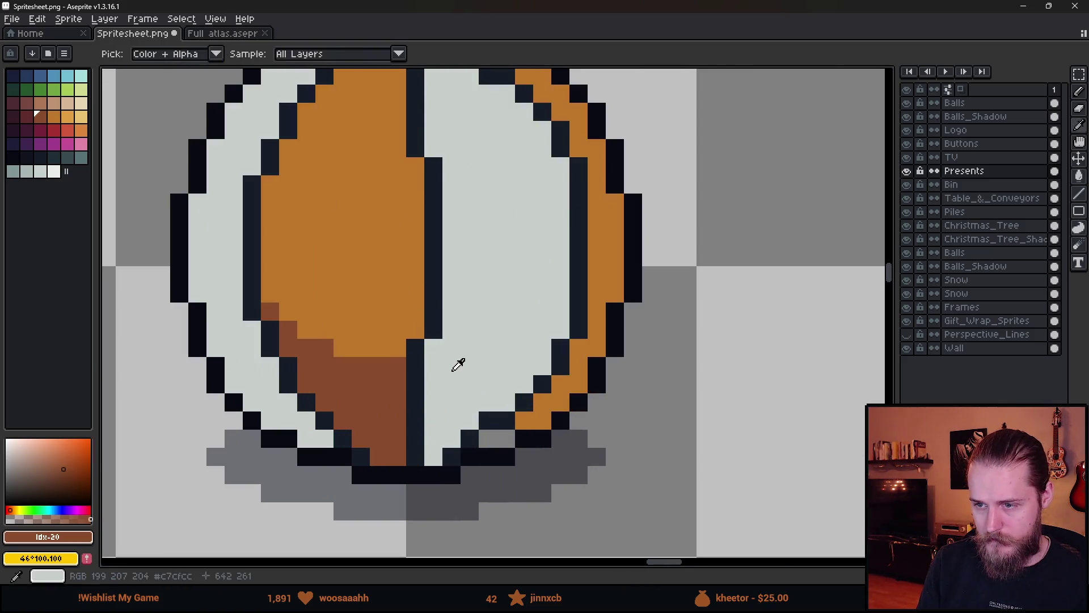
- Shade the lower-right white area grey-teal with a pencil edge and bucket fill
click(12, 172)
click(26, 172)
key(b)
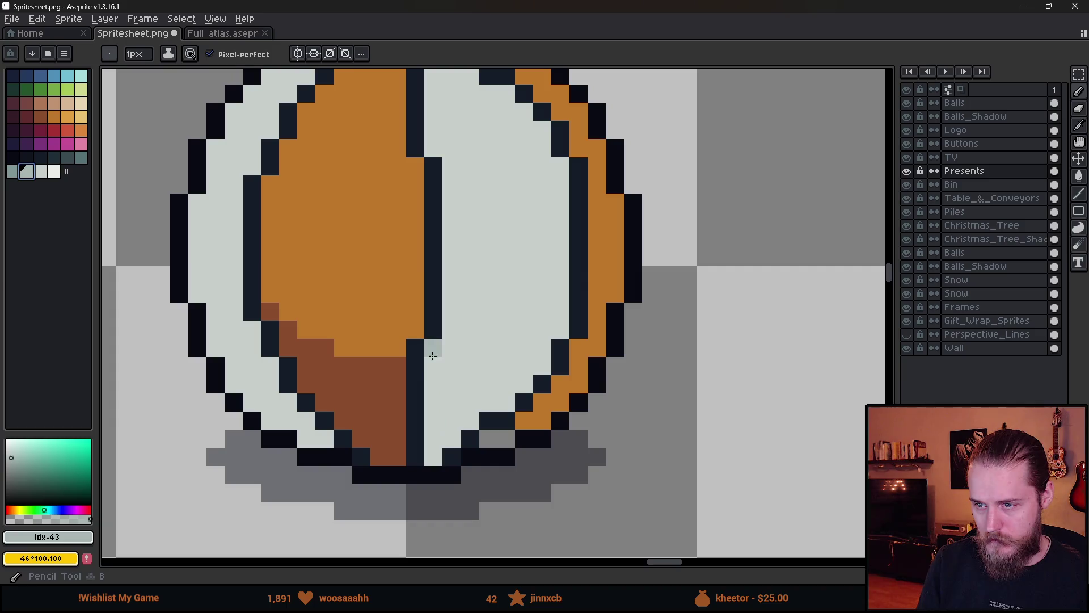
click(437, 370)
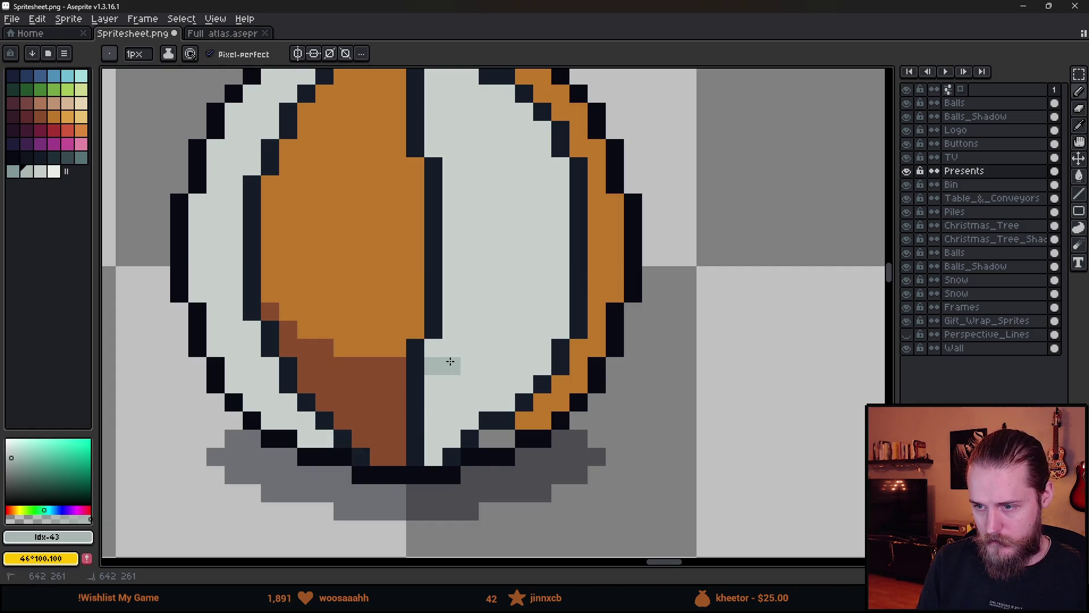
drag(487, 348, 506, 348)
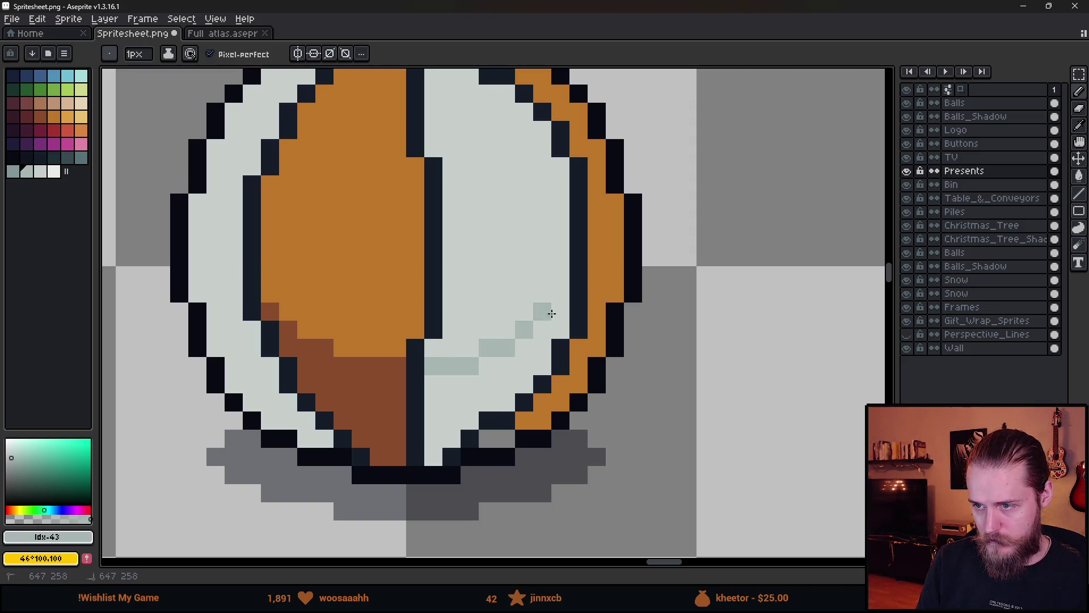
key(g)
click(531, 361)
scroll(536, 360, down, 3)
scroll(536, 387, down, 3)
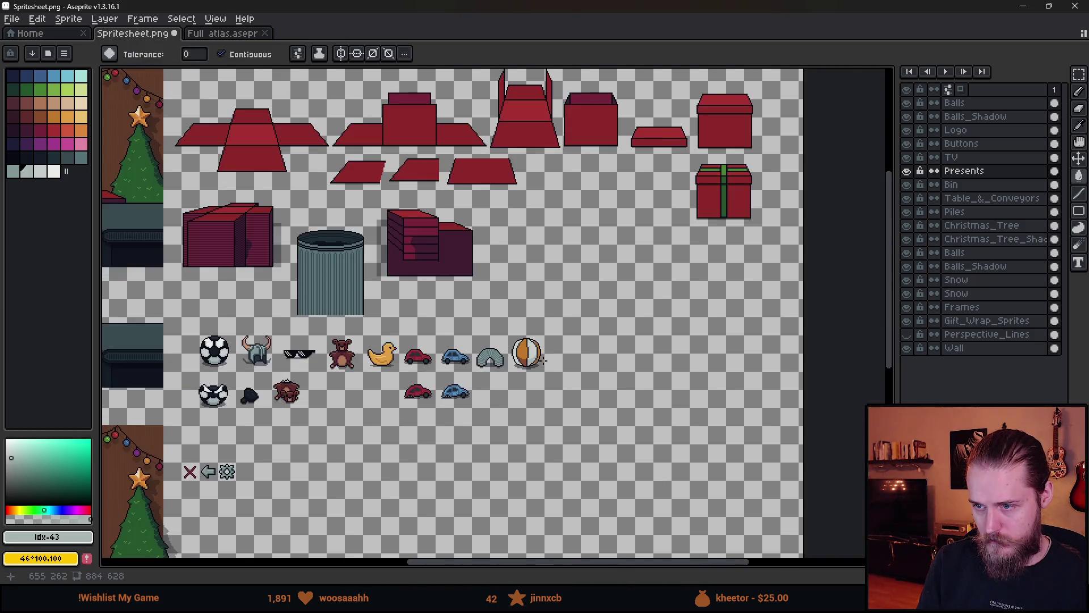
- Fill only the lower part of the ball's right orange rim dark brown
scroll(534, 380, up, 6)
scroll(552, 291, down, 2)
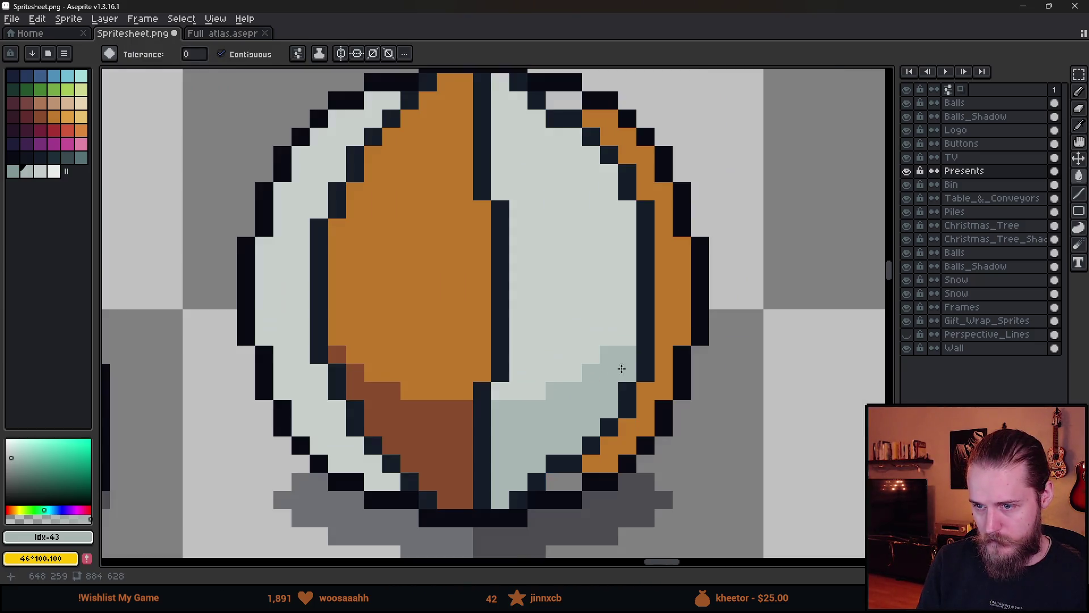
alt+click(431, 443)
click(680, 341)
key(ctrl+z)
click(658, 381)
- Shade the lower-left light crescent grey and add a few grey shading pixels
alt+click(567, 408)
key(b)
click(277, 338)
click(270, 338)
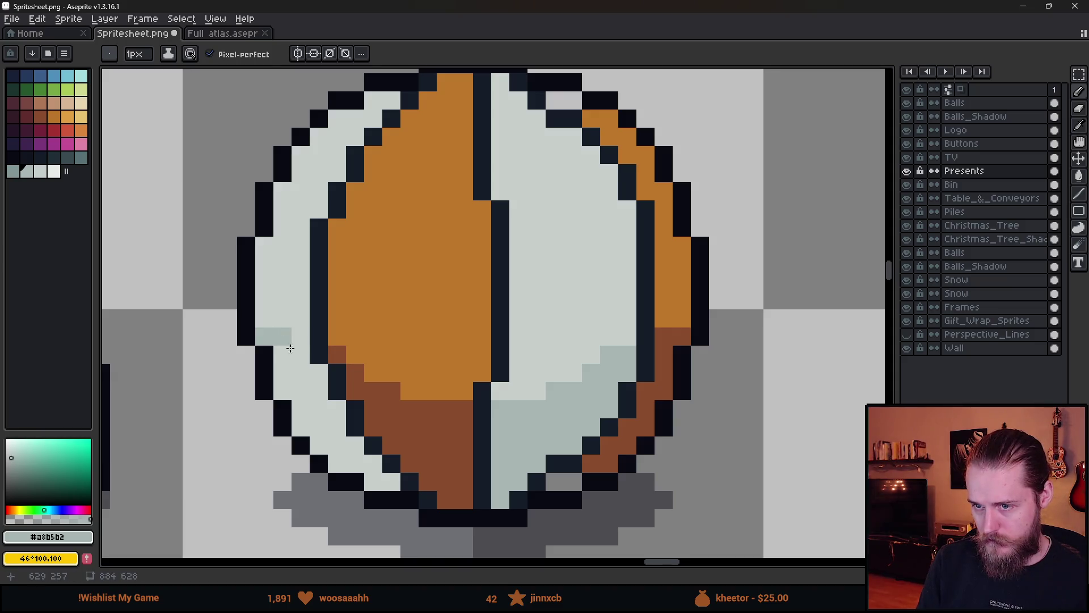
key(g)
click(324, 404)
scroll(324, 404, down, 3)
scroll(324, 377, up, 1)
key(b)
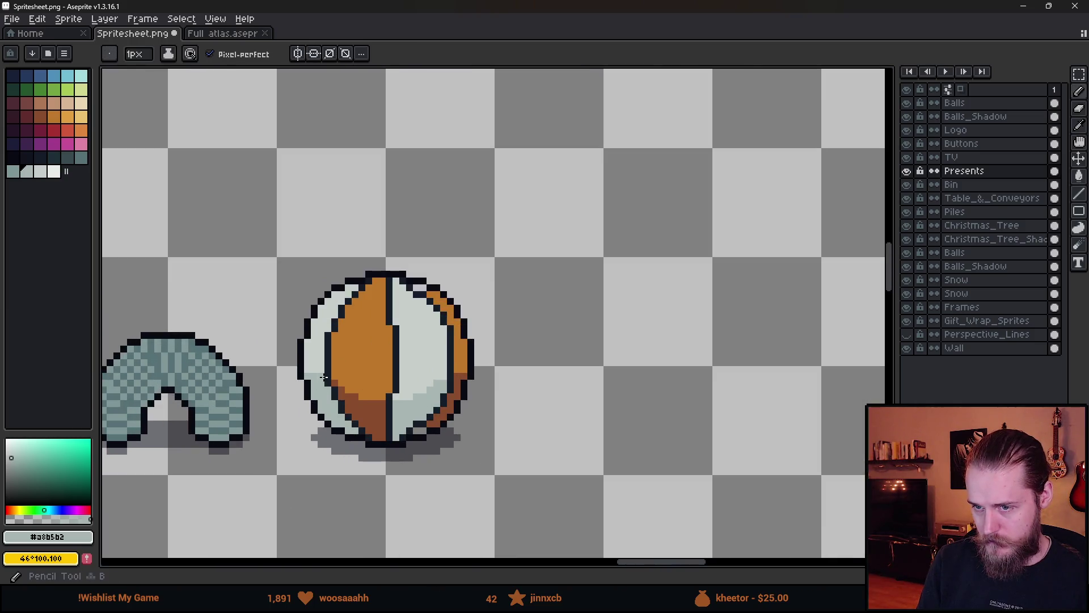
scroll(322, 377, up, 3)
click(284, 353)
click(556, 389)
- Touch up brown and grey pixels along the right edge and orange-brown border
alt+click(698, 361)
click(710, 418)
scroll(711, 418, down, 6)
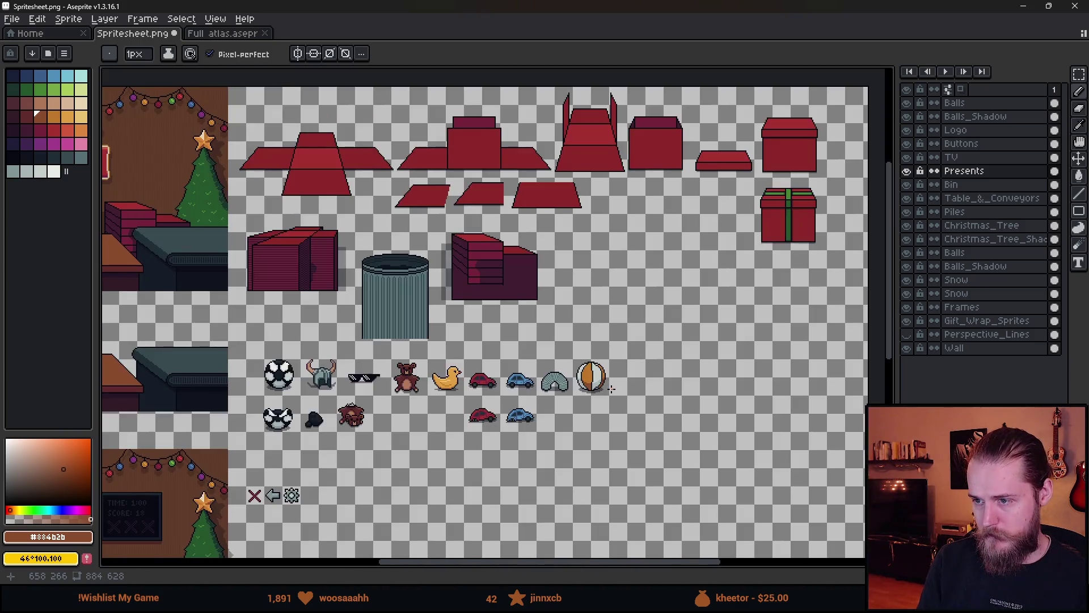
scroll(612, 388, up, 2)
scroll(564, 363, up, 4)
drag(474, 363, 579, 363)
alt+click(564, 365)
scroll(608, 369, down, 2)
scroll(607, 369, up, 2)
click(600, 353)
alt+click(469, 358)
click(475, 351)
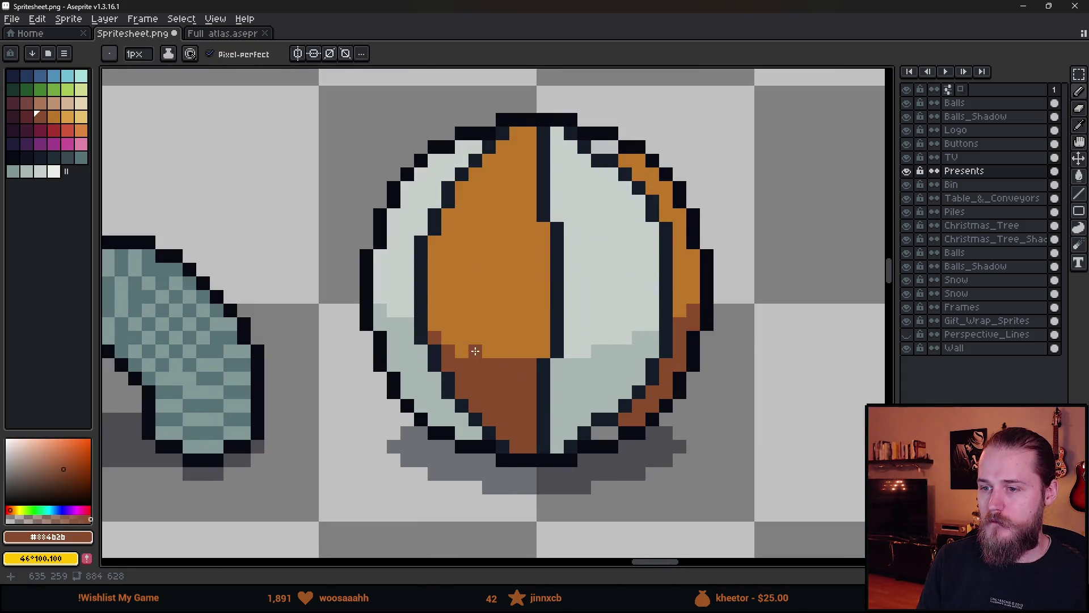
- Save Spritesheet.png and pan around the finished beach ball
scroll(573, 417, down, 6)
scroll(573, 417, down, 2)
mouse_move(629, 437)
mouse_down()
mouse_move(543, 437)
mouse_move(698, 316)
mouse_up()
scroll(543, 438, down, 2)
scroll(543, 438, up, 2)
key(ctrl+s)
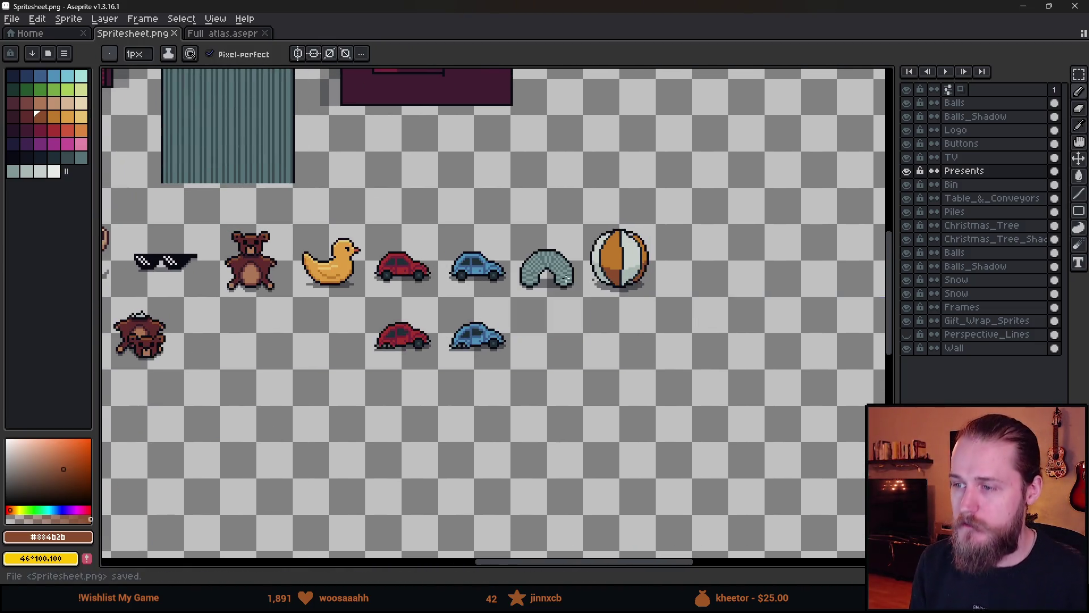
scroll(693, 316, up, 4)
scroll(549, 330, down, 8)
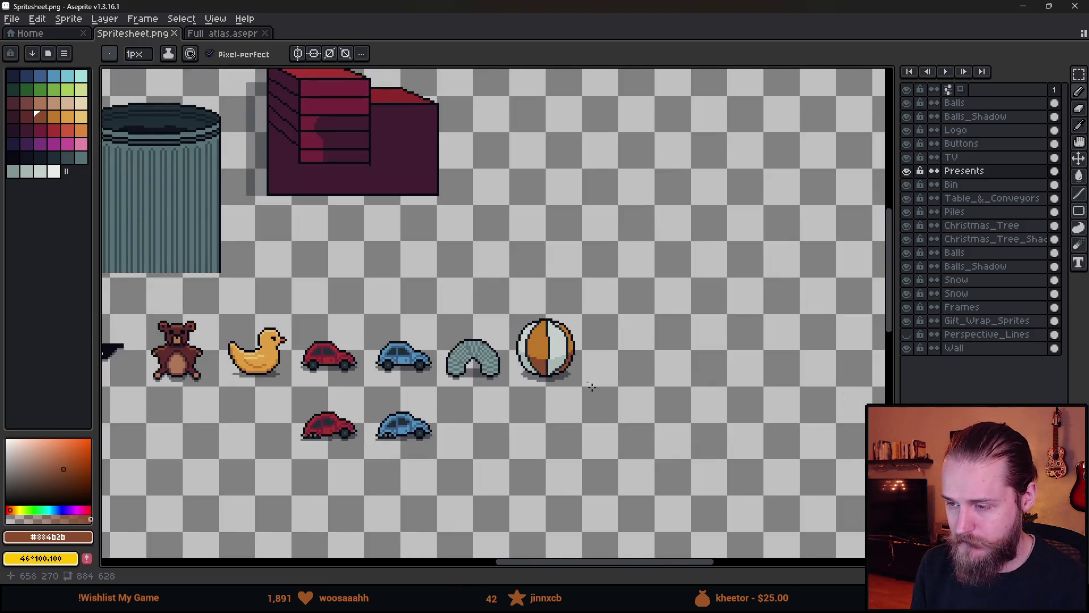
drag(591, 387, 580, 364)
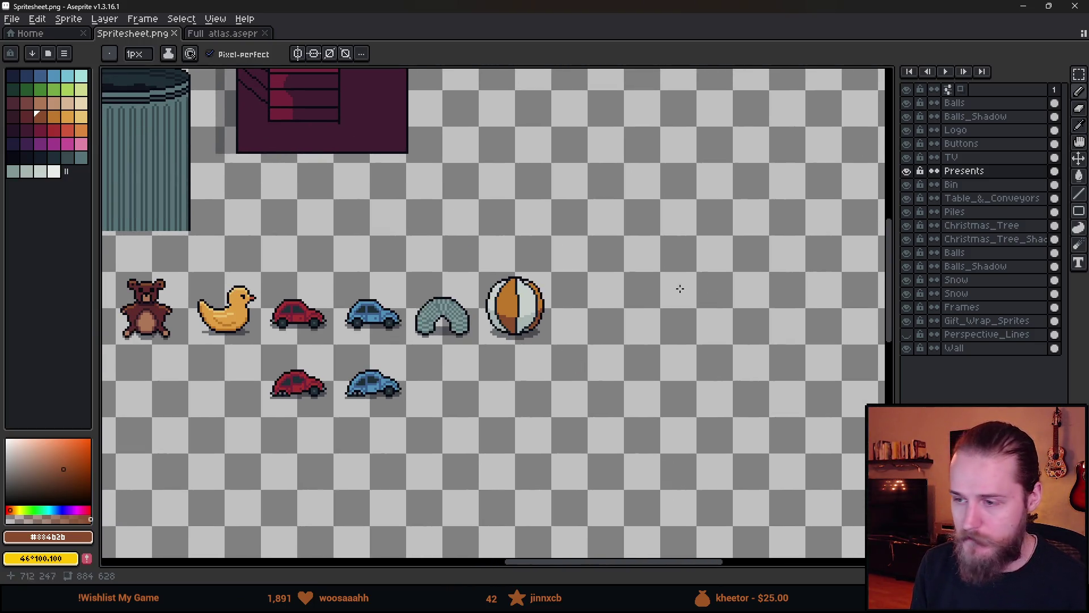
- Sketch a cube outline in the dark outline colour beside the beach ball
scroll(565, 320, up, 5)
alt+click(502, 272)
drag(503, 272, 399, 293)
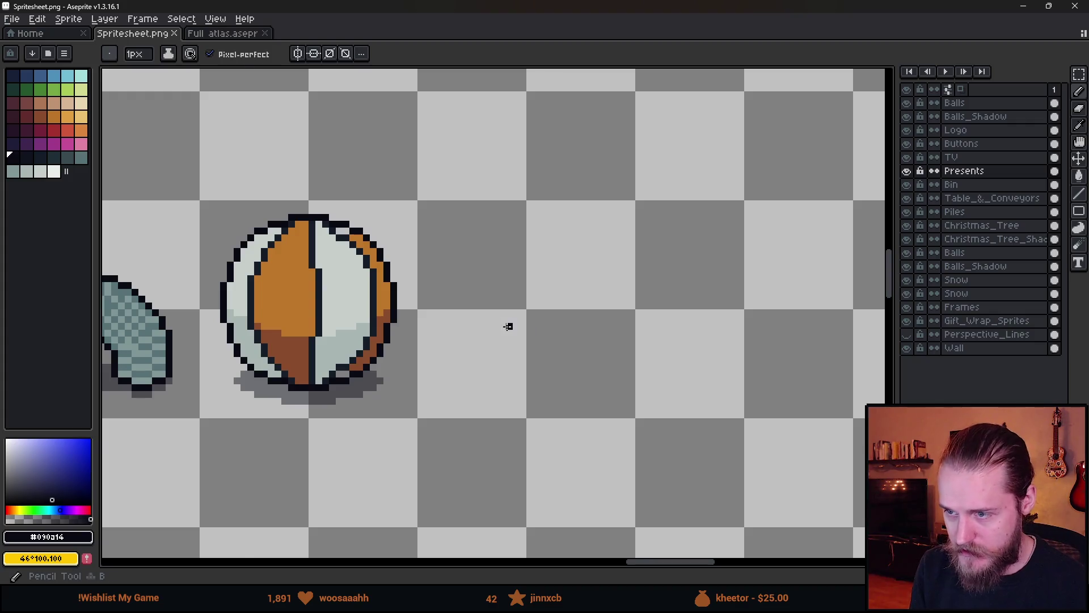
scroll(509, 325, up, 3)
scroll(505, 332, down, 2)
mouse_move(472, 348)
mouse_down()
mouse_move(535, 390)
mouse_move(608, 344)
mouse_move(607, 254)
mouse_move(505, 290)
mouse_move(539, 289)
mouse_move(472, 237)
mouse_move(472, 349)
mouse_up()
mouse_move(472, 236)
mouse_down()
mouse_move(536, 198)
mouse_move(607, 242)
mouse_up()
scroll(646, 294, down, 3)
scroll(662, 299, up, 4)
click(510, 252)
- Undo the cube's top-face strokes, leaving a short diagonal line
scroll(539, 266, down, 3)
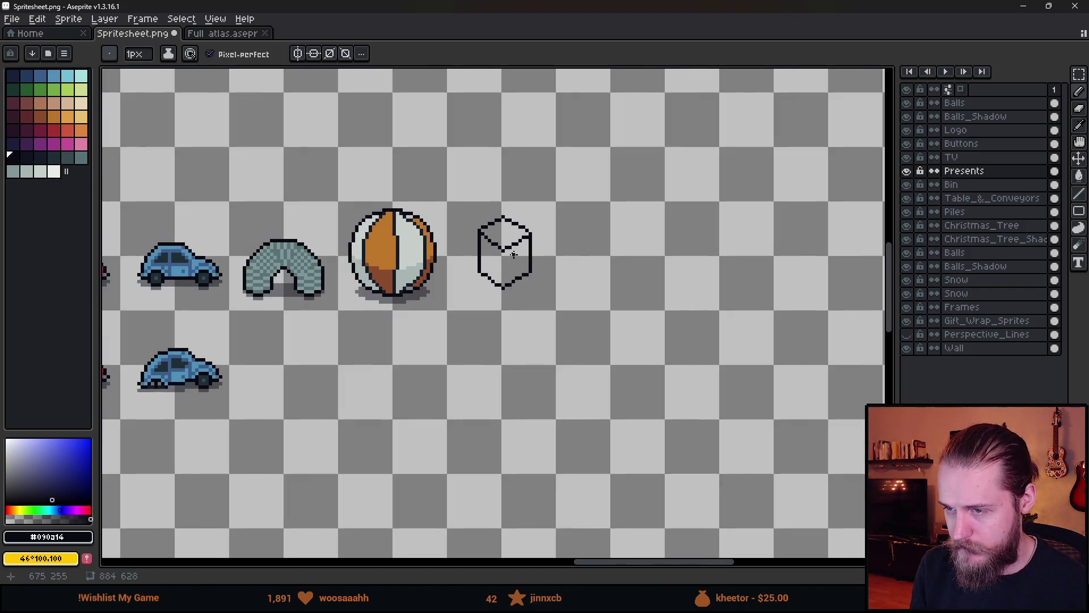
scroll(531, 291, up, 1)
scroll(529, 292, down, 1)
scroll(517, 278, up, 3)
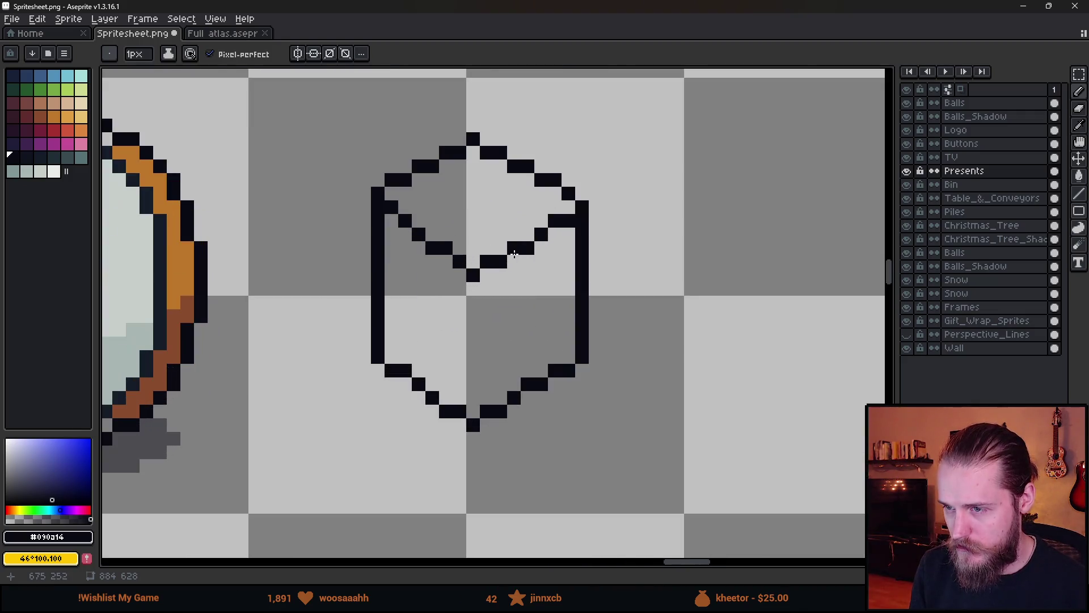
key(ctrl+z)
key(ctrl+z)
key(ctrl+z)
key(ctrl+z)
key(ctrl+z)
key(ctrl+z)
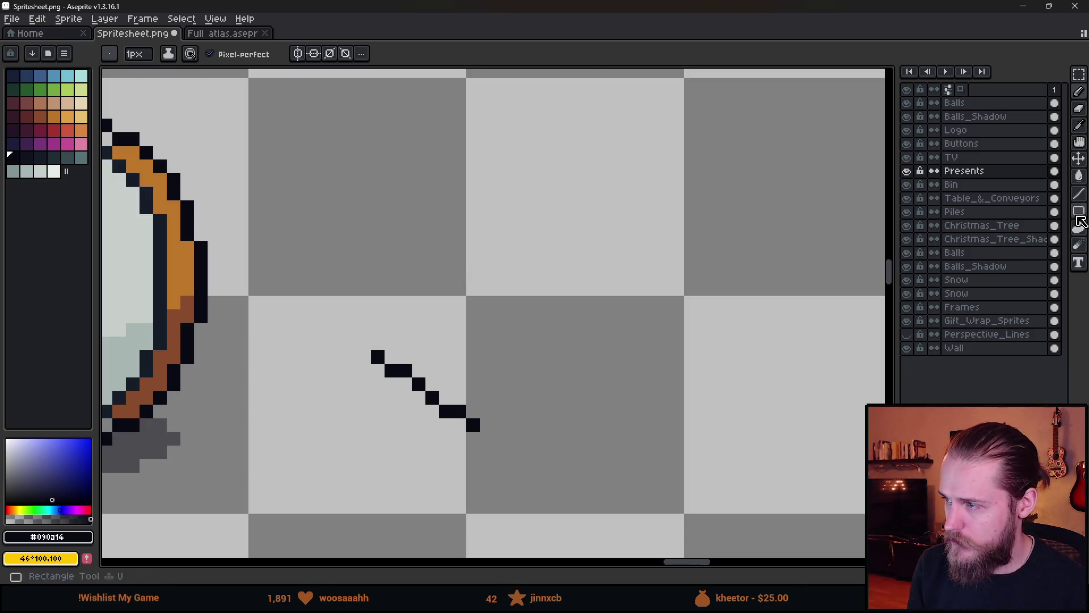
- Draw a rectangle beside the ball and divide it into a window grid with two vertical and two horizontal bars
click(1080, 219)
mouse_move(388, 150)
mouse_down()
mouse_move(578, 308)
mouse_move(553, 317)
mouse_move(569, 329)
mouse_up()
key(b)
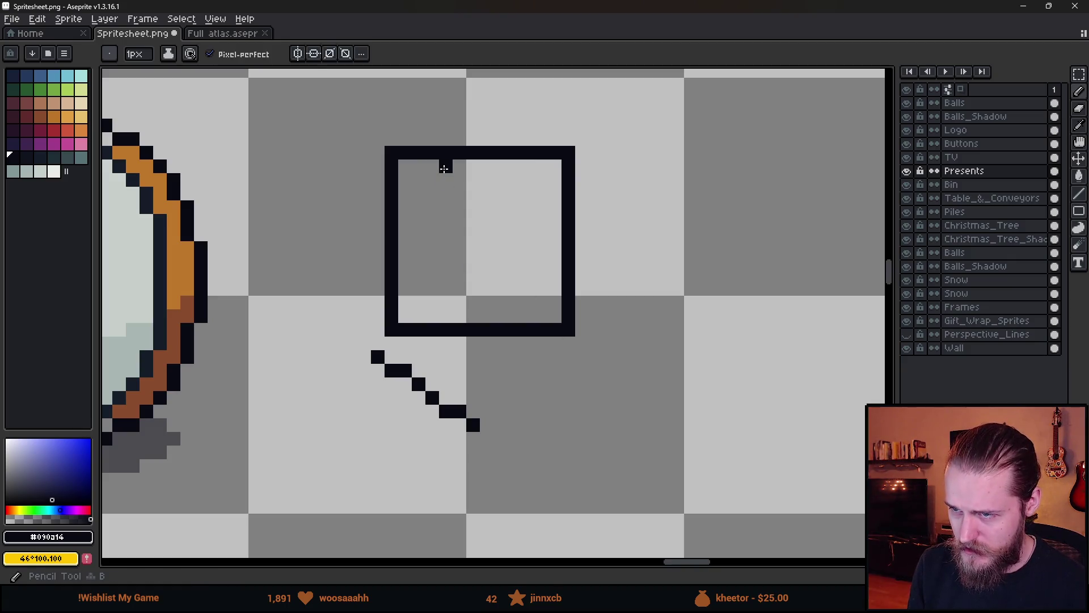
click(446, 166)
shift+click(446, 324)
click(514, 165)
shift+click(514, 323)
drag(414, 208, 561, 208)
drag(418, 261, 562, 261)
- Nudge the grid's bottom strip up one pixel and its right part left one pixel
key(m)
drag(368, 293, 592, 339)
key(Up)
key(Return)
drag(462, 115, 659, 365)
key(Left)
key(ctrl+d)
scroll(601, 326, down, 3)
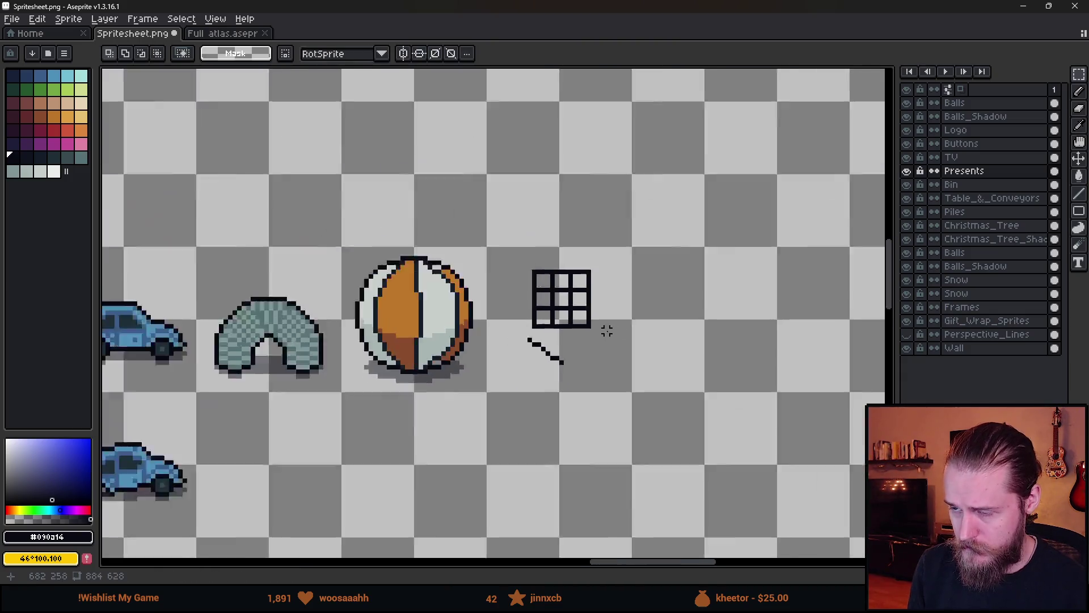
scroll(607, 330, down, 1)
scroll(632, 280, up, 3)
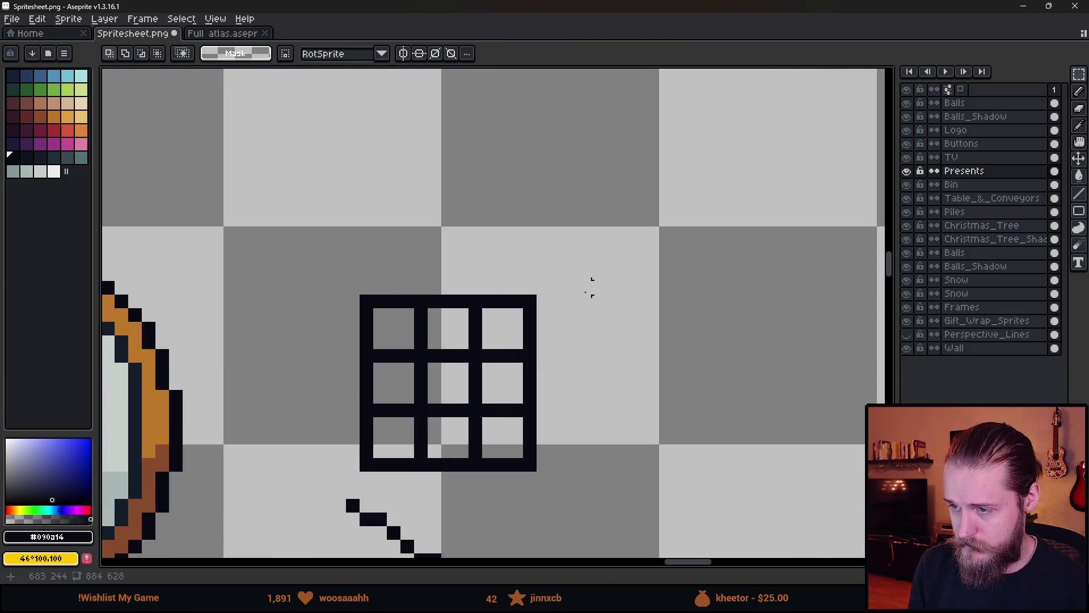
key(b)
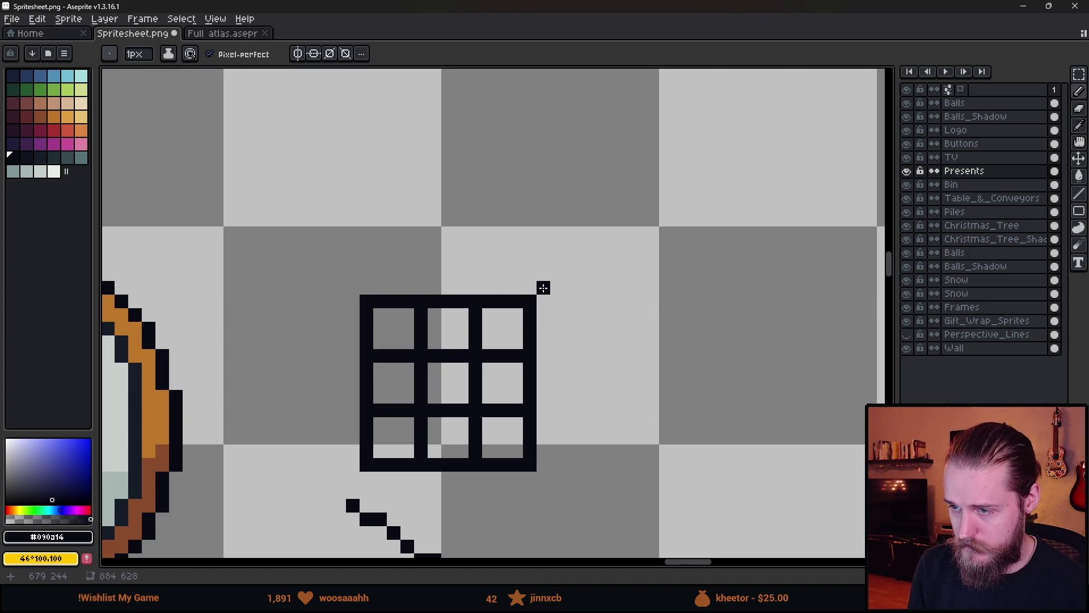
- Select the window grid and diagonal stroke and delete them
scroll(543, 288, down, 4)
scroll(517, 292, up, 1)
key(m)
mouse_move(409, 257)
mouse_down()
mouse_move(625, 493)
mouse_move(619, 462)
mouse_up()
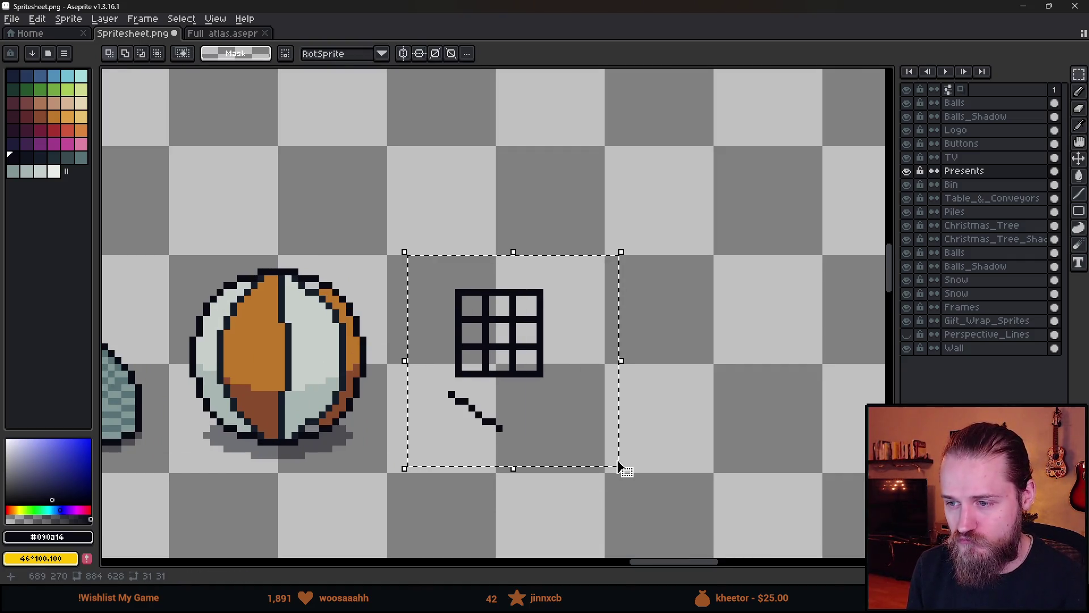
key(Delete)
scroll(491, 364, up, 2)
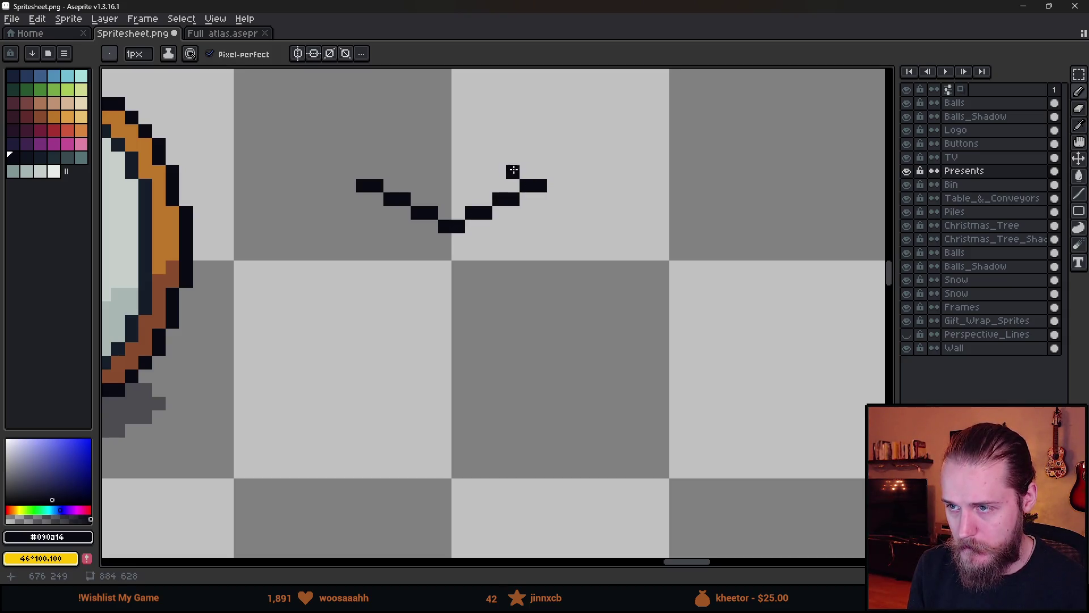
- Fix the diamond's top point pixel, undoing the misplaced and stray pixels
key(ctrl+z)
click(453, 150)
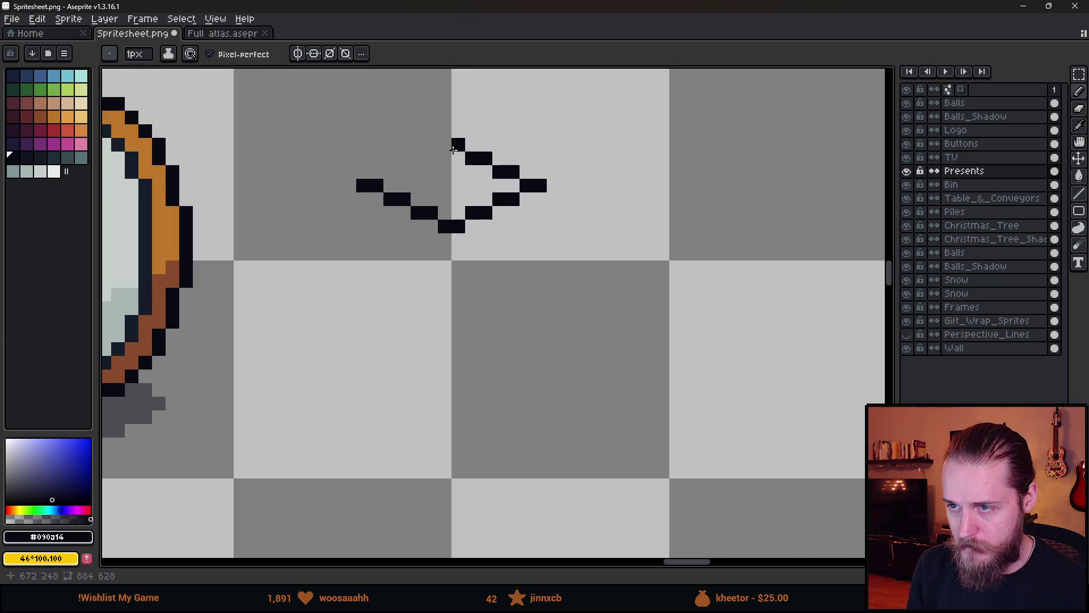
key(ctrl+z)
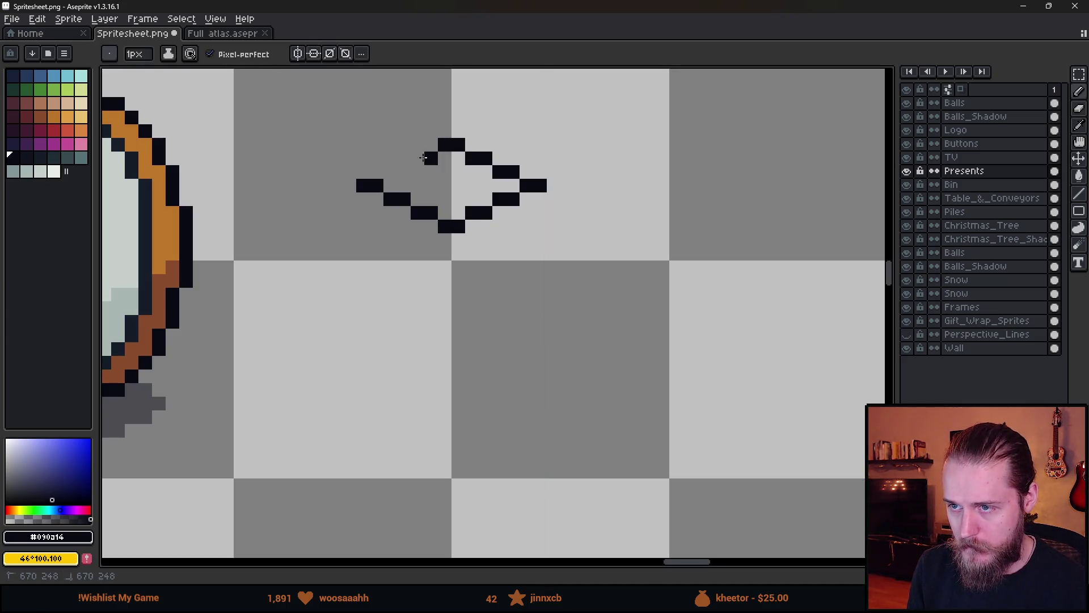
scroll(445, 293, down, 5)
scroll(446, 292, up, 1)
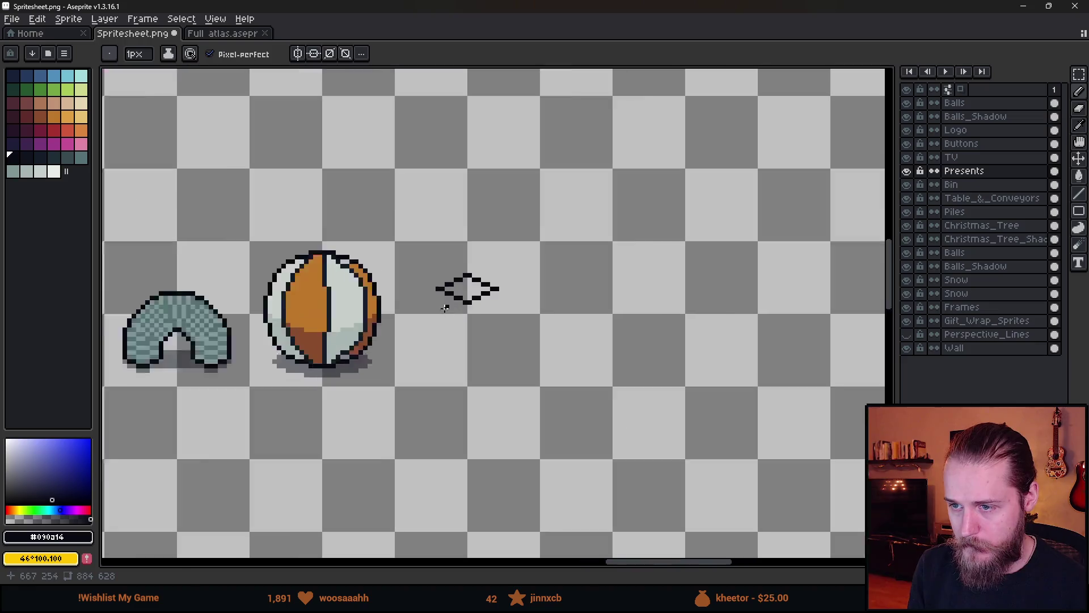
scroll(445, 292, up, 4)
- Draw a pole down from the diamond's left tip, then undo and redraw it
mouse_move(428, 256)
mouse_down()
mouse_move(433, 350)
mouse_move(425, 339)
mouse_up()
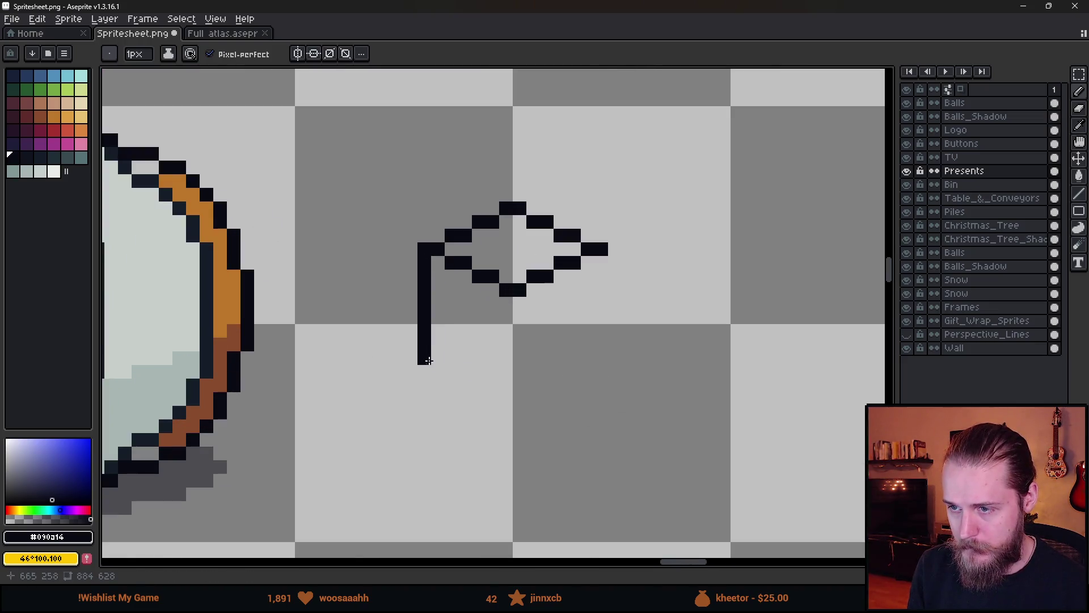
scroll(428, 361, down, 6)
scroll(511, 376, up, 6)
key(ctrl+z)
drag(446, 268, 446, 401)
- Erase the left-tip pixel, try a second pole from the right tip, then undo both poles
key(e)
click(428, 251)
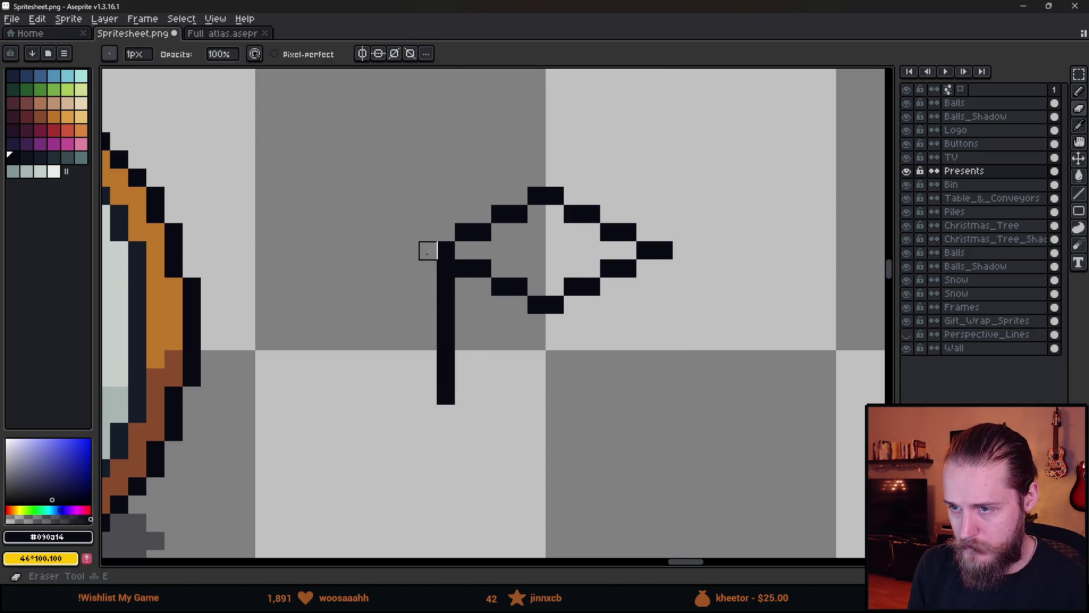
scroll(524, 423, down, 6)
scroll(539, 409, up, 6)
key(b)
drag(569, 310, 564, 446)
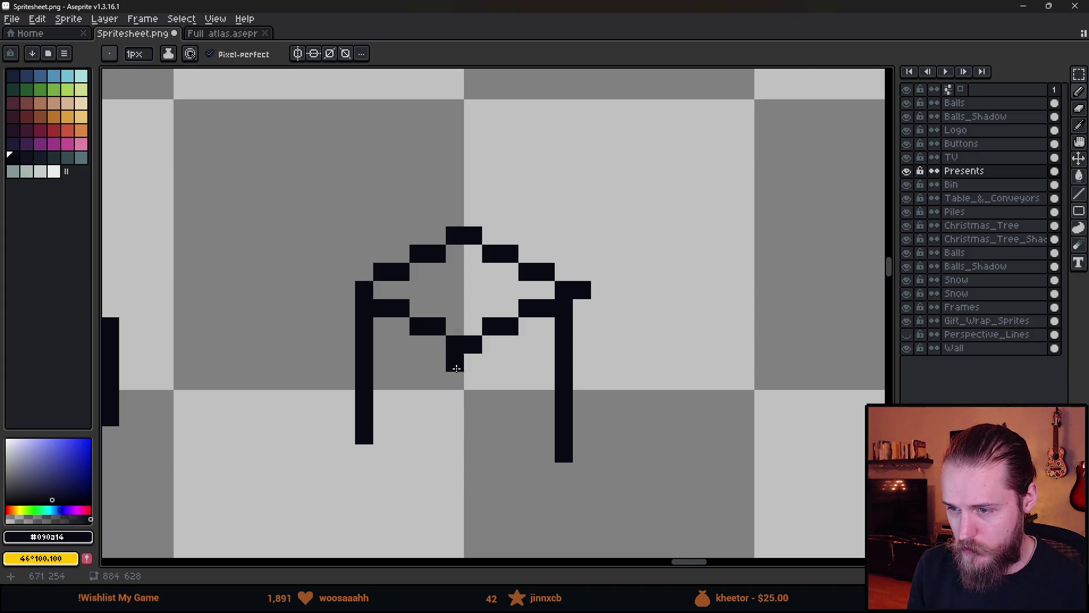
key(ctrl+z)
key(ctrl+z)
key(ctrl+z)
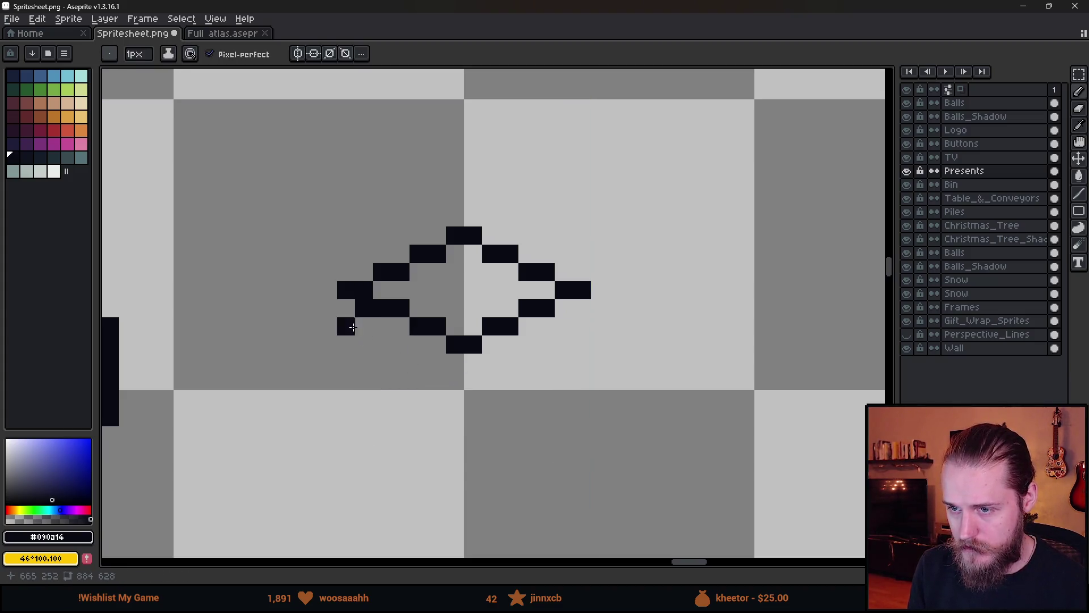
- Draw the final long flagpole down from the diamond's left tip
drag(347, 290, 354, 473)
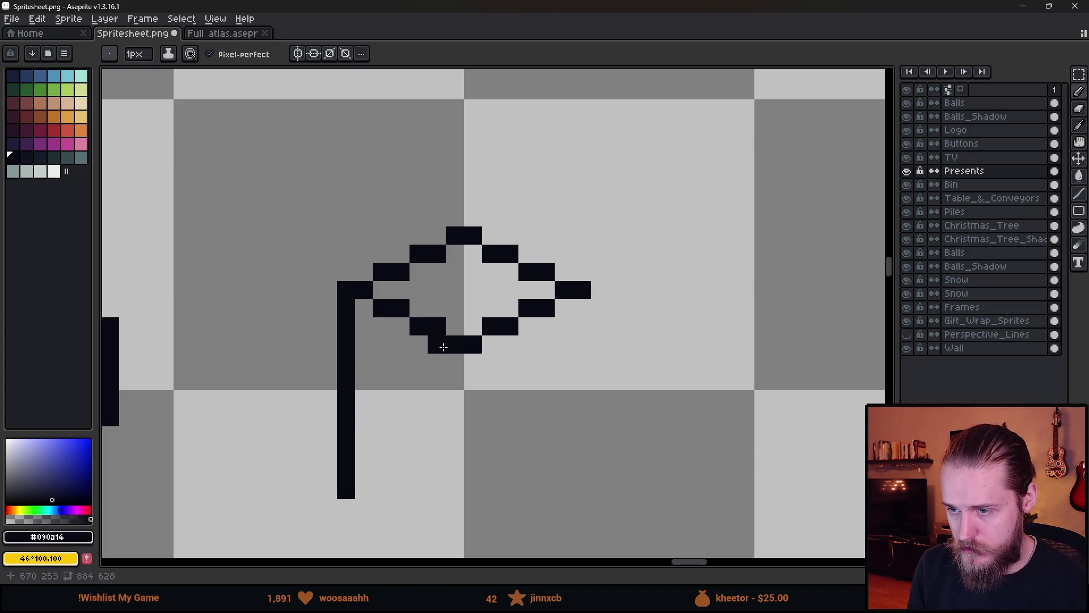
scroll(452, 380, down, 2)
drag(435, 448, 436, 381)
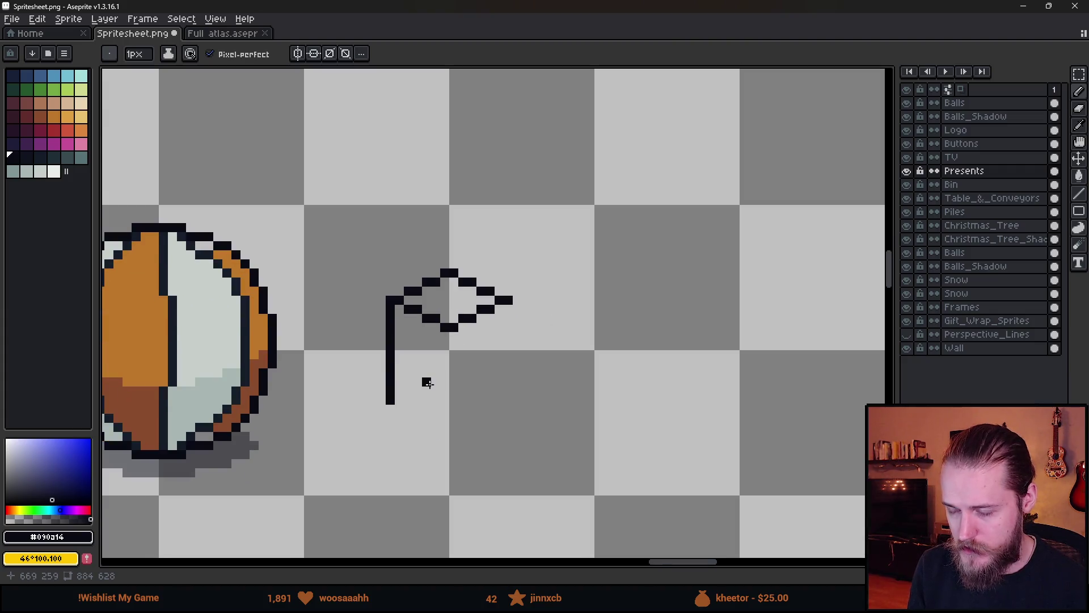
scroll(427, 383, up, 1)
key(e)
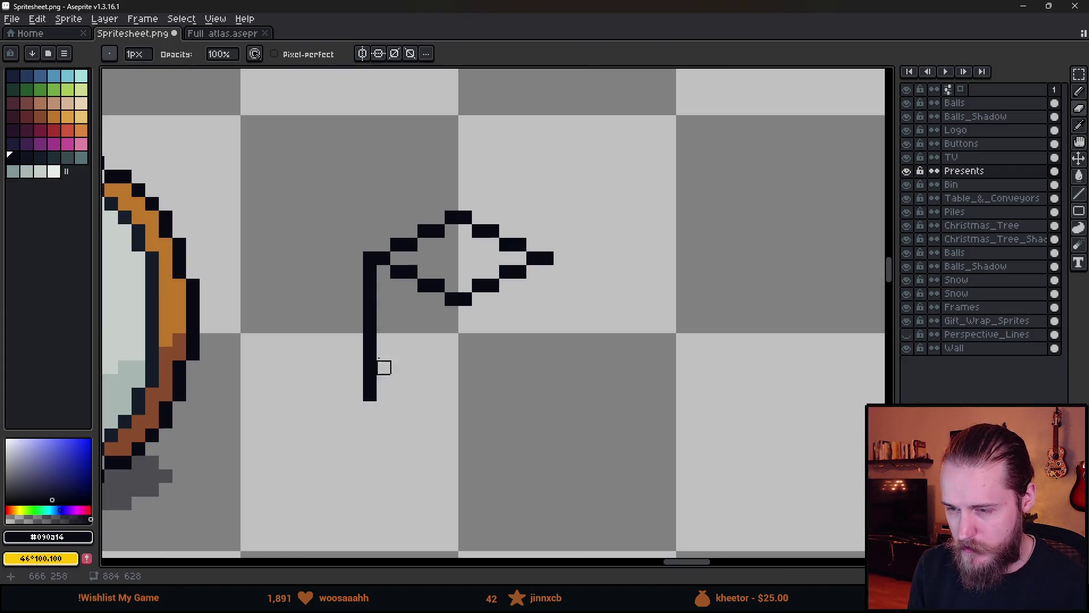
scroll(397, 299, up, 1)
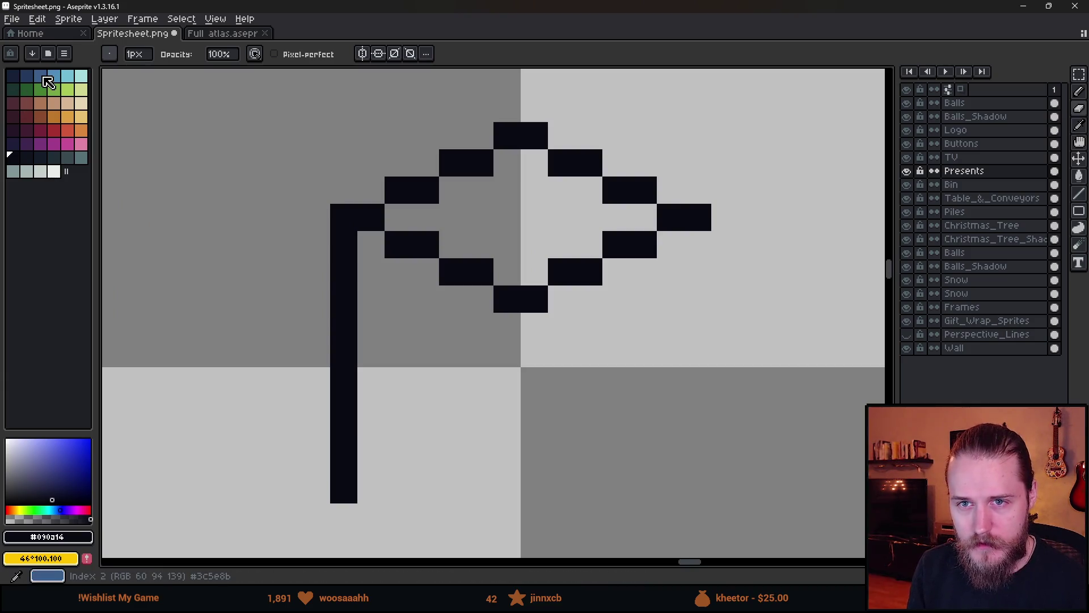
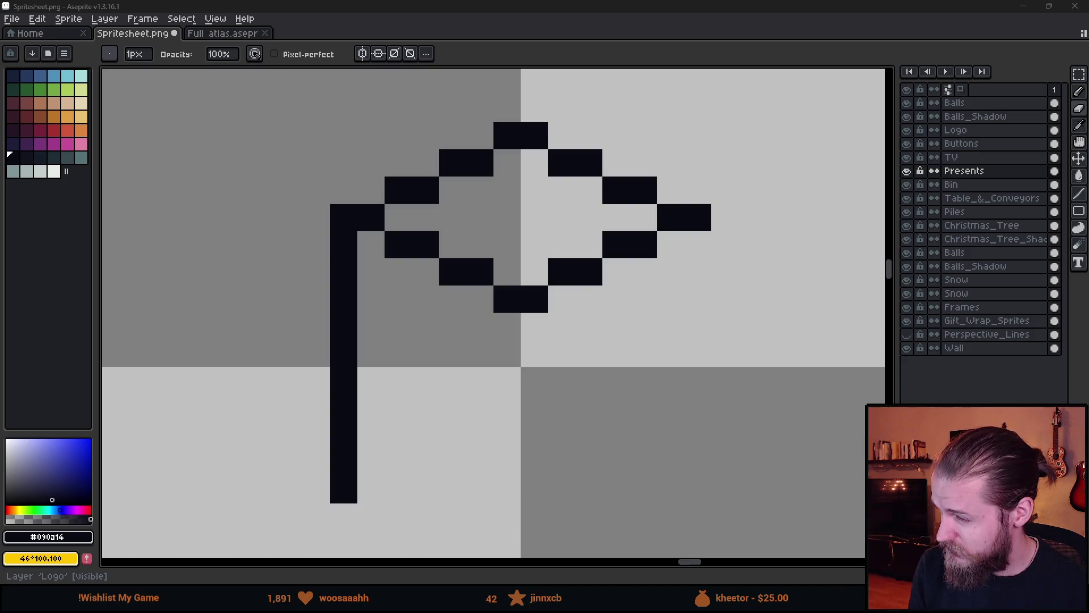
- Copy the flag's upper chevron downward to form the cube's base
scroll(533, 335, down, 2)
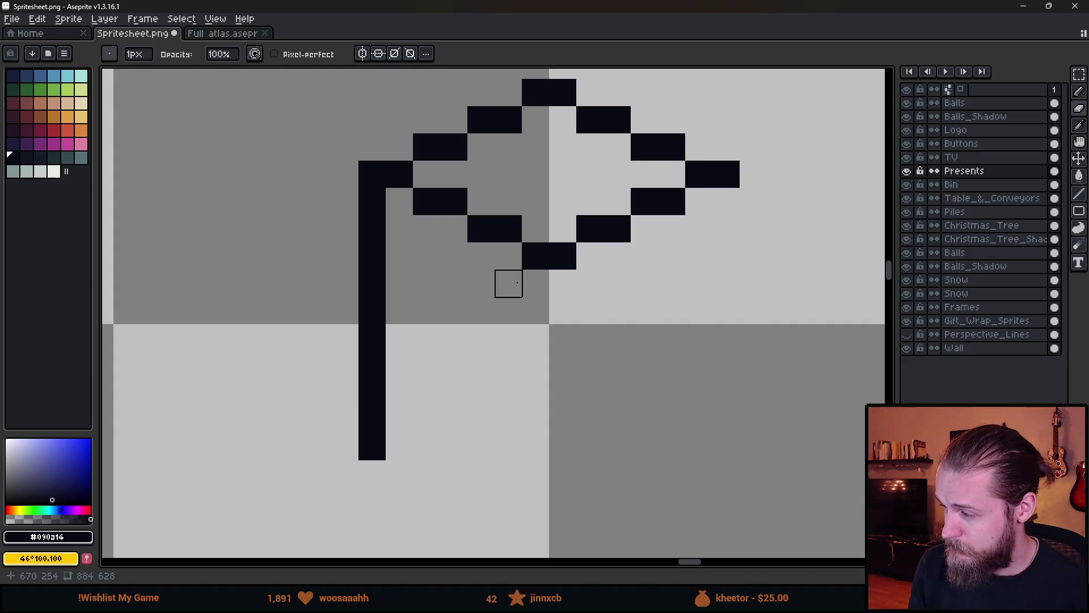
key(b)
click(434, 329)
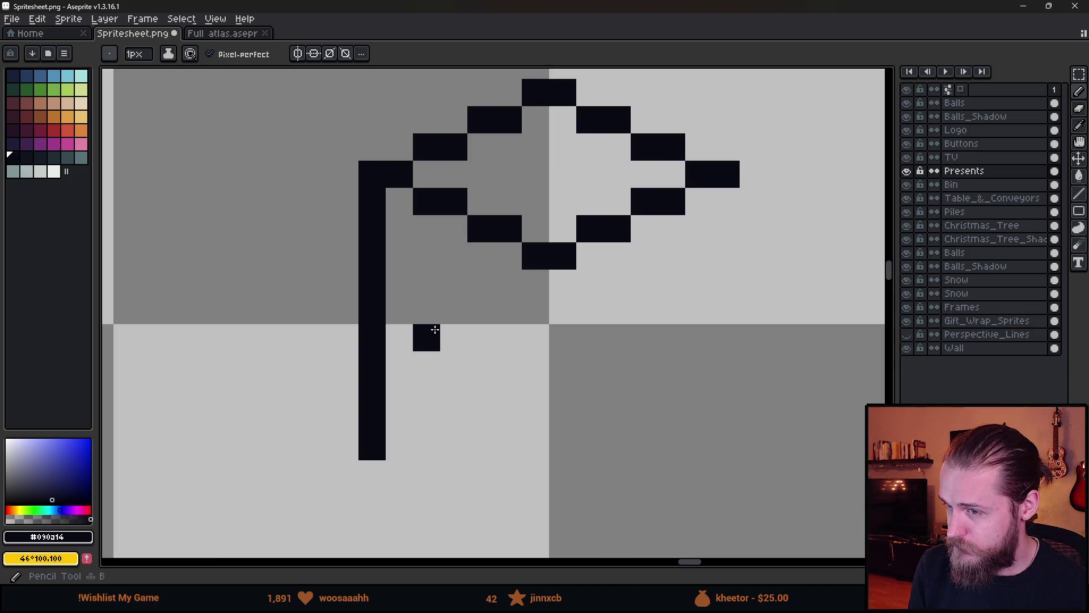
key(ctrl+z)
scroll(434, 330, down, 2)
key(m)
drag(394, 231, 656, 304)
drag(550, 277, 561, 472)
key(Return)
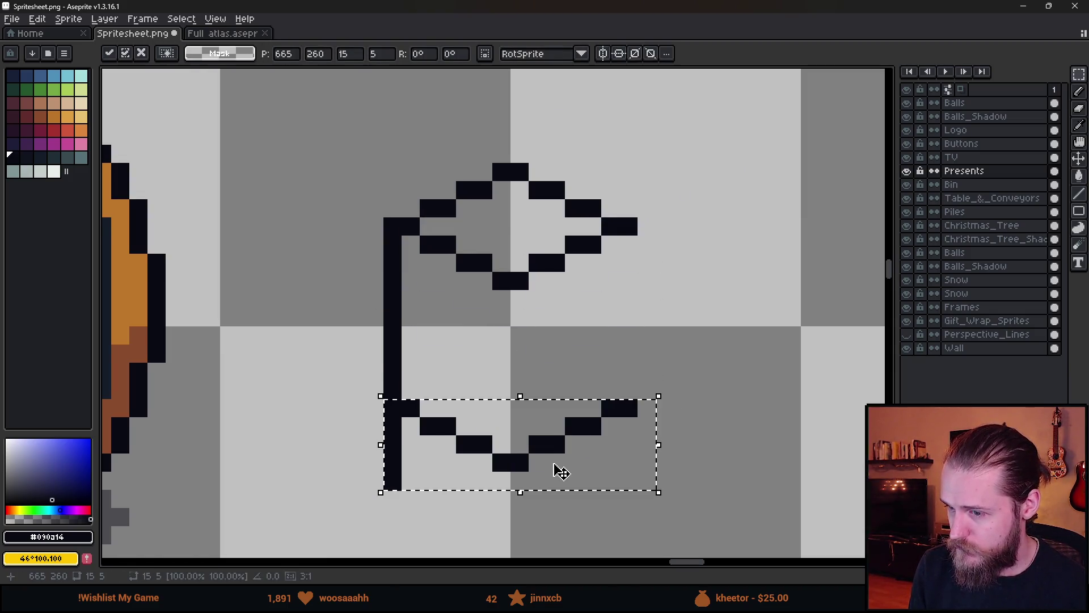
- Delete the leftover stem below the lower chevron
click(401, 425)
mouse_move(409, 409)
mouse_down()
mouse_move(394, 426)
mouse_move(380, 513)
mouse_up()
key(Delete)
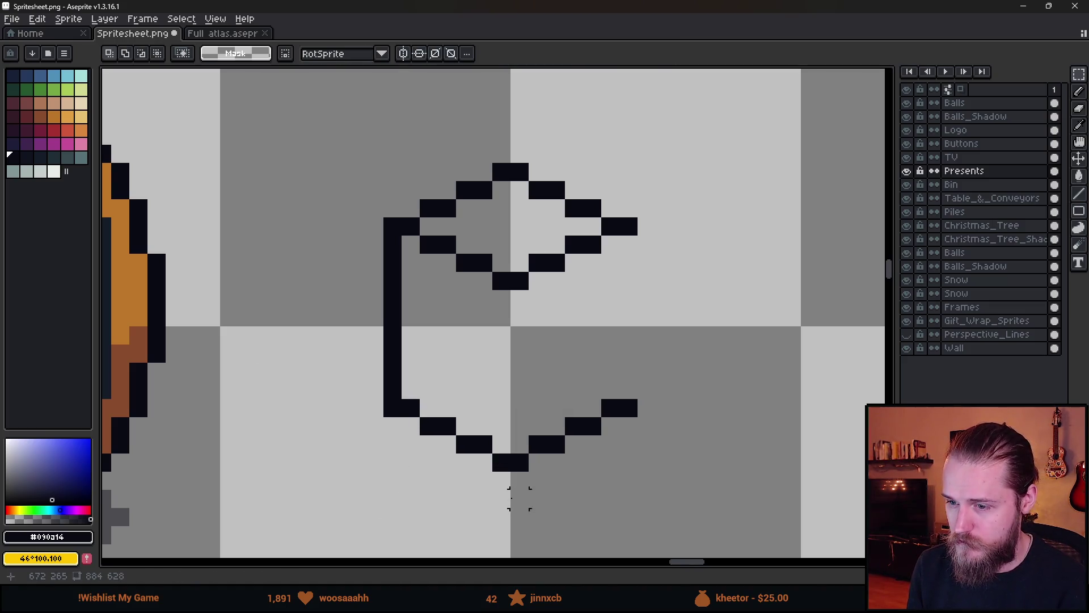
scroll(517, 498, down, 2)
scroll(560, 432, up, 2)
- Draw a black vertical line joining the right chevron ends to close the outline
key(b)
drag(560, 451, 560, 306)
scroll(560, 309, down, 1)
scroll(532, 340, up, 1)
key(ctrl+z)
scroll(531, 339, down, 1)
scroll(516, 365, up, 1)
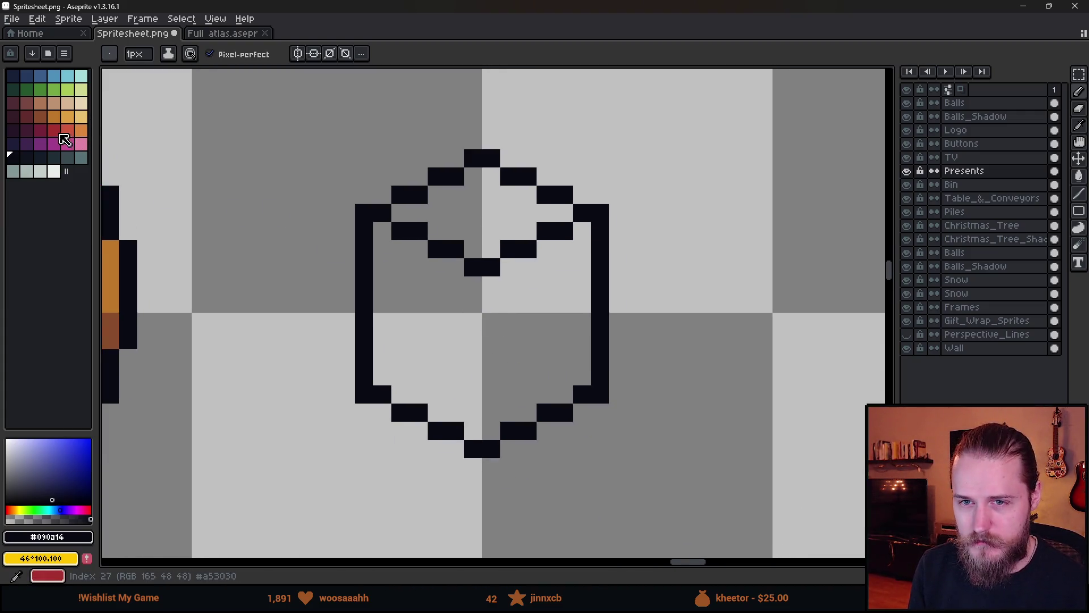
- Draw a red line down the cube's middle and fill the right face red
click(61, 135)
drag(494, 291, 491, 433)
key(g)
click(540, 353)
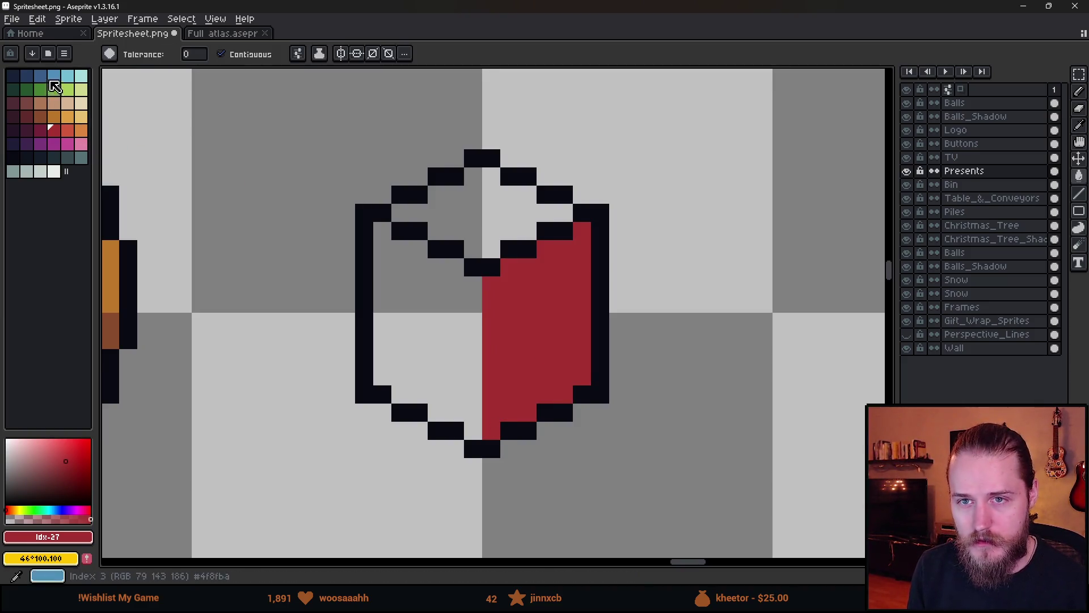
- Fill the cube's left face blue and its top yellow
click(40, 76)
click(434, 323)
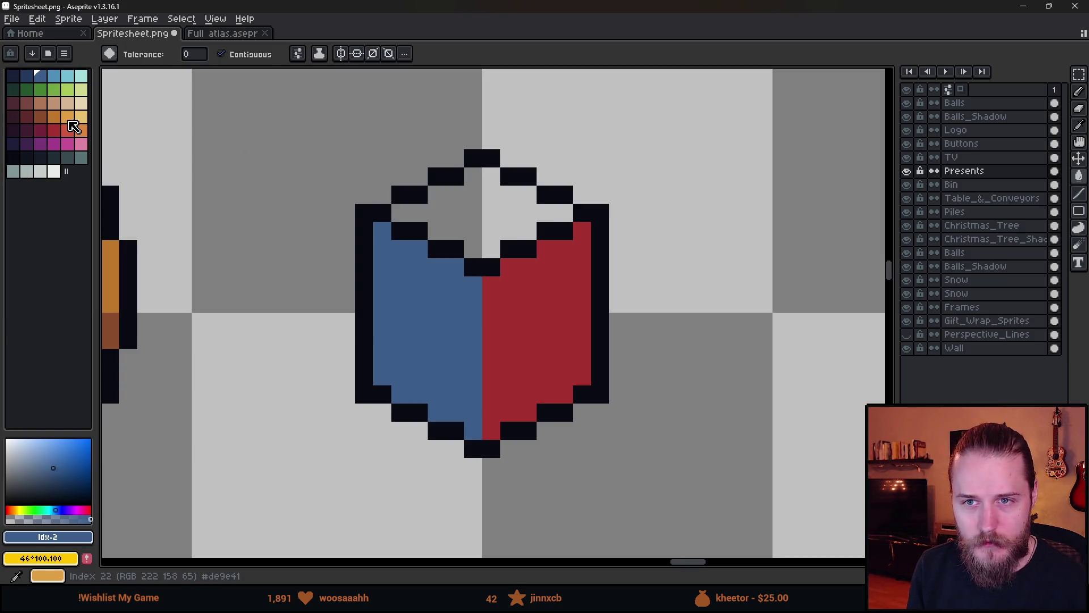
click(79, 117)
click(448, 221)
scroll(508, 257, down, 3)
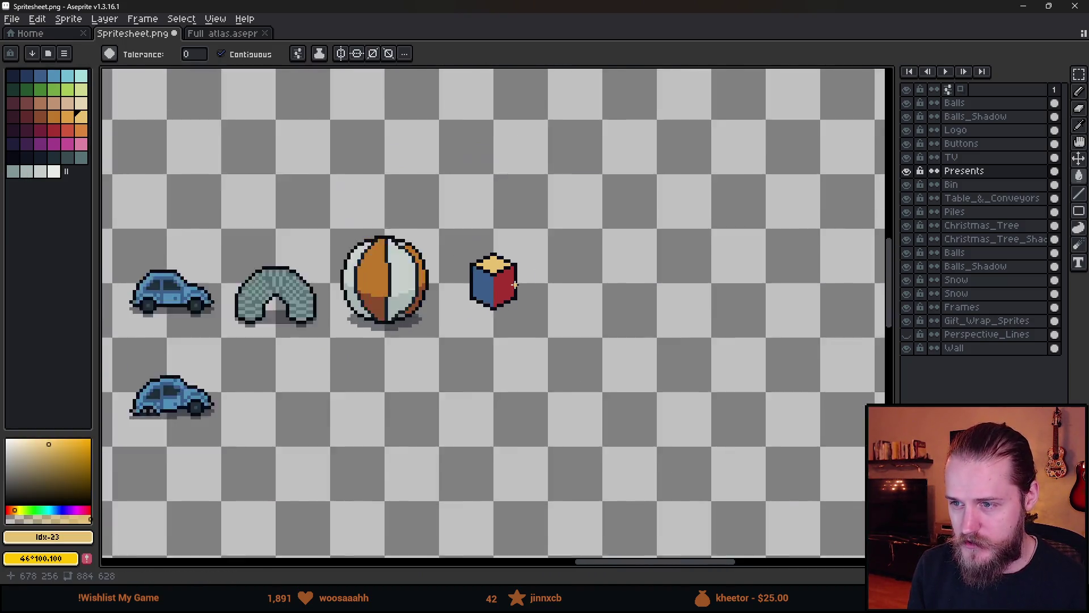
scroll(499, 290, up, 6)
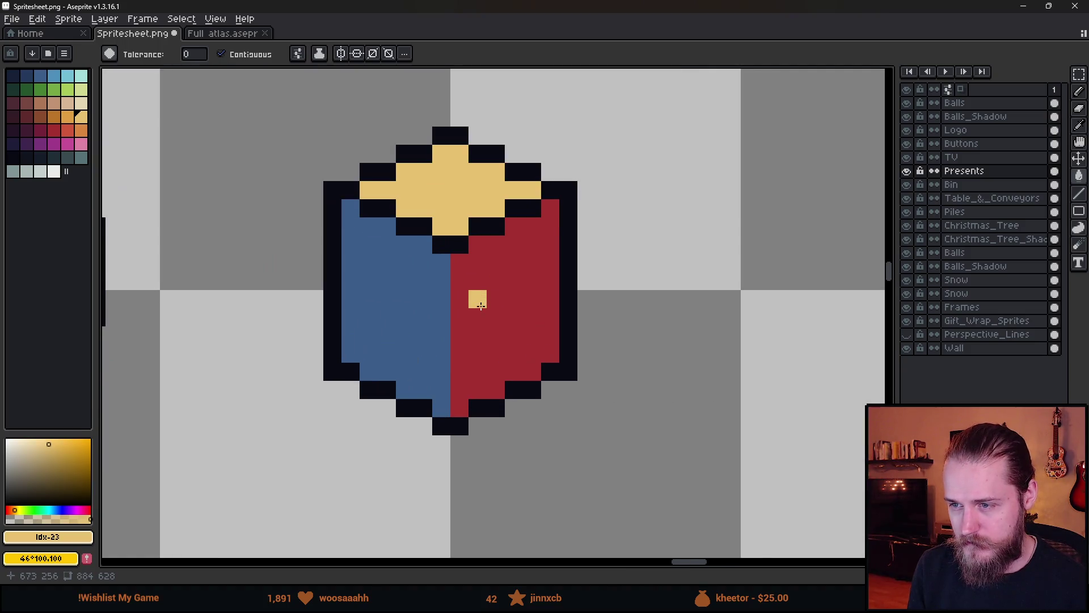
- Start dark-blue shading on the left face with a pixel and an L-shaped stroke
alt+click(413, 284)
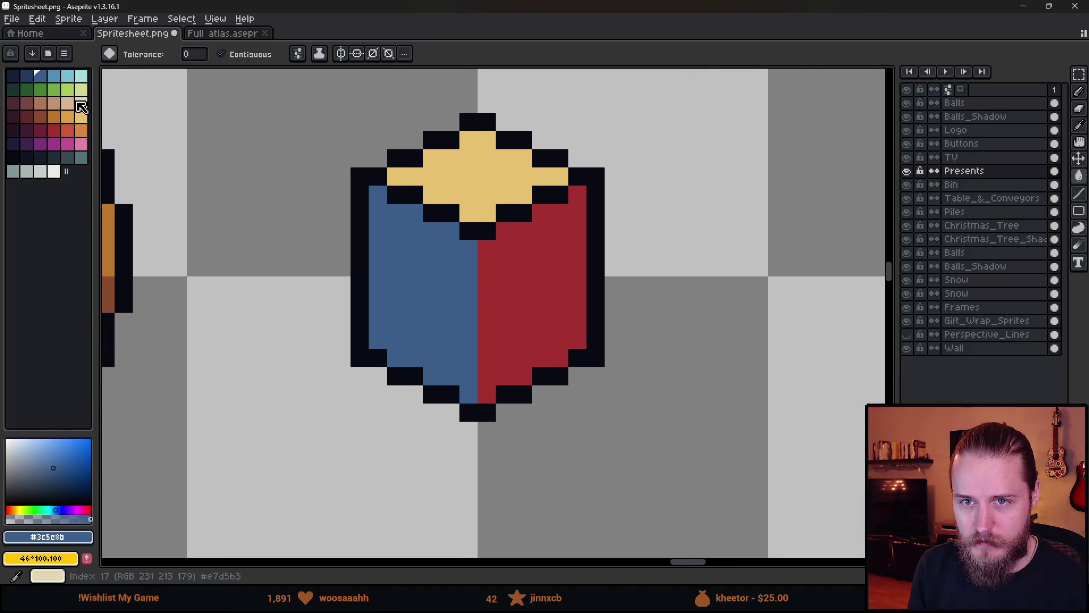
click(28, 82)
key(b)
click(413, 212)
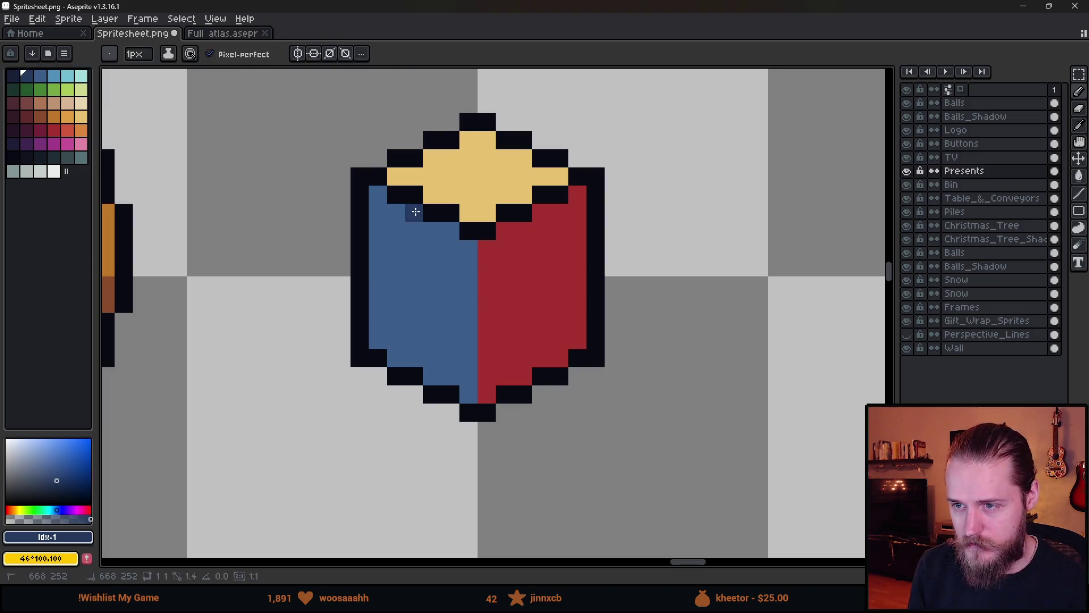
shift+click(412, 356)
key(ctrl+z)
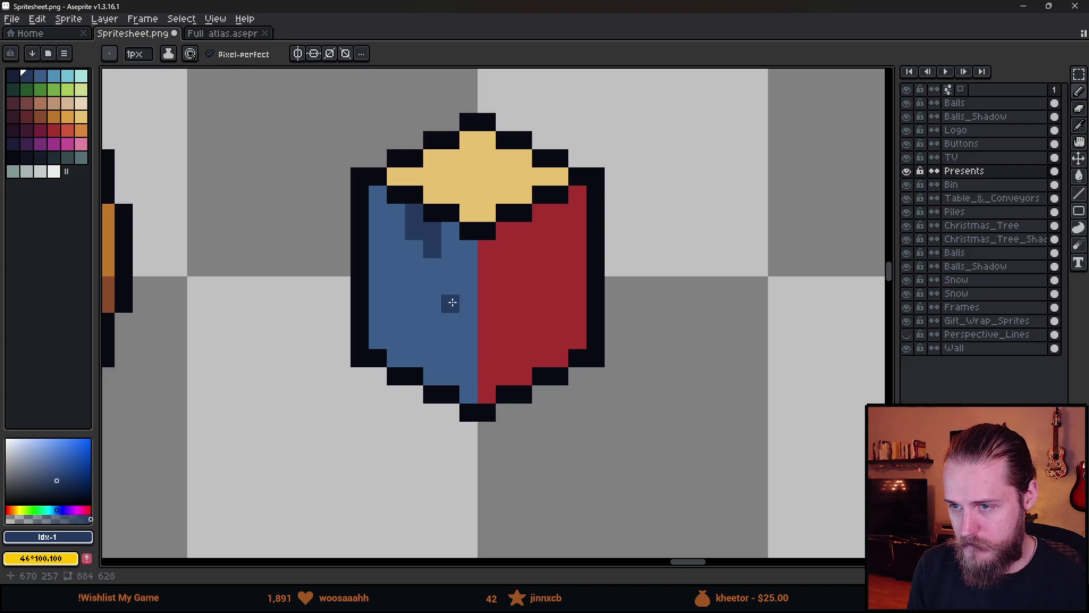
scroll(453, 303, down, 7)
scroll(454, 304, up, 8)
mouse_move(457, 311)
mouse_down()
mouse_move(462, 357)
mouse_move(479, 350)
mouse_move(500, 399)
mouse_up()
scroll(492, 414, down, 8)
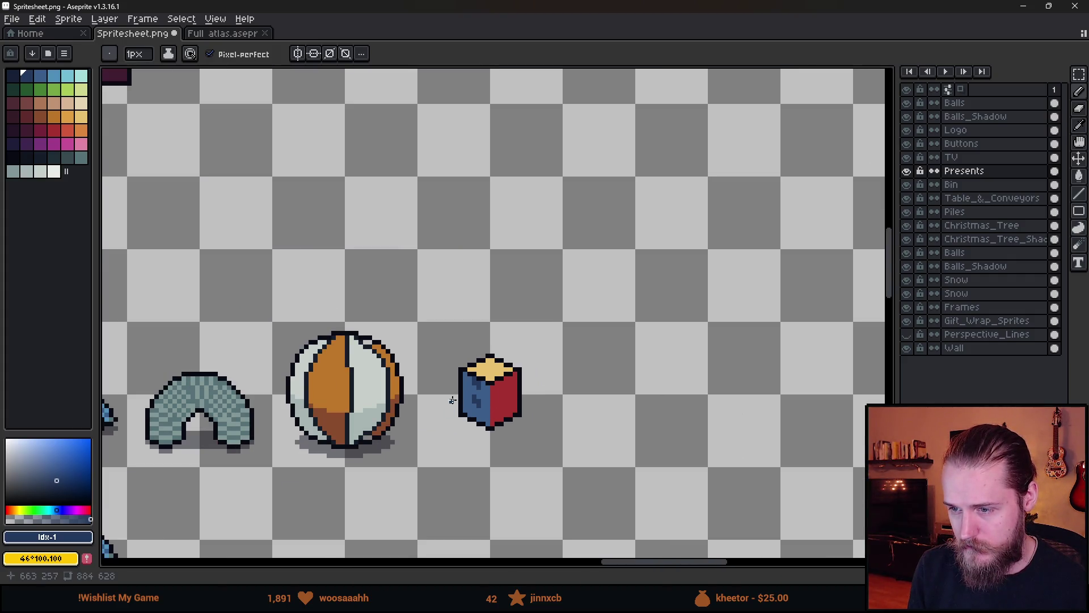
scroll(452, 400, up, 2)
- Try a dark stroke across the lower face, then undo the dark strokes
alt+click(457, 400)
mouse_move(463, 401)
mouse_down()
mouse_move(527, 424)
mouse_move(583, 393)
mouse_up()
key(ctrl+z)
key(ctrl+z)
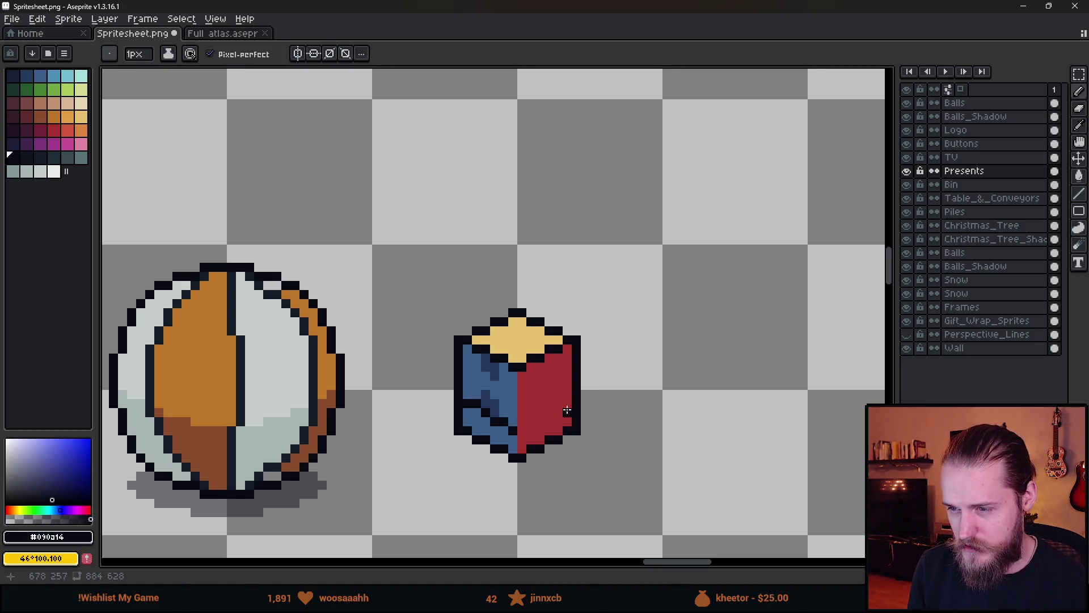
scroll(486, 413, up, 4)
key(ctrl+z)
key(ctrl+z)
key(ctrl+z)
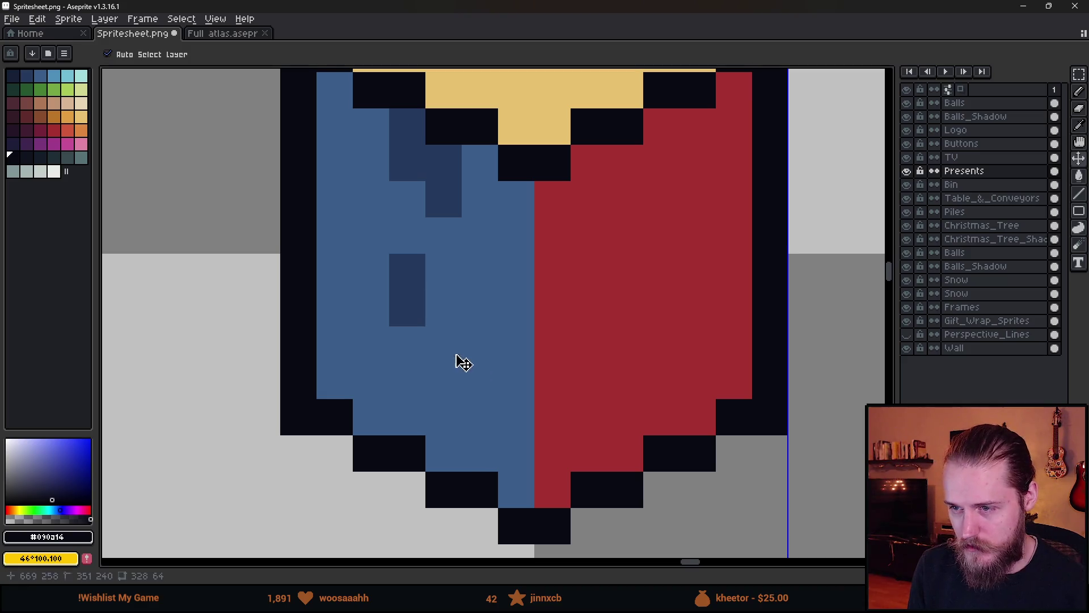
- Add dark-blue shading pixels and extend the shading down the left face
alt+click(428, 203)
click(413, 203)
click(440, 233)
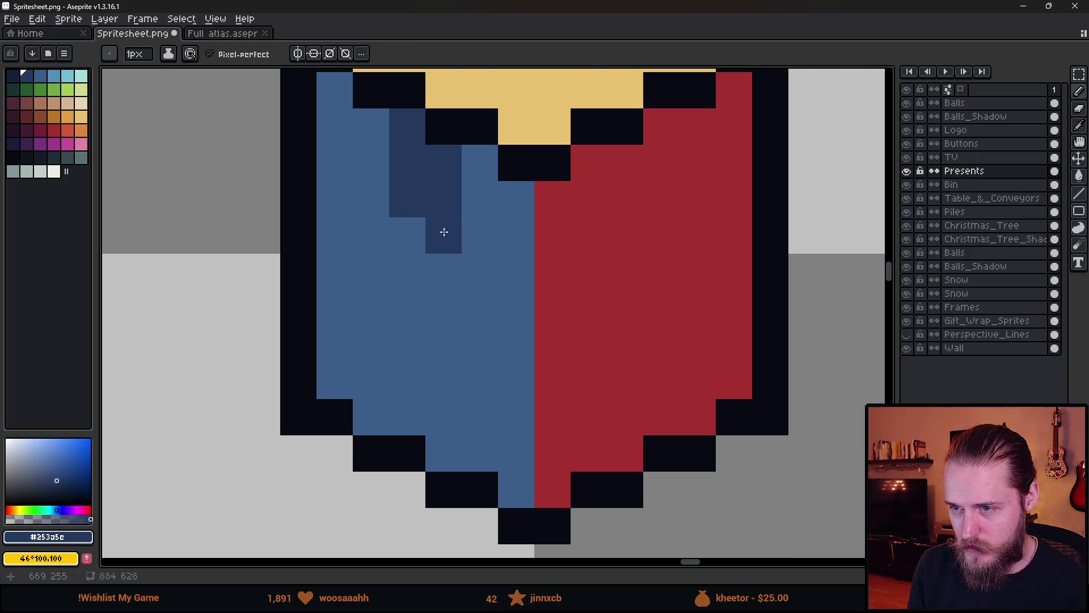
scroll(450, 333, down, 3)
scroll(450, 333, up, 3)
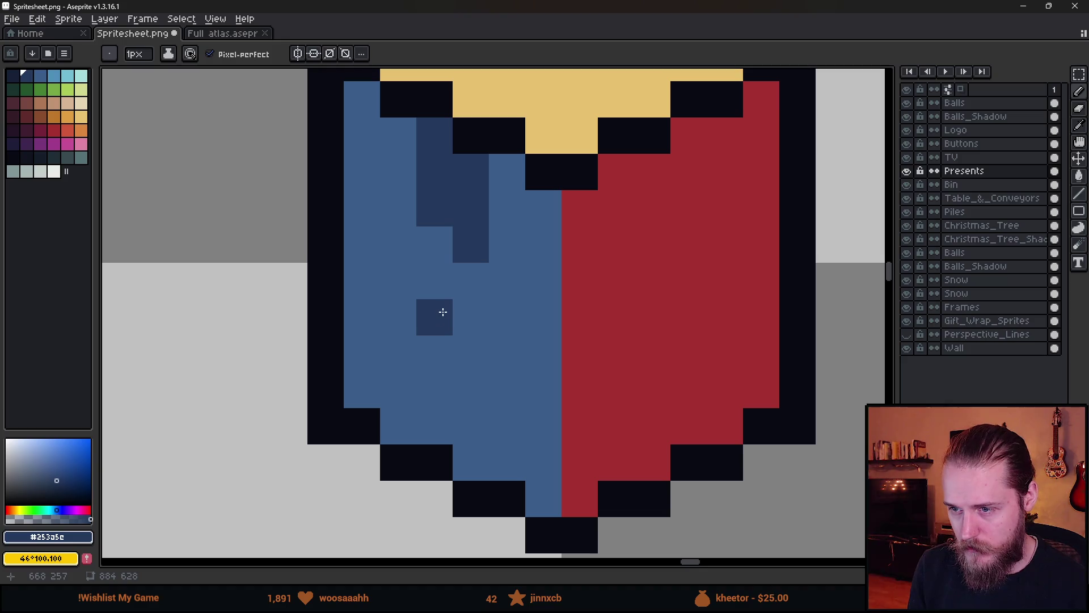
mouse_move(445, 352)
mouse_down()
mouse_move(443, 384)
mouse_move(471, 398)
mouse_move(472, 454)
mouse_move(505, 426)
mouse_up()
scroll(499, 423, down, 3)
scroll(499, 420, up, 2)
- Paint several more dark-blue diagonal stripes on the left face
click(599, 371)
mouse_move(600, 371)
mouse_down()
mouse_move(595, 431)
mouse_move(621, 392)
mouse_move(621, 454)
mouse_up()
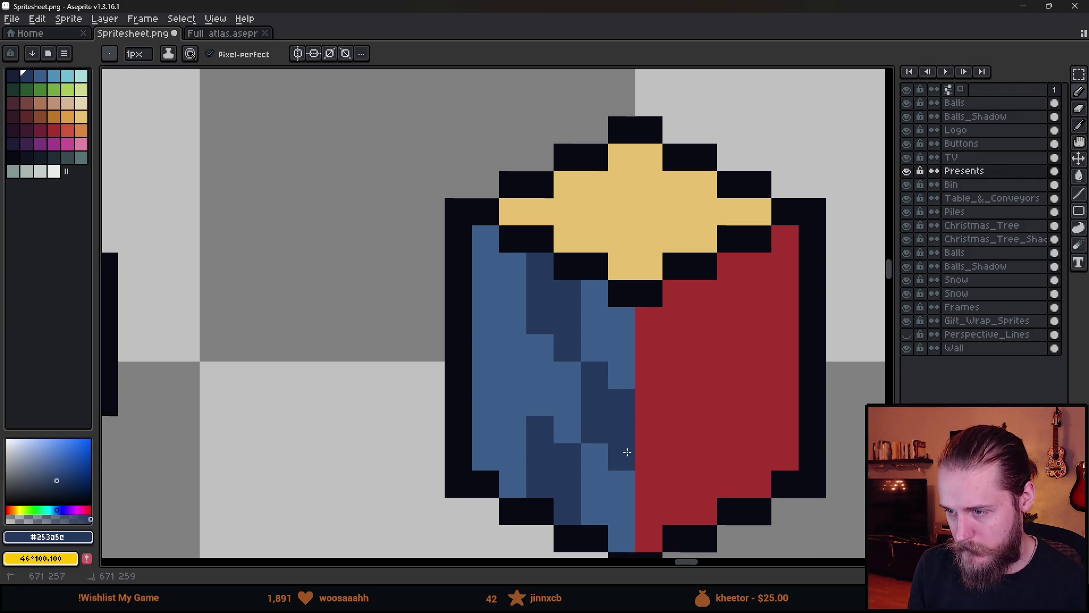
drag(508, 341, 511, 401)
click(482, 318)
drag(483, 335, 486, 382)
click(567, 429)
scroll(623, 435, down, 5)
scroll(623, 435, down, 3)
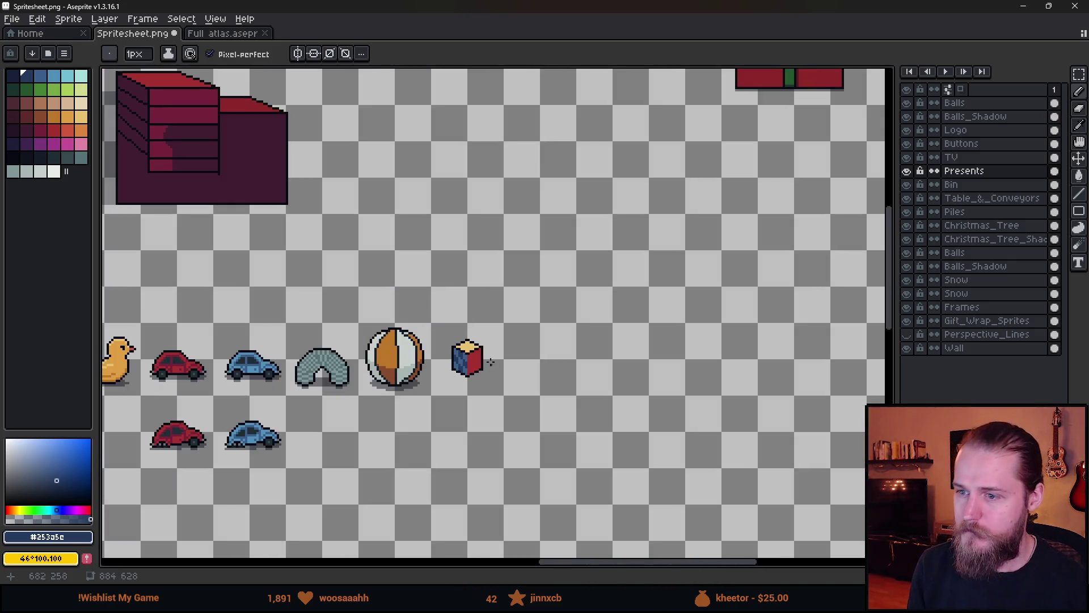
scroll(499, 369, up, 6)
- Shade the red face with dark-red columns and stripes
key(alt)
click(366, 383)
drag(365, 383, 486, 324)
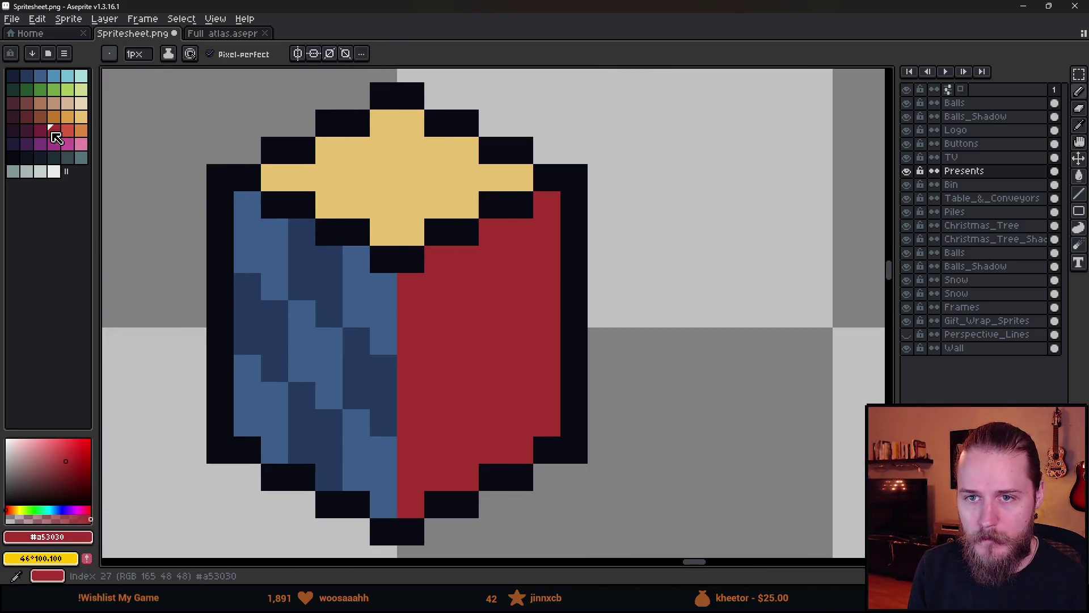
click(40, 130)
mouse_move(417, 289)
mouse_down()
mouse_move(412, 330)
mouse_move(439, 267)
mouse_move(439, 312)
mouse_up()
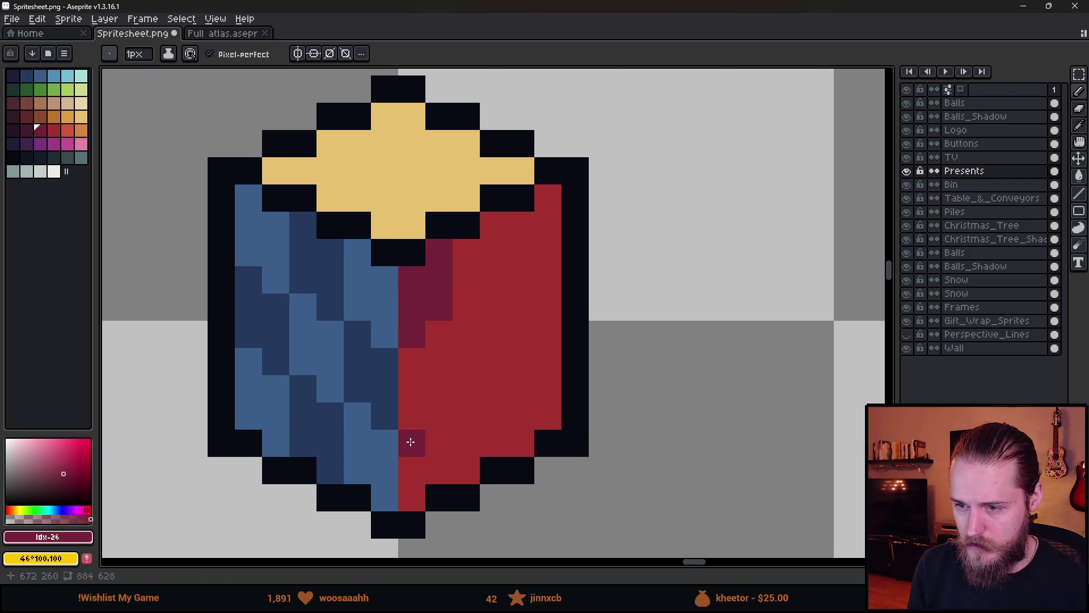
drag(409, 441, 408, 499)
drag(442, 462, 442, 409)
scroll(482, 334, down, 2)
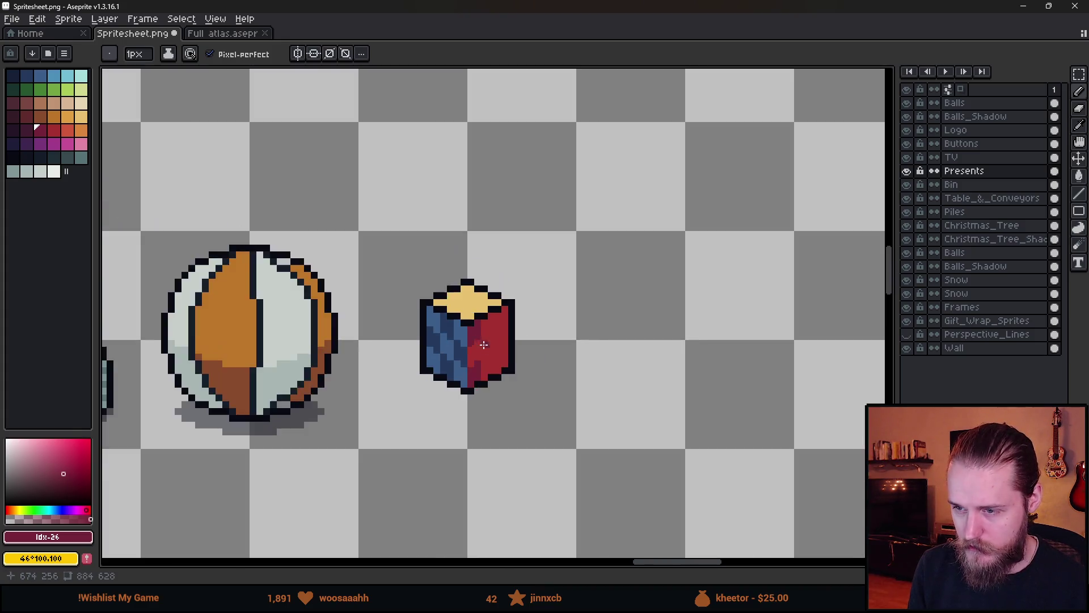
scroll(511, 332, up, 2)
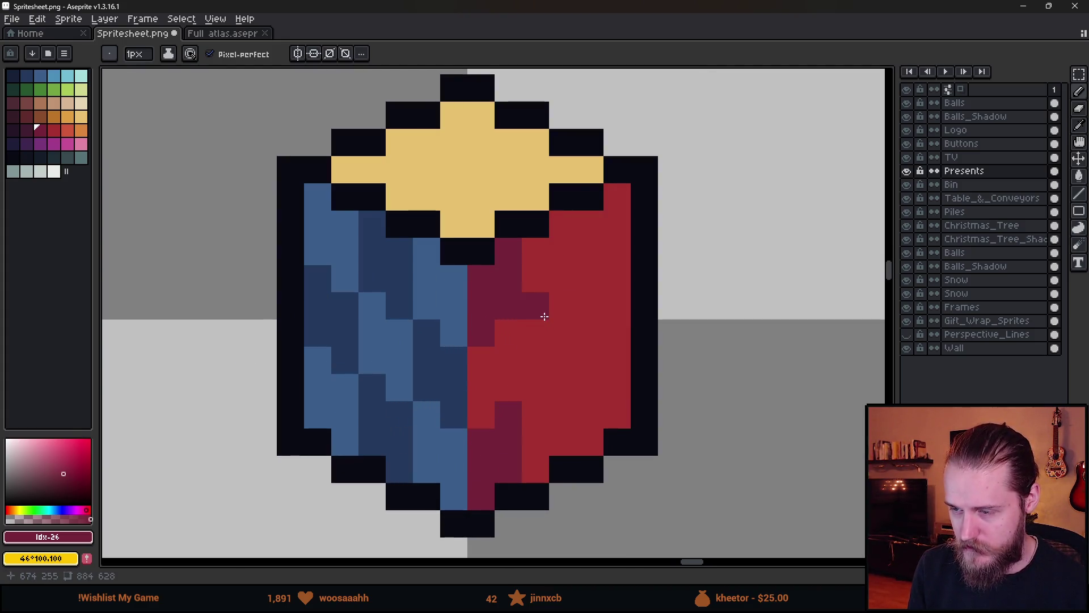
- Add more dark-red stripes on the red face and touch up a yellow pixel on top
drag(536, 333, 537, 386)
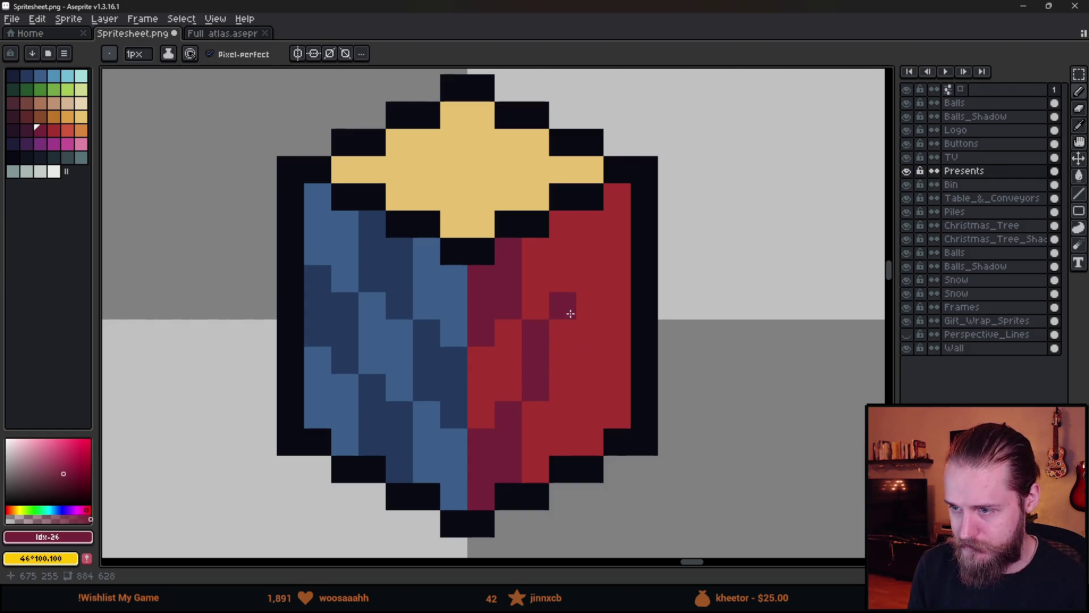
mouse_move(570, 309)
mouse_down()
mouse_move(567, 374)
mouse_move(566, 307)
mouse_move(583, 274)
mouse_move(586, 226)
mouse_move(614, 220)
mouse_move(617, 199)
mouse_up()
key(ctrl+z)
mouse_move(590, 388)
mouse_down()
mouse_move(584, 428)
mouse_move(618, 360)
mouse_move(619, 407)
mouse_up()
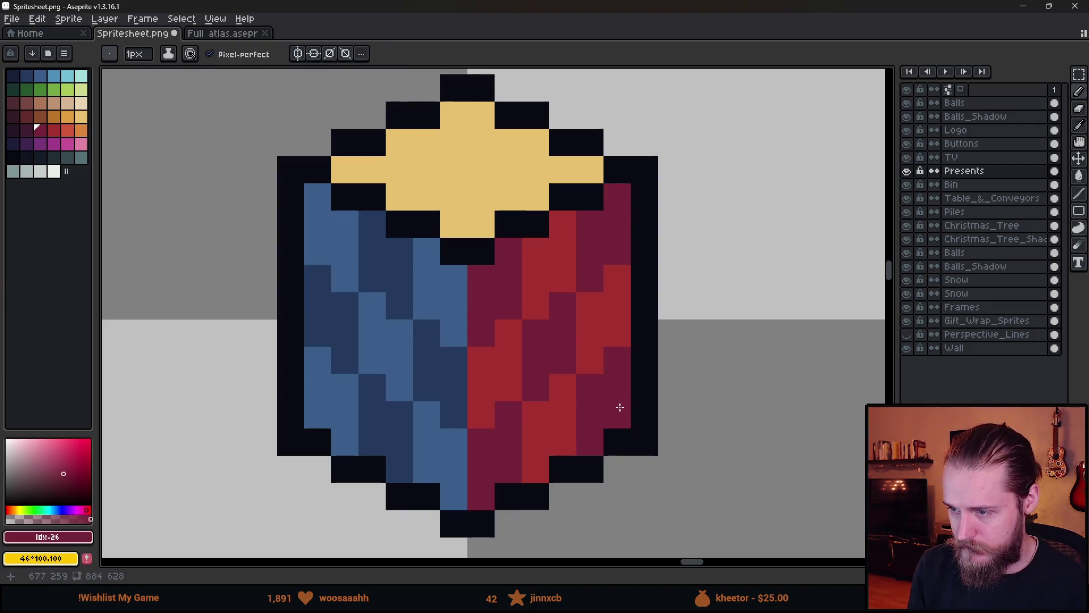
scroll(620, 407, down, 3)
scroll(645, 352, up, 3)
alt+click(559, 304)
click(532, 276)
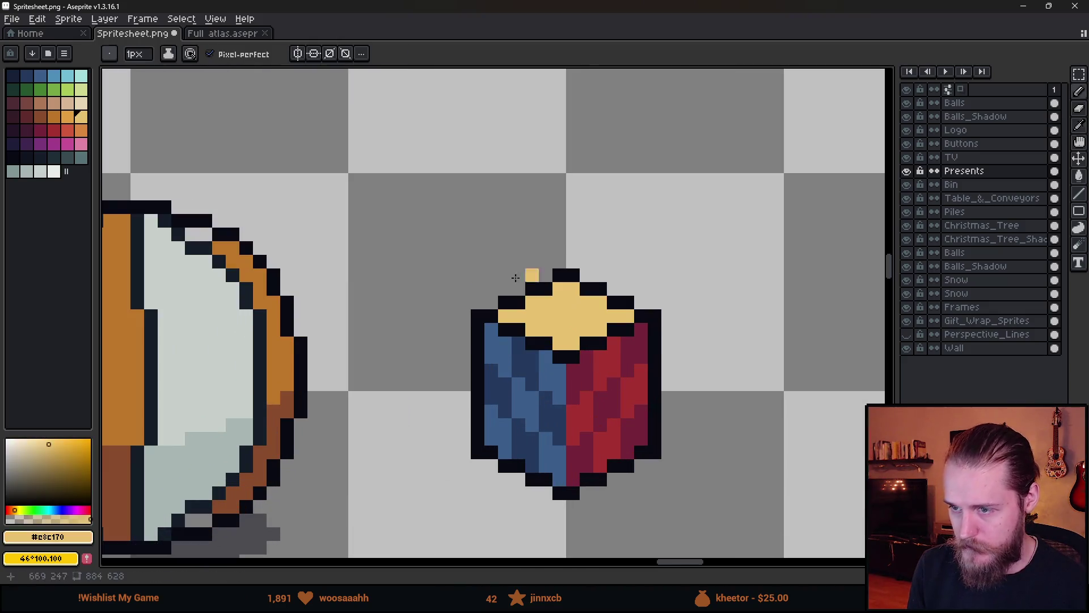
- Undo the stray yellow pixel and pencil trial orange pixels onto the cube top
key(ctrl+z)
click(67, 116)
scroll(606, 336, up, 3)
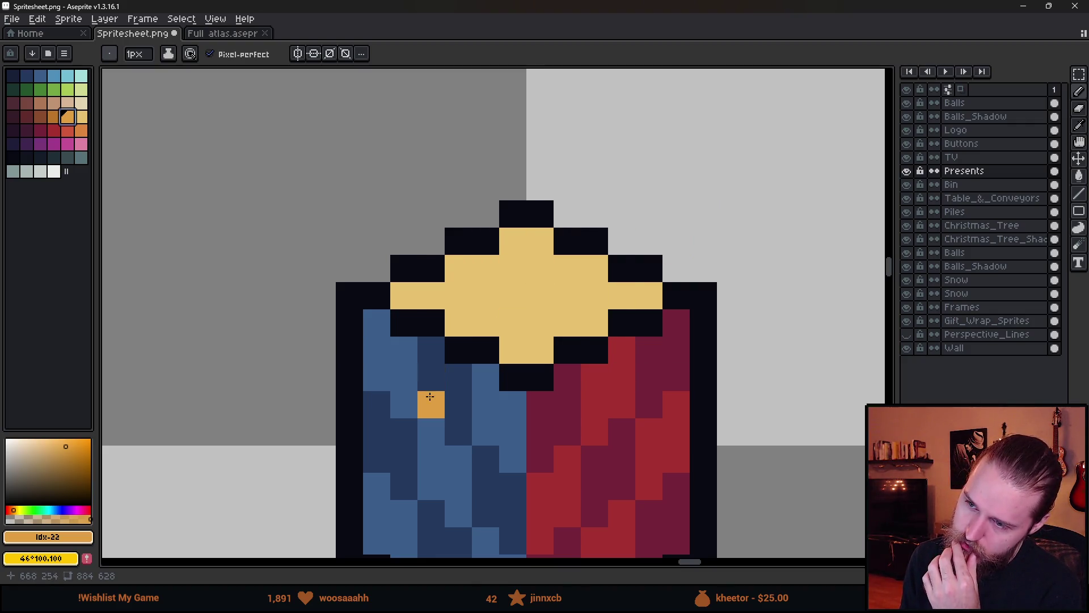
drag(521, 239, 538, 241)
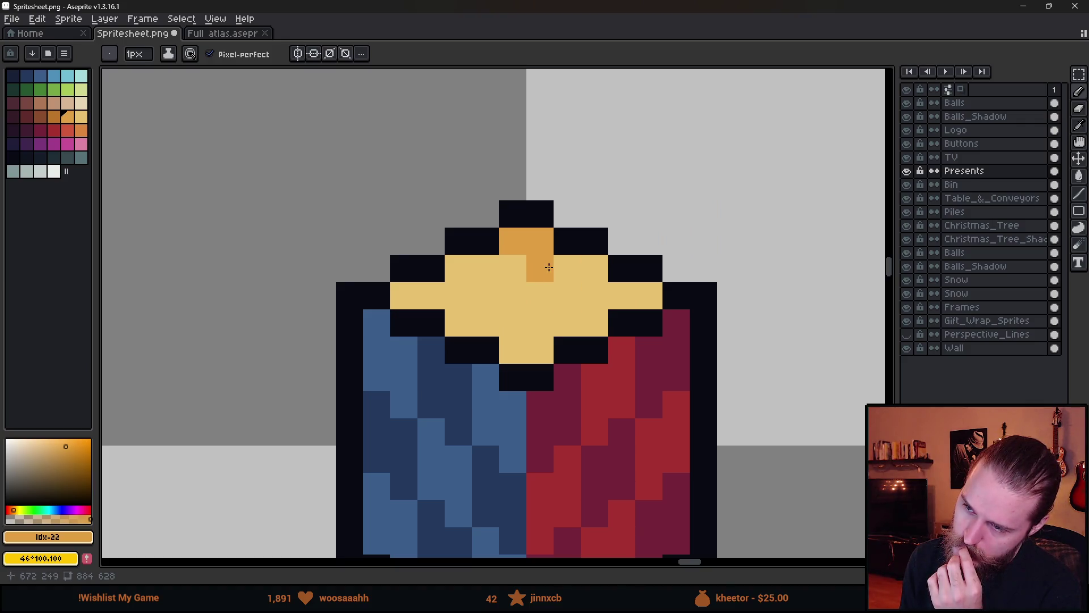
click(550, 267)
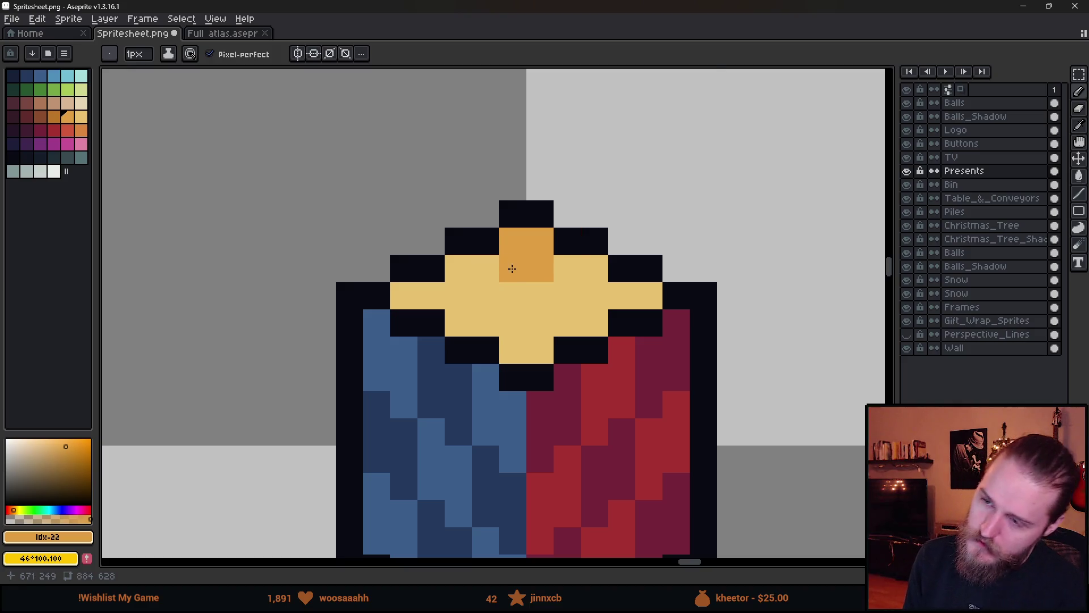
key(ctrl+z)
click(408, 297)
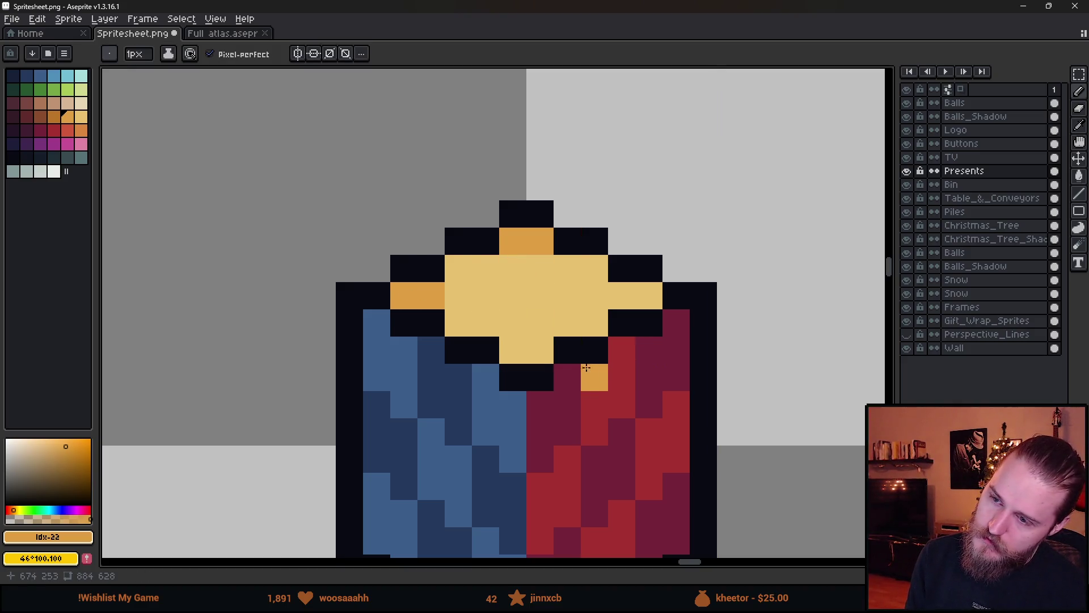
click(540, 295)
scroll(540, 317, down, 1)
scroll(567, 342, down, 1)
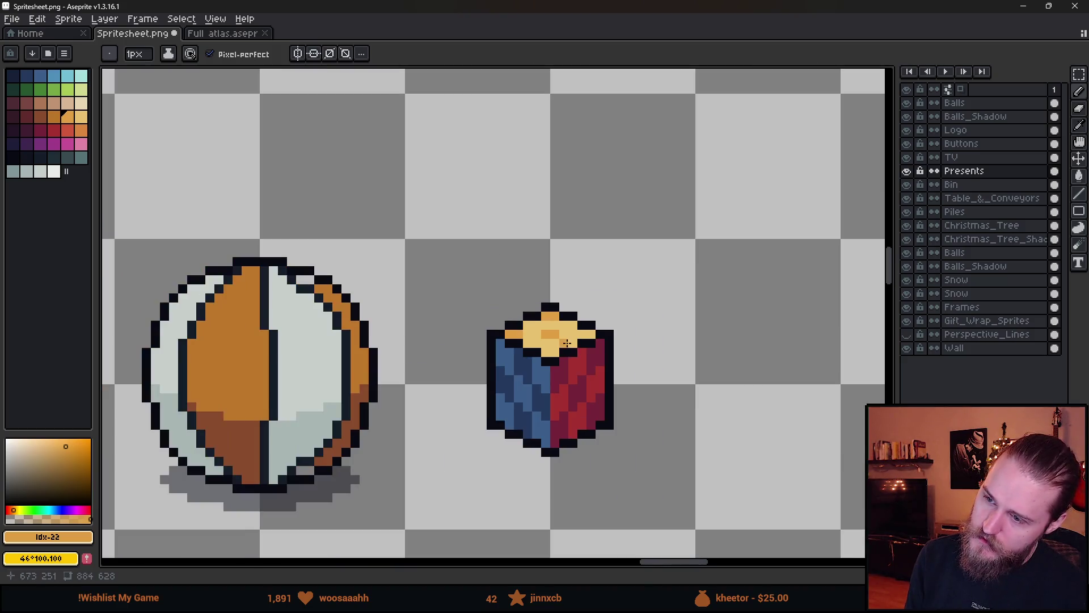
scroll(567, 343, up, 5)
scroll(469, 276, down, 3)
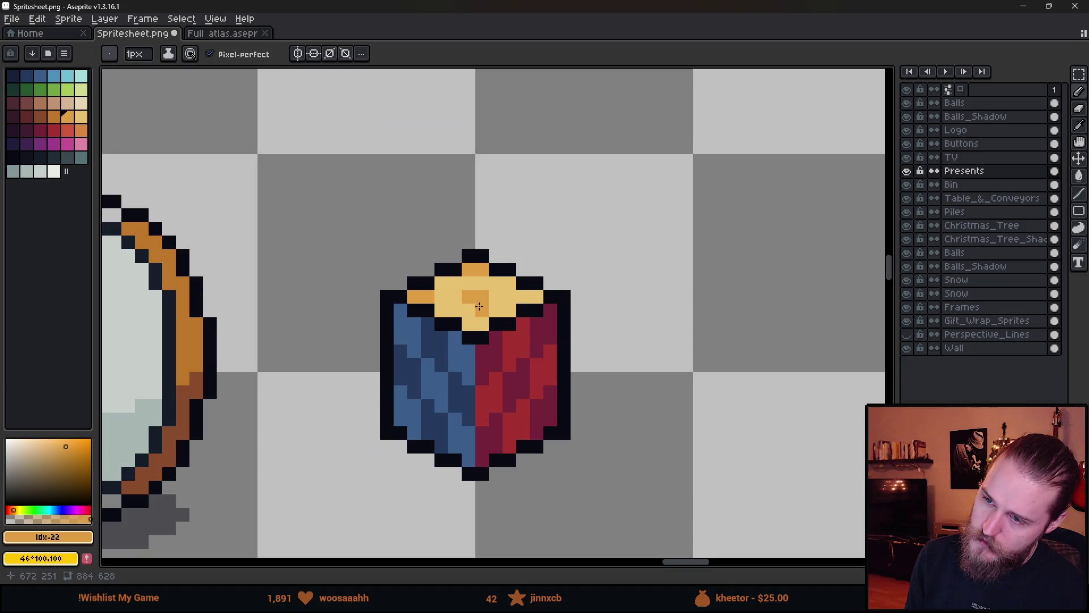
scroll(513, 309, up, 3)
- Try orange pixels at several spots on the cube top, undoing each misplaced one
click(388, 331)
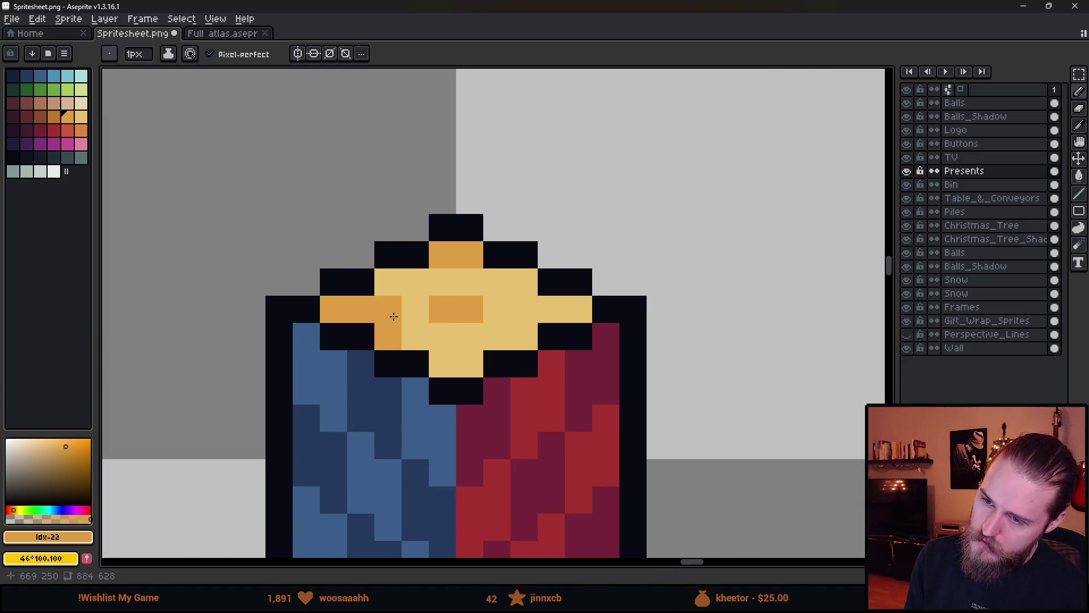
scroll(391, 315, down, 5)
scroll(479, 318, up, 4)
key(v)
key(ctrl+z)
key(b)
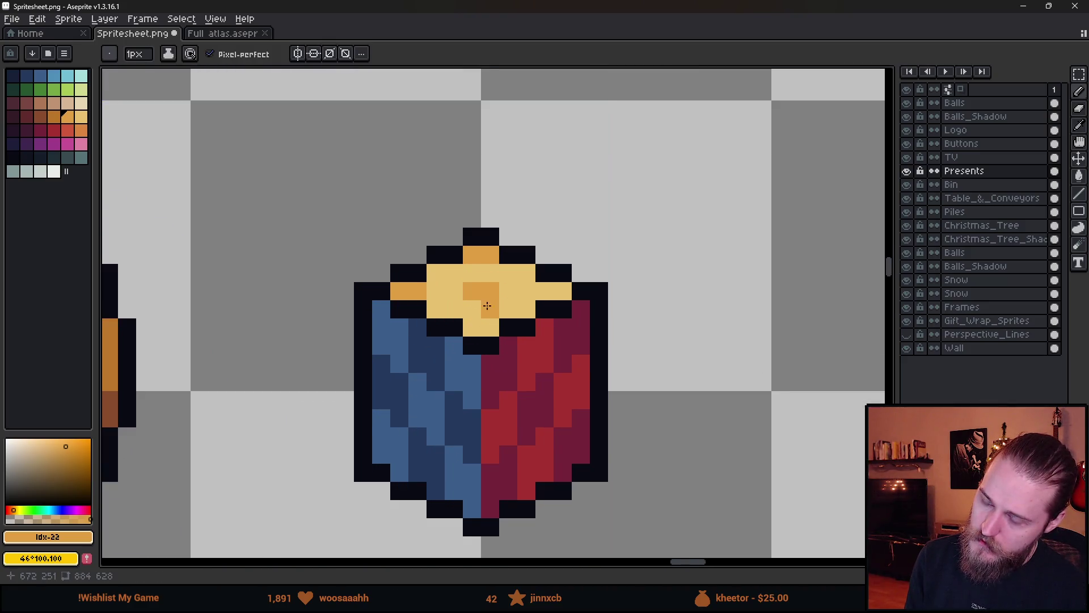
scroll(477, 307, down, 3)
scroll(480, 304, up, 5)
click(481, 302)
key(ctrl+z)
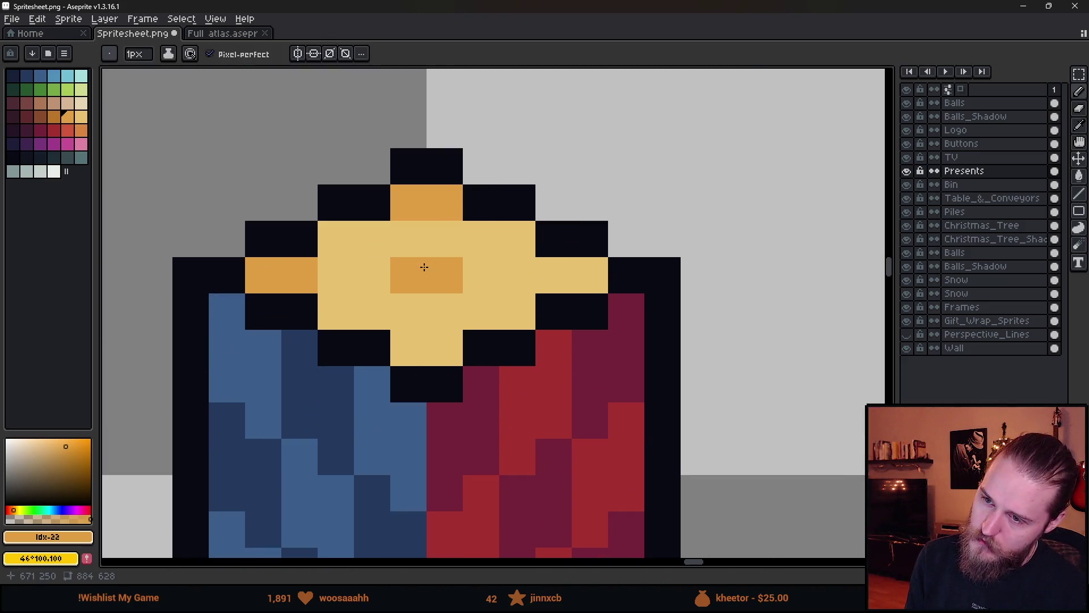
click(445, 238)
key(ctrl+z)
click(398, 250)
key(ctrl+z)
click(375, 251)
key(ctrl+z)
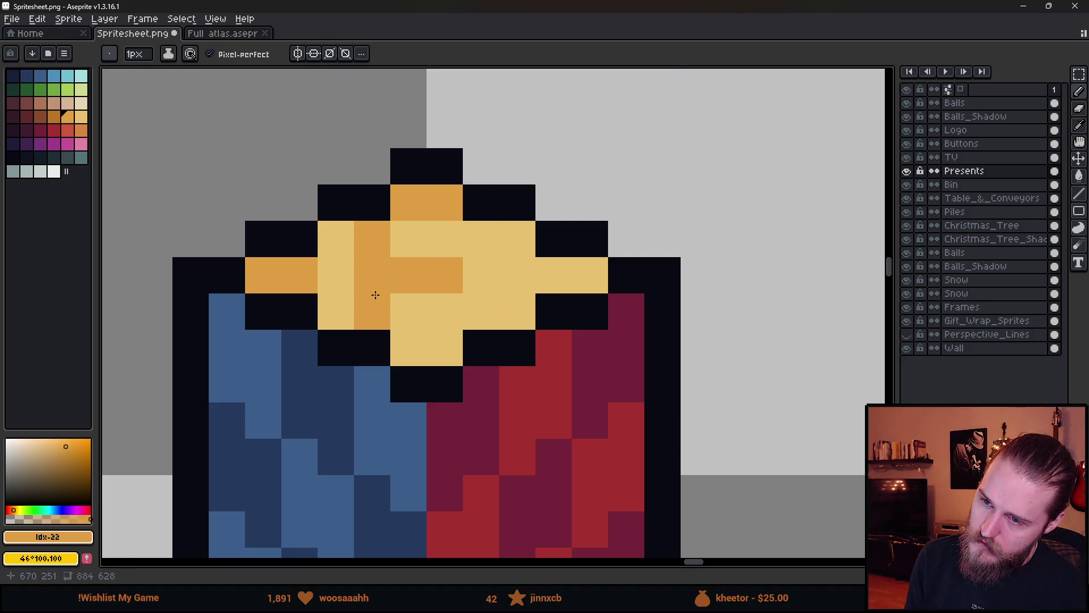
scroll(375, 295, down, 2)
scroll(375, 295, up, 3)
- Place orange shading pixels on the top's left and right, then revert them
click(382, 292)
click(564, 214)
scroll(644, 343, down, 6)
scroll(644, 343, down, 2)
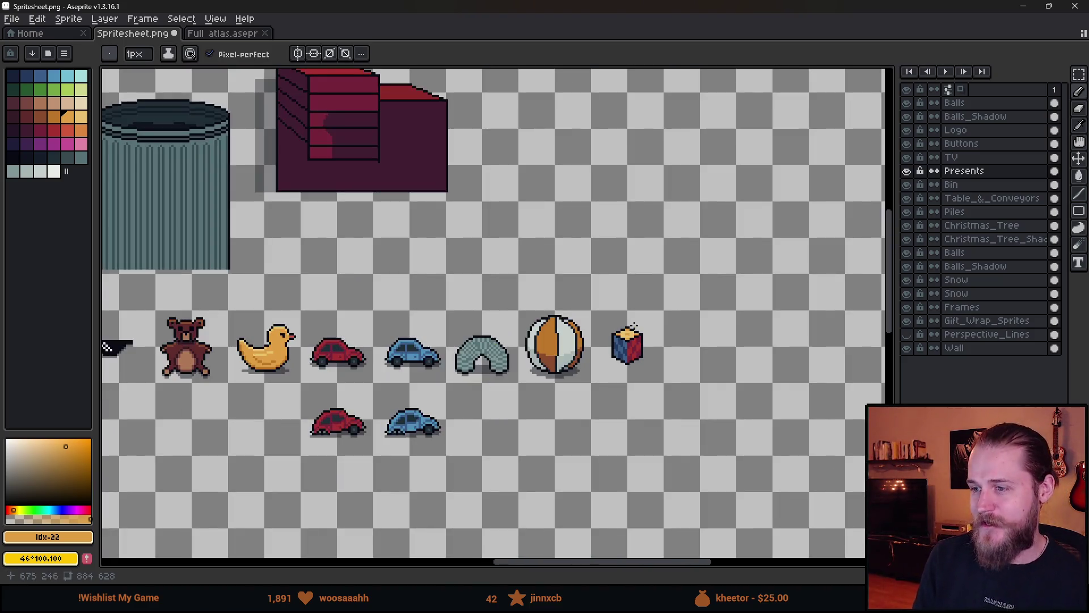
scroll(624, 340, up, 10)
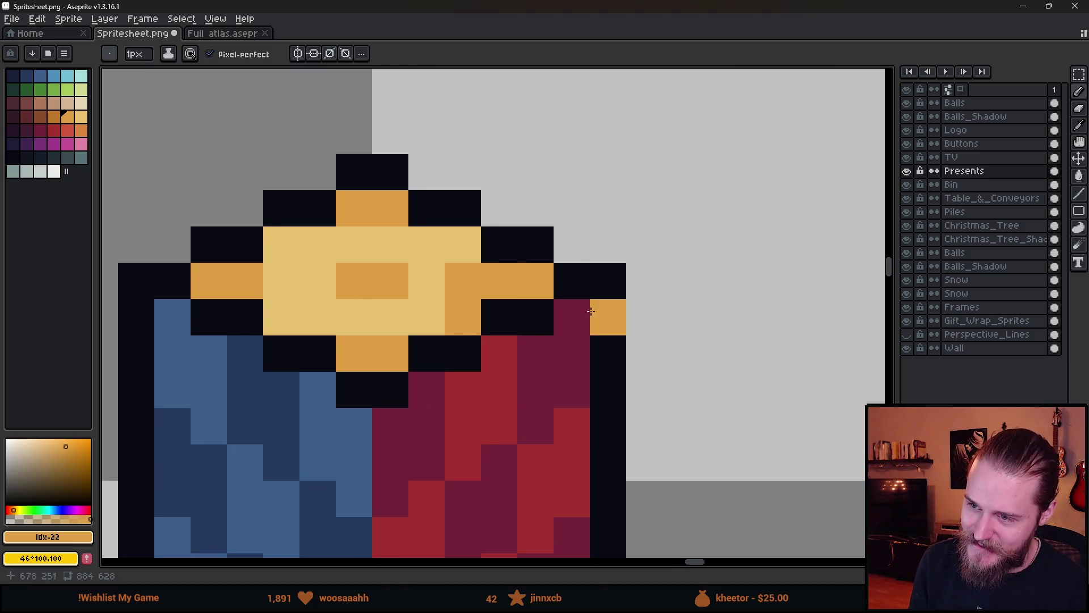
scroll(492, 319, down, 8)
scroll(456, 312, up, 5)
key(ctrl+z)
key(ctrl+z)
key(ctrl+z)
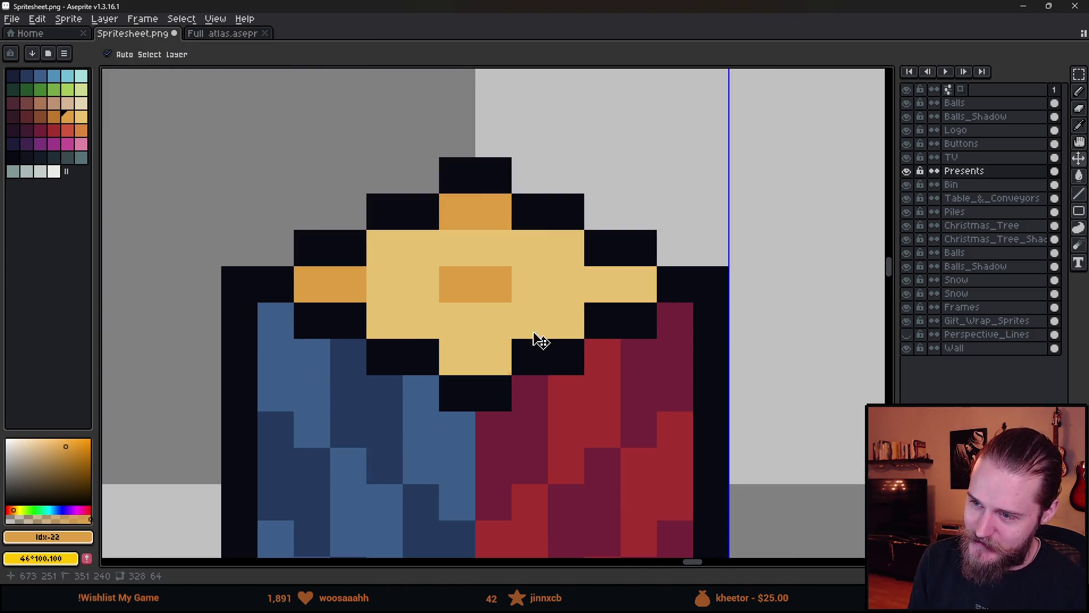
scroll(481, 316, down, 4)
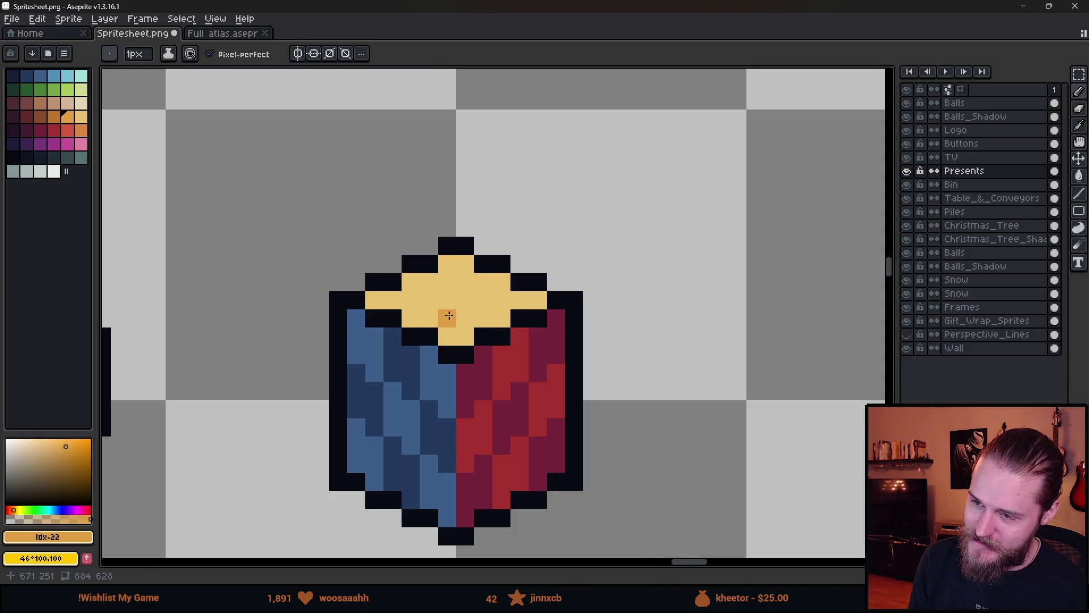
scroll(444, 316, up, 4)
- Paint an orange stroke plus left-side, top-centre and lower orange pixels across the top
mouse_move(440, 349)
mouse_down()
mouse_move(396, 319)
mouse_move(428, 324)
mouse_move(470, 371)
mouse_up()
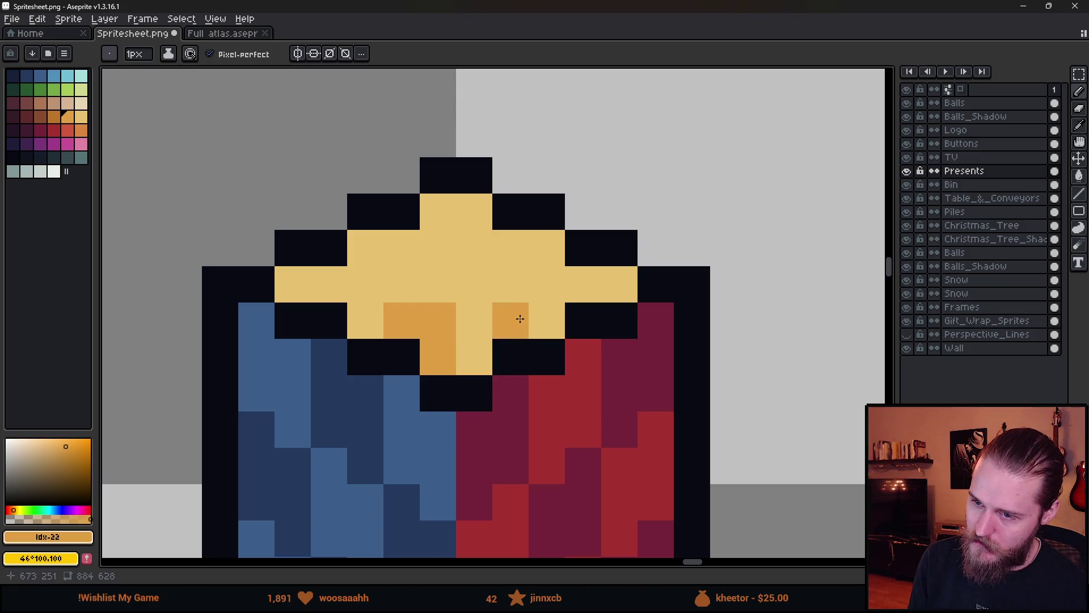
drag(328, 284, 294, 283)
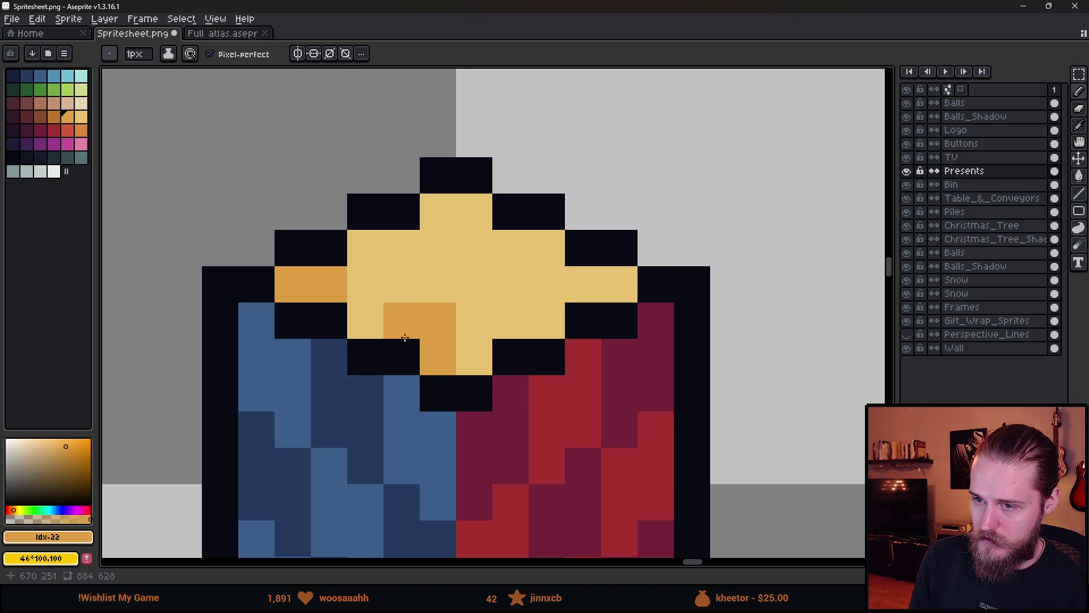
click(445, 213)
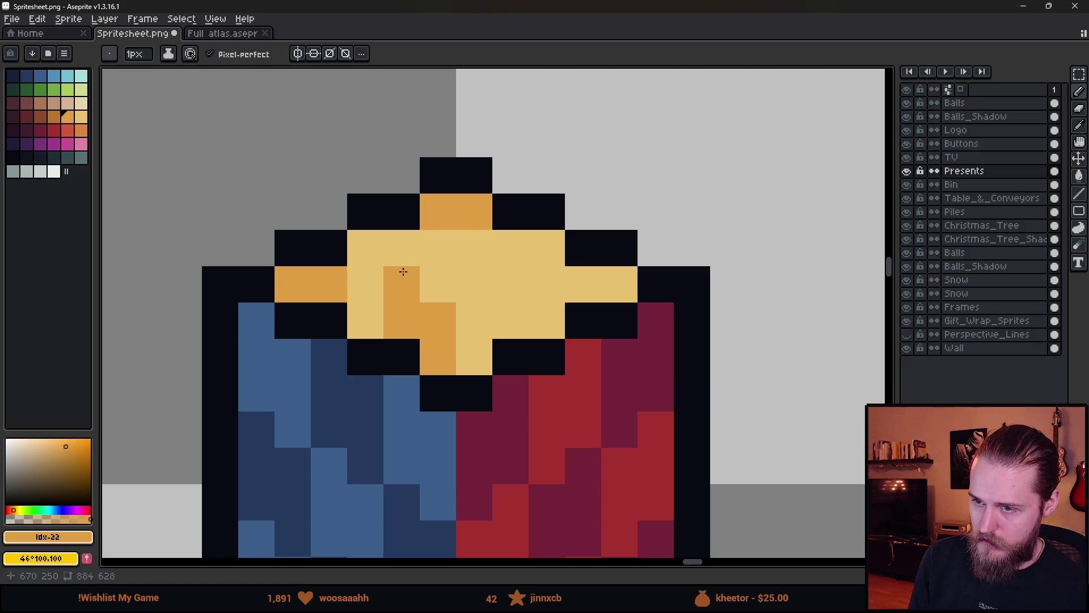
click(434, 247)
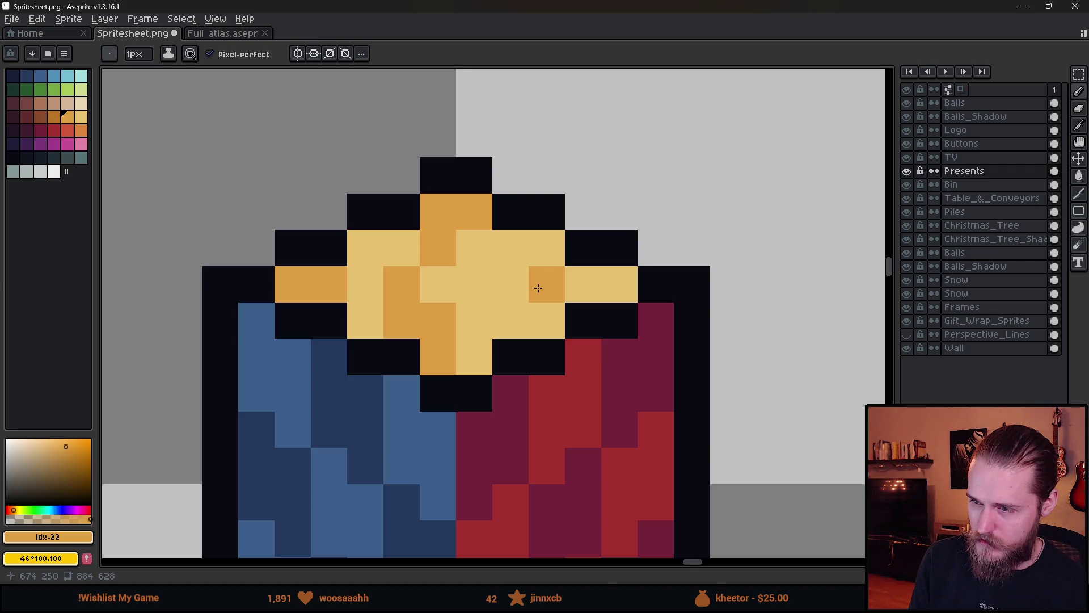
scroll(538, 288, down, 3)
scroll(572, 285, up, 3)
click(595, 284)
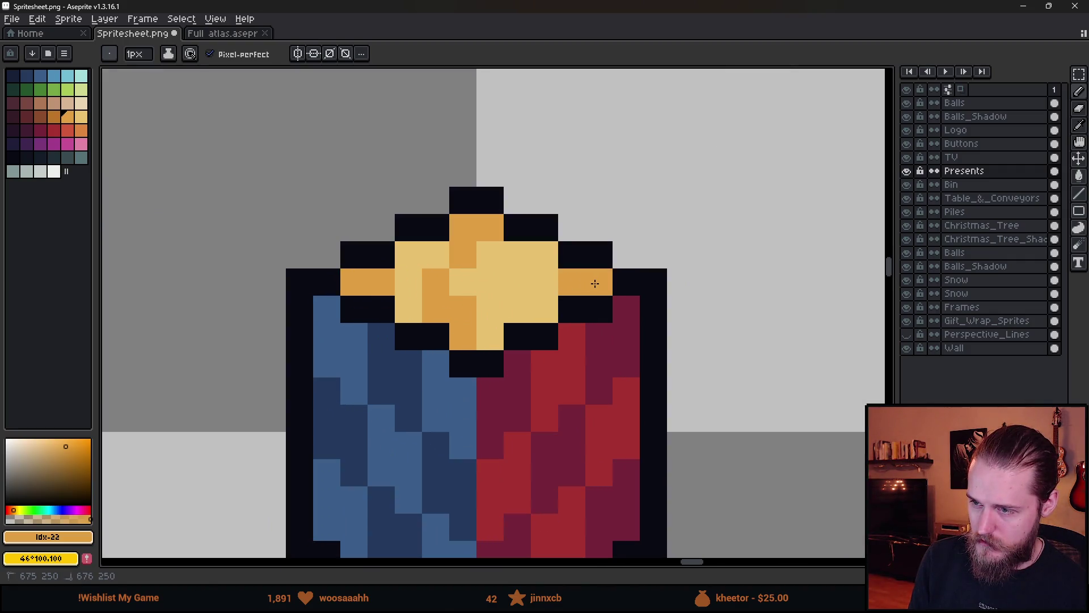
- Reposition dark orange pixels on the bow's upper right
scroll(534, 289, down, 2)
key(ctrl+z)
click(523, 299)
scroll(528, 304, up, 1)
key(ctrl+z)
click(507, 286)
click(521, 246)
click(537, 249)
scroll(568, 335, down, 10)
scroll(573, 336, up, 1)
scroll(613, 369, down, 1)
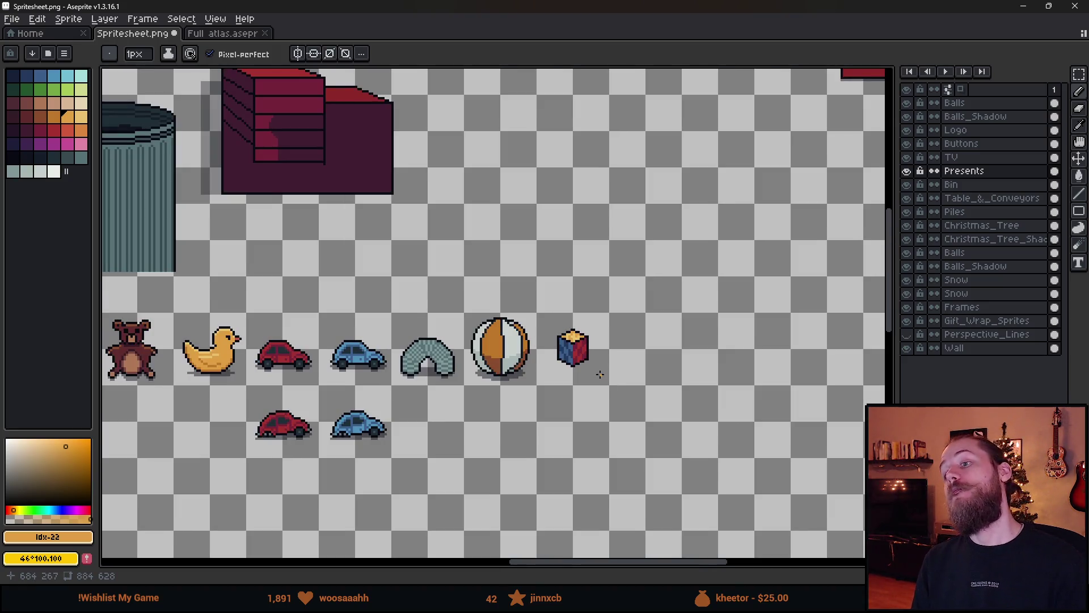
scroll(607, 363, up, 1)
scroll(615, 354, down, 1)
scroll(615, 354, down, 1)
scroll(563, 366, up, 3)
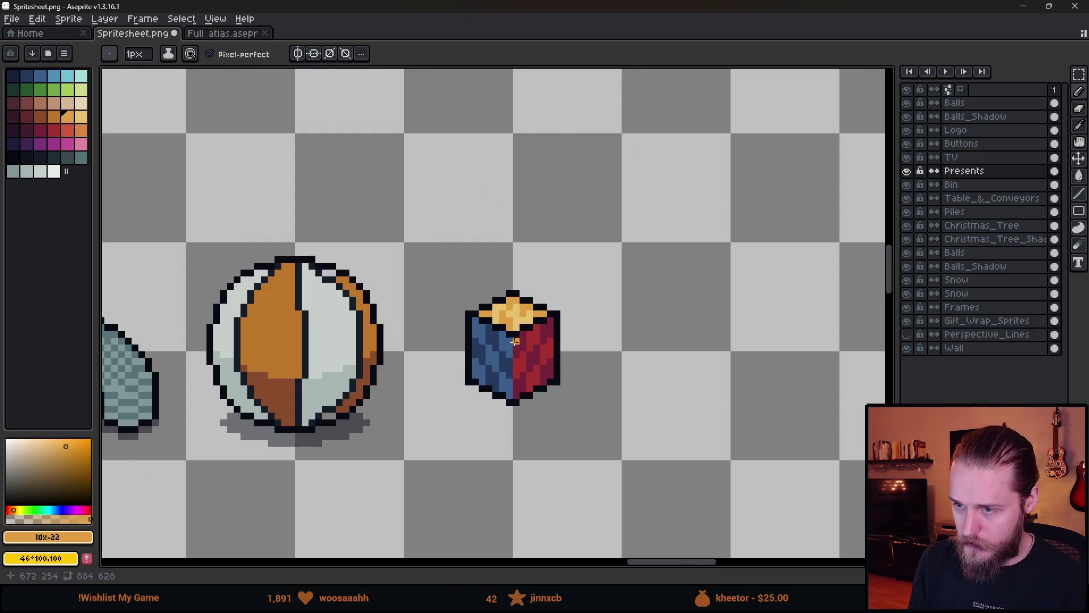
scroll(515, 341, up, 3)
scroll(508, 265, down, 1)
- Paint Bucket light yellow over the orange patches on the cube top
key(i)
click(530, 231)
key(g)
click(494, 233)
click(513, 194)
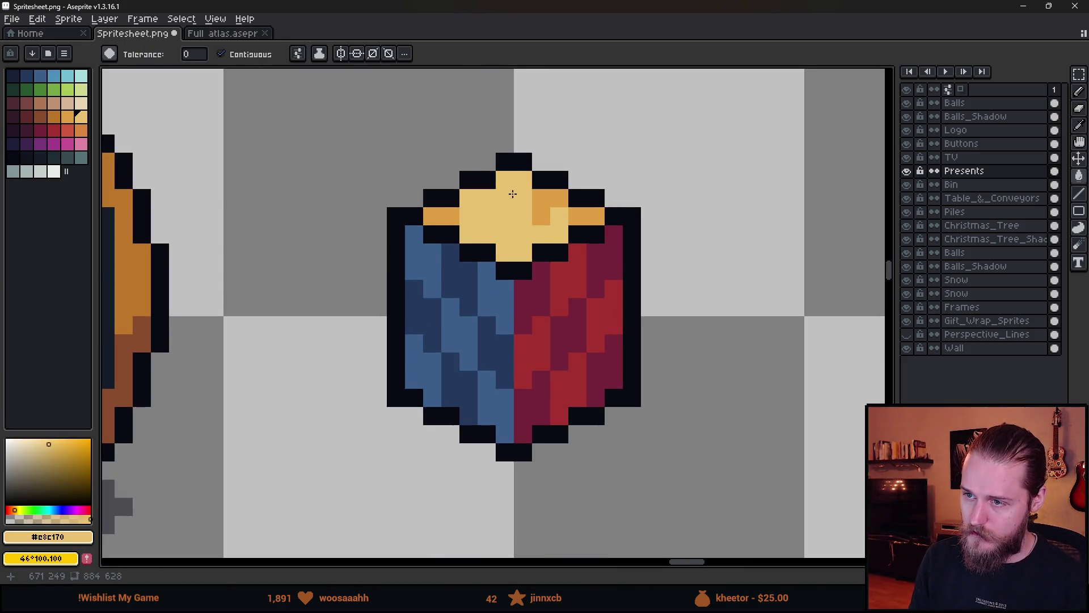
click(547, 207)
click(588, 215)
click(448, 216)
scroll(521, 339, down, 5)
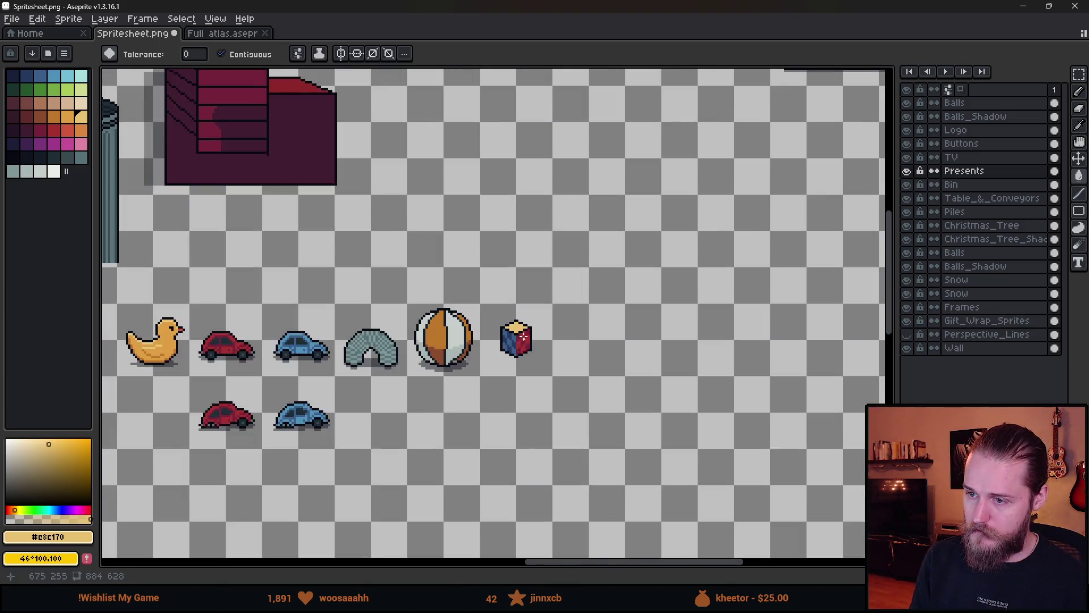
scroll(522, 336, up, 5)
- With orange and the Pencil, paint a diagonal orange run across the bow
click(68, 117)
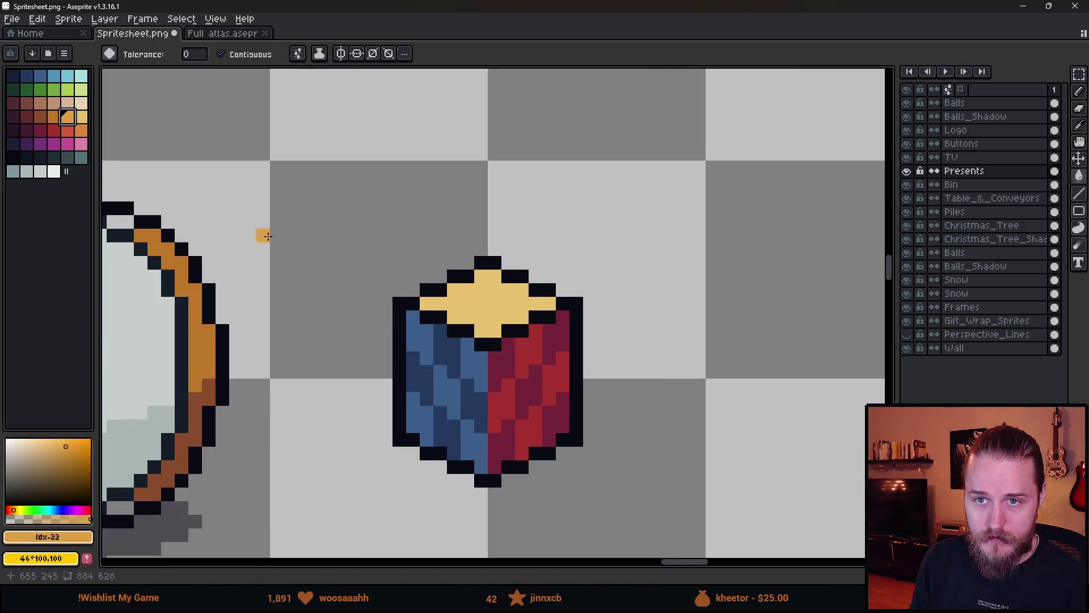
scroll(267, 236, up, 3)
key(b)
mouse_move(179, 257)
mouse_down()
mouse_move(239, 260)
mouse_move(364, 323)
mouse_move(447, 455)
mouse_move(450, 416)
mouse_up()
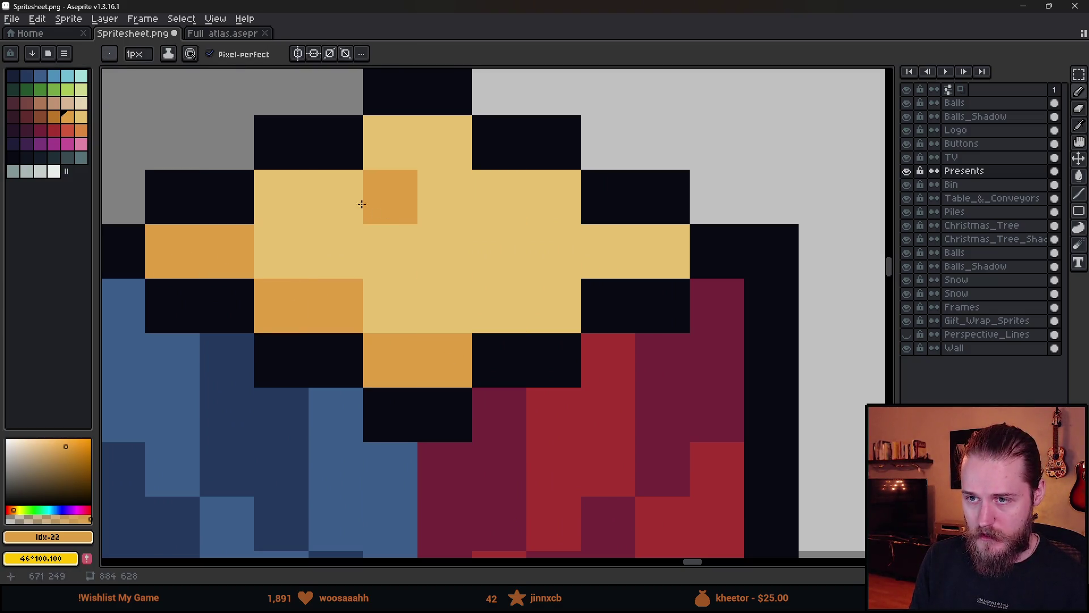
- Paint orange pixels along the bow's top row and diagonal runs through its centre
drag(284, 195, 316, 207)
drag(403, 250, 502, 307)
click(553, 306)
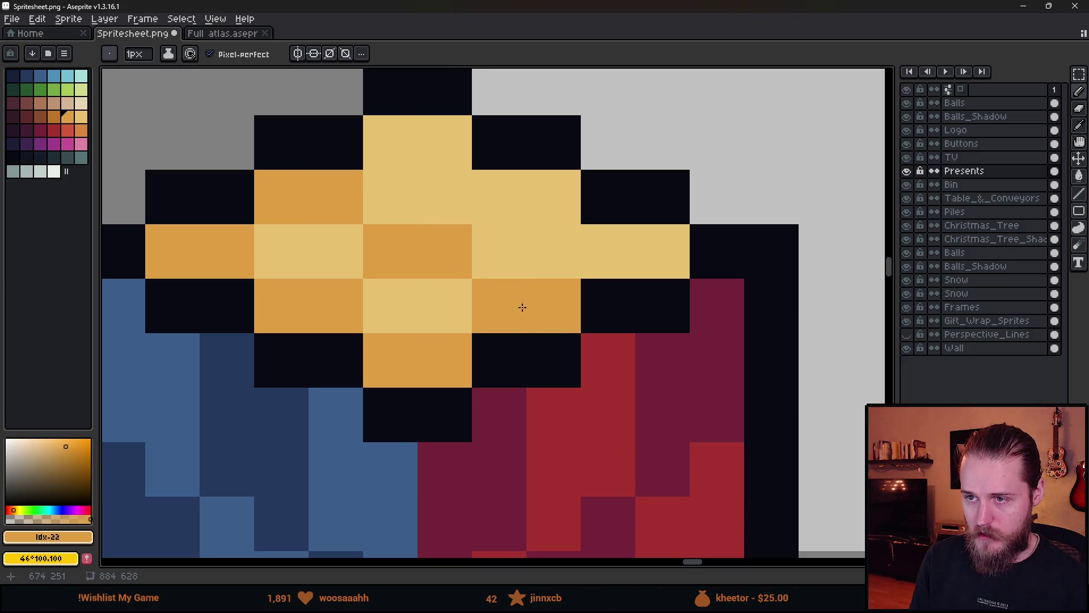
mouse_move(411, 155)
mouse_down()
mouse_move(620, 253)
mouse_move(662, 251)
mouse_up()
scroll(618, 379, down, 5)
scroll(618, 378, up, 3)
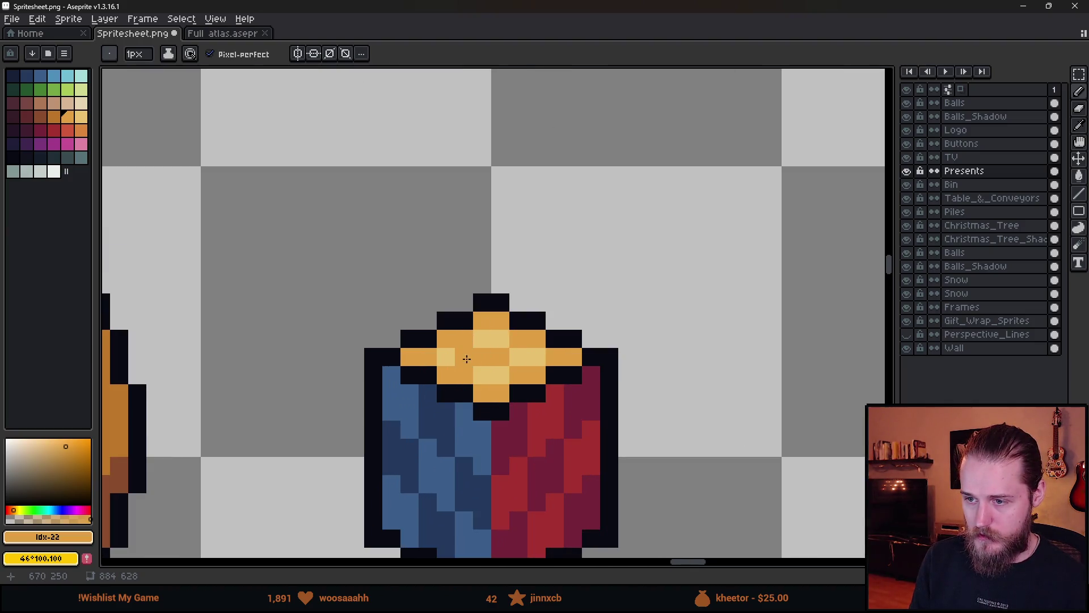
scroll(451, 377, down, 4)
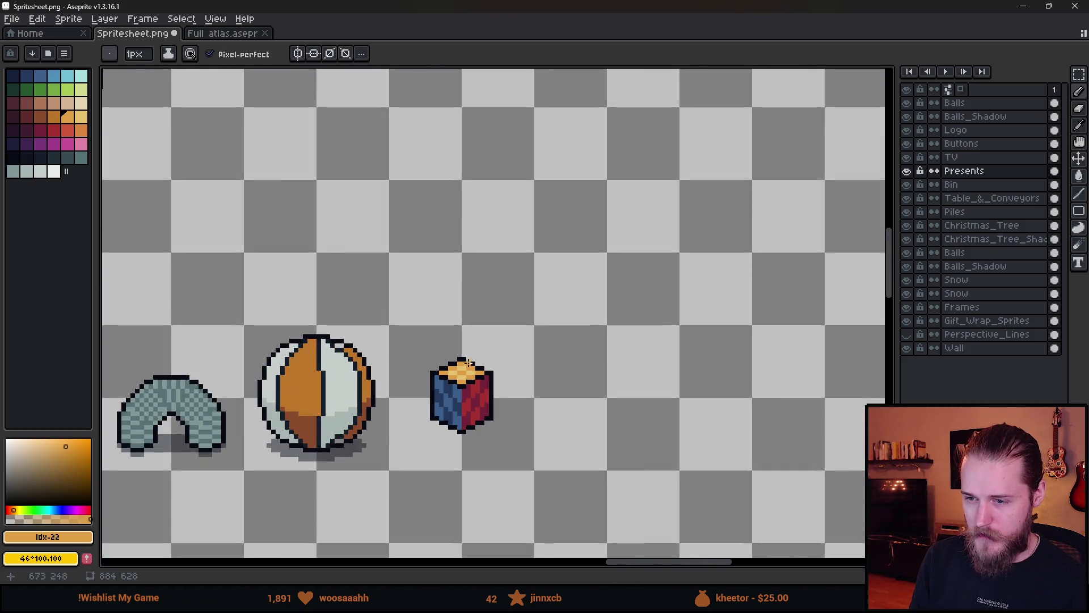
scroll(467, 363, up, 3)
scroll(459, 413, down, 2)
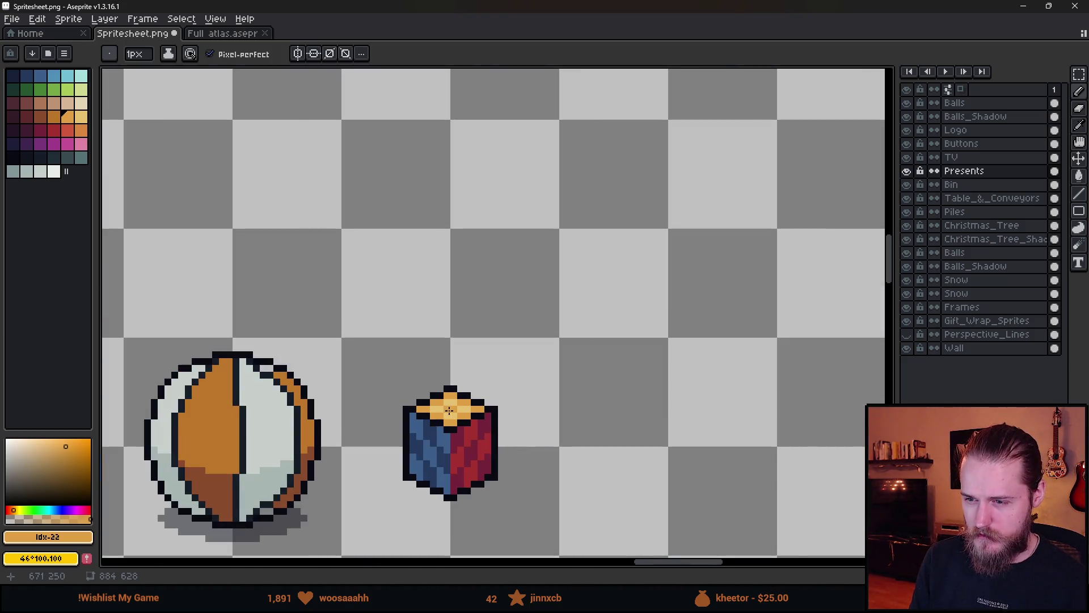
scroll(449, 409, up, 2)
drag(509, 413, 631, 396)
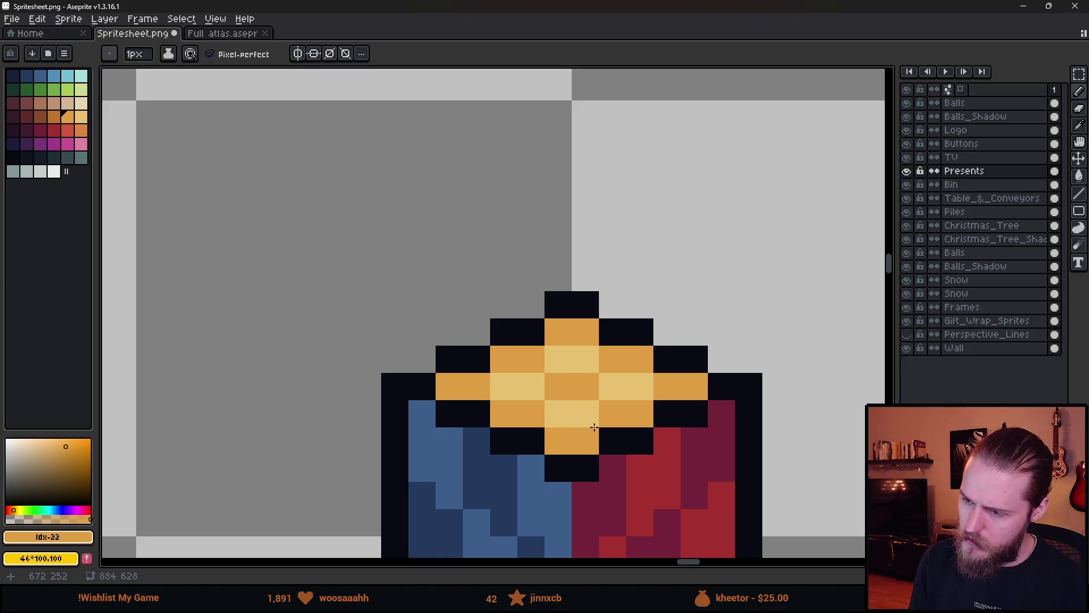
- Sample the light yellow and bucket-fill the orange top-face pixels with it
scroll(545, 360, down, 5)
scroll(584, 388, down, 2)
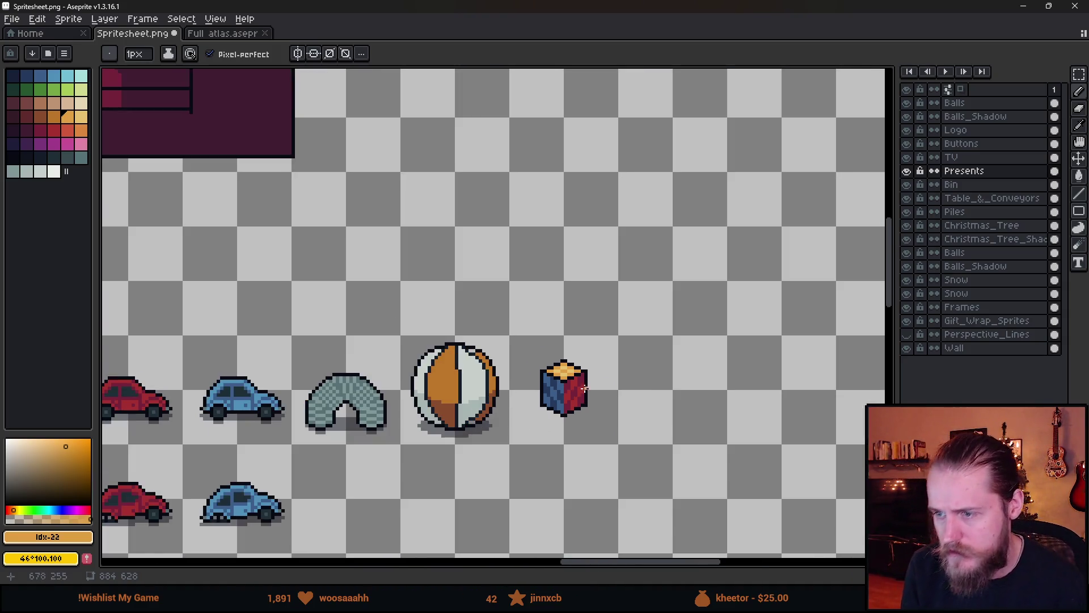
scroll(595, 379, up, 6)
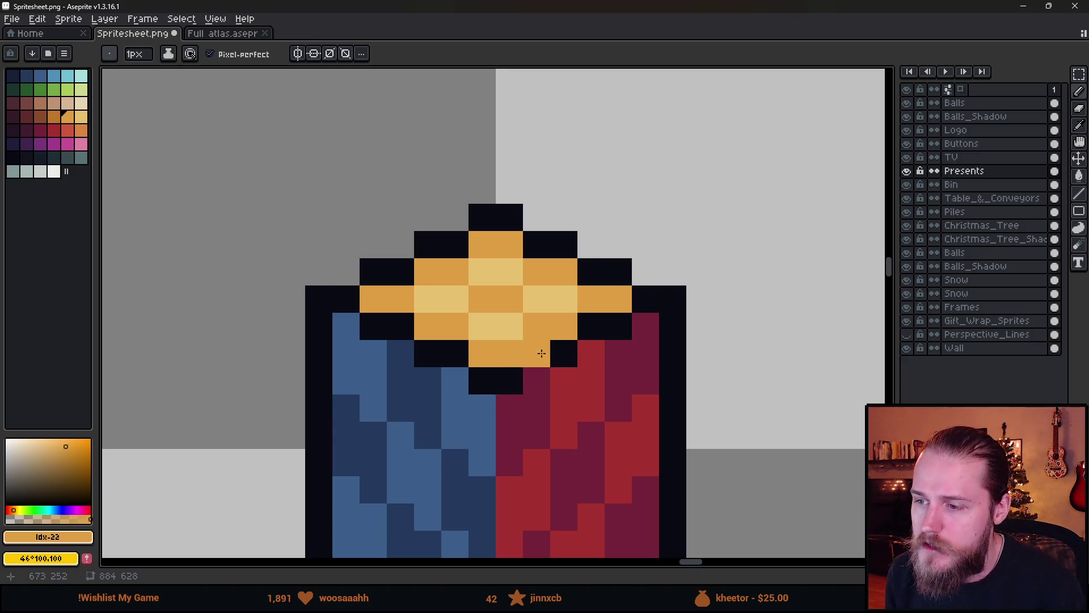
key(alt)
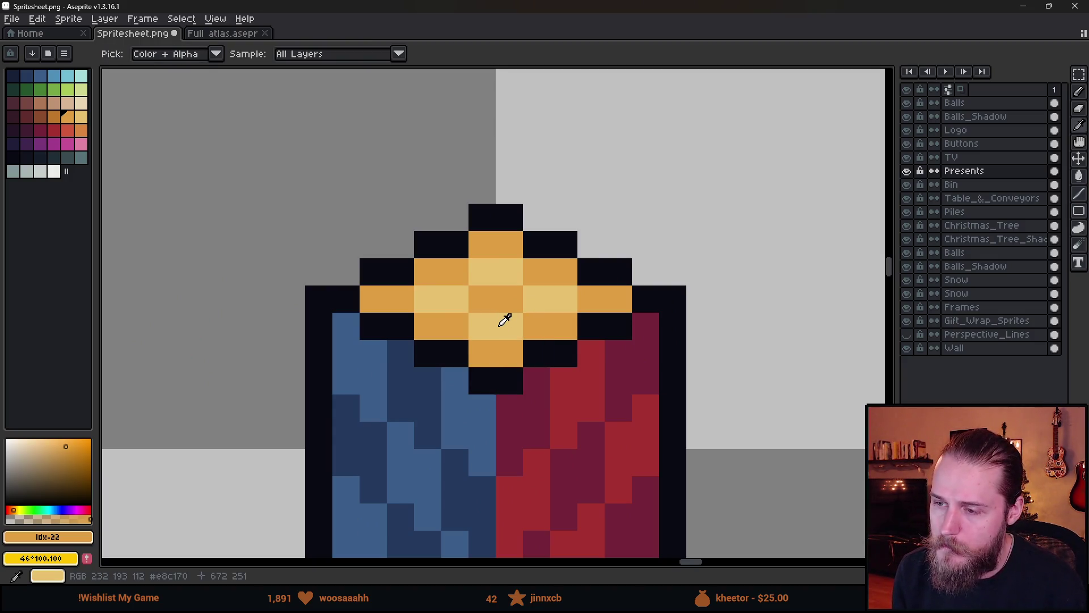
alt+click(505, 319)
click(493, 300)
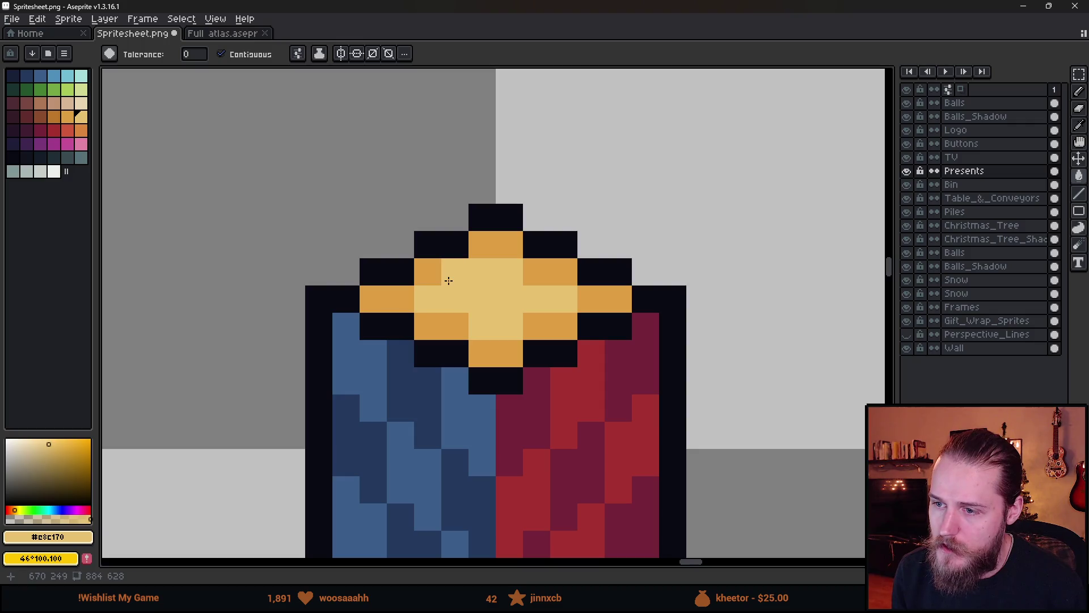
click(443, 326)
click(490, 344)
click(510, 353)
click(551, 327)
alt+click(545, 272)
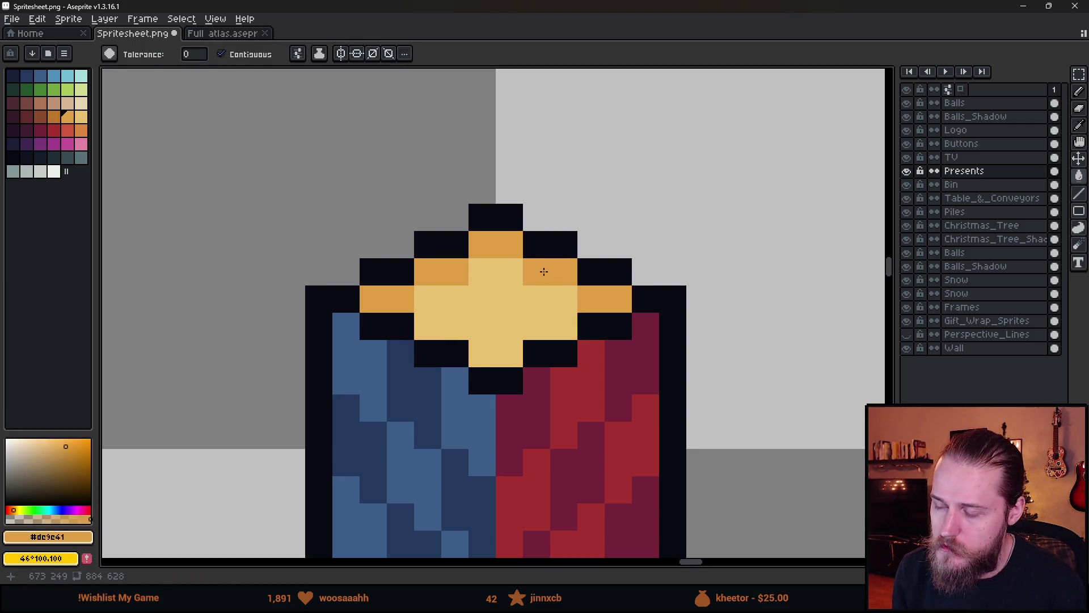
alt+click(479, 309)
click(443, 272)
click(431, 272)
- Pencil one remaining top-face pixel light yellow
key(b)
click(545, 272)
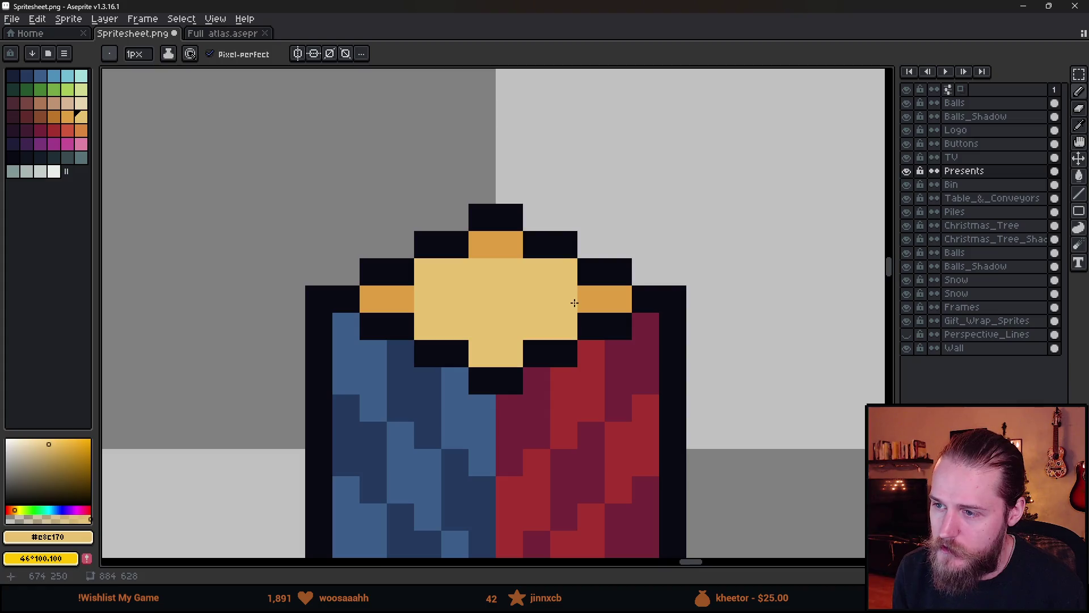
scroll(582, 321, down, 5)
scroll(579, 319, up, 4)
- Erase the middle rows and centre pixels of the cube's top face
key(e)
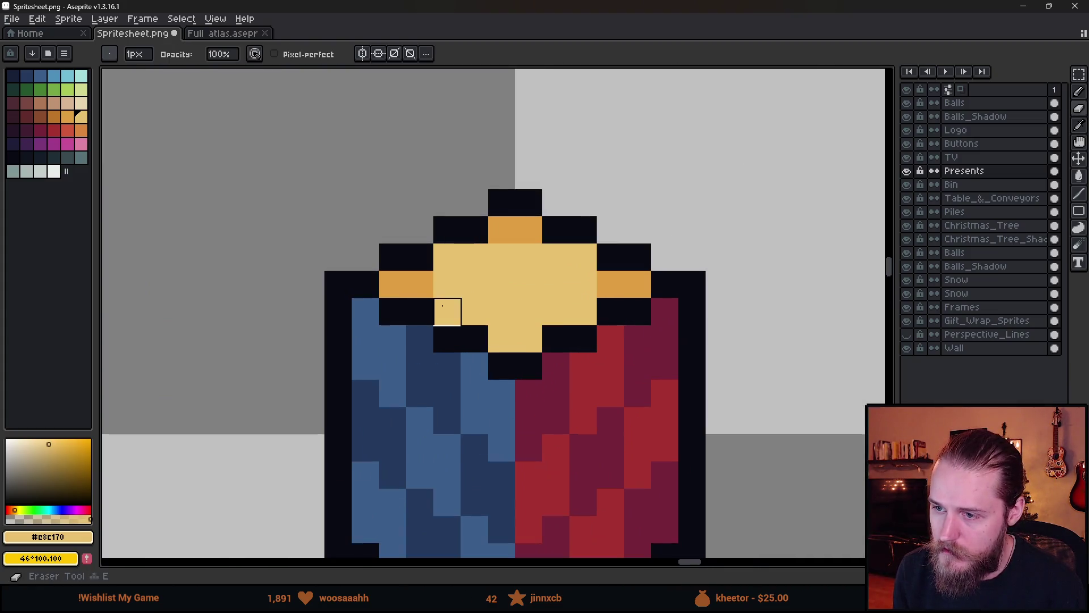
drag(444, 311, 585, 311)
drag(529, 339, 499, 339)
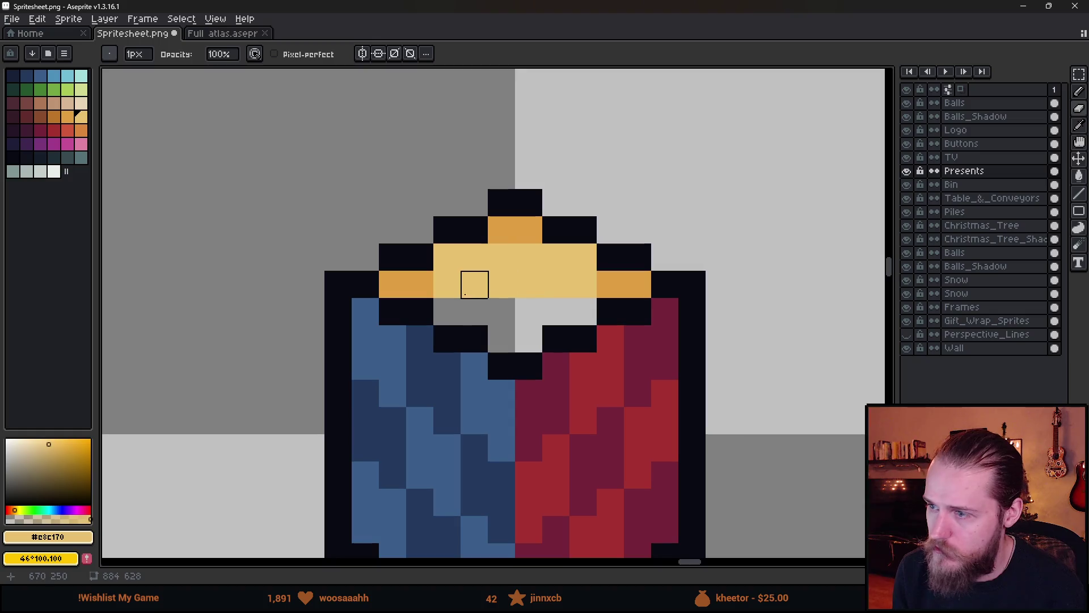
drag(447, 285, 583, 285)
click(501, 255)
click(529, 255)
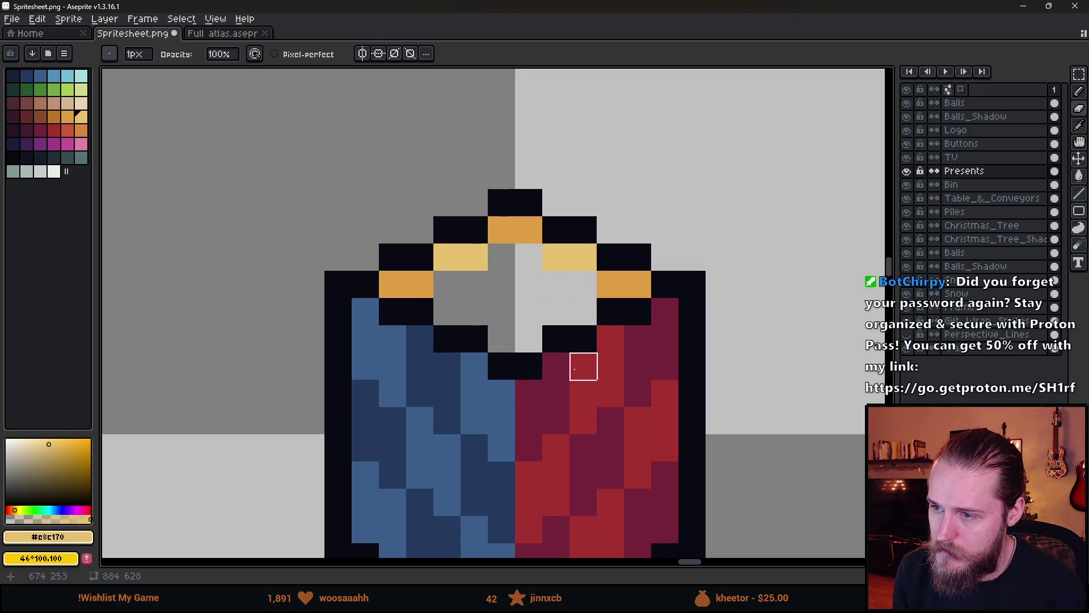
scroll(578, 374, down, 4)
scroll(550, 352, up, 4)
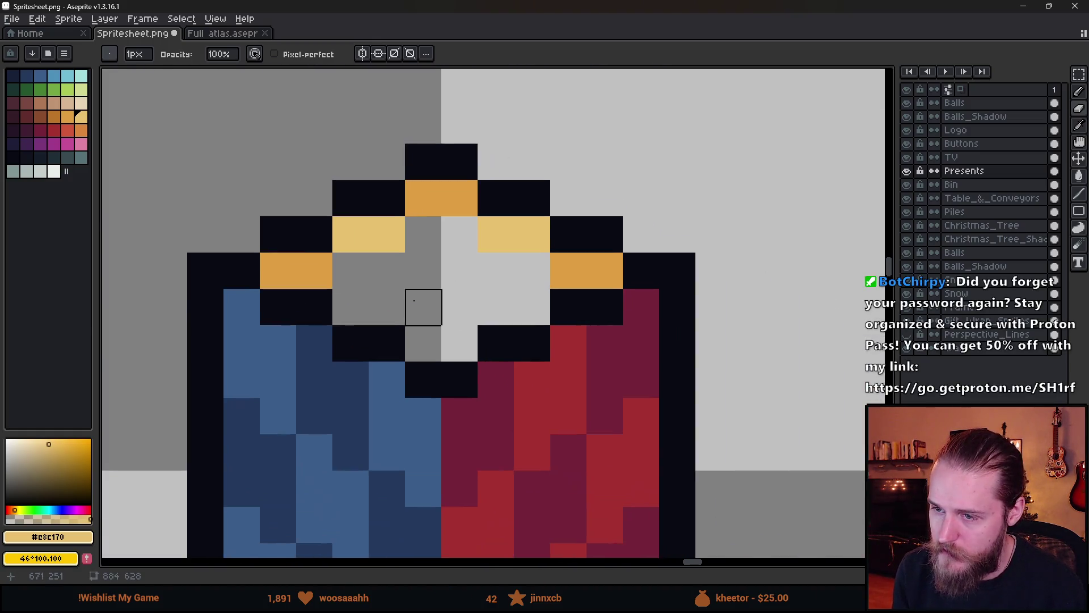
- Eyedrop the light yellow #e8c170 and paint a light-yellow square on the top face
key(i)
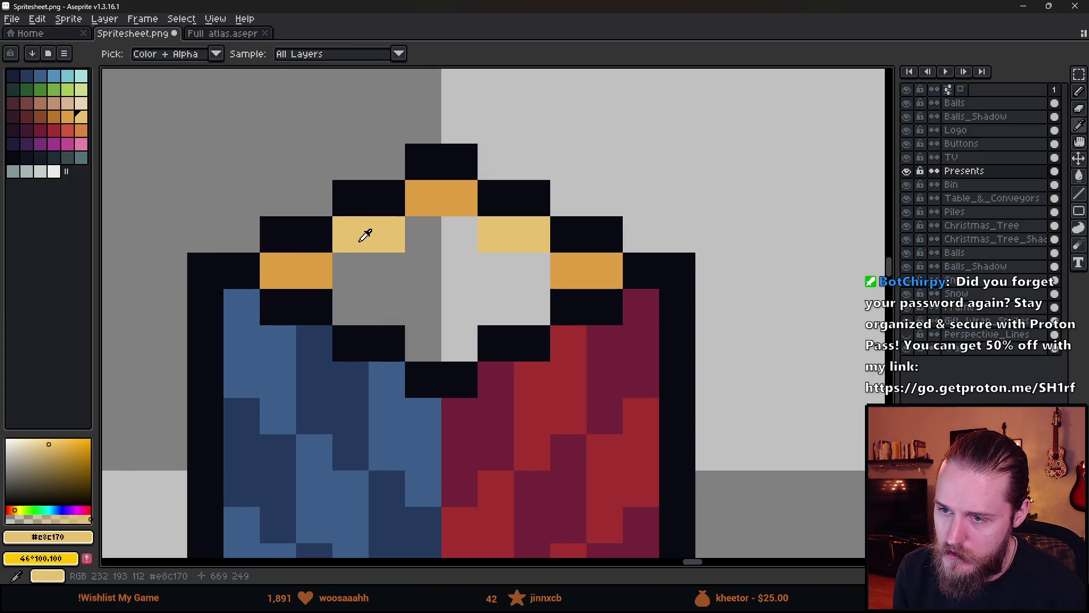
key(b)
click(376, 304)
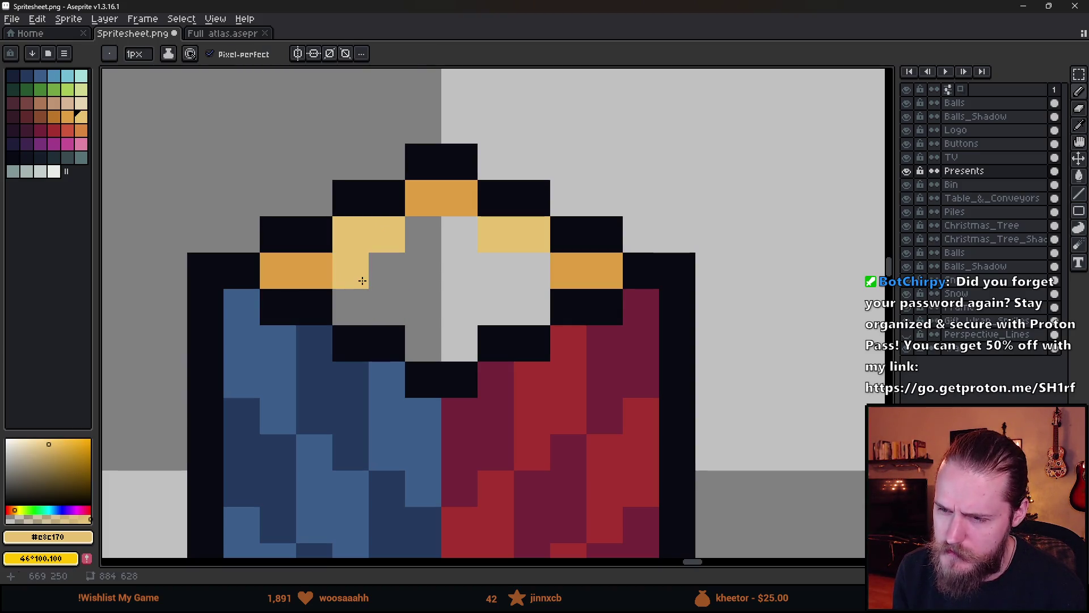
alt+click(316, 274)
scroll(389, 316, up, 1)
click(382, 306)
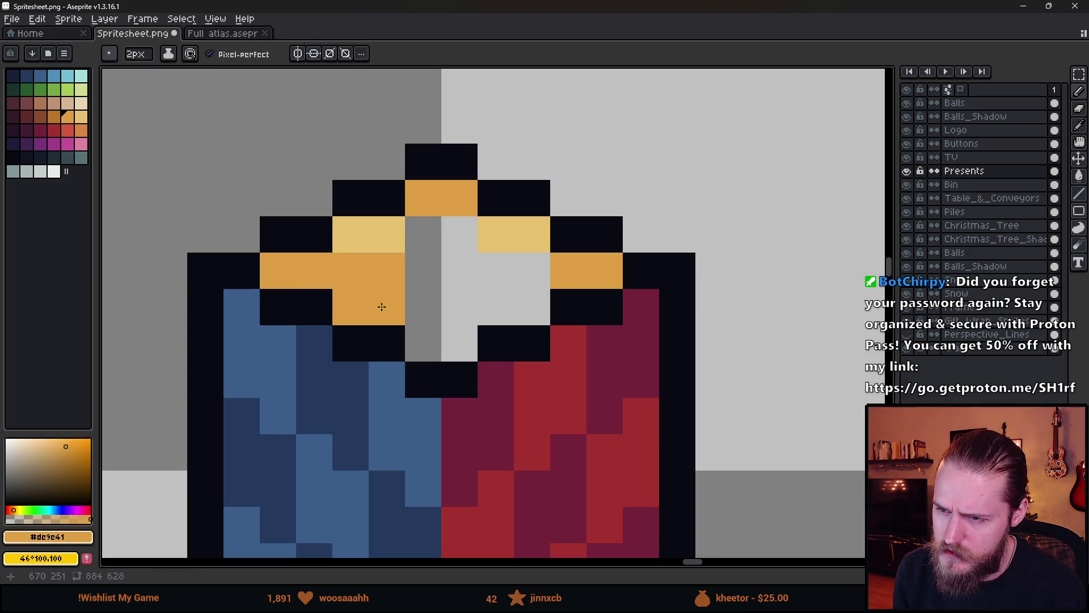
key(v)
key(ctrl+z)
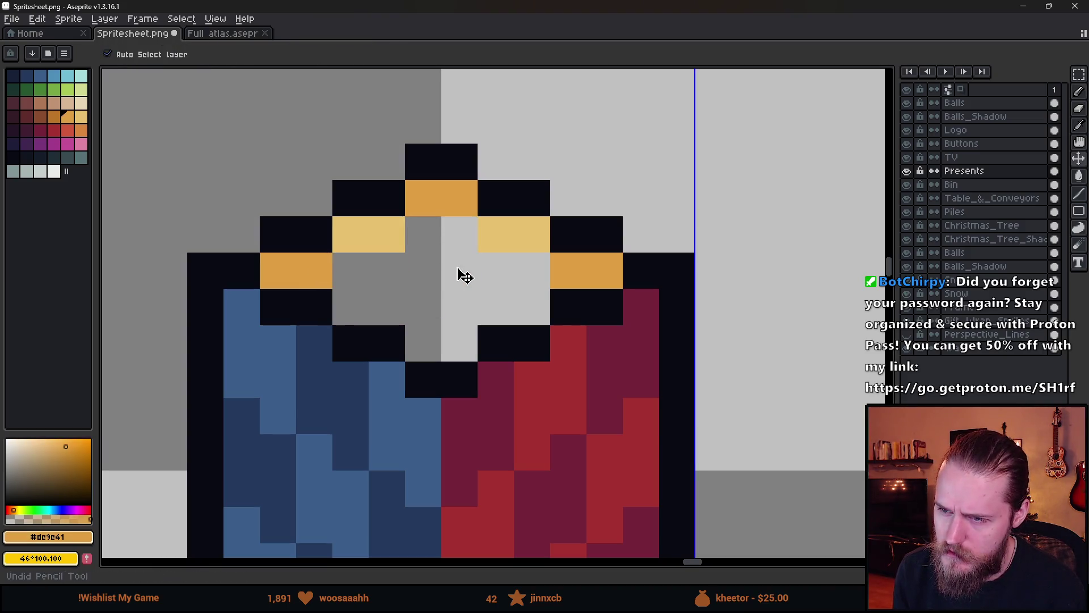
- Paint orange #de9e41 squares across the top face, removing a stray pixel
key(b)
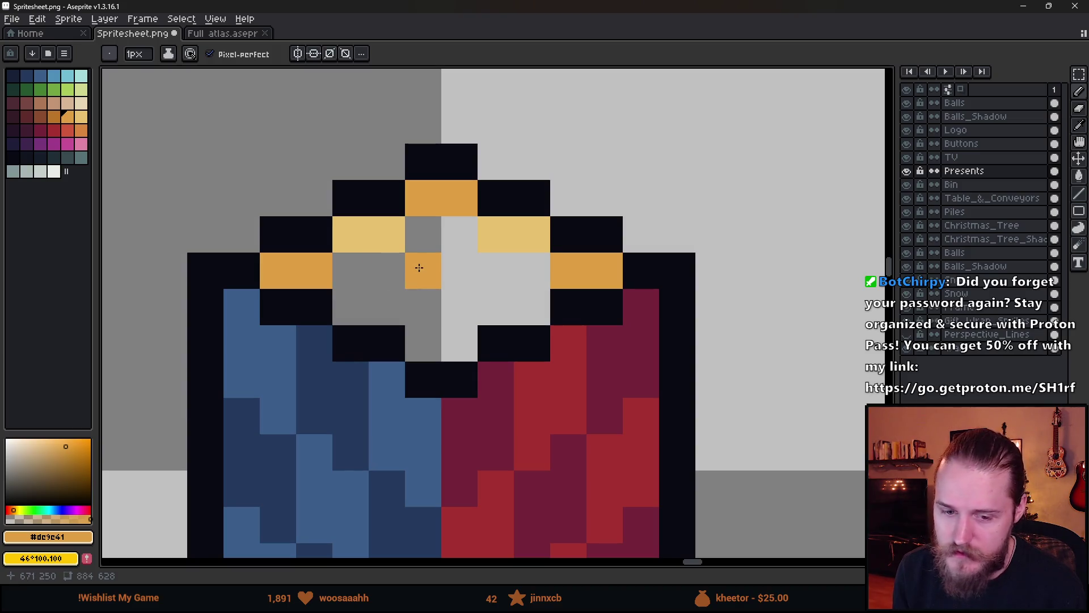
drag(419, 267, 521, 305)
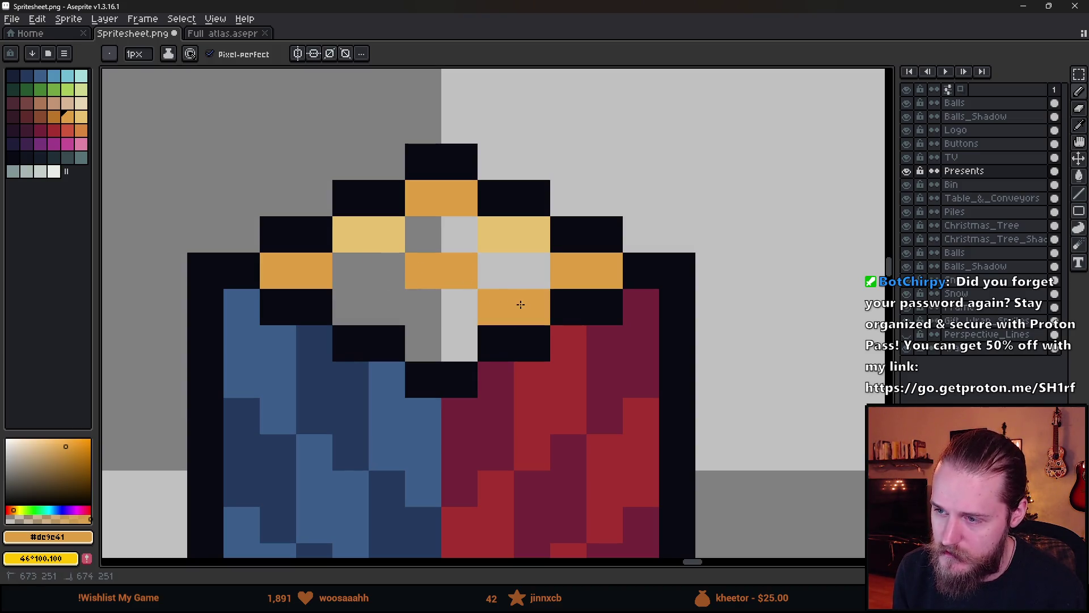
scroll(522, 305, down, 4)
scroll(514, 300, up, 4)
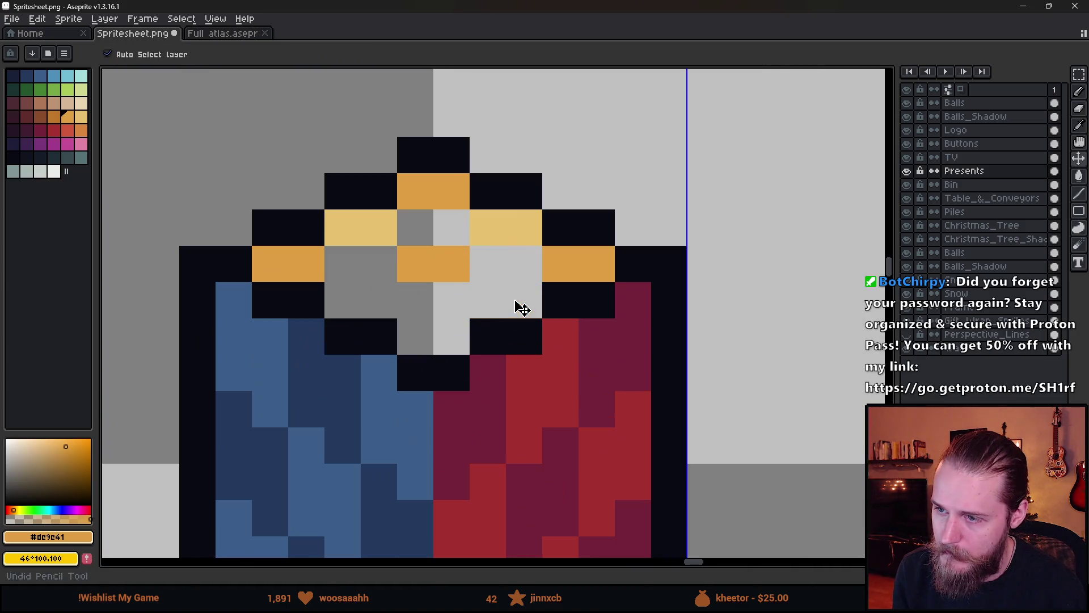
key(ctrl+z)
- Fill the grey gaps on the top with eyedropped light yellow squares
key(alt)
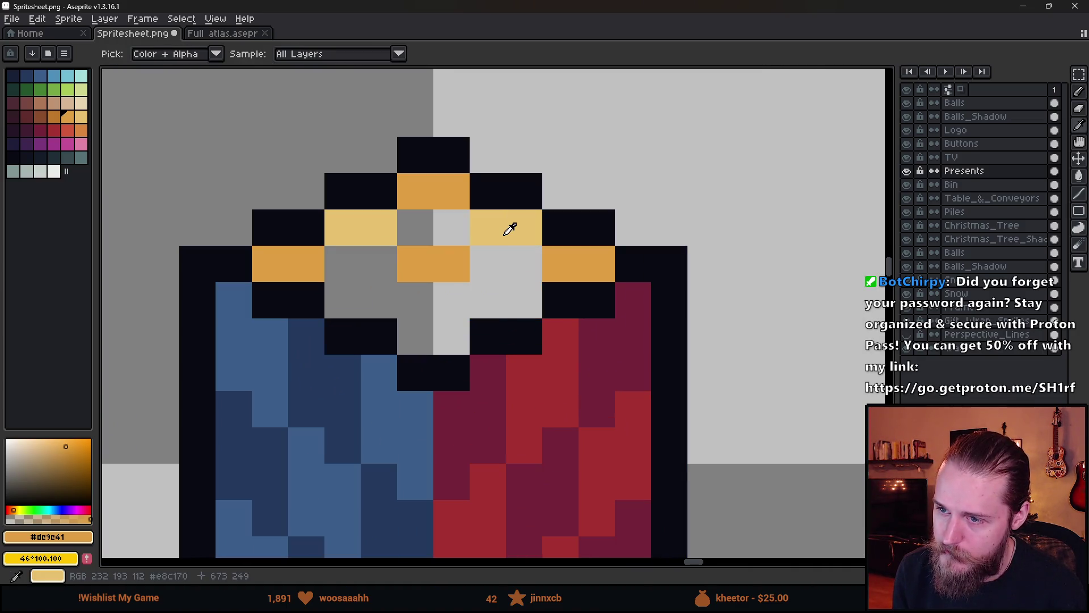
click(510, 229)
click(494, 290)
drag(420, 301, 340, 301)
scroll(443, 355, down, 4)
scroll(443, 355, up, 2)
- Paint the remaining grey gap pixels with the palette's darker orange #be772b
alt+click(399, 236)
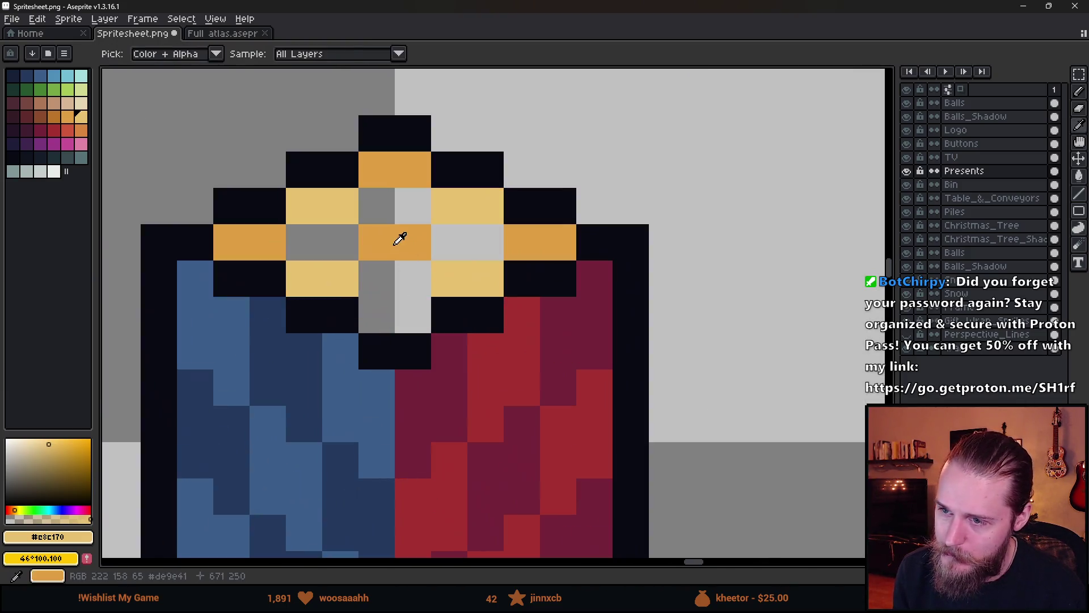
scroll(377, 309, down, 4)
scroll(485, 368, up, 4)
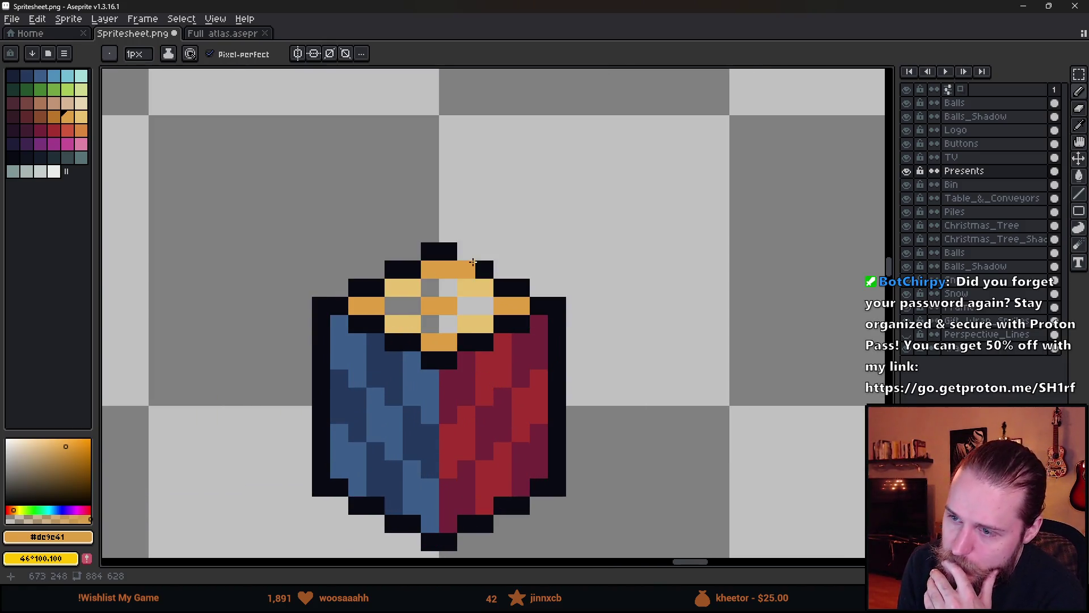
scroll(378, 371, down, 4)
scroll(406, 363, up, 5)
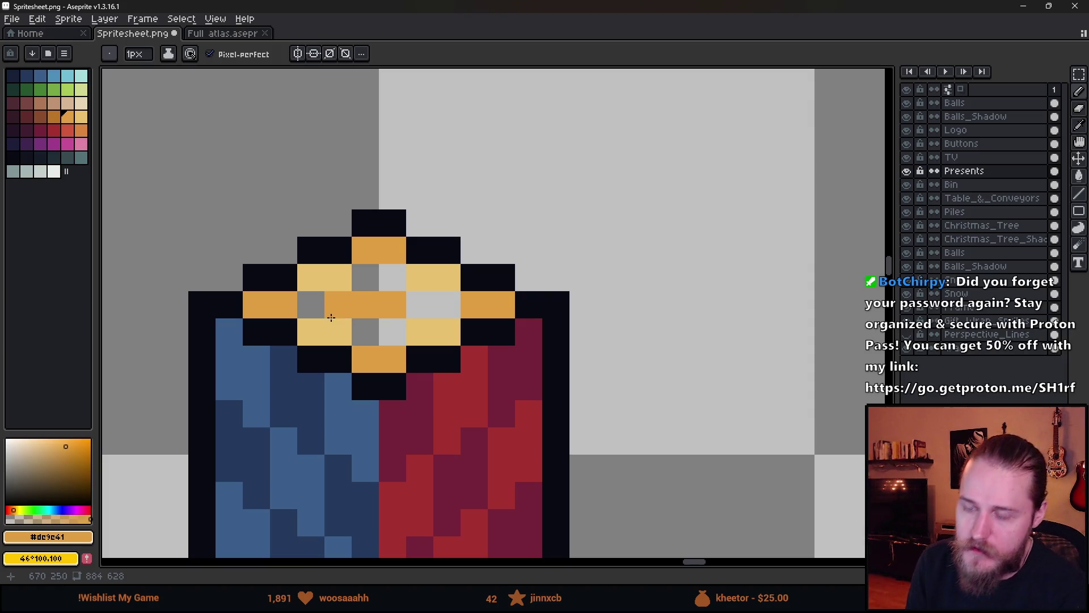
click(57, 120)
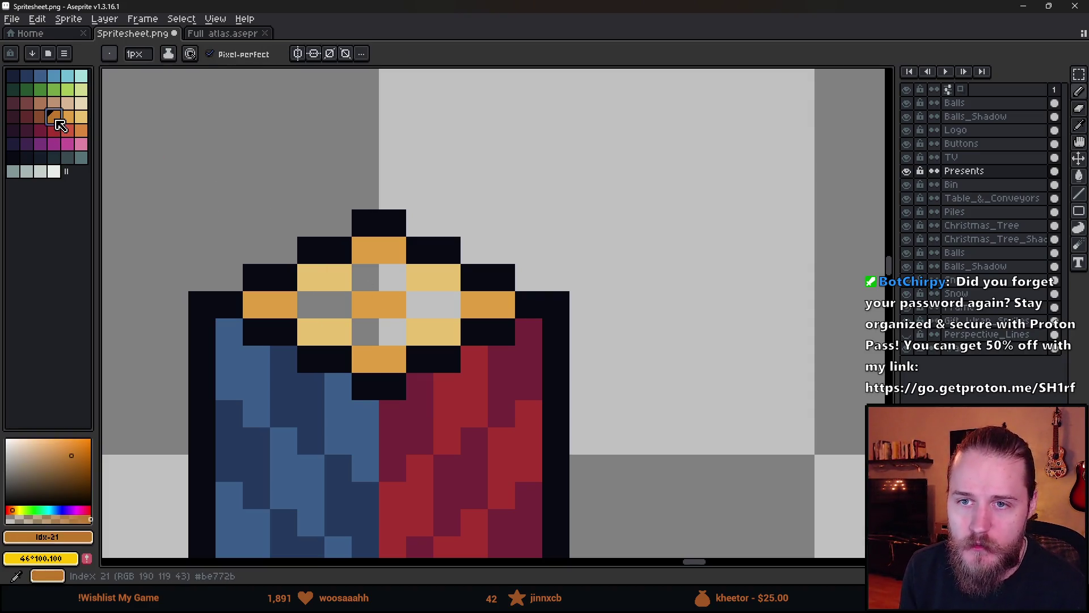
scroll(385, 315, up, 3)
click(284, 296)
click(391, 243)
drag(454, 290, 515, 286)
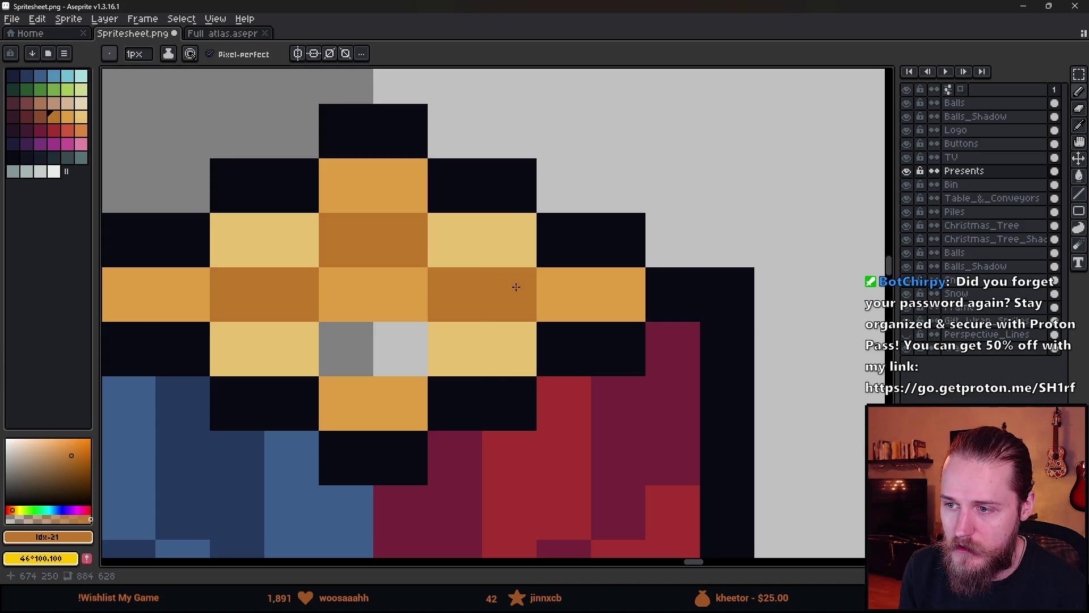
click(400, 349)
- Add dark navy pixels near the centre of the cube's top face
scroll(452, 405, down, 8)
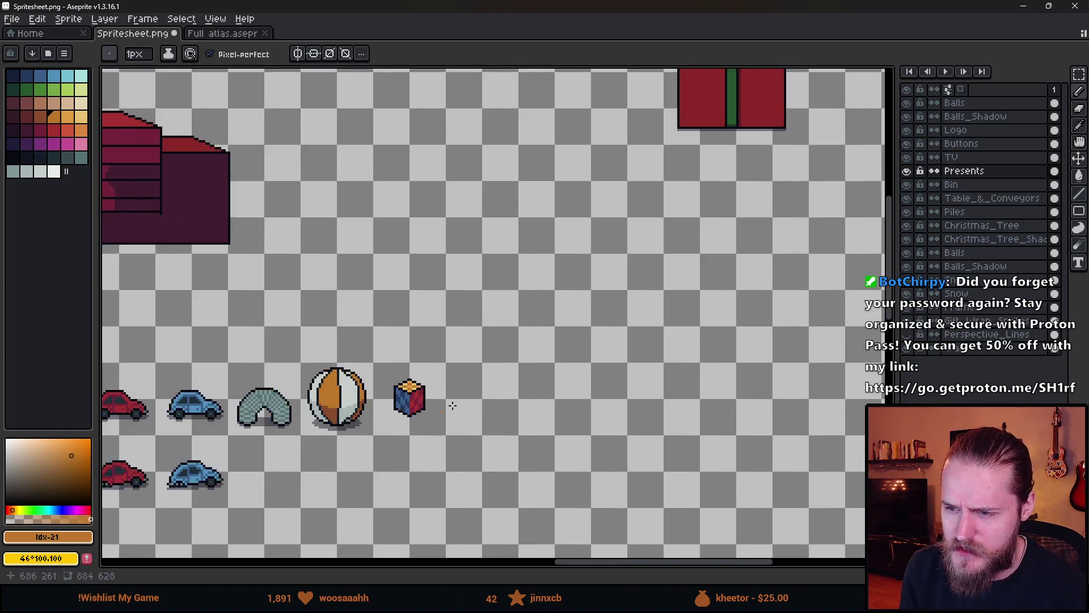
drag(452, 405, 643, 313)
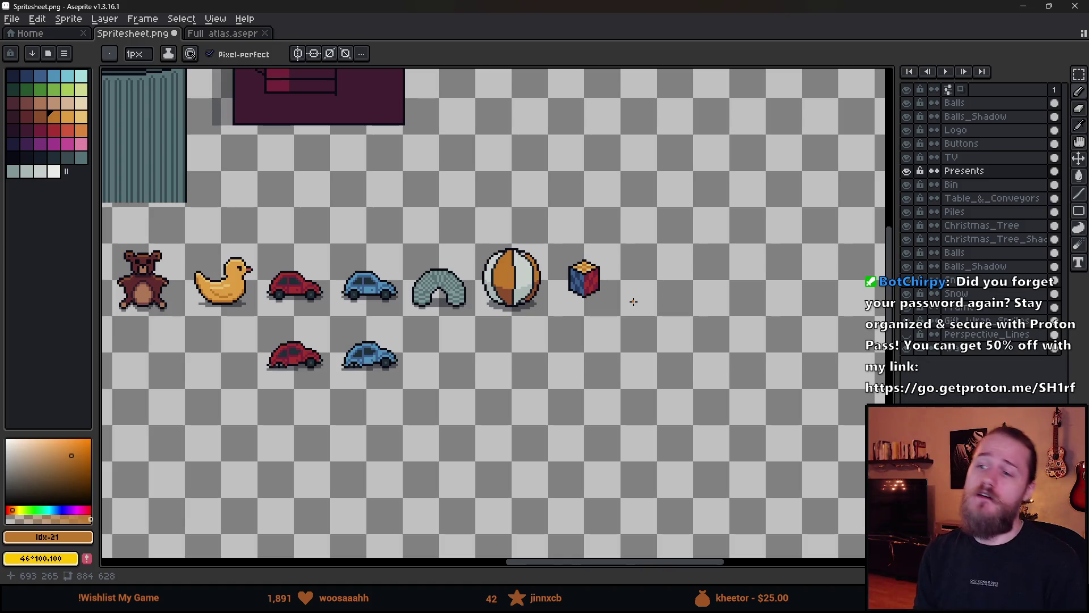
scroll(637, 269, up, 4)
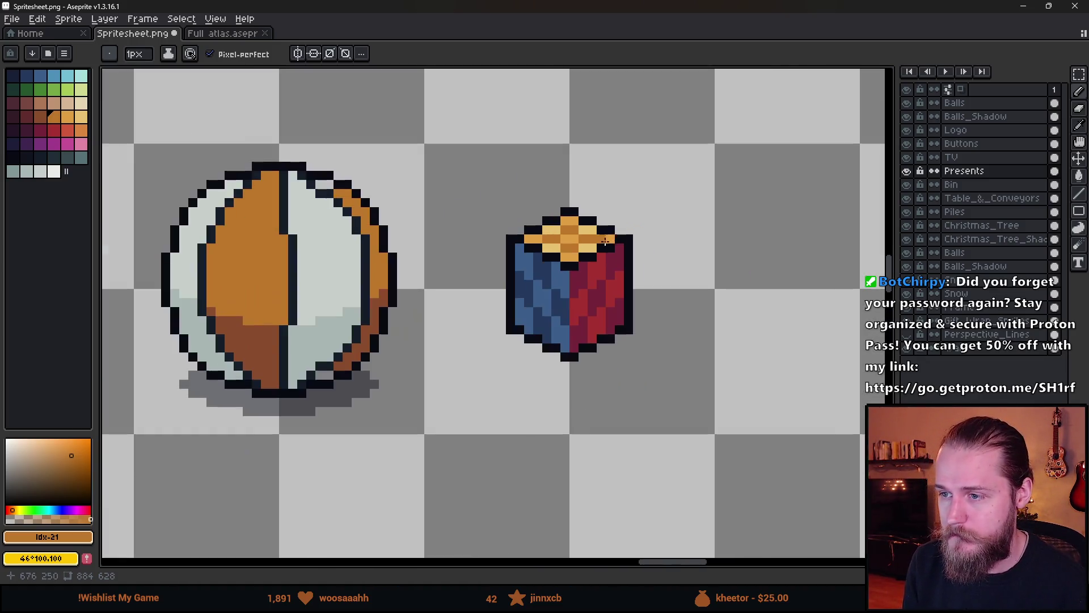
scroll(605, 241, up, 3)
alt+click(624, 189)
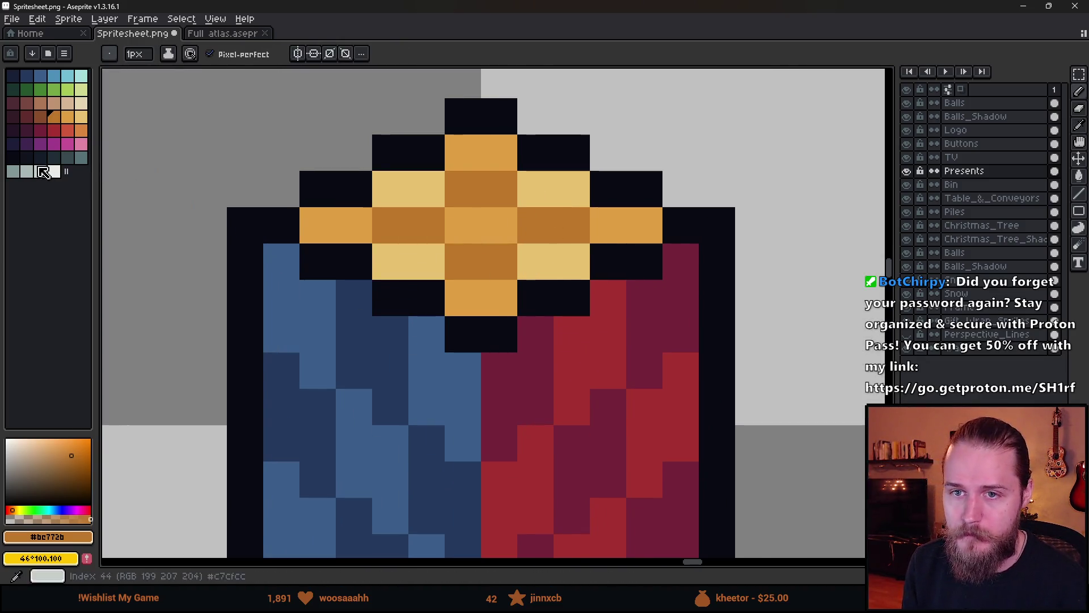
key(g)
click(465, 194)
key(b)
mouse_move(499, 189)
mouse_down()
mouse_move(414, 226)
mouse_move(484, 272)
mouse_move(562, 227)
mouse_up()
scroll(637, 311, down, 10)
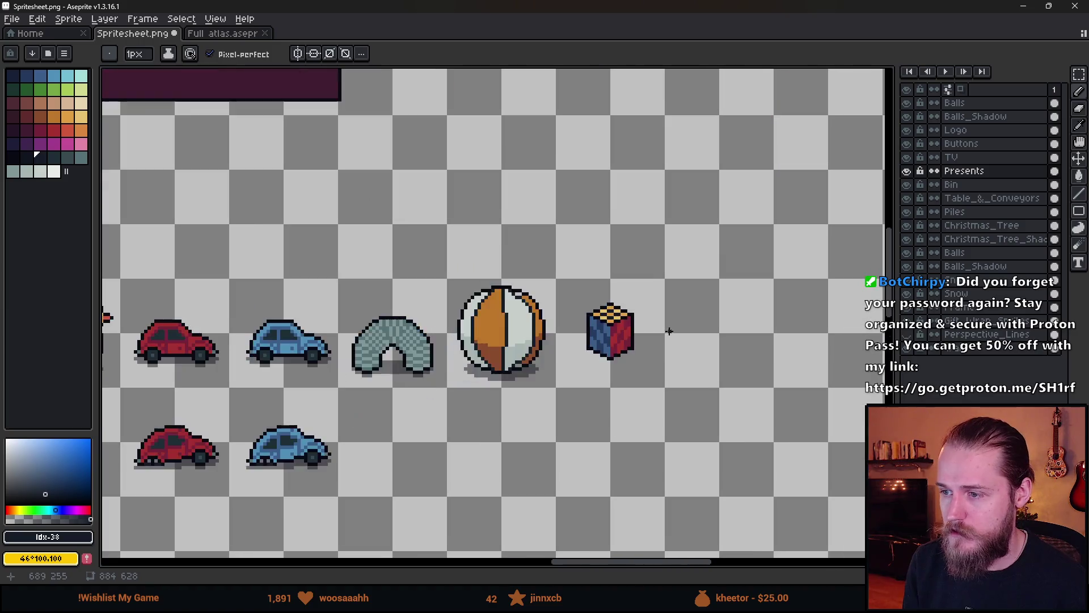
scroll(640, 318, up, 7)
key(0)
scroll(373, 246, up, 4)
mouse_move(336, 281)
mouse_down()
mouse_move(428, 251)
mouse_move(499, 280)
mouse_move(425, 316)
mouse_move(545, 360)
mouse_move(420, 315)
mouse_up()
scroll(510, 340, down, 10)
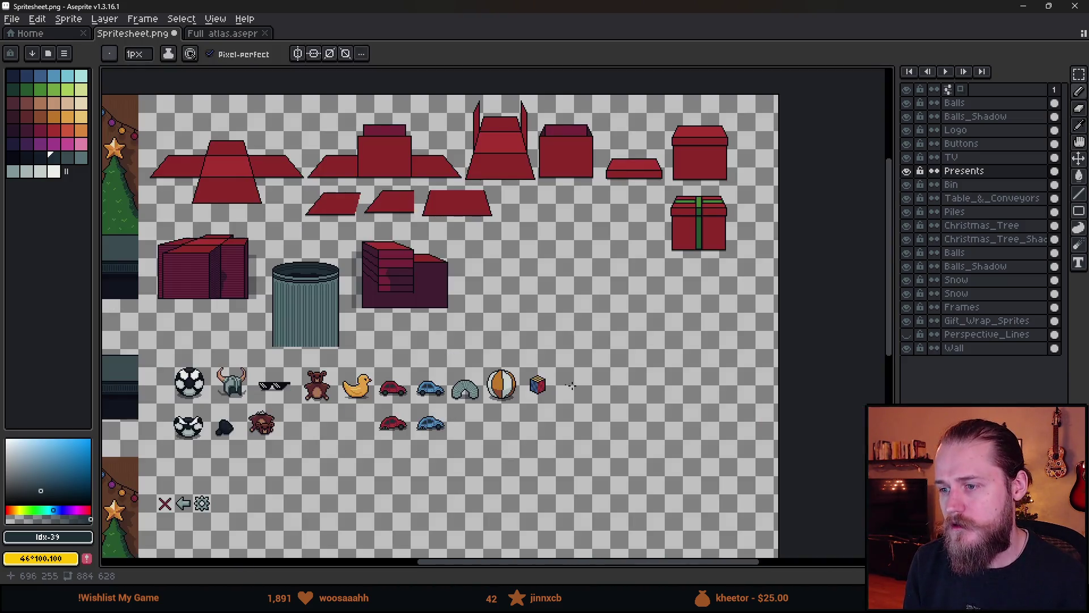
scroll(576, 394, up, 2)
drag(576, 394, 623, 346)
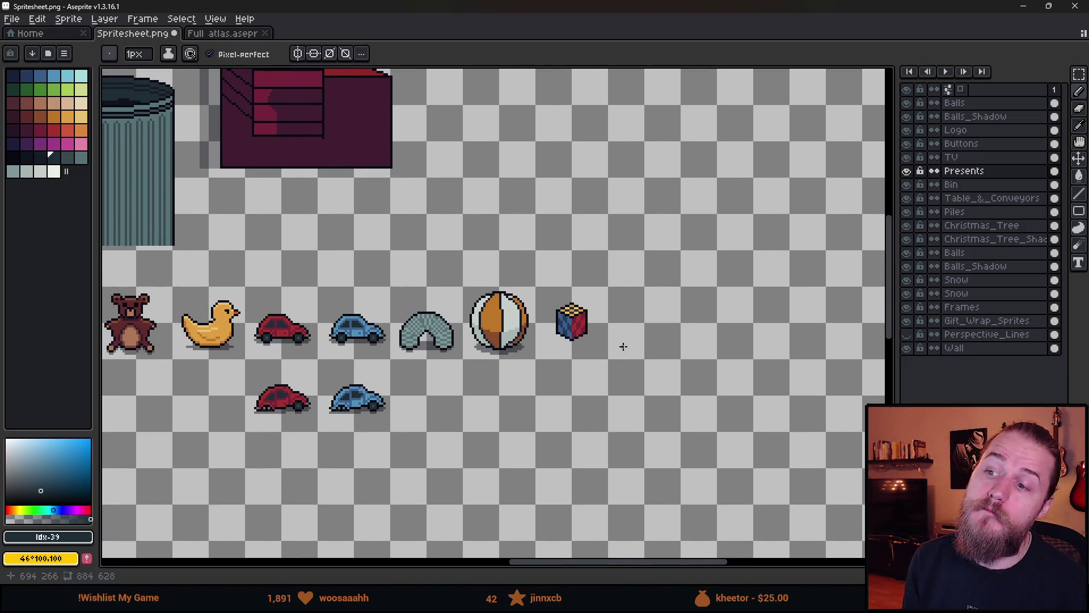
key(v)
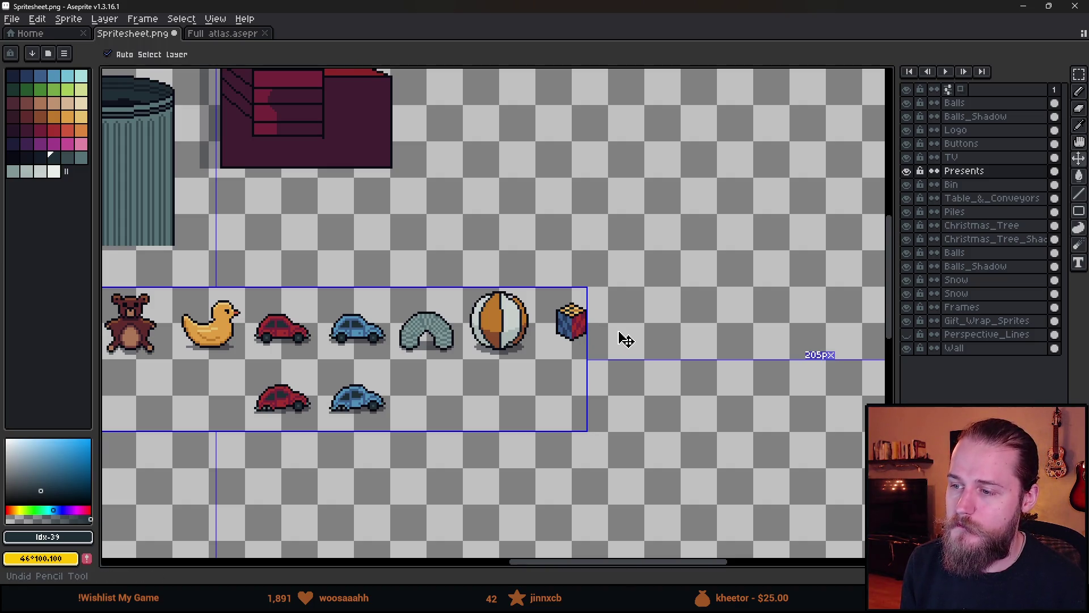
scroll(617, 328, down, 3)
scroll(568, 318, up, 6)
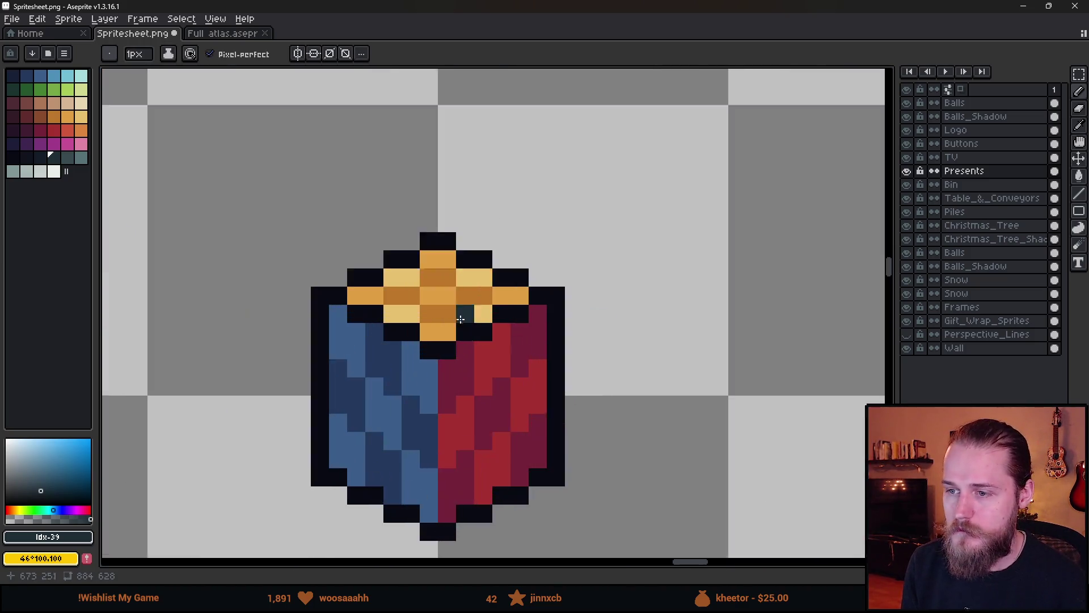
alt+click(356, 262)
click(41, 116)
mouse_move(326, 272)
mouse_down()
mouse_move(494, 264)
mouse_move(443, 311)
mouse_move(401, 304)
mouse_up()
scroll(479, 324, down, 8)
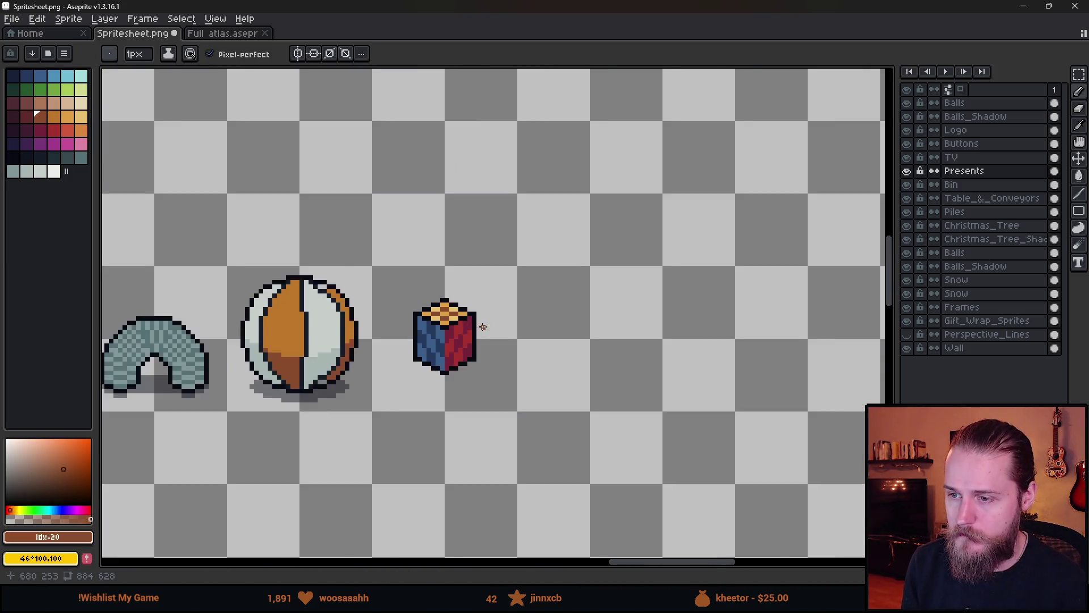
scroll(460, 356, up, 2)
scroll(460, 356, down, 2)
drag(513, 372, 665, 379)
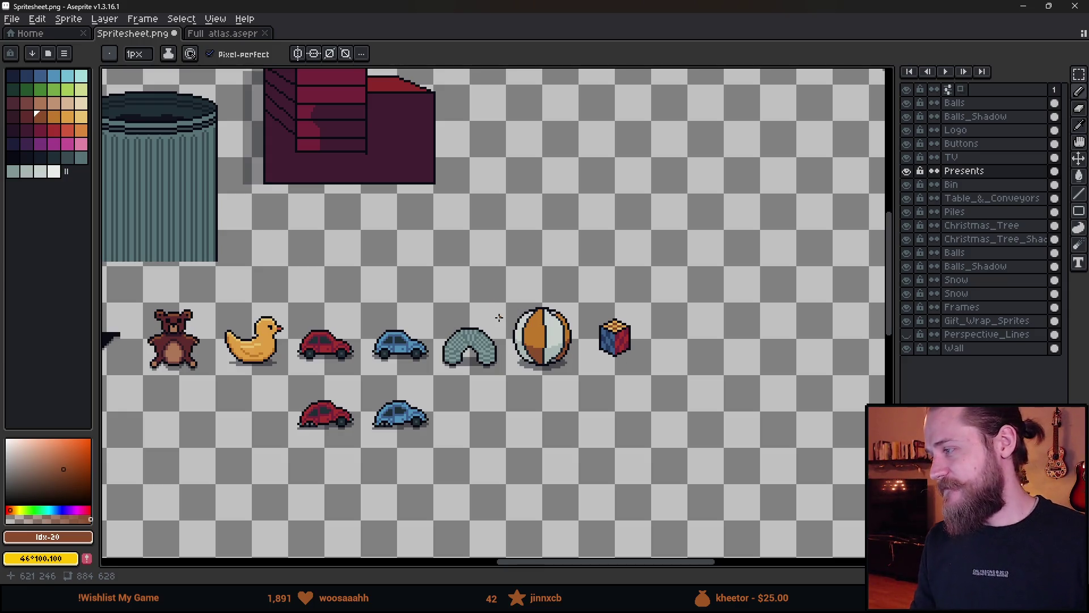
scroll(643, 345, up, 5)
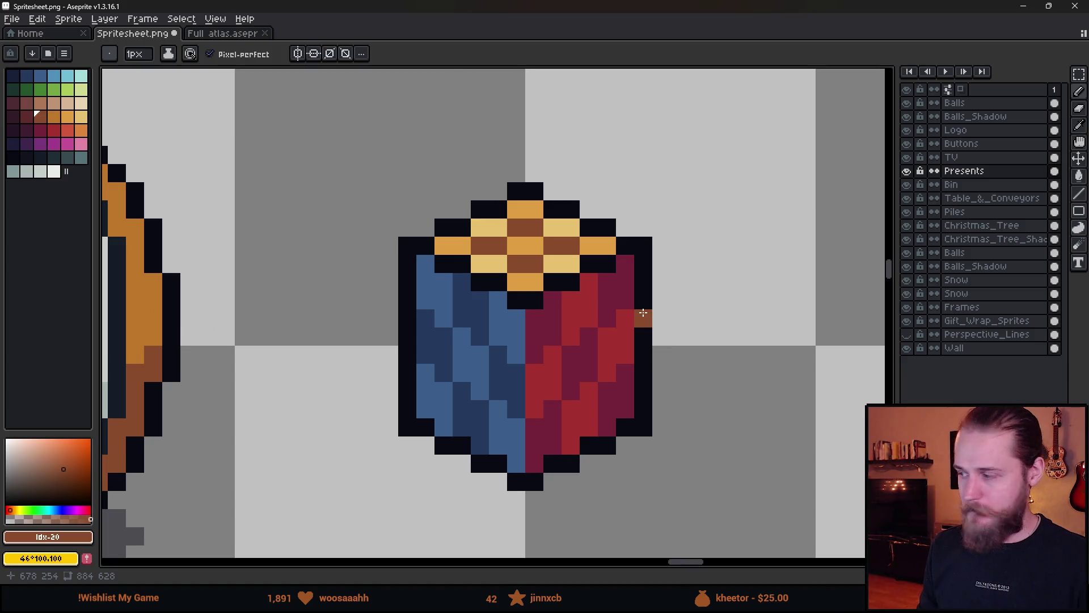
scroll(658, 329, down, 1)
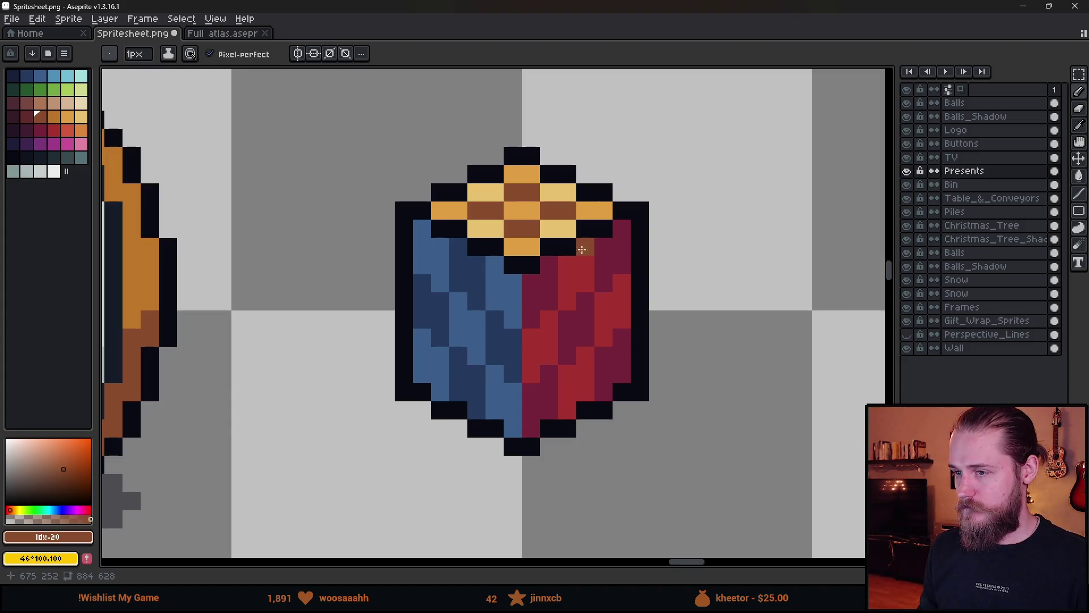
- Eyedrop the dark outline colour and draw two vertical lines each on the red and blue faces
alt+click(559, 247)
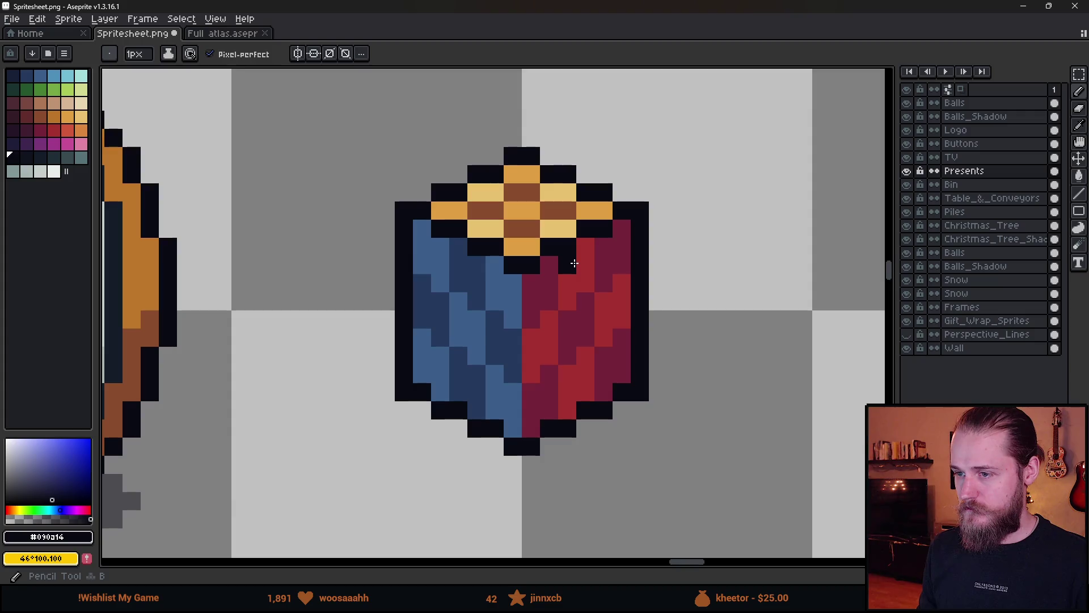
drag(574, 263, 568, 414)
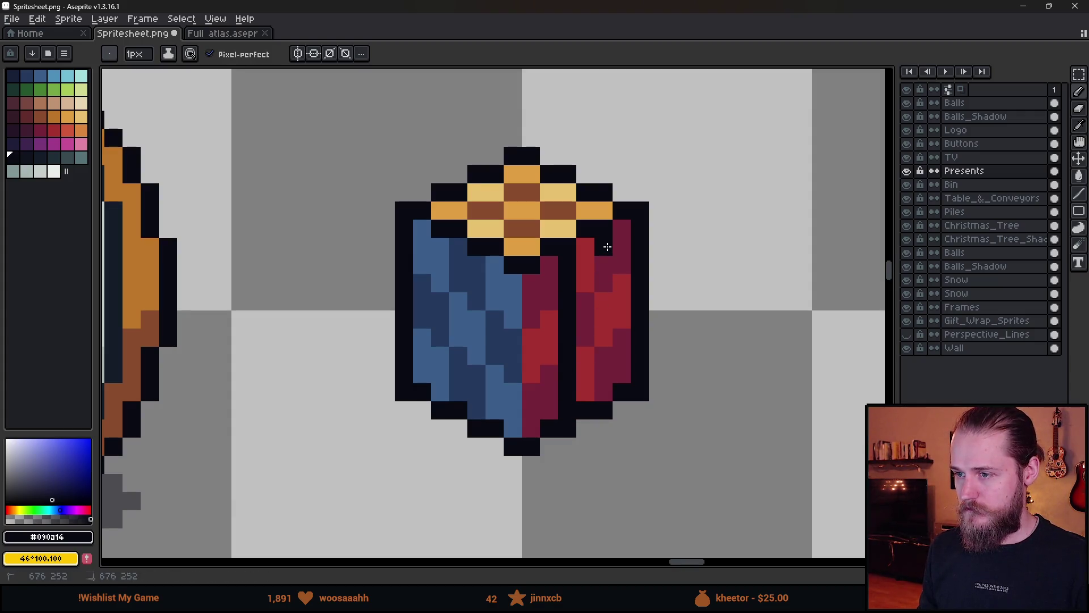
drag(606, 243, 604, 392)
drag(477, 267, 477, 412)
drag(440, 243, 440, 397)
scroll(505, 397, down, 5)
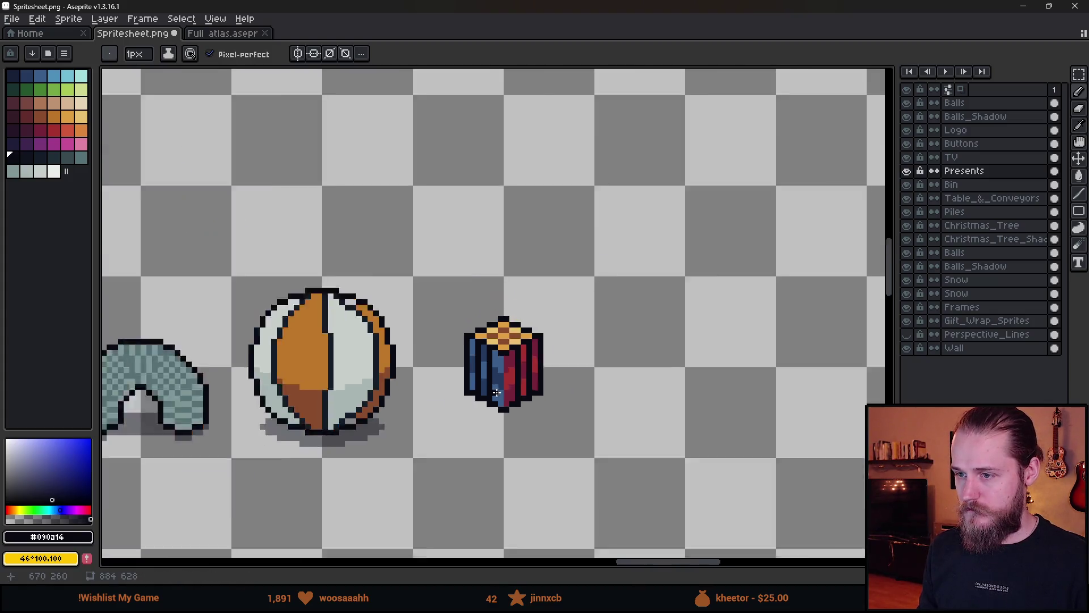
scroll(507, 391, down, 1)
scroll(499, 381, up, 5)
- Draw two dark lines across the cube, then undo the extra strokes
mouse_move(375, 298)
mouse_down()
mouse_move(454, 350)
mouse_move(569, 300)
mouse_up()
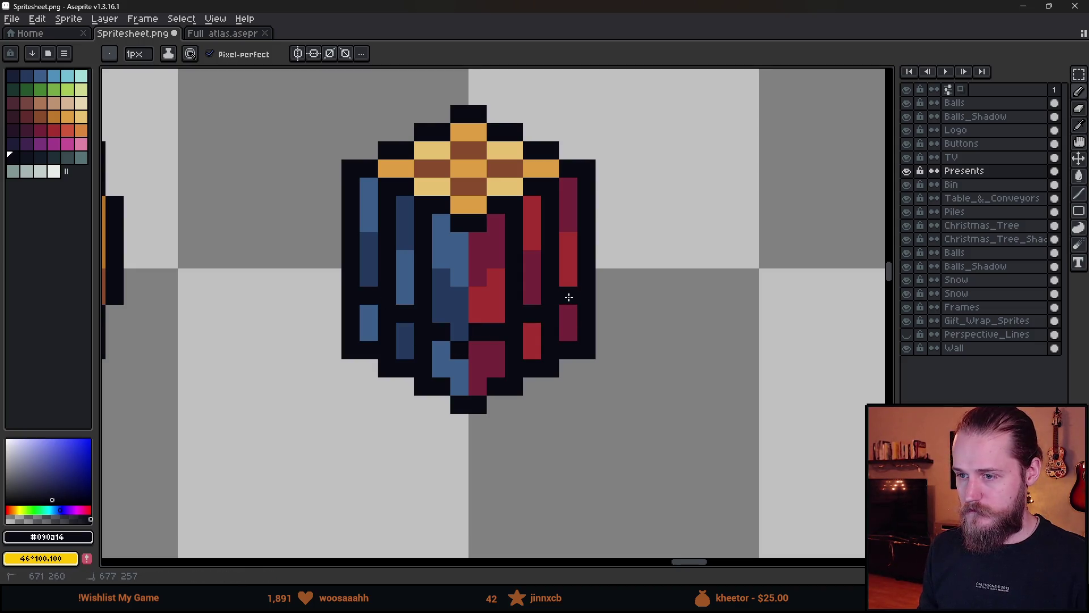
mouse_move(366, 241)
mouse_down()
mouse_move(458, 284)
mouse_move(569, 240)
mouse_up()
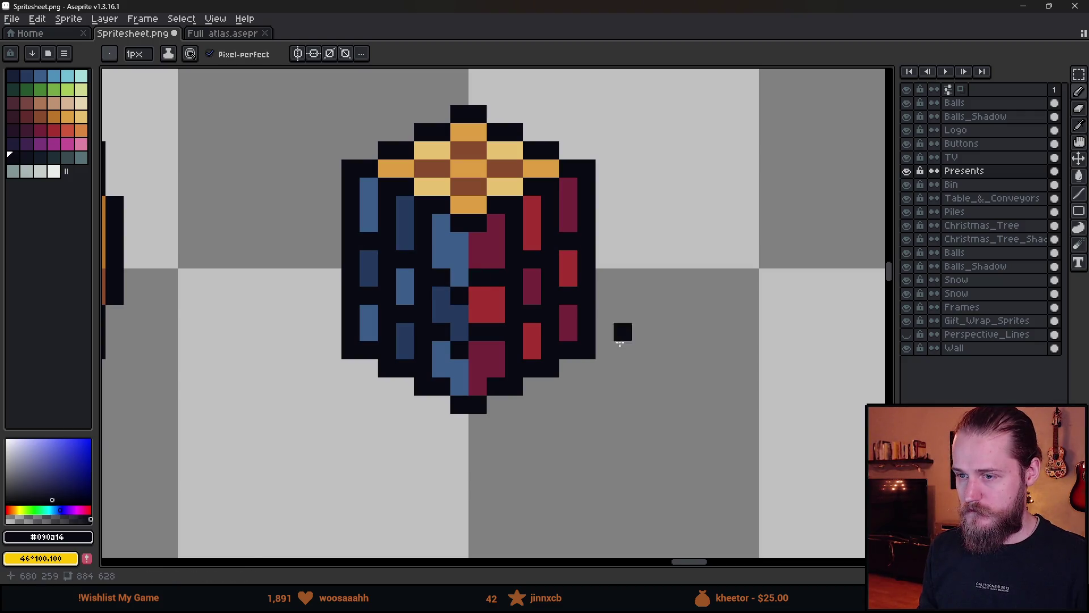
scroll(620, 340, down, 6)
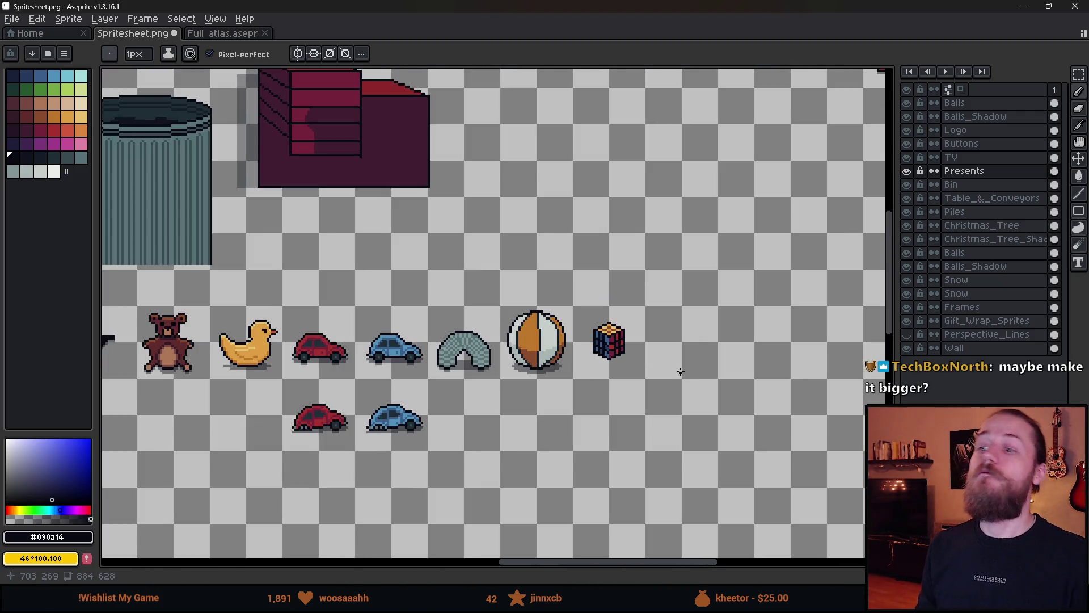
scroll(684, 372, up, 5)
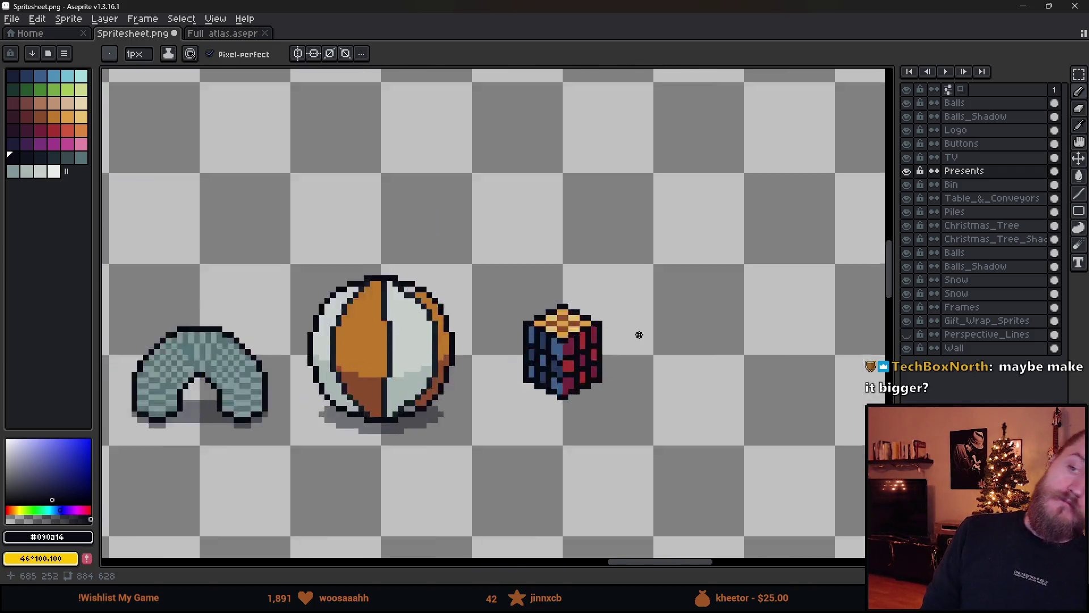
key(ctrl+z)
key(ctrl+z)
key(ctrl+z)
key(ctrl+z)
key(ctrl+z)
key(ctrl+z)
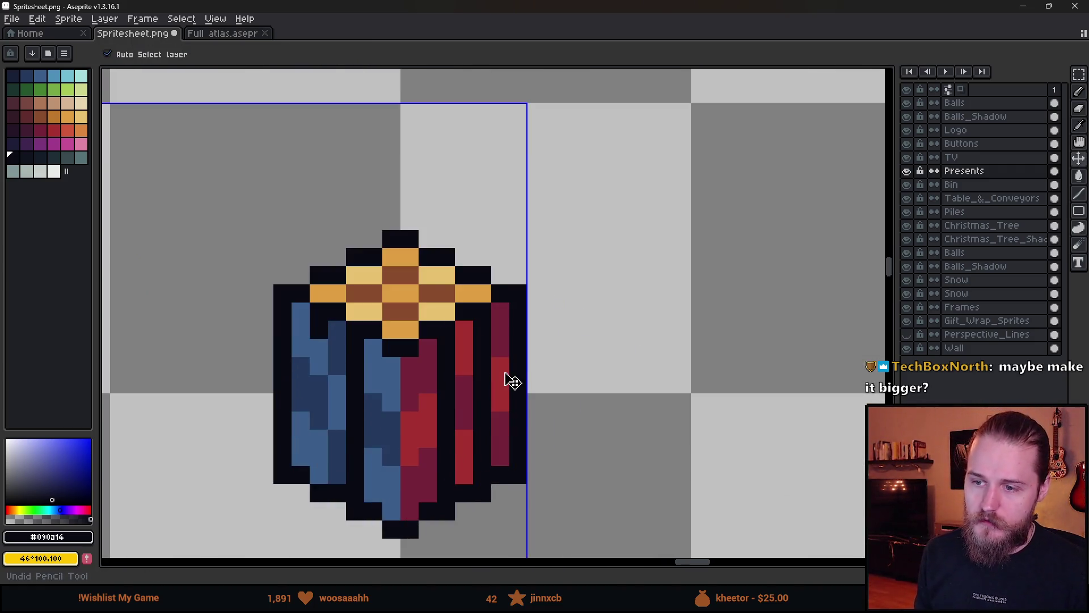
key(ctrl+z)
key(ctrl+z)
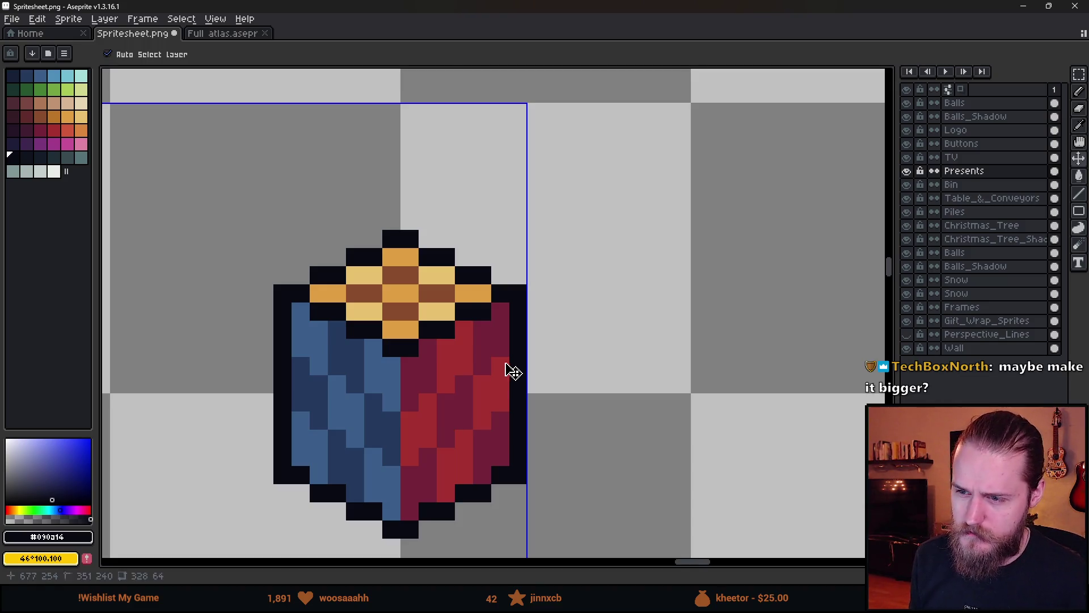
- Undo the previous dark pixel and place a trial dark pixel on the blue face
drag(431, 363, 482, 318)
scroll(366, 278, down, 8)
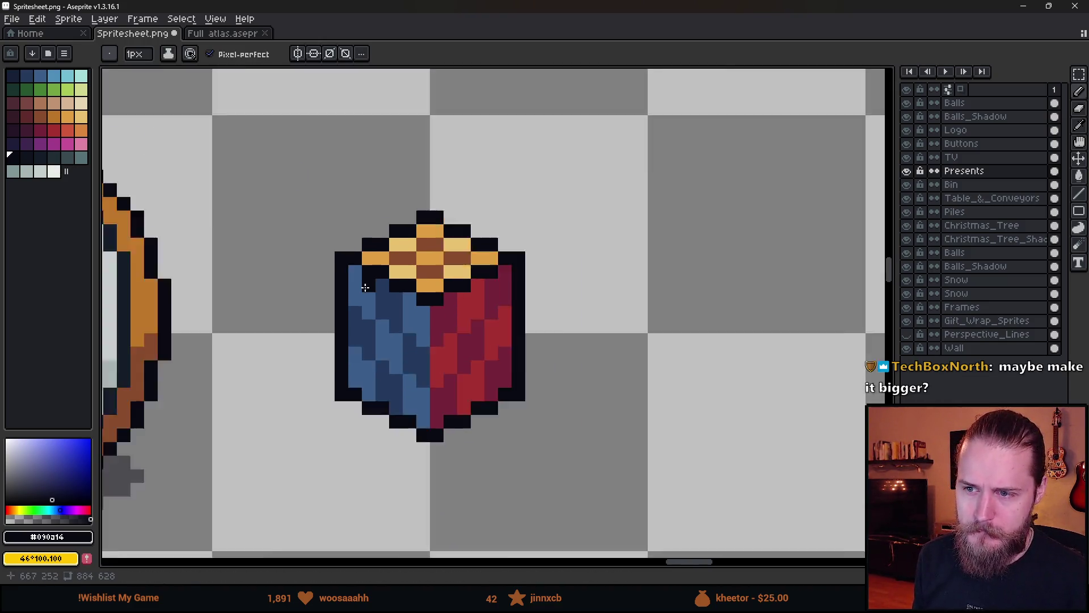
scroll(384, 290, up, 4)
scroll(385, 289, left, 2)
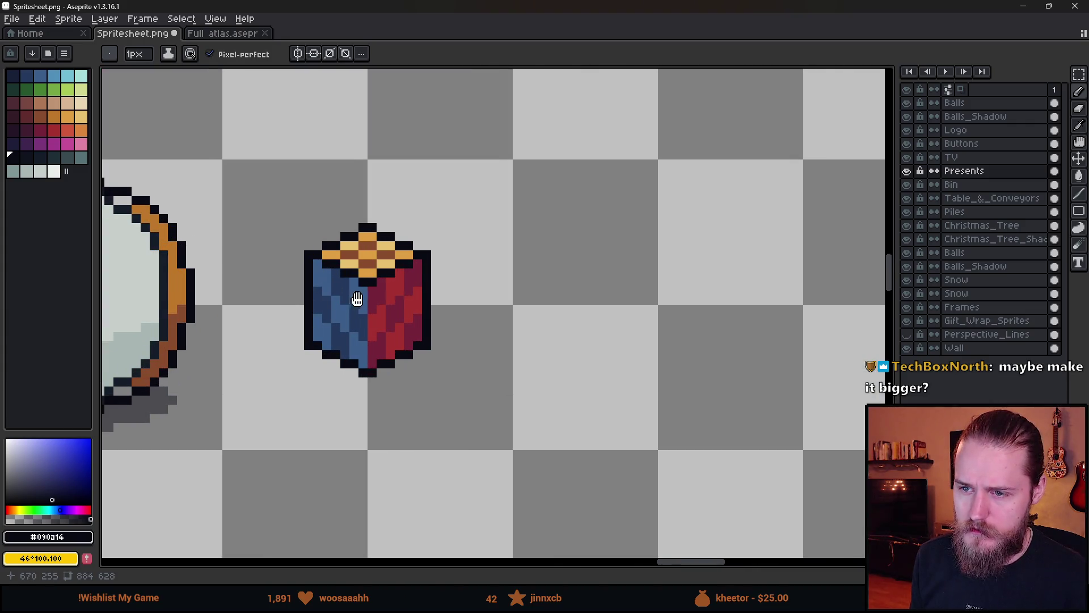
scroll(403, 293, up, 1)
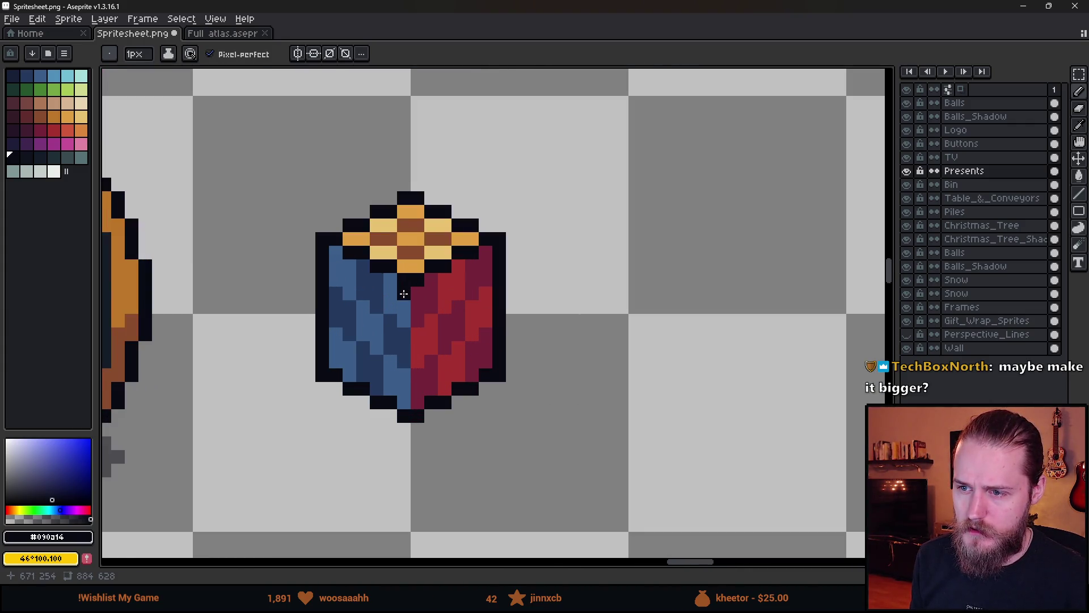
scroll(404, 293, up, 1)
key(ctrl+z)
click(347, 281)
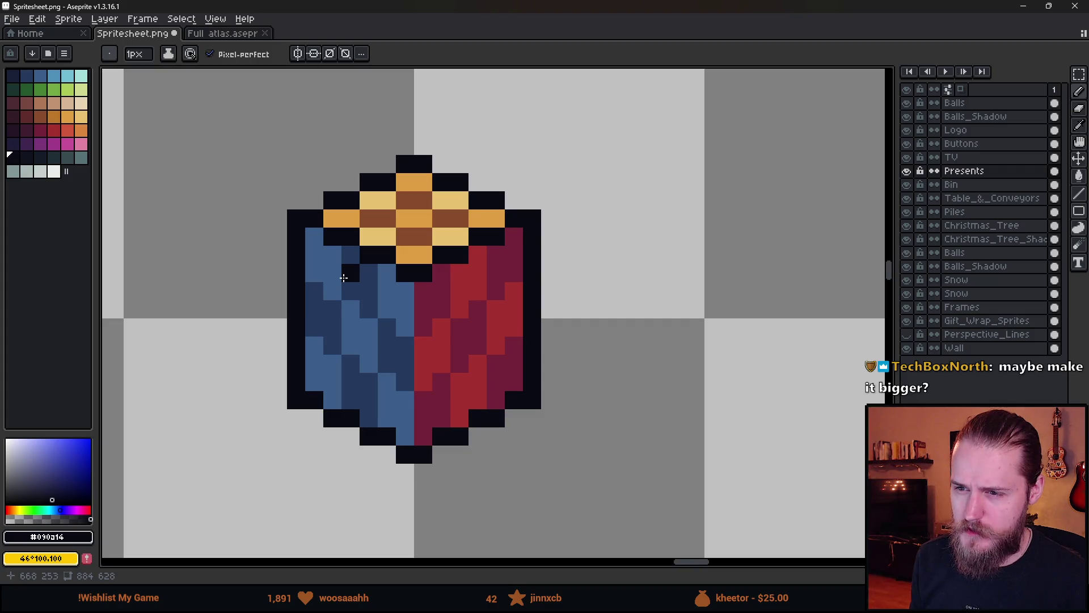
scroll(342, 260, down, 1)
scroll(434, 306, up, 1)
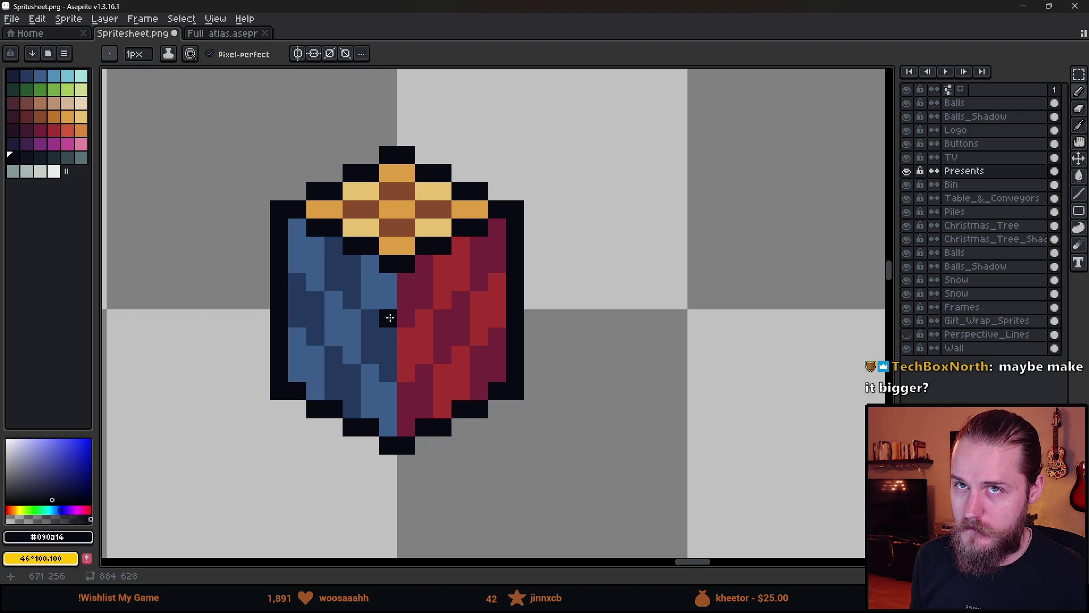
- Try a dark stroke on the blue face and a few dark pixels, undoing both
mouse_move(389, 300)
mouse_down()
mouse_move(352, 281)
mouse_move(335, 372)
mouse_move(388, 336)
mouse_up()
key(v)
key(ctrl+z)
key(b)
drag(398, 187, 360, 178)
key(ctrl+z)
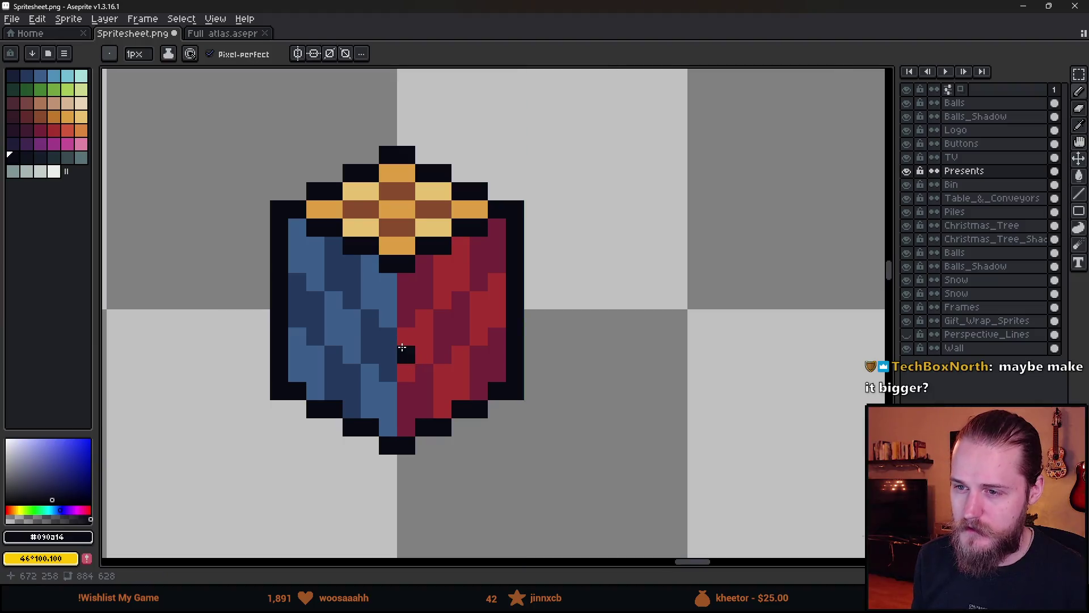
- Switch to the Rectangular Marquee tool with M
scroll(404, 350, down, 3)
scroll(404, 350, down, 3)
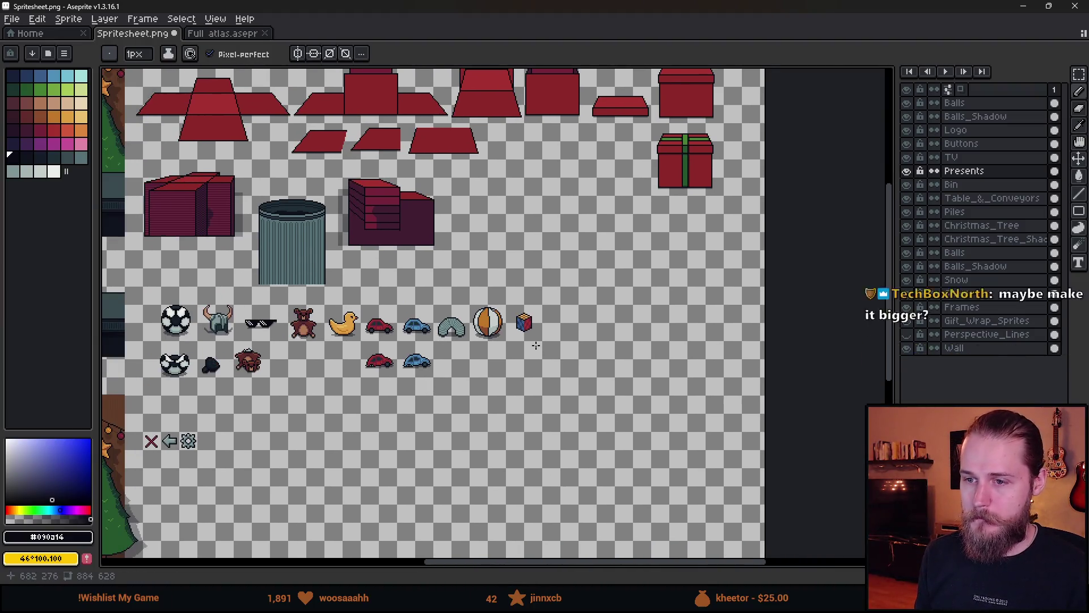
scroll(558, 334, up, 2)
scroll(521, 320, up, 4)
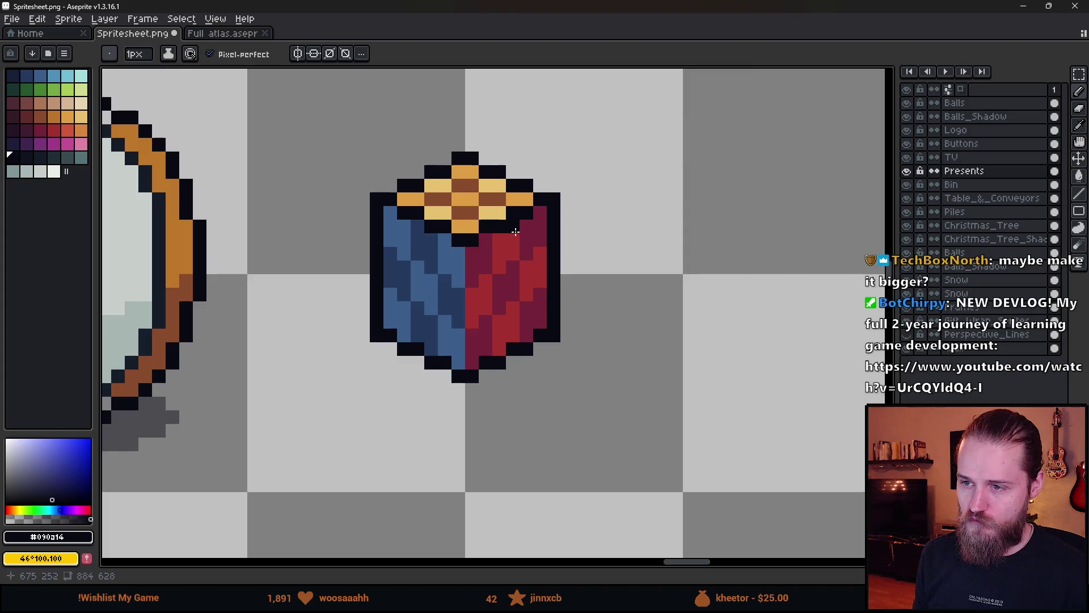
scroll(511, 231, up, 1)
scroll(499, 231, down, 3)
key(m)
scroll(471, 231, up, 2)
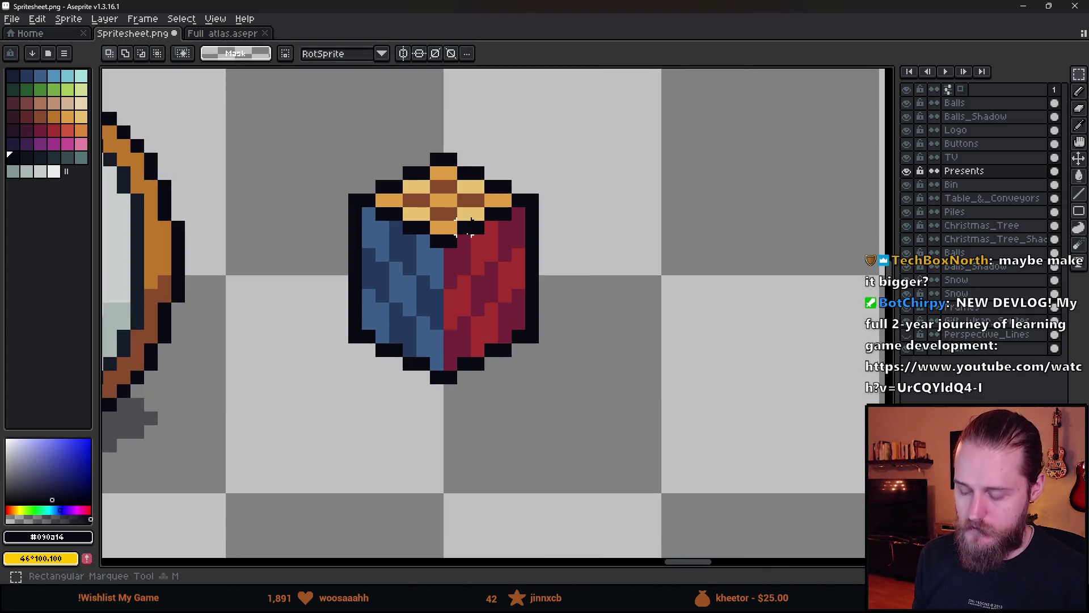
- Marquee the cube's red half, check Paint Bucket connectivity, pick red, then deselect
scroll(483, 244, up, 1)
drag(439, 203, 476, 276)
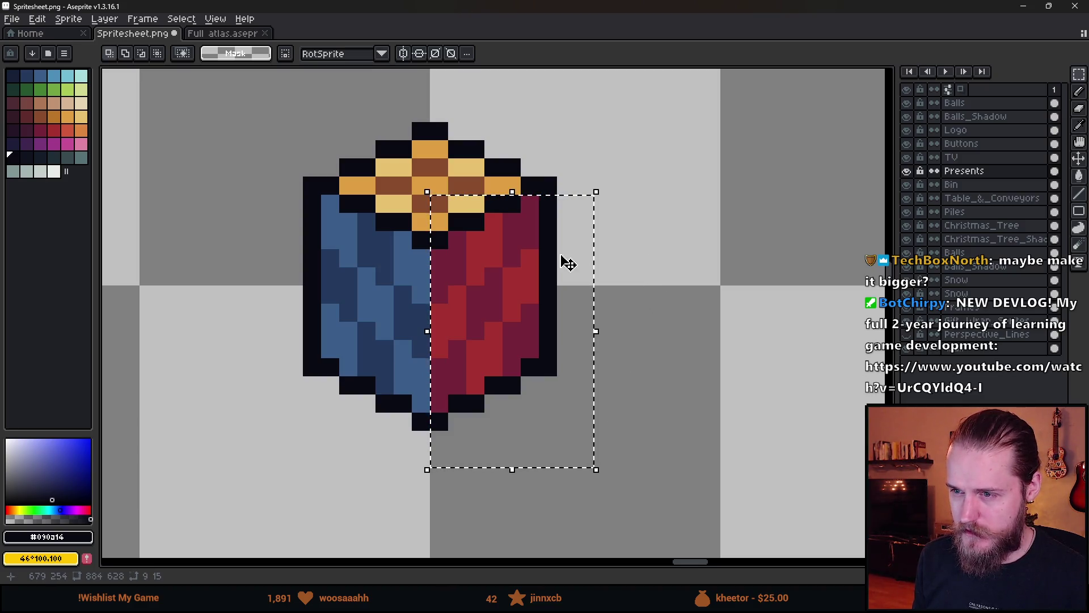
key(g)
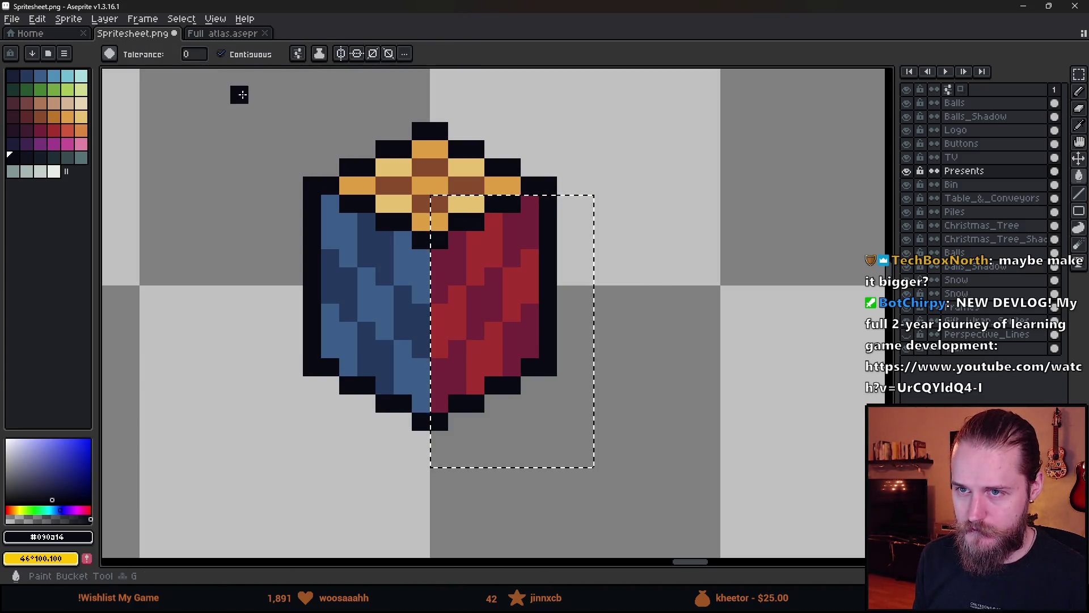
click(299, 55)
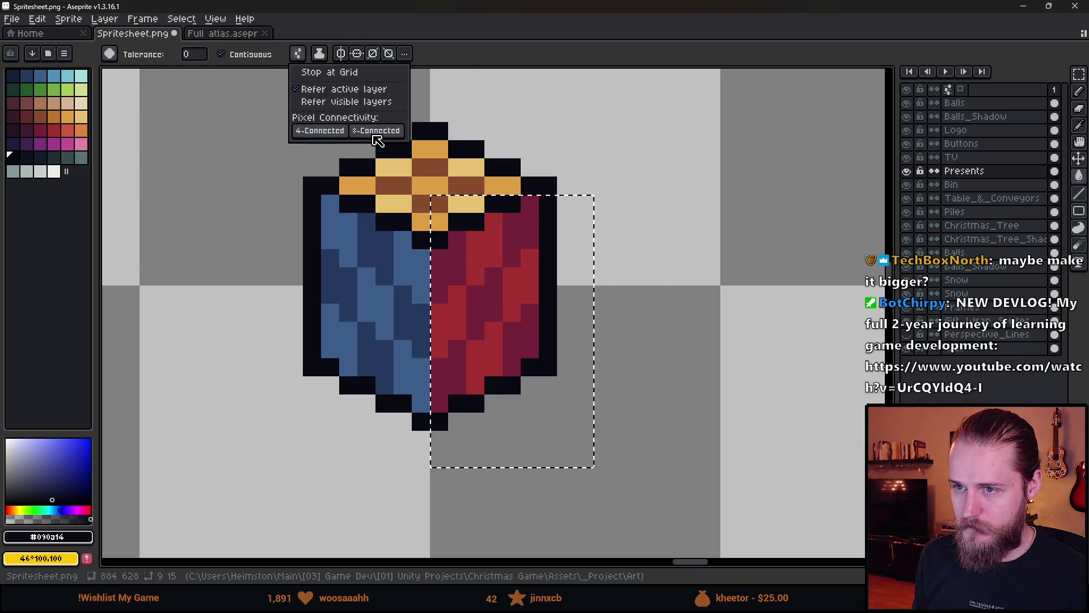
click(102, 294)
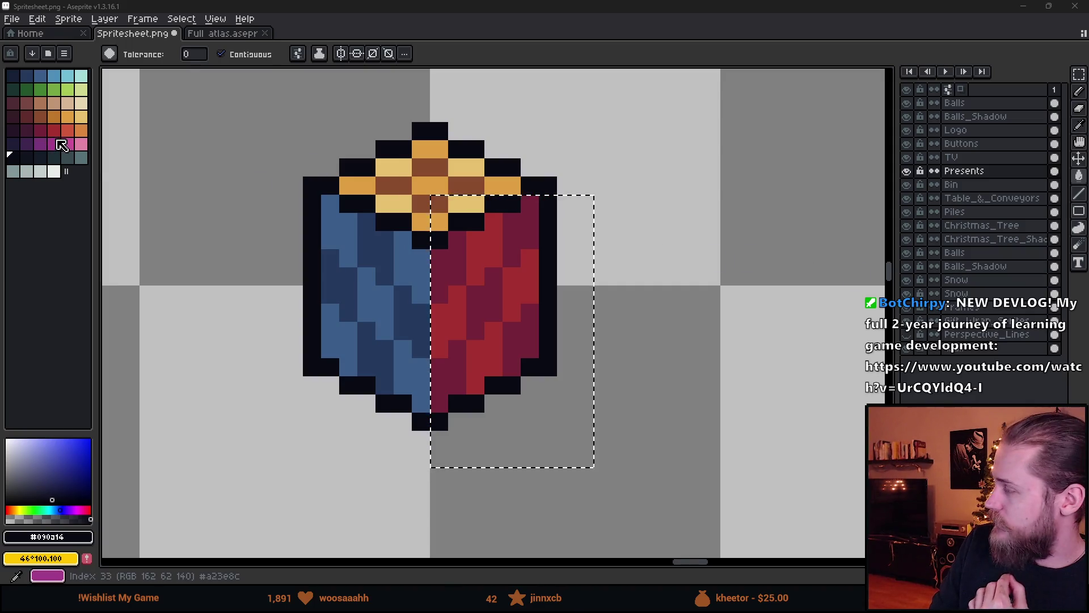
click(54, 129)
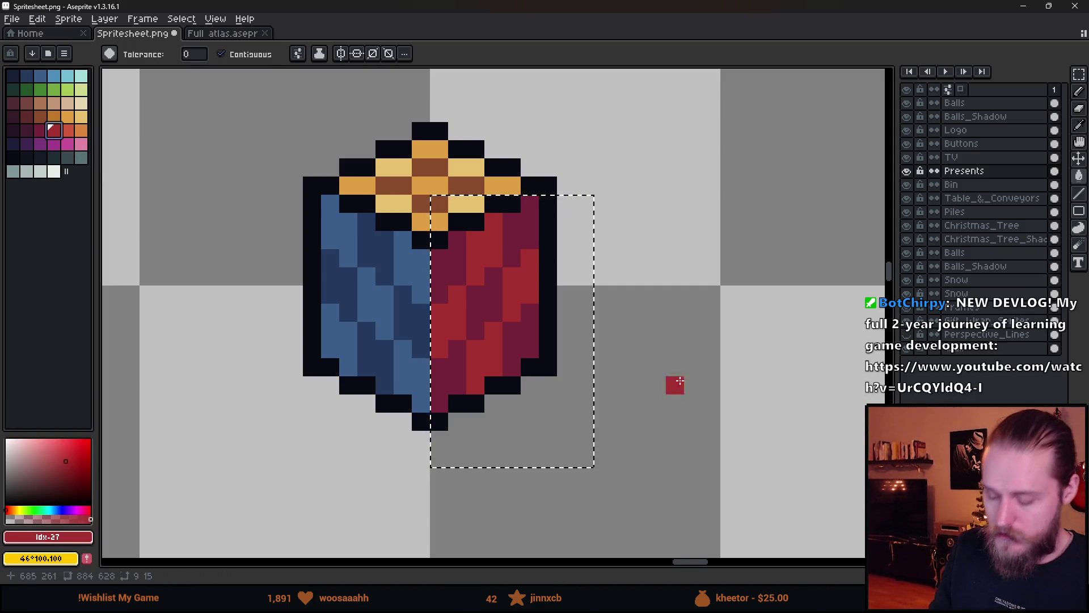
key(ctrl+d)
- Eyedrop the dark outline colour and pencil one pixel at the seam below the top
alt+click(468, 220)
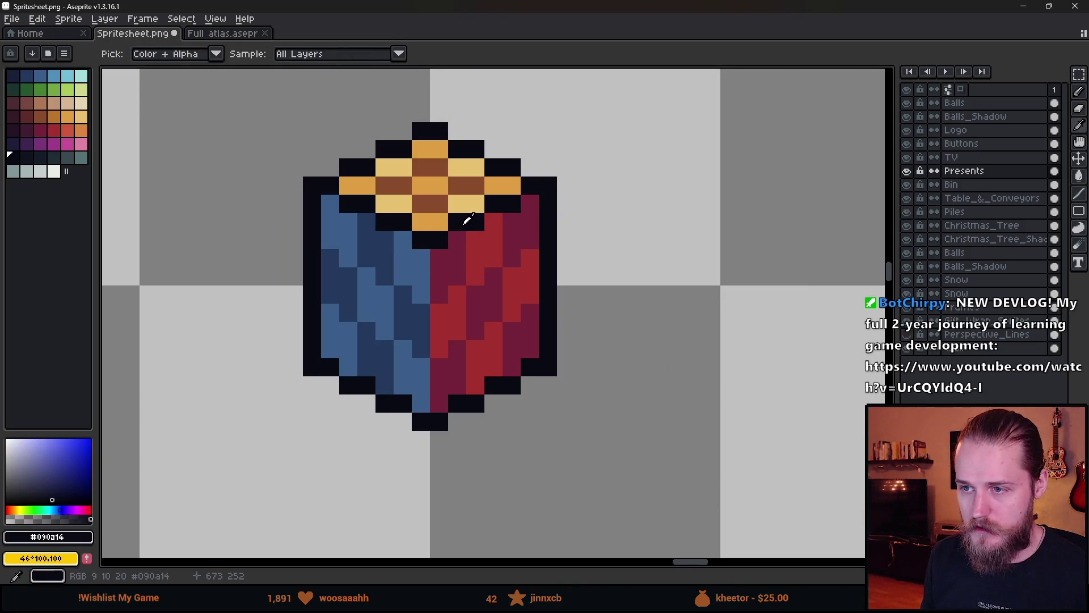
click(40, 157)
click(479, 246)
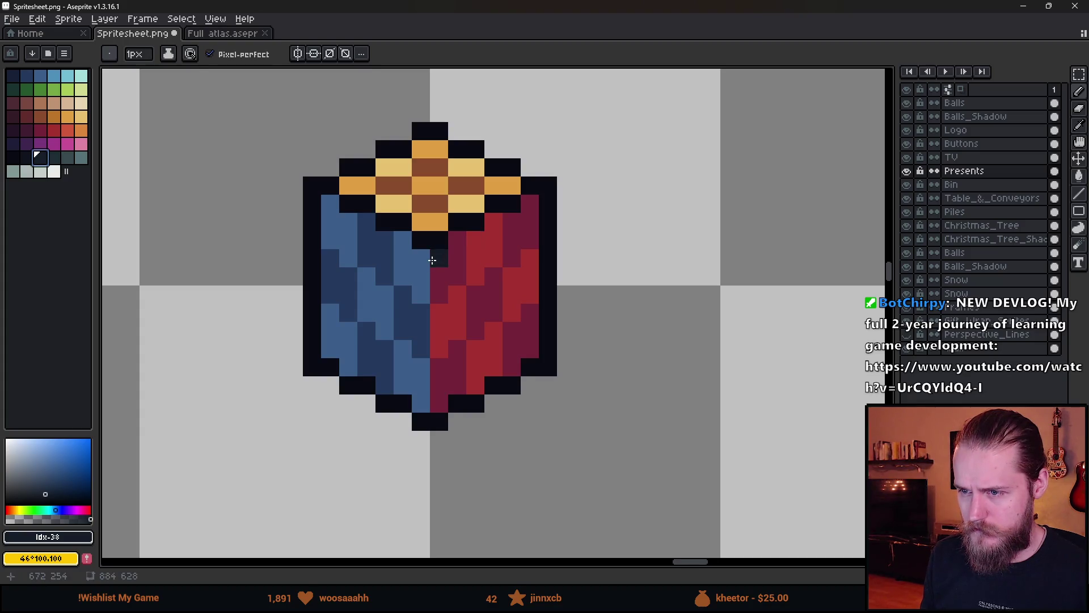
- Draw dark lines down the cube's centre and across the red face
drag(432, 260, 438, 404)
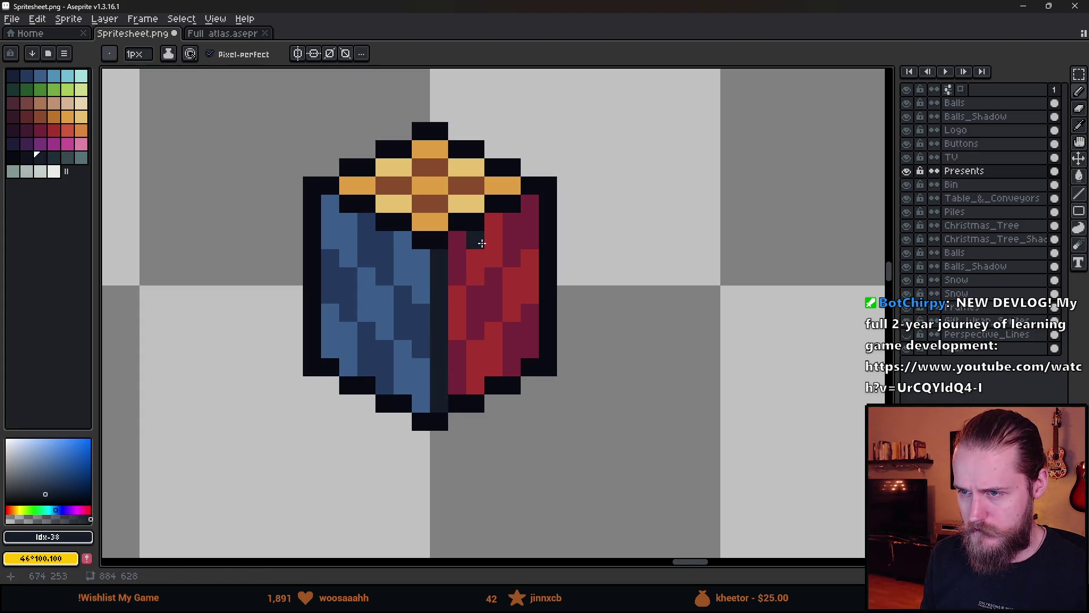
drag(482, 243, 476, 392)
click(512, 222)
shift+click(516, 364)
scroll(516, 364, down, 5)
scroll(531, 384, down, 2)
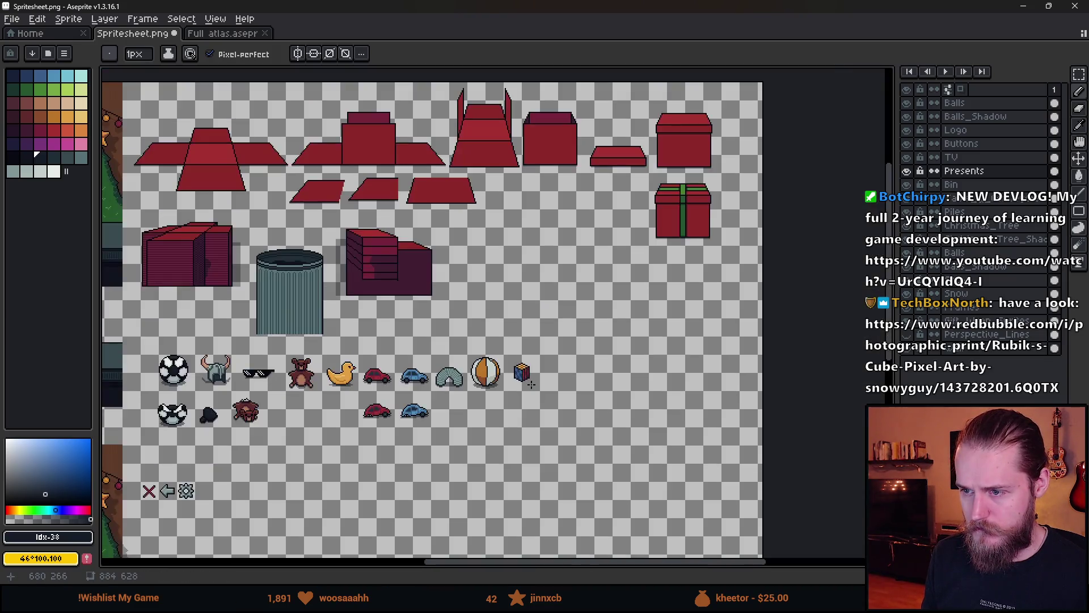
scroll(491, 346, up, 8)
- Darken single red and maroon pixels across the cube's red face
click(491, 340)
click(547, 311)
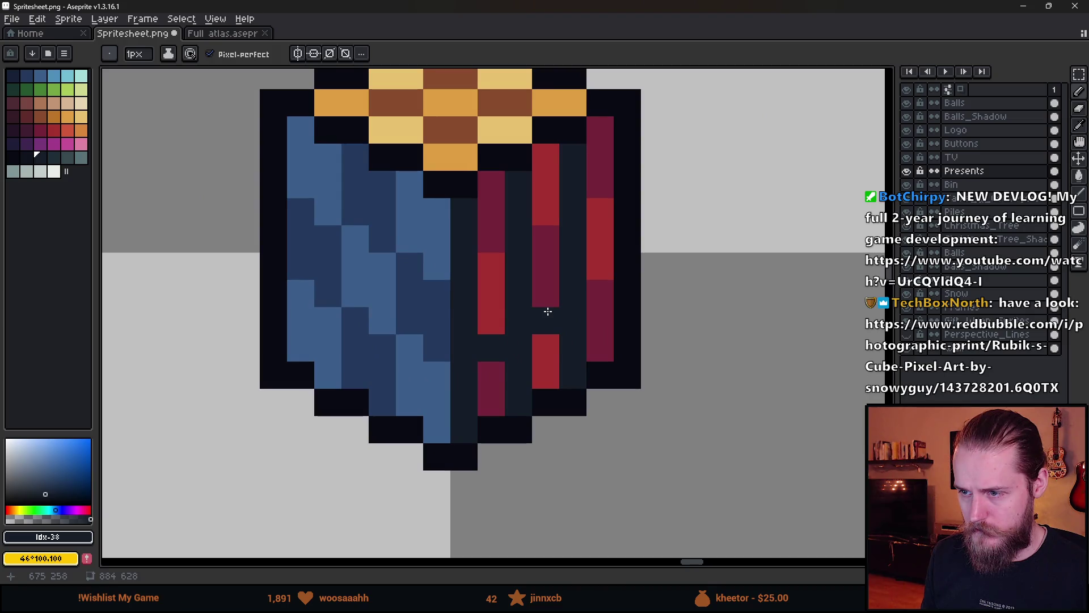
click(593, 288)
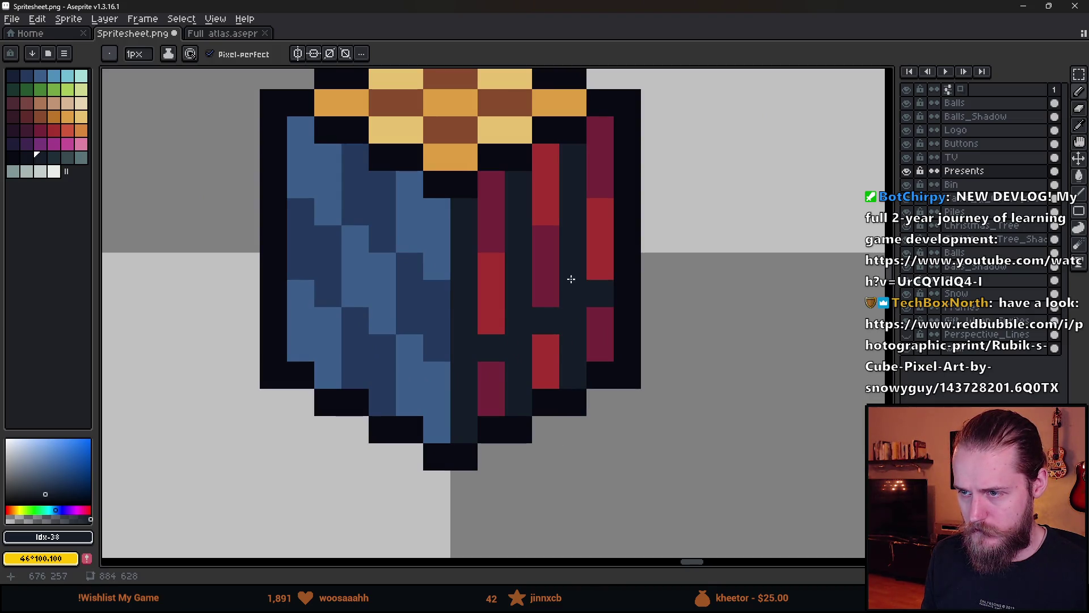
click(495, 260)
click(546, 238)
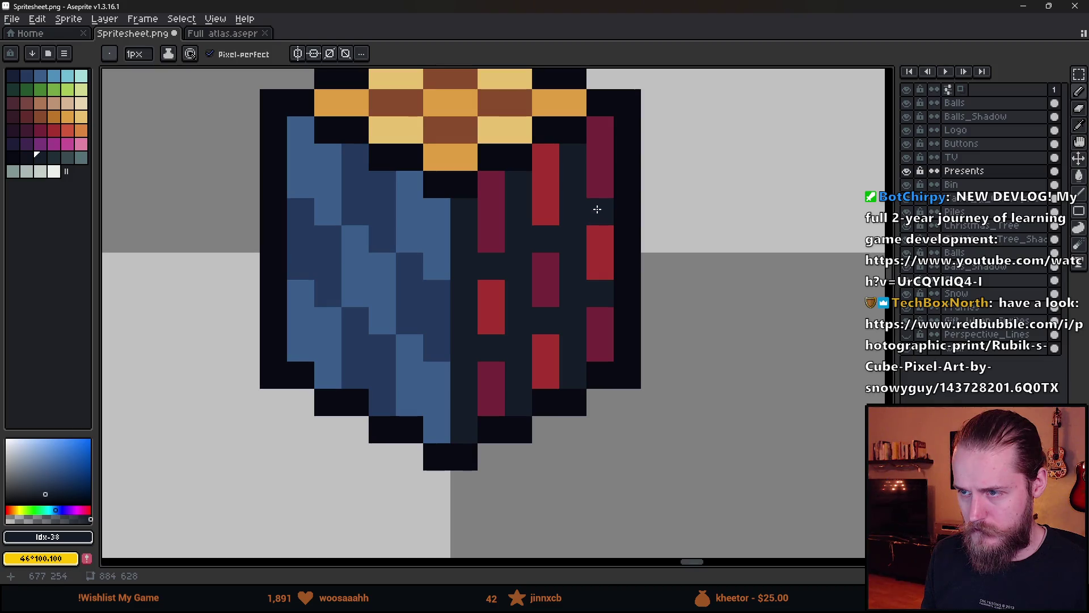
scroll(644, 340, down, 5)
scroll(650, 354, down, 1)
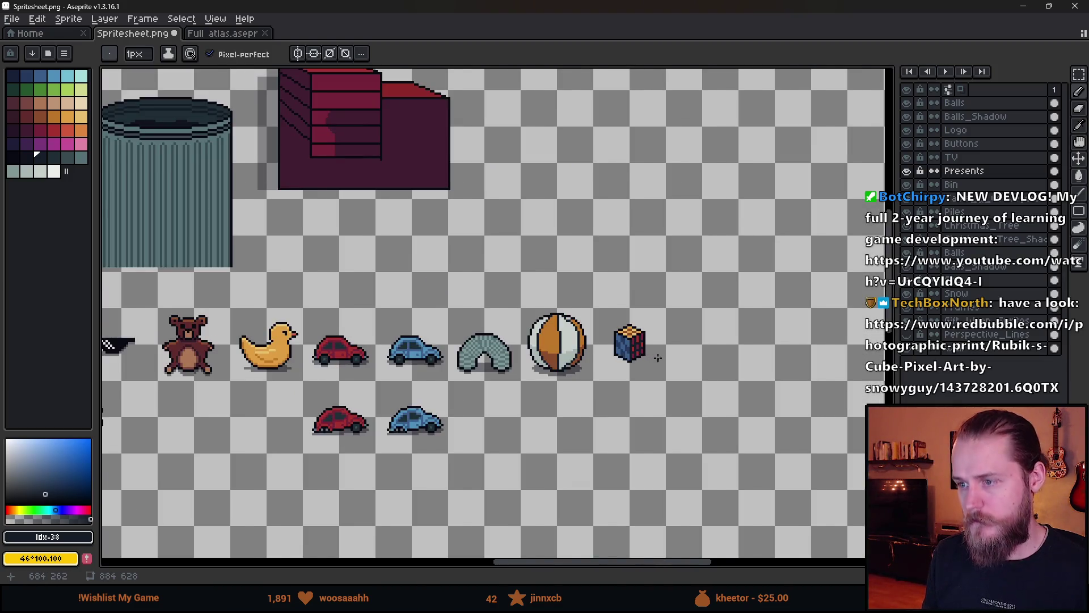
scroll(658, 357, down, 1)
scroll(660, 360, up, 6)
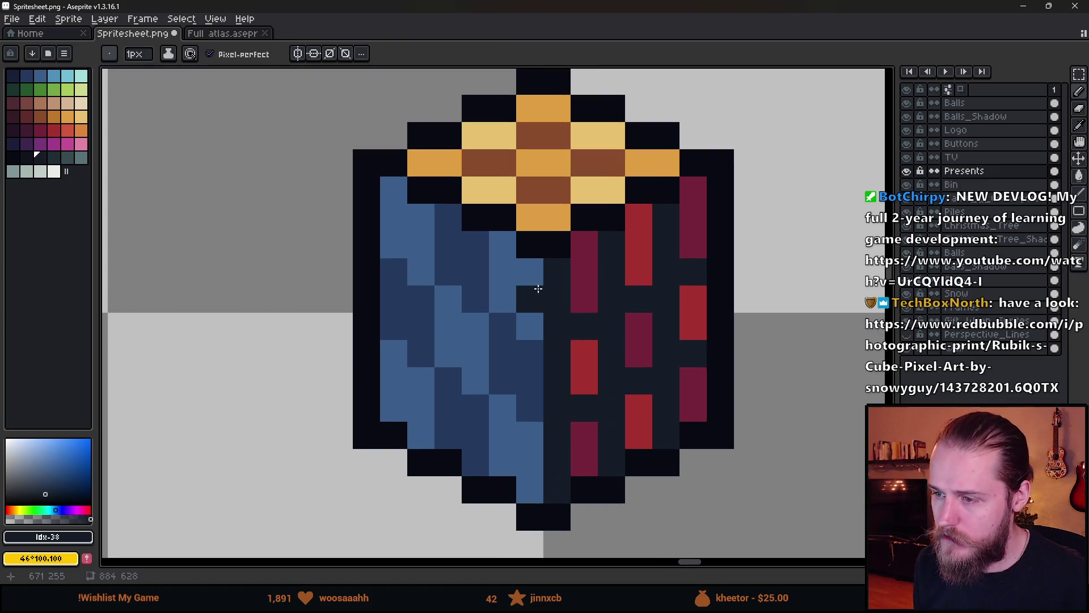
- Draw dark vertical grid lines on the cube, undoing the one on the blue face
click(481, 243)
shift+click(483, 482)
drag(429, 217, 431, 440)
scroll(455, 428, down, 1)
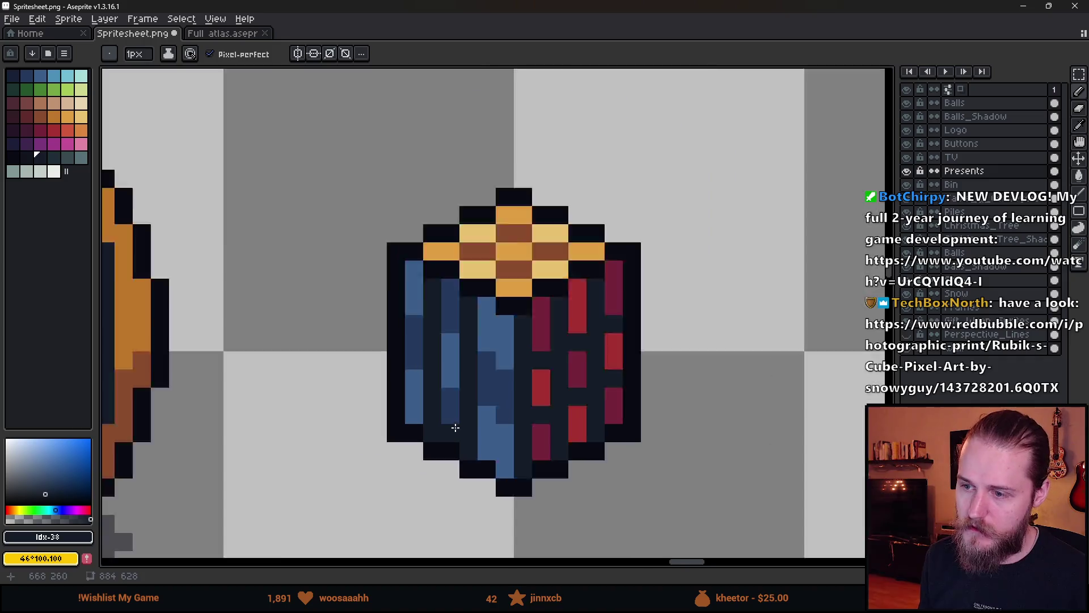
scroll(455, 427, down, 3)
scroll(475, 436, up, 4)
scroll(477, 435, down, 1)
scroll(476, 436, down, 1)
scroll(474, 444, up, 4)
key(v)
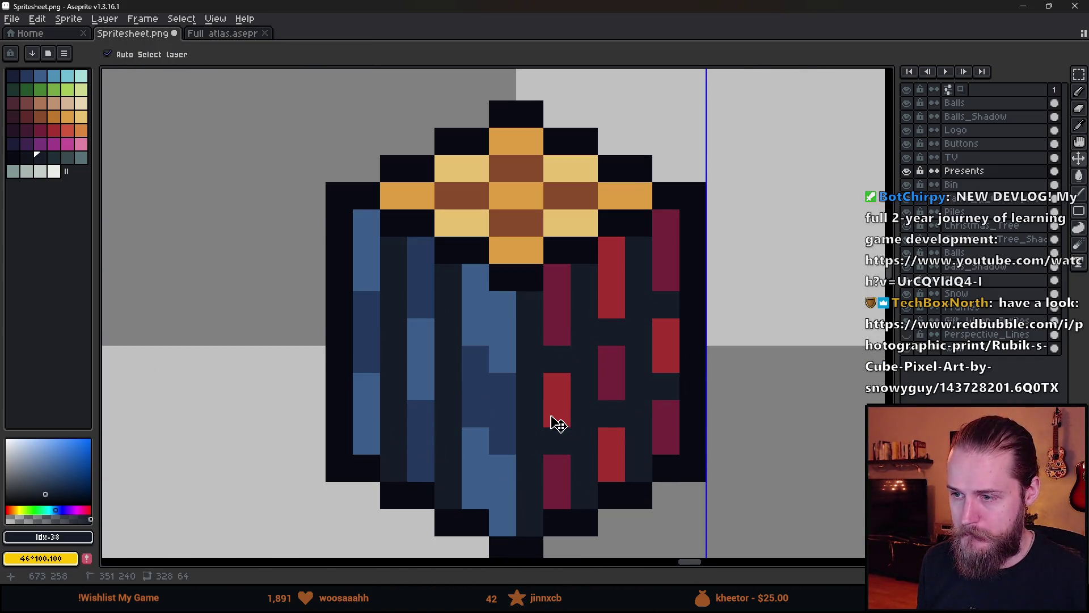
key(ctrl+z)
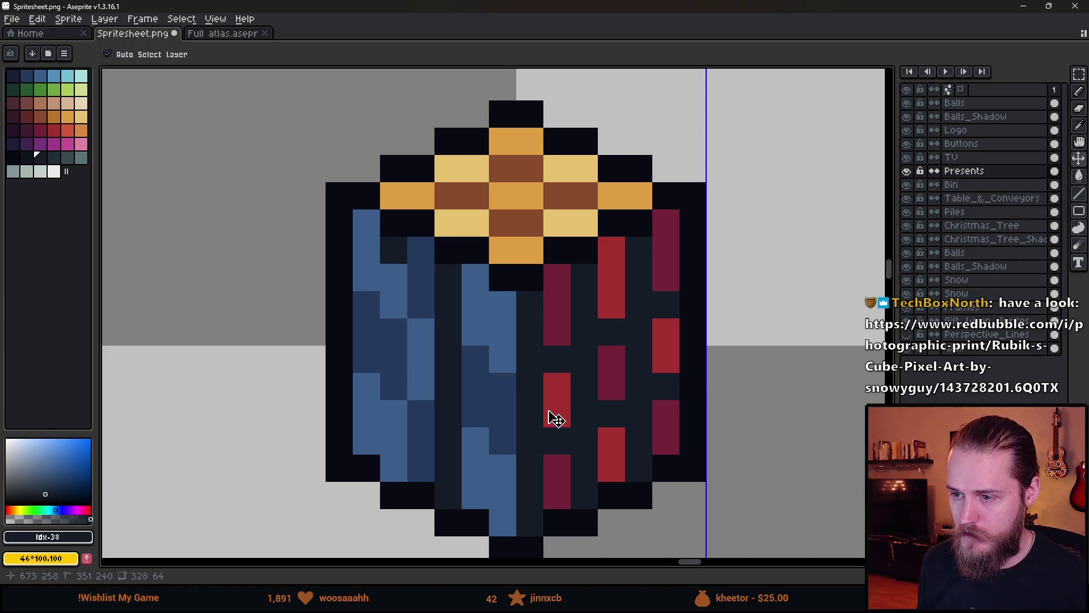
key(b)
- Paint a red run down the red face's seam column, replacing an undone maroon stroke
alt+click(567, 301)
drag(529, 319, 529, 357)
key(ctrl+z)
key(ctrl+z)
key(ctrl+z)
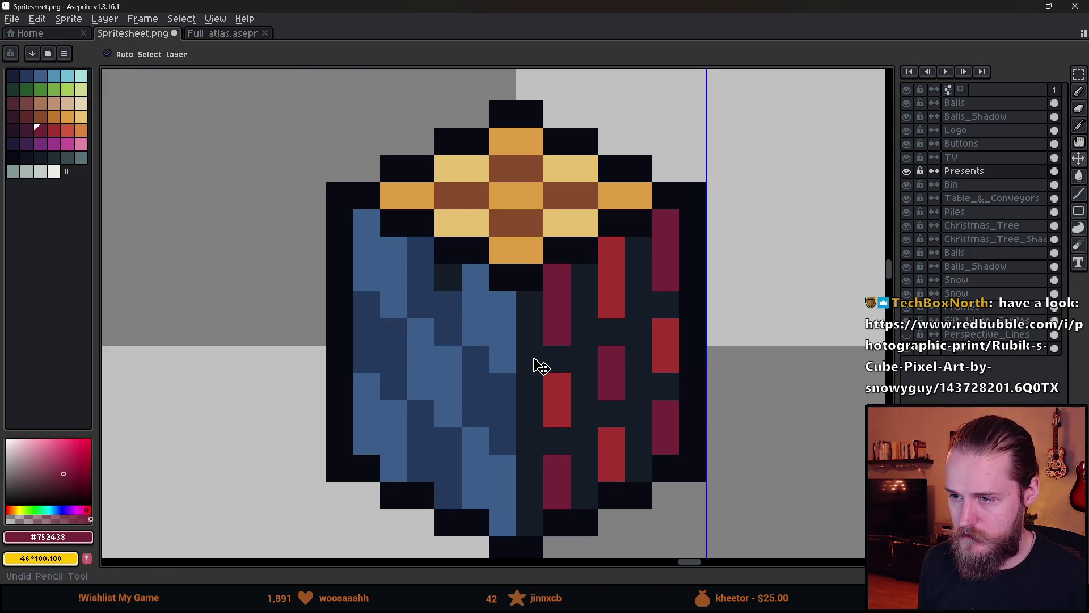
click(530, 309)
drag(530, 321, 531, 354)
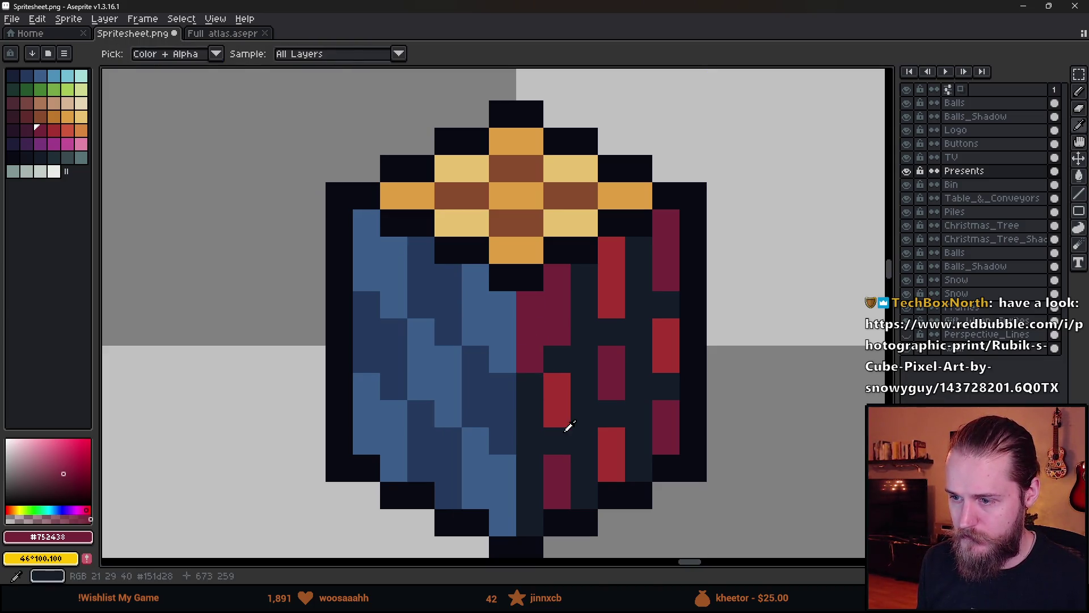
right_click(554, 358)
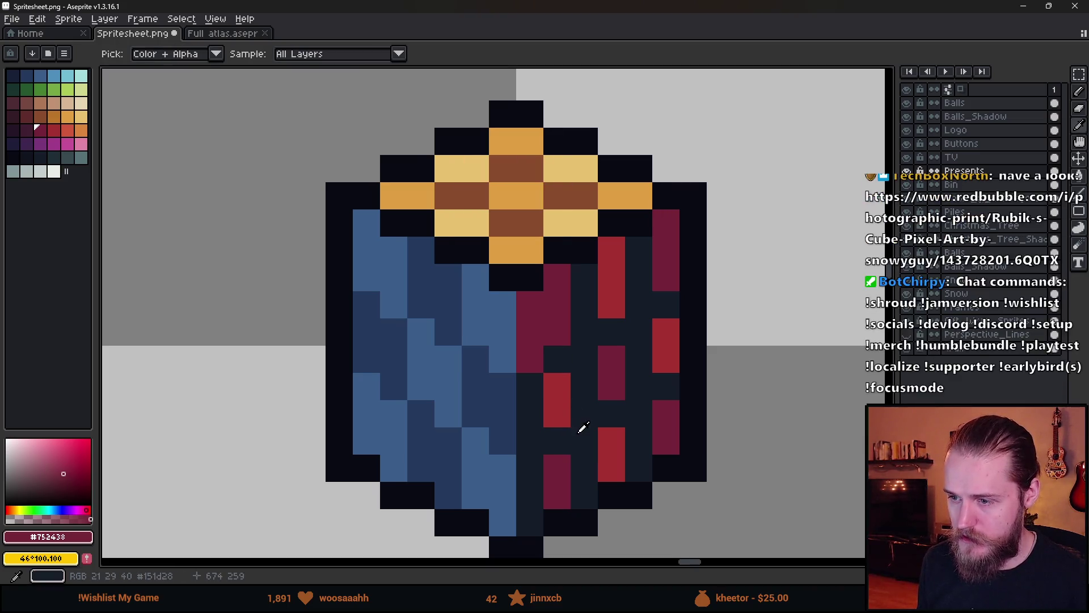
- Paint bright red and dark red squares lower on the face, separated by near-black grid pixels
alt+click(553, 391)
drag(533, 391, 533, 444)
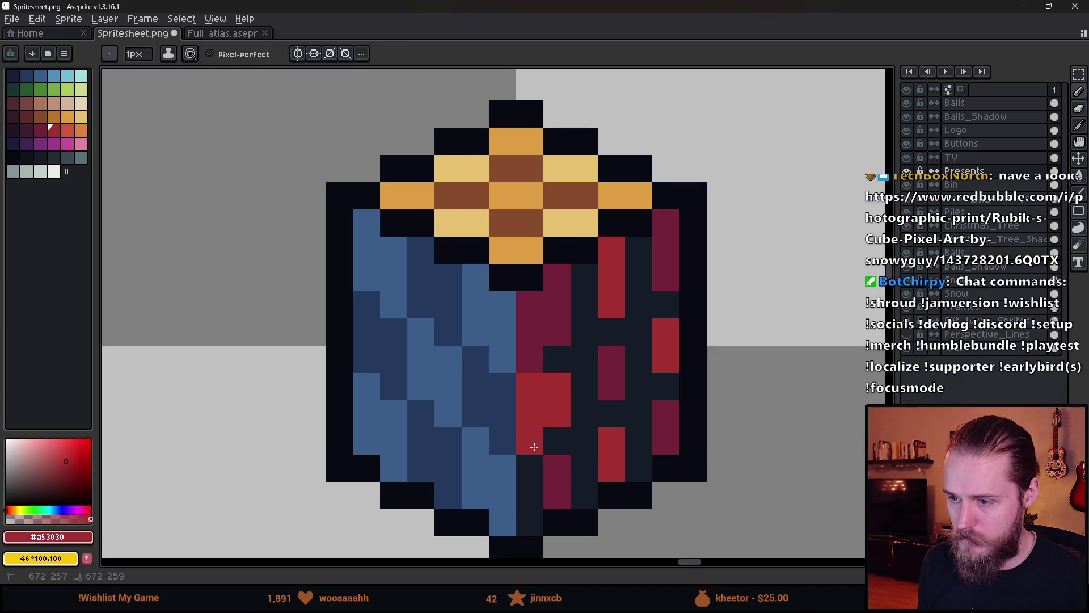
alt+click(560, 478)
drag(534, 487, 532, 525)
alt+click(560, 433)
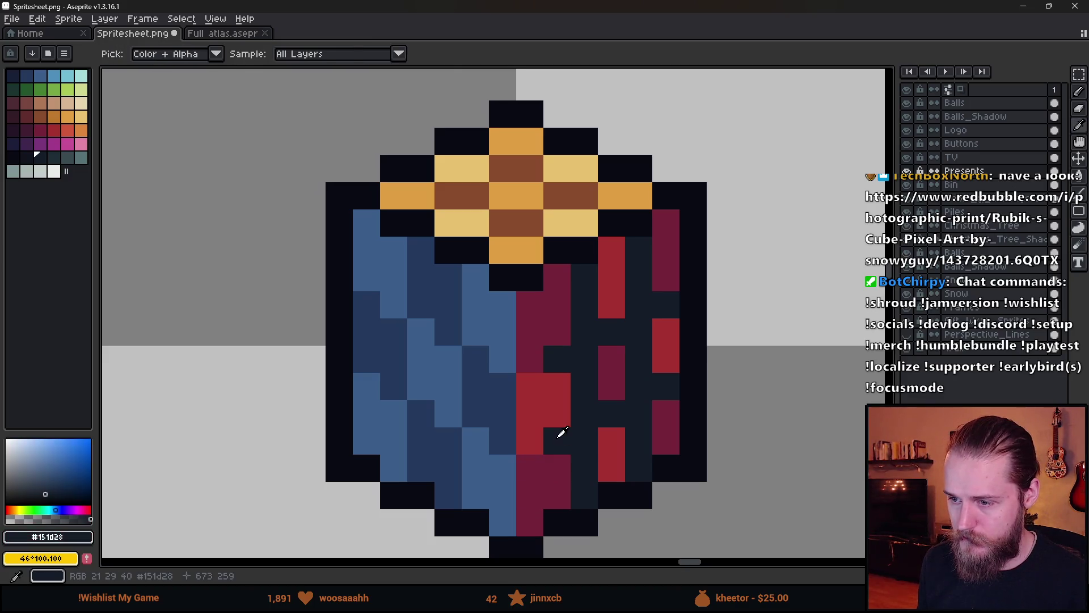
click(530, 386)
click(557, 386)
scroll(556, 398, down, 3)
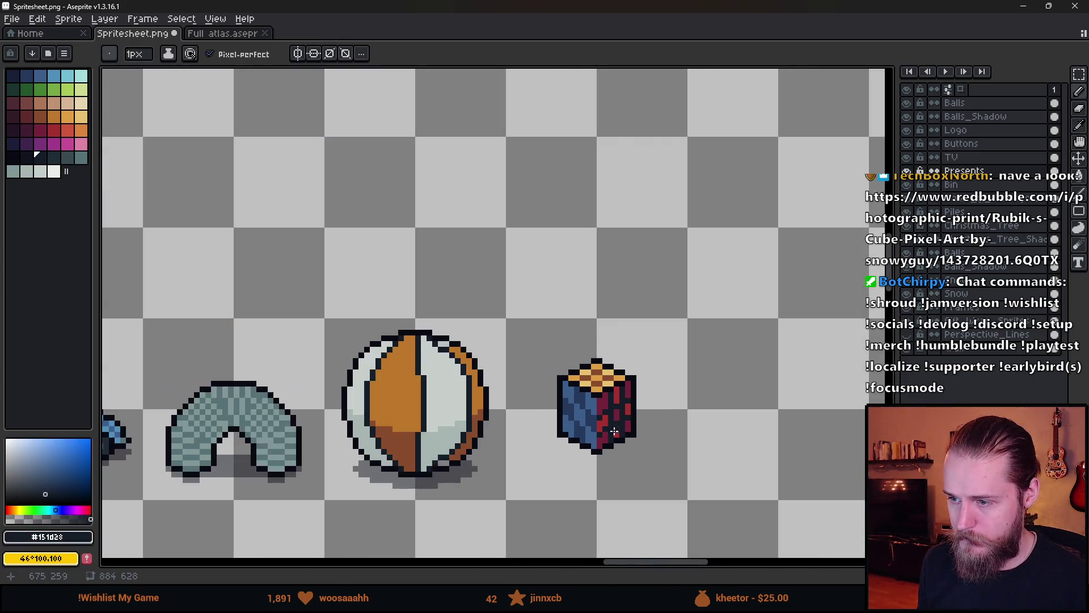
- Draw a dark line up the cube's middle, undoing the misplaced dark pixels on the blue face
scroll(560, 471, up, 2)
drag(560, 471, 565, 352)
scroll(562, 369, down, 1)
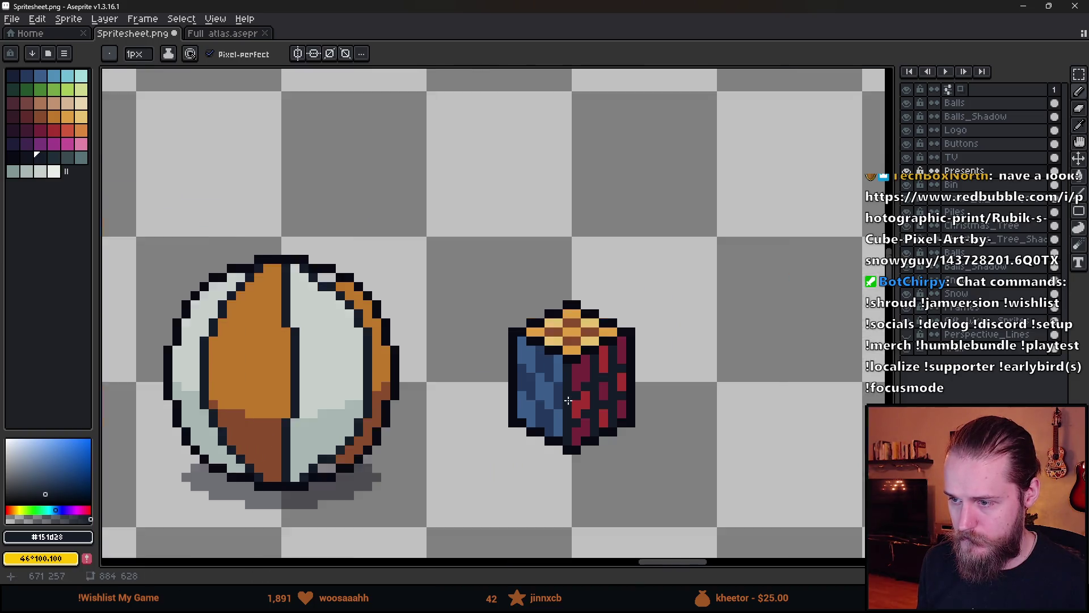
scroll(550, 427, up, 2)
key(ctrl+z)
click(505, 473)
key(ctrl+z)
click(487, 455)
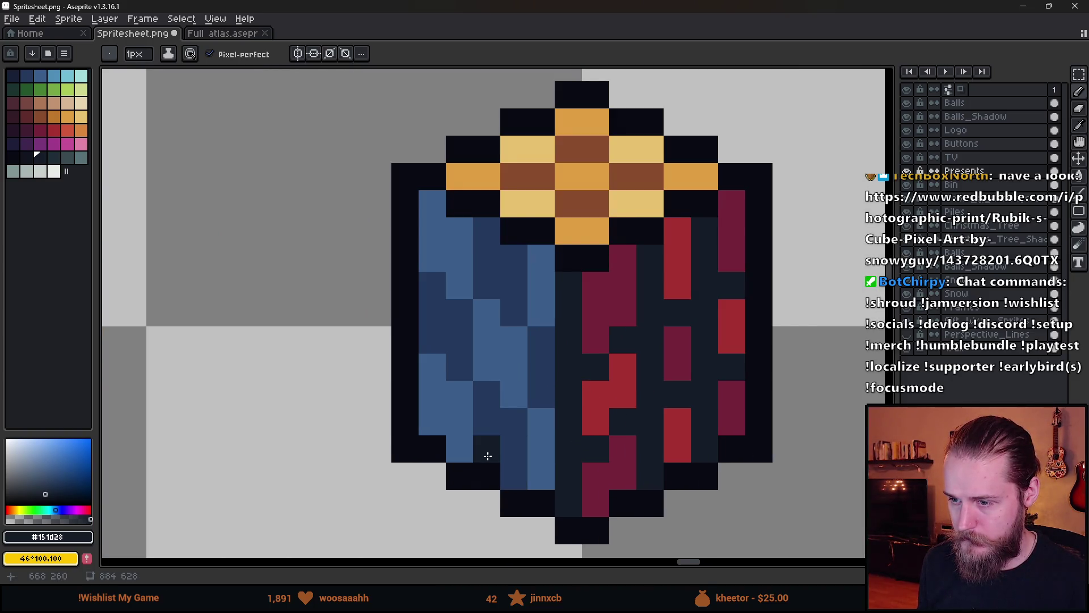
key(ctrl+z)
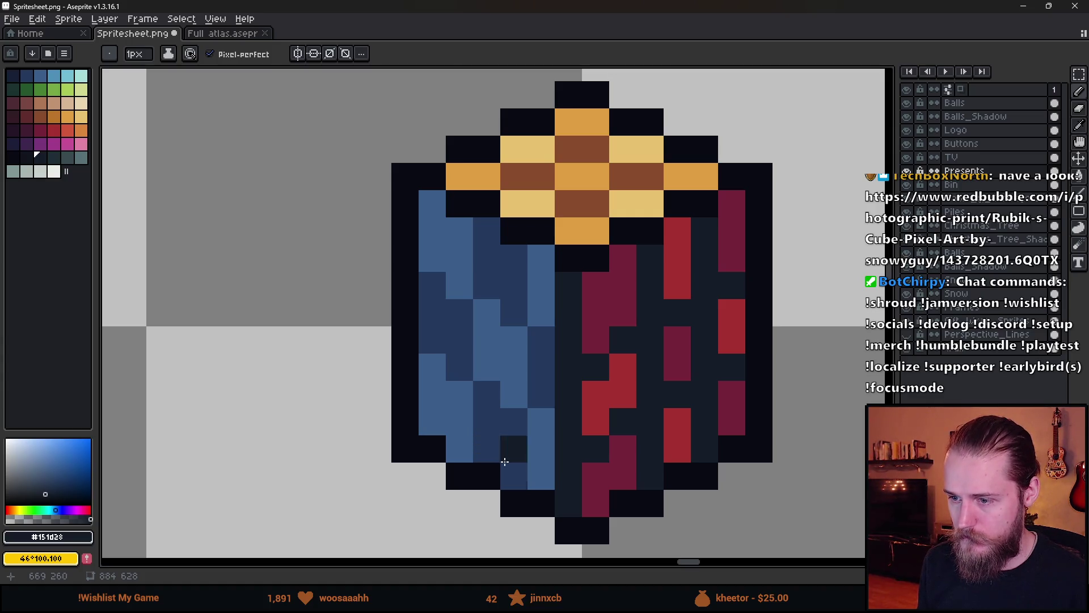
- Draw dark grid lines and pixels across the blue face to separate its squares
click(510, 447)
shift+click(510, 260)
click(469, 445)
shift+click(460, 229)
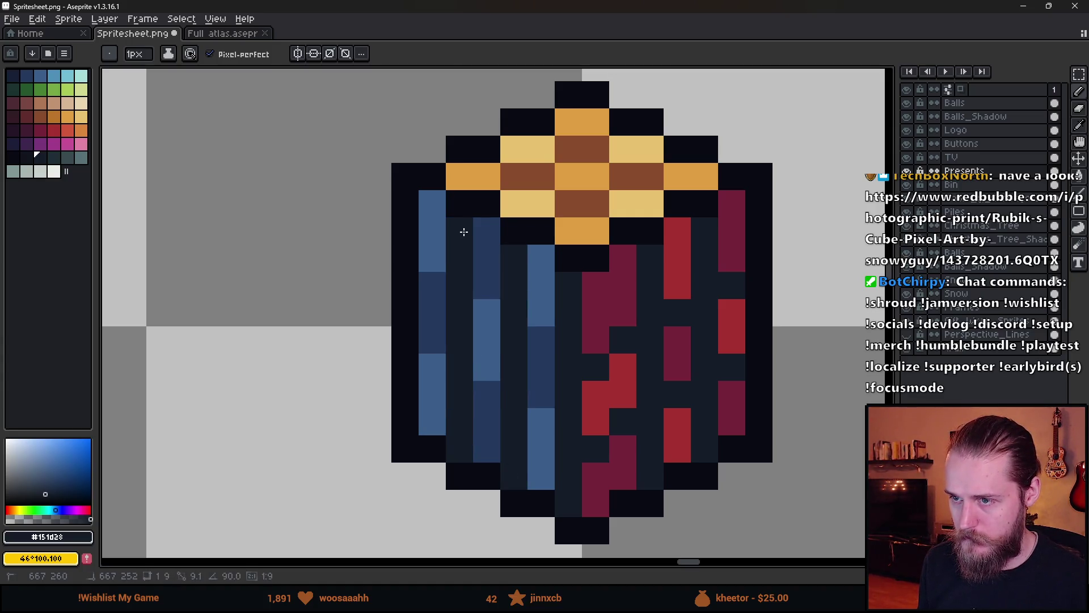
click(539, 420)
click(486, 393)
click(438, 358)
click(435, 287)
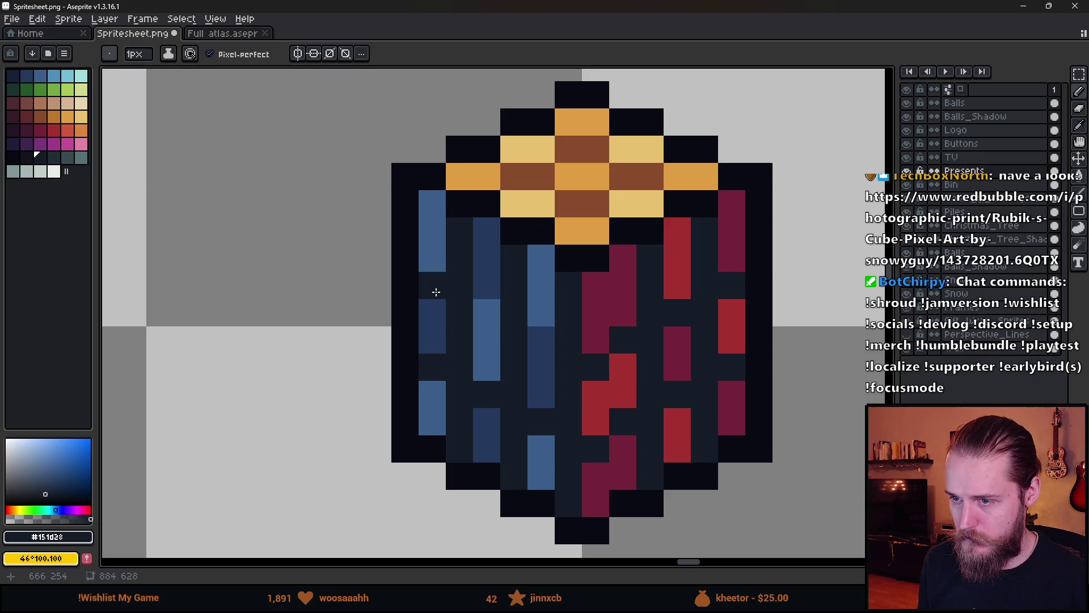
click(480, 311)
click(536, 334)
- Paint three short dark navy runs on the cube and repaint a yellow pixel on its top
scroll(617, 463, down, 6)
scroll(618, 462, down, 1)
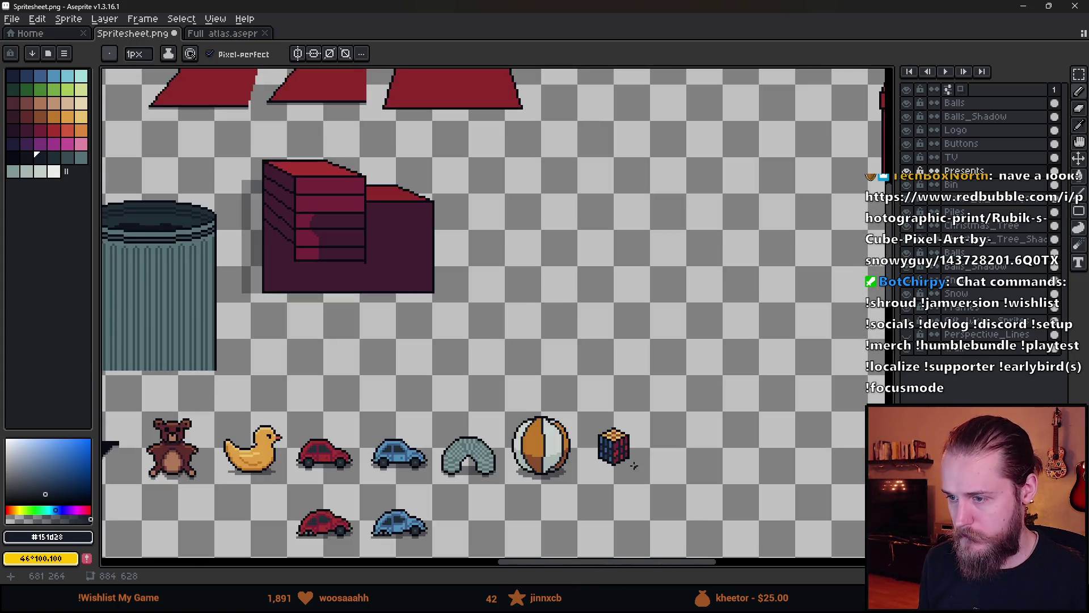
scroll(616, 446, up, 8)
drag(500, 291, 550, 295)
drag(607, 236, 668, 245)
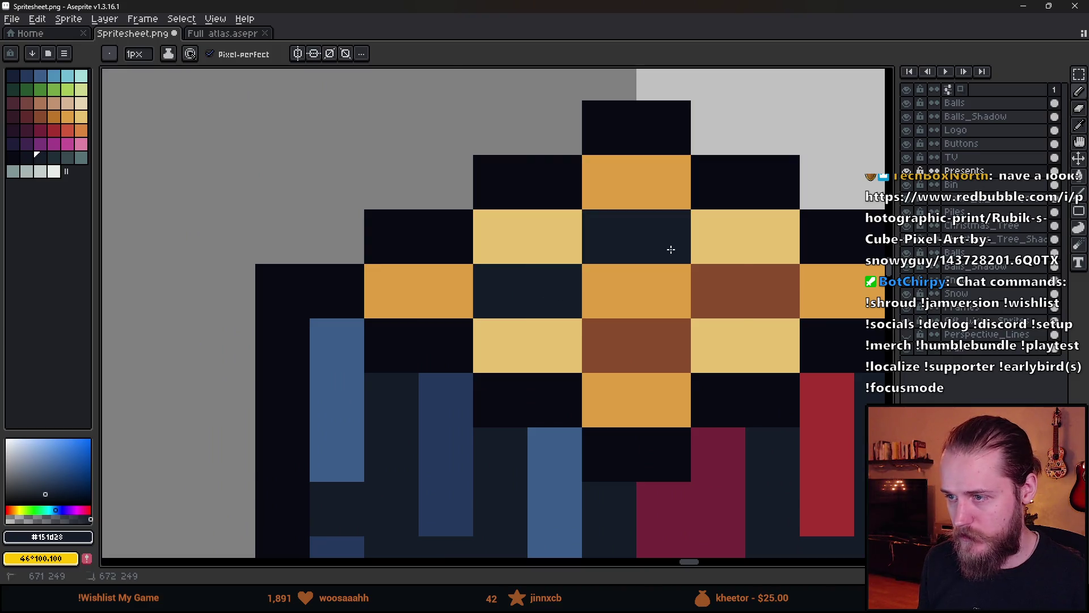
drag(718, 291, 797, 294)
click(664, 345)
- Zoom out and pan to bring the row of toy sprites into view
scroll(673, 359, down, 3)
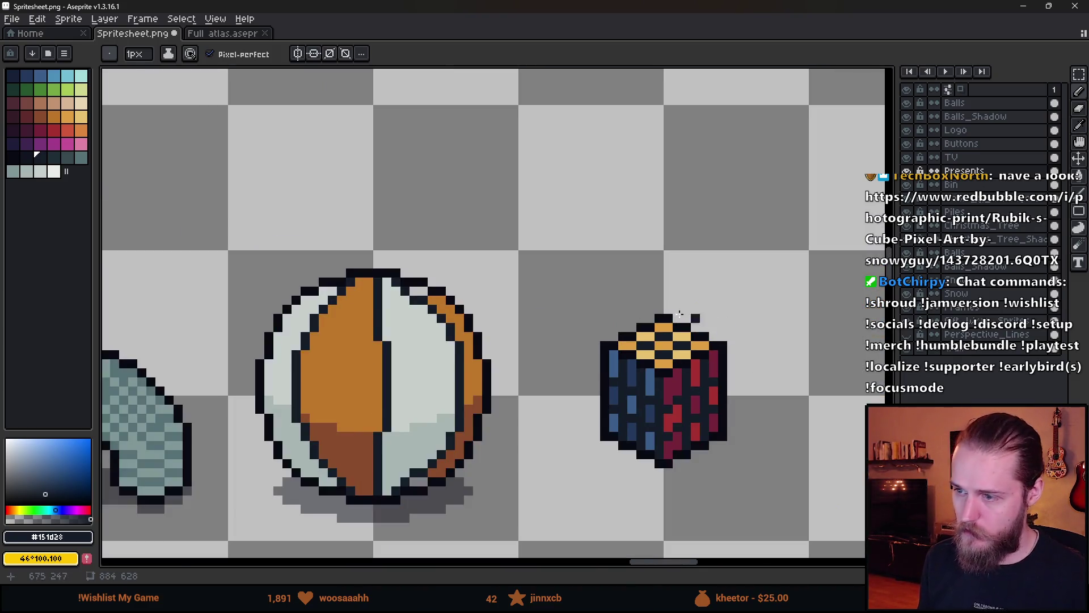
scroll(709, 326, down, 5)
scroll(643, 352, up, 4)
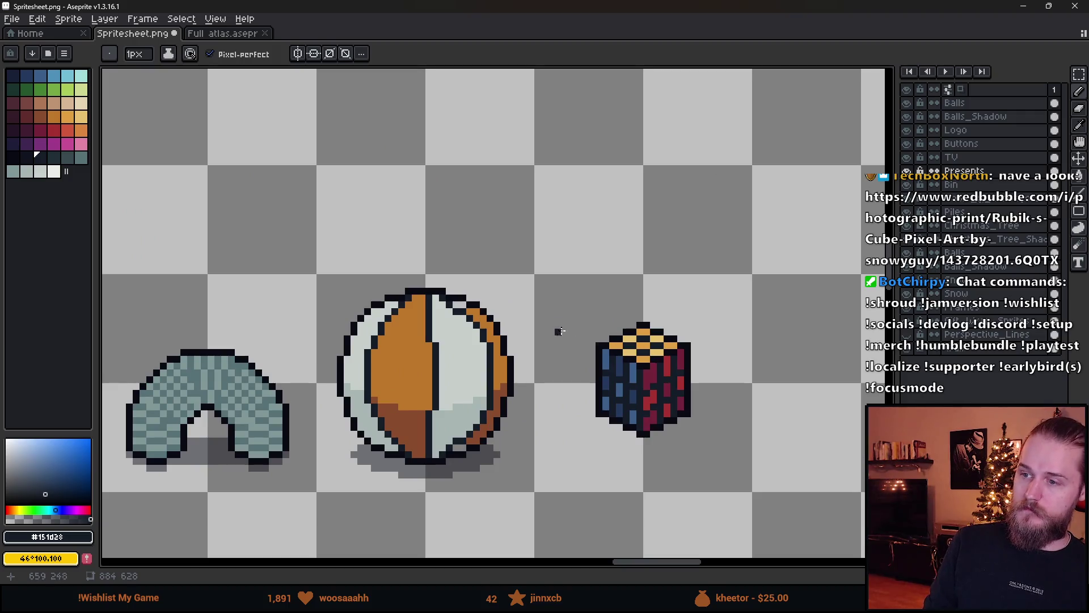
scroll(663, 495, down, 4)
drag(692, 495, 583, 307)
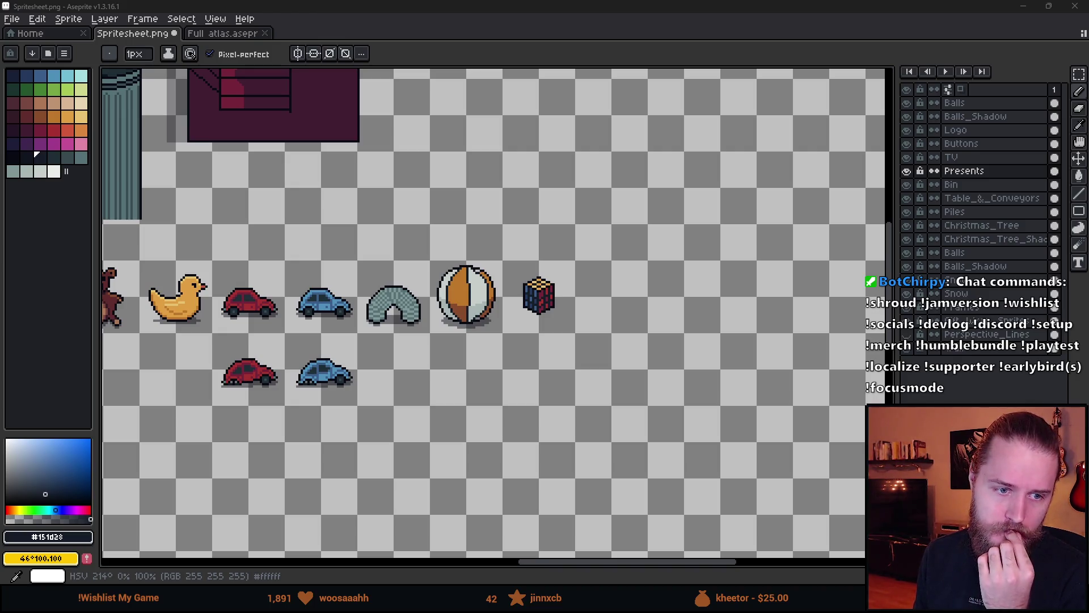
mouse_move(0, 131)
mouse_down()
mouse_move(409, 86)
mouse_move(474, 48)
mouse_up()
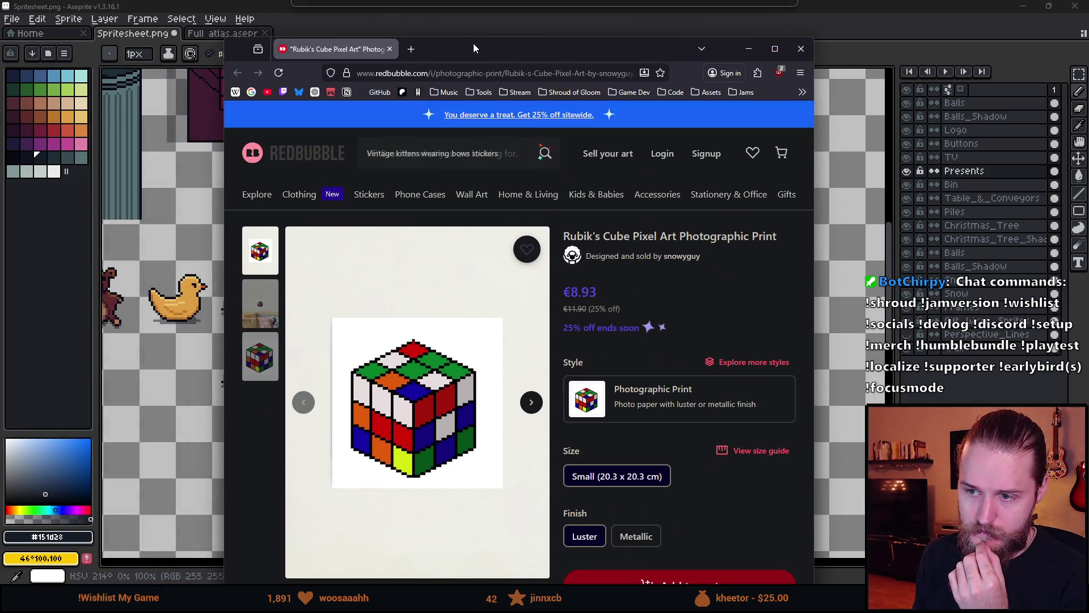
key(alt+Tab)
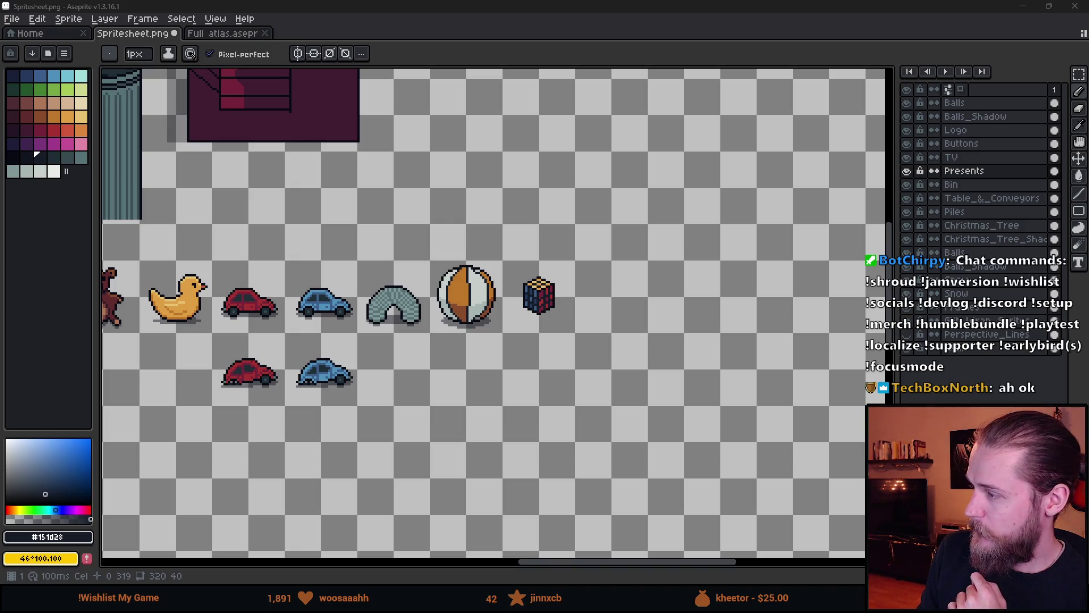
key(alt+Tab)
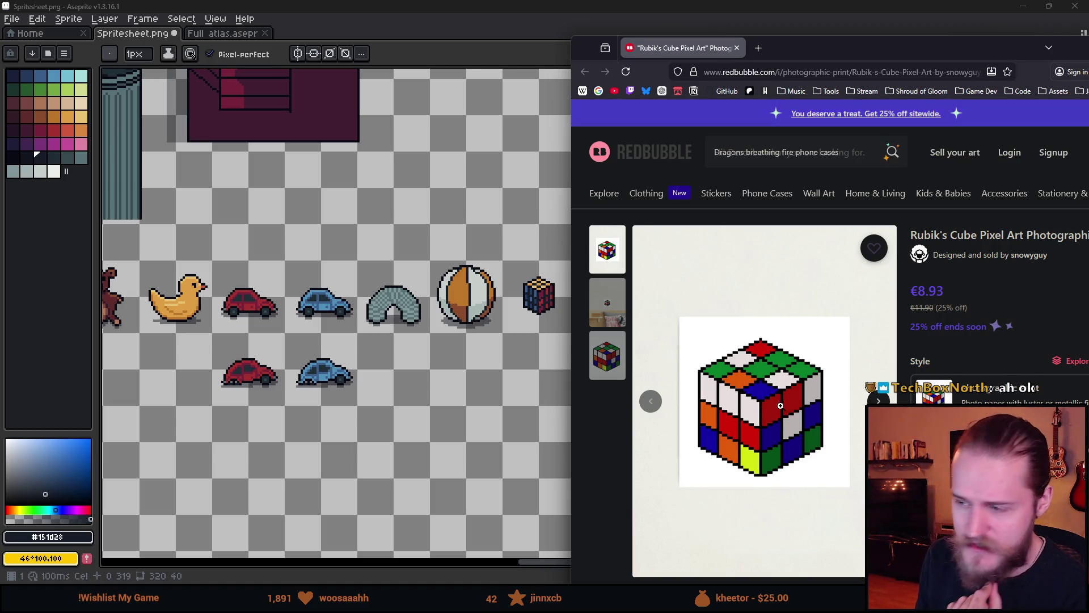
key(super+Down)
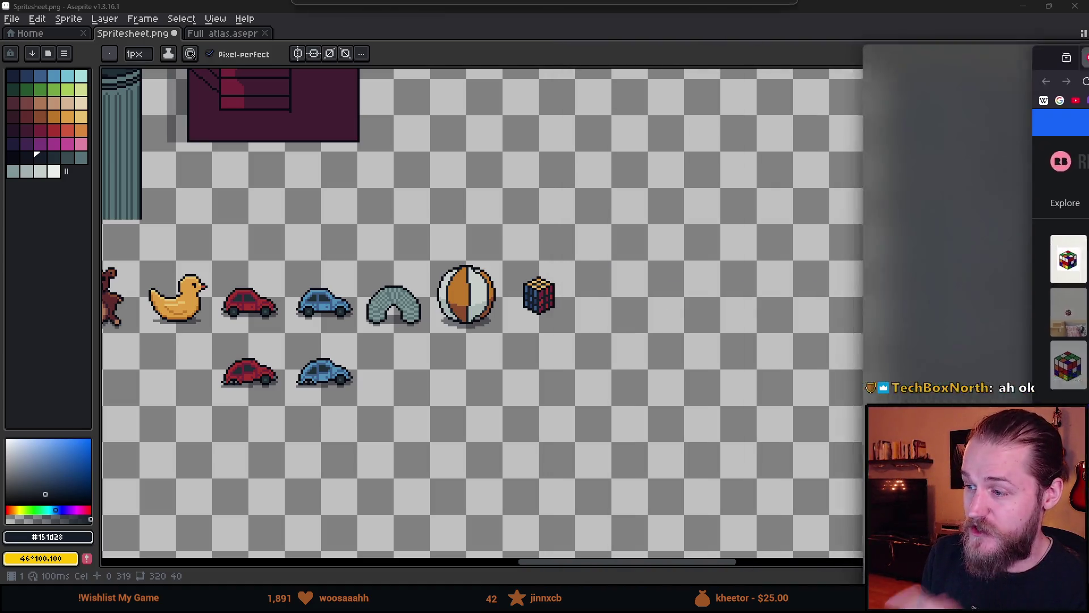
scroll(614, 215, up, 2)
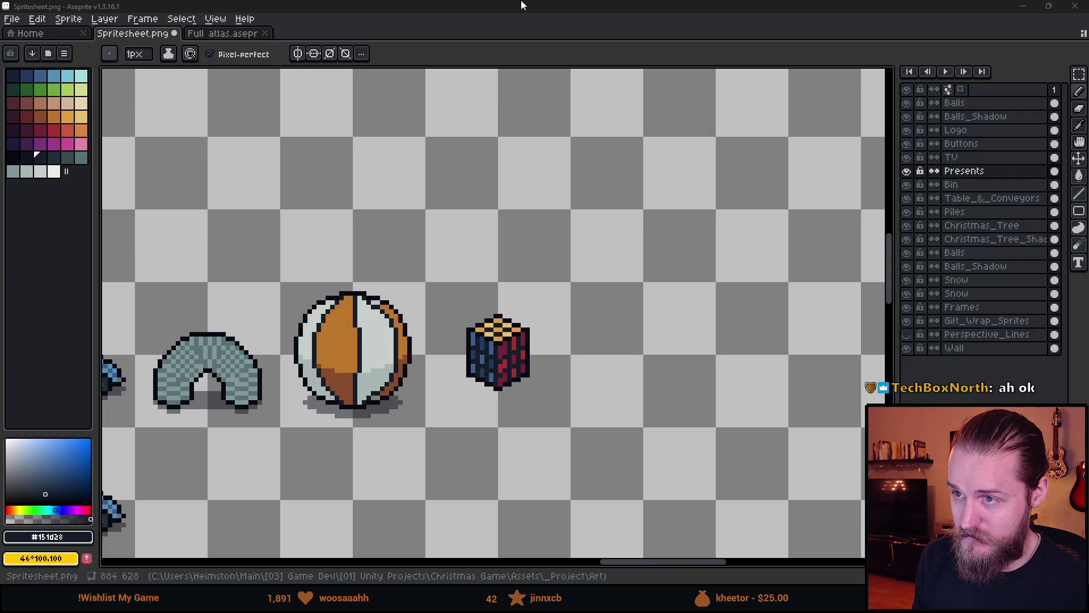
- Sketch a trial box outline in the cube's dark outline colour beside the Rubik's cube
alt+click(471, 356)
scroll(471, 356, down, 2)
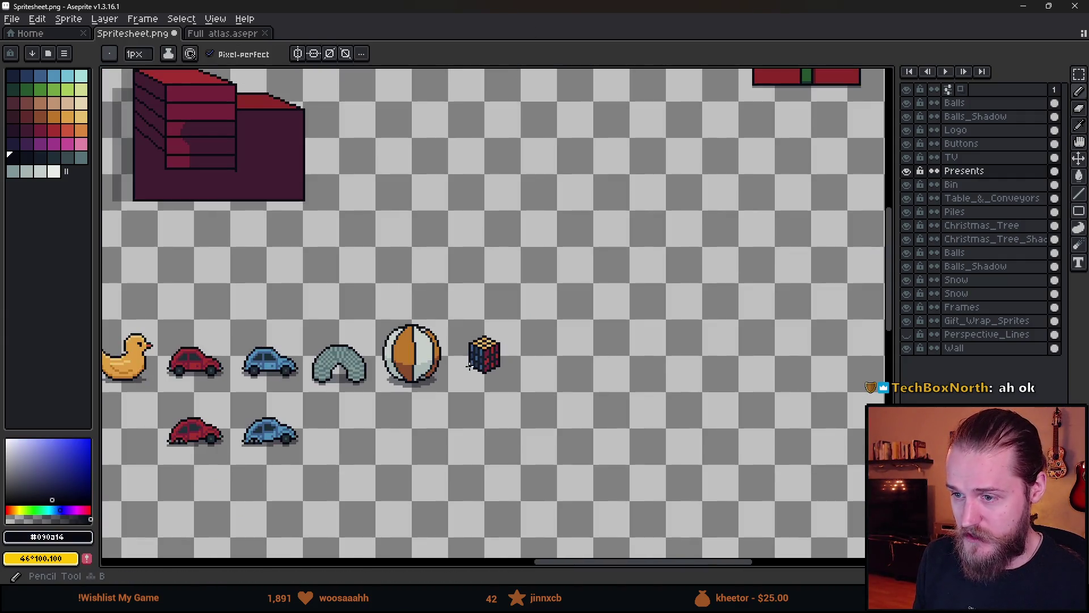
shift+click(470, 423)
shift+click(529, 460)
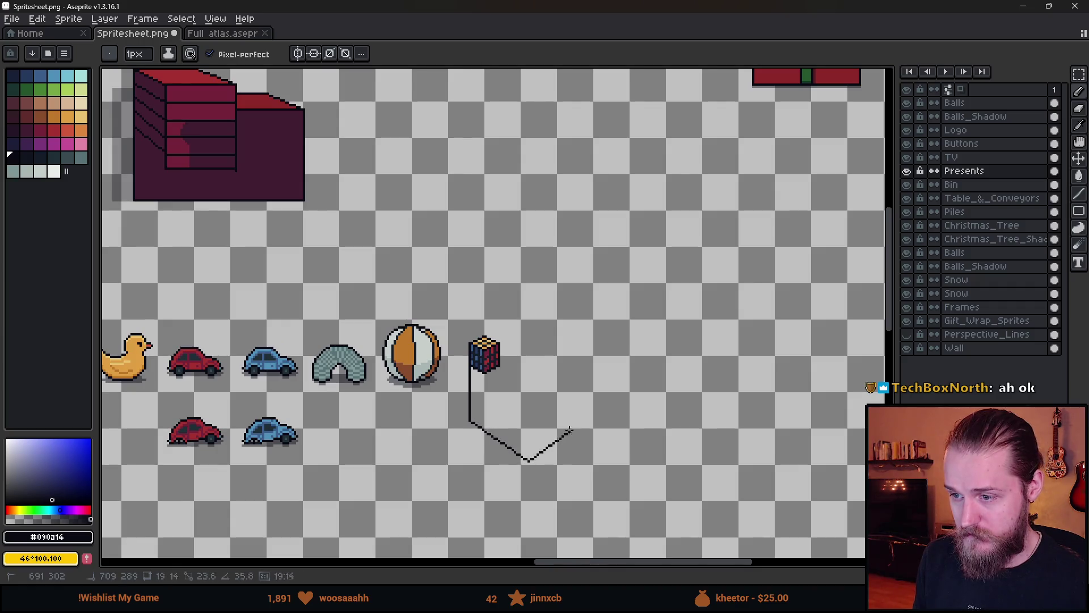
shift+click(581, 423)
shift+click(582, 331)
shift+click(529, 376)
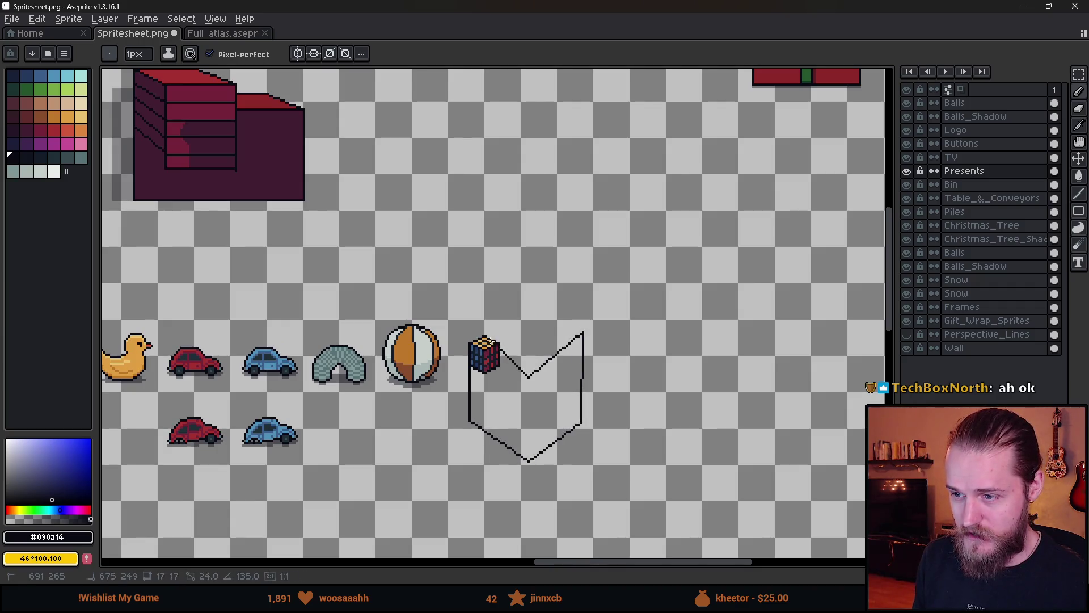
shift+click(487, 339)
shift+click(526, 305)
shift+click(582, 332)
- Pan across the spritesheet and undo the sketched box outline strokes
scroll(643, 353, down, 2)
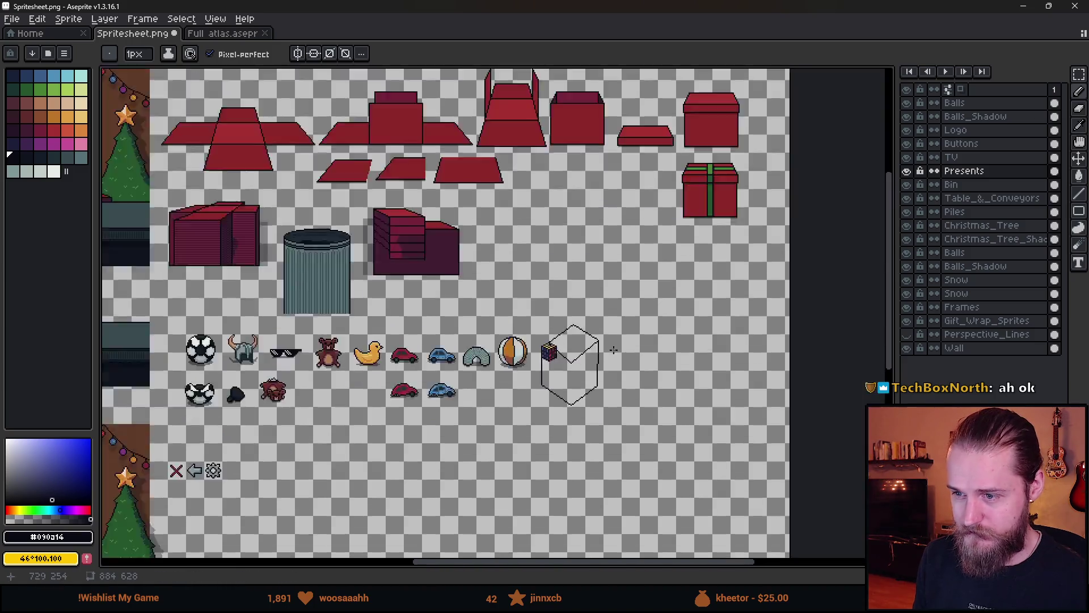
mouse_move(424, 388)
mouse_down()
mouse_move(664, 391)
mouse_move(615, 391)
mouse_up()
scroll(806, 318, up, 3)
key(v)
key(ctrl+z)
key(ctrl+z)
key(ctrl+z)
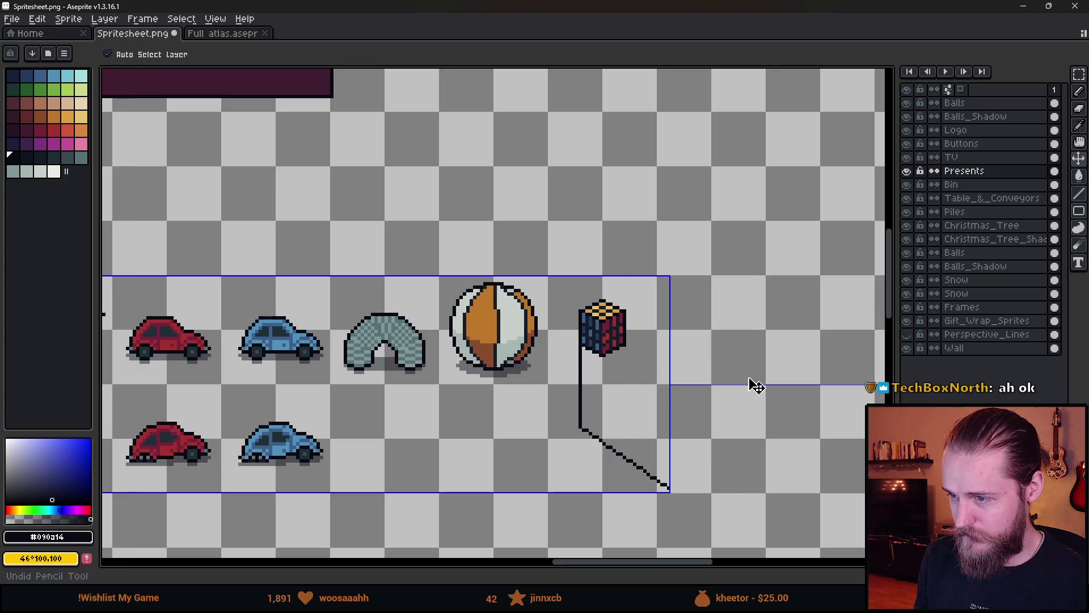
key(b)
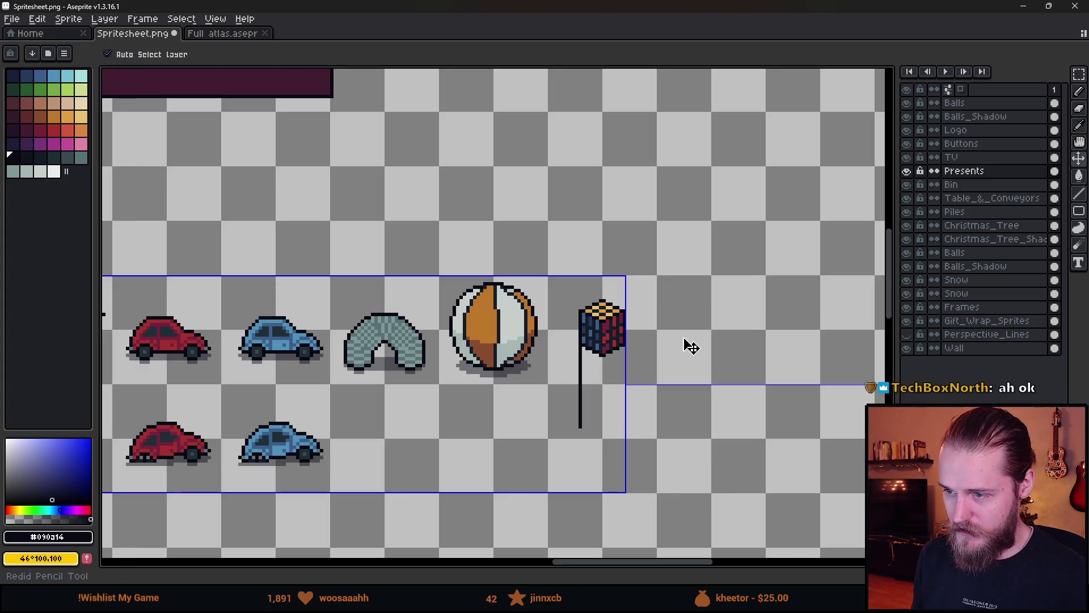
- Zoom in on the Rubik's cube sprite
scroll(652, 320, up, 1)
scroll(653, 320, up, 1)
scroll(706, 355, up, 1)
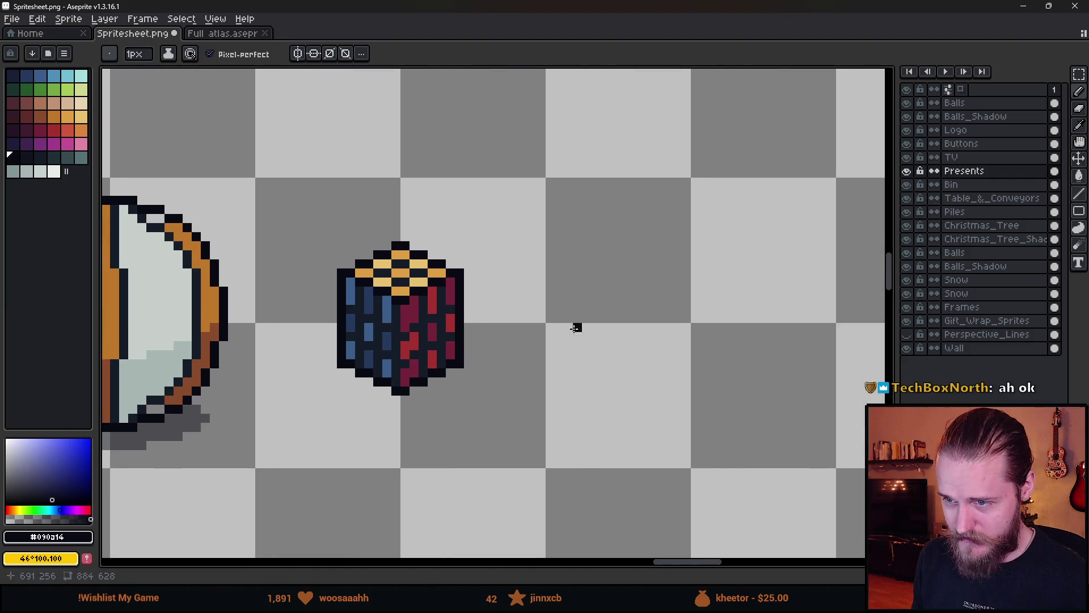
scroll(394, 314, down, 2)
scroll(385, 316, up, 5)
scroll(380, 316, down, 3)
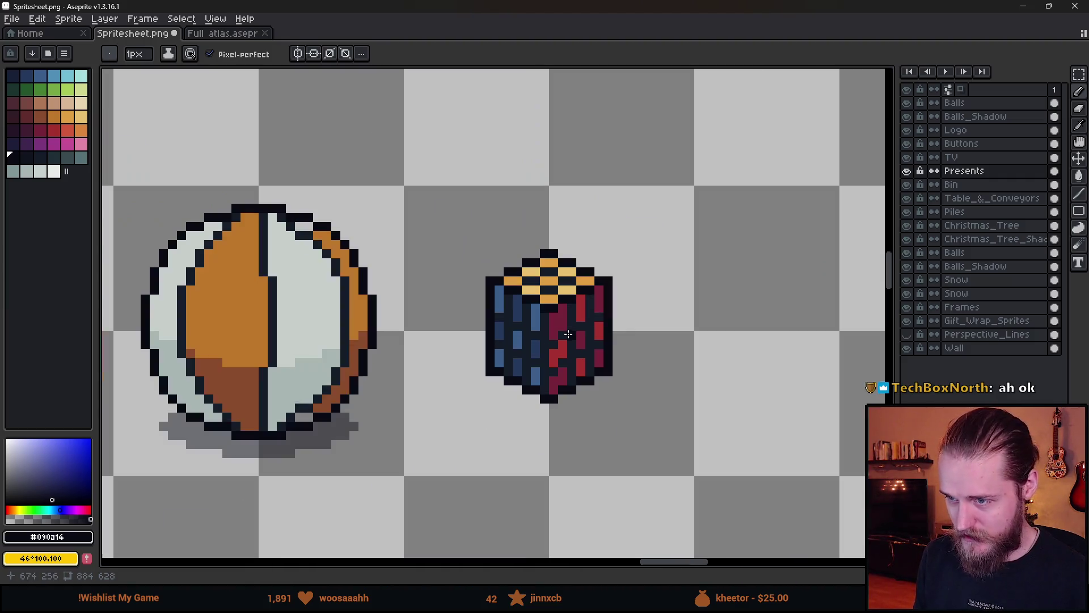
scroll(536, 288, up, 3)
scroll(562, 443, down, 4)
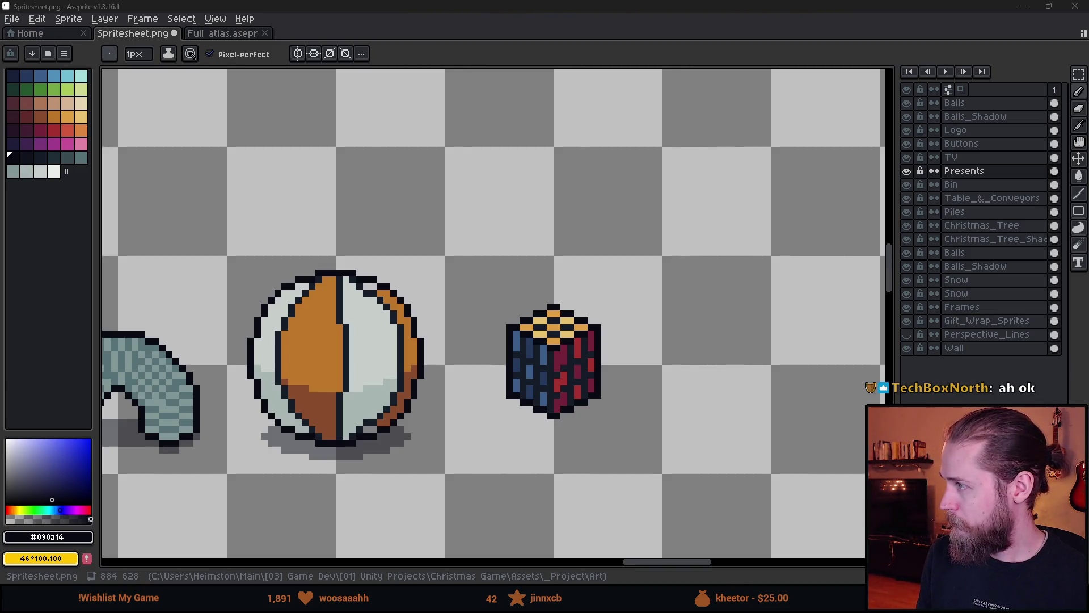
scroll(584, 380, up, 2)
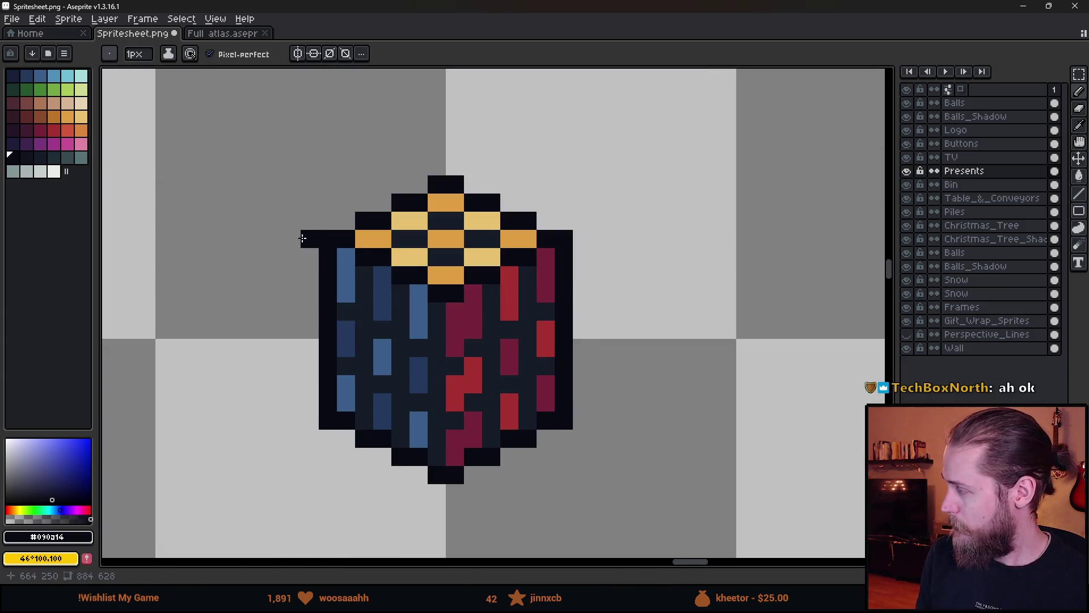
- Try red Paint Bucket fills on the cube's right-face stripes, undoing the bad fills
click(68, 131)
key(g)
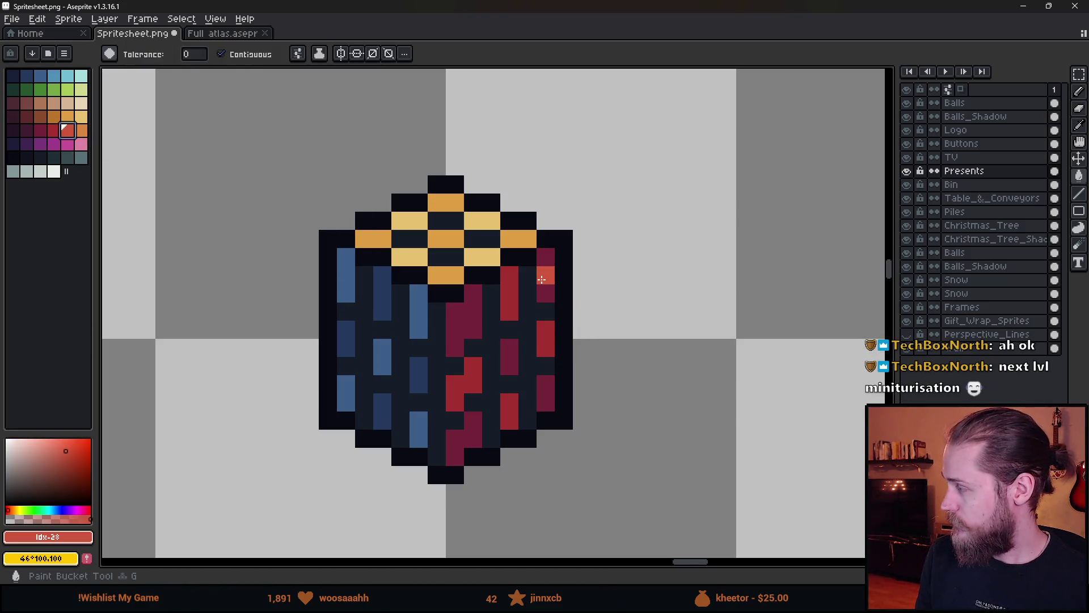
click(542, 279)
click(526, 295)
key(ctrl+z)
click(509, 295)
click(547, 400)
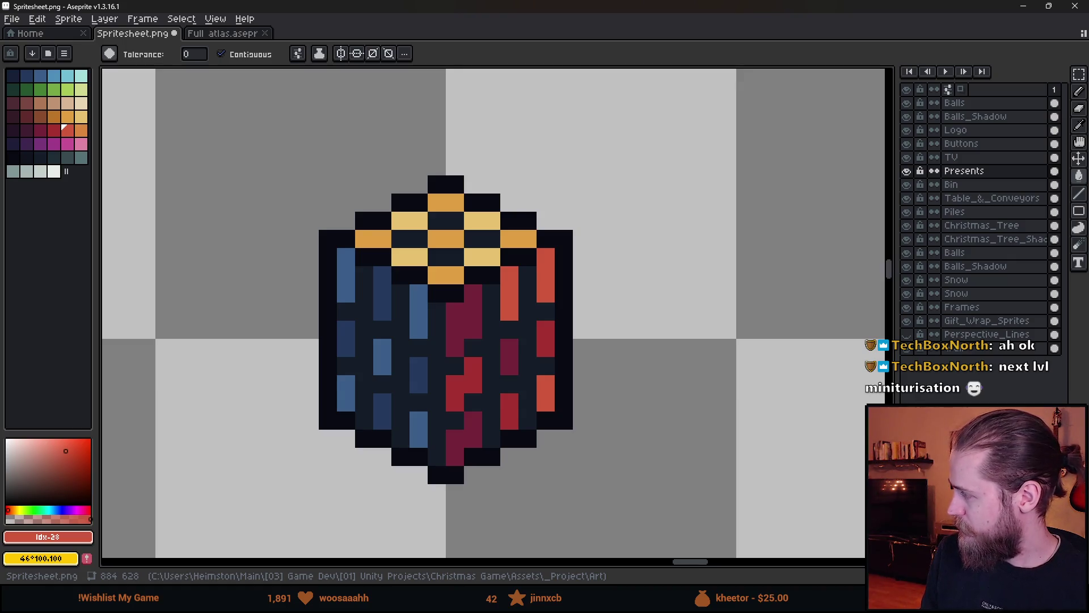
click(344, 399)
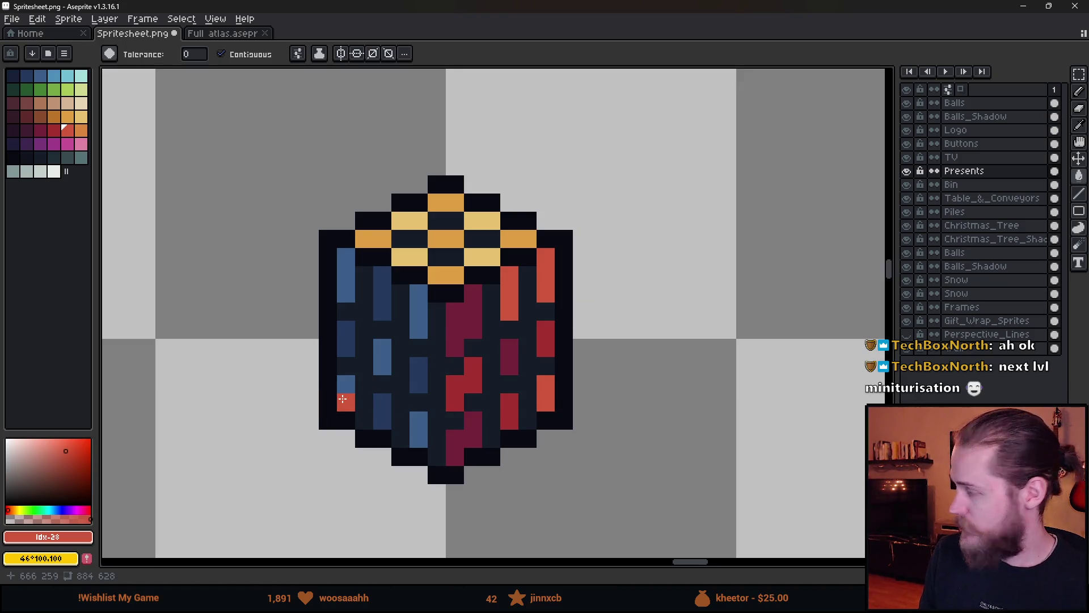
key(ctrl+z)
- Marquee-select the Rubik's cube and try filling its pixels white
key(m)
drag(229, 122, 676, 487)
click(54, 172)
key(g)
click(413, 329)
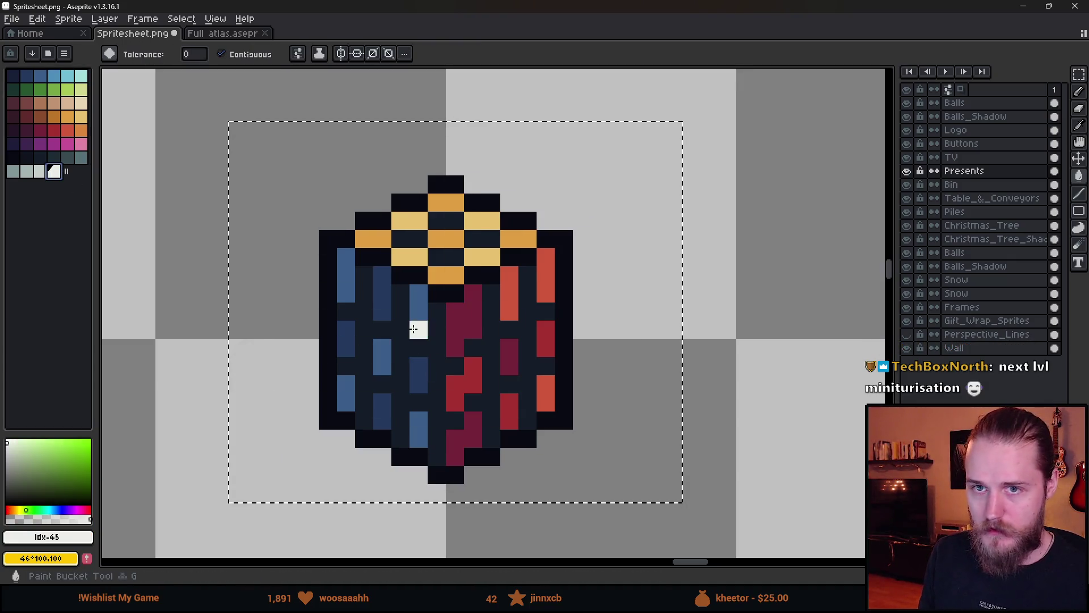
click(417, 328)
- With Contiguous off, turn all maroon, orange-red and navy pixels white, then undo those fills
click(223, 54)
click(454, 327)
click(514, 291)
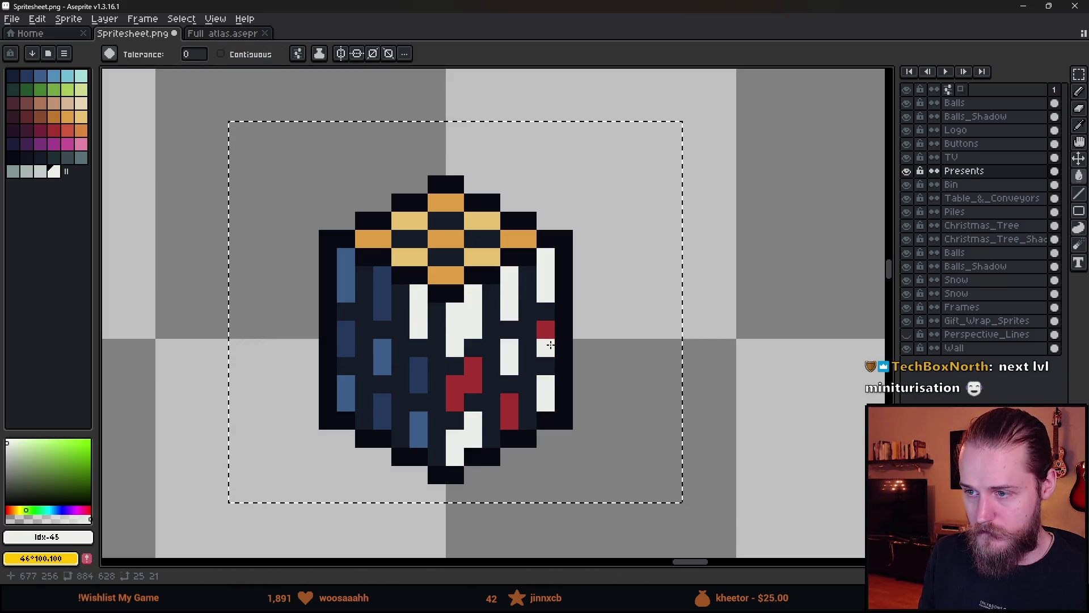
click(409, 361)
key(v)
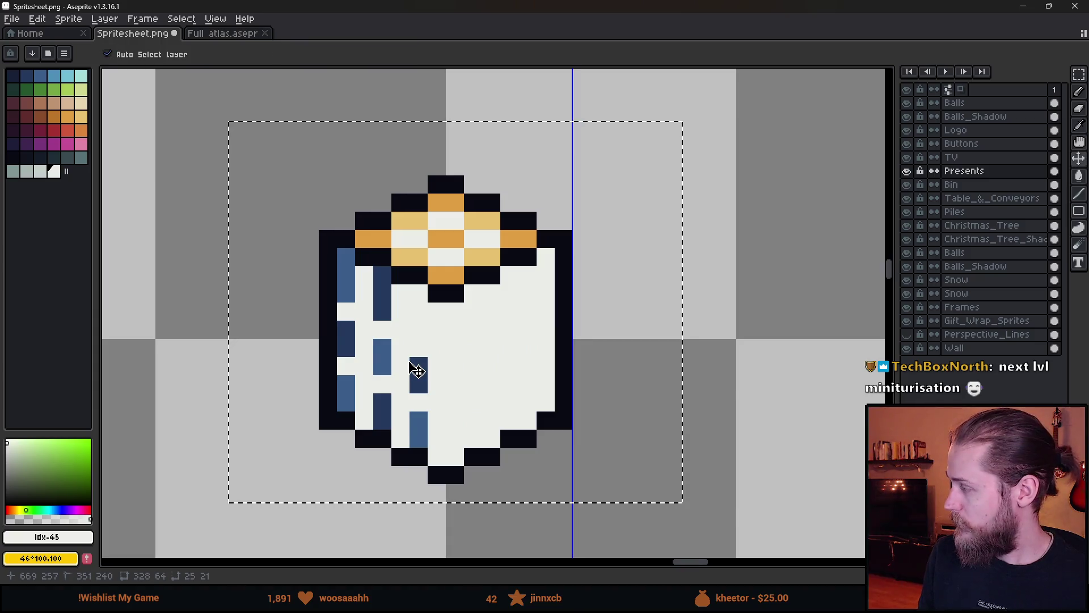
key(ctrl+z)
key(ctrl+z)
key(ctrl+z)
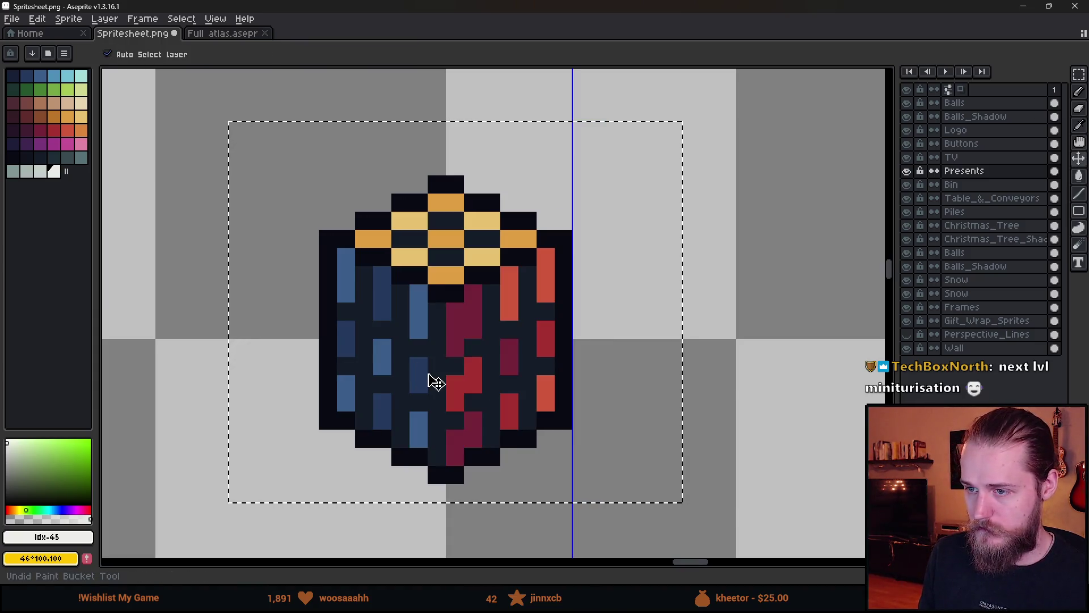
key(g)
- Recolour the cube's stripes and yellow and orange top squares pink, keeping the body dark
click(65, 142)
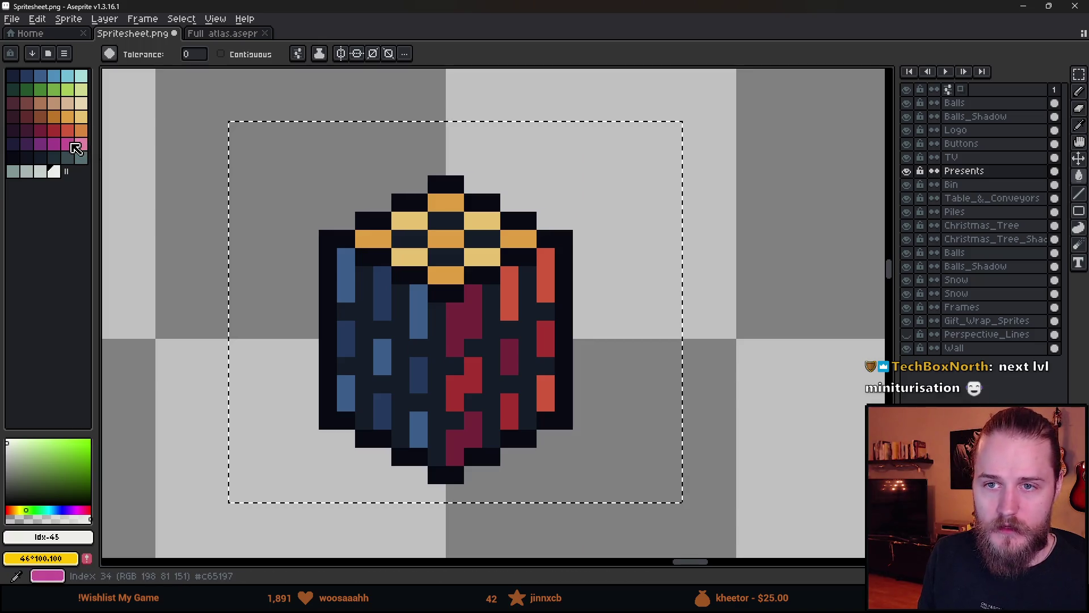
click(389, 306)
right_click(399, 308)
click(383, 300)
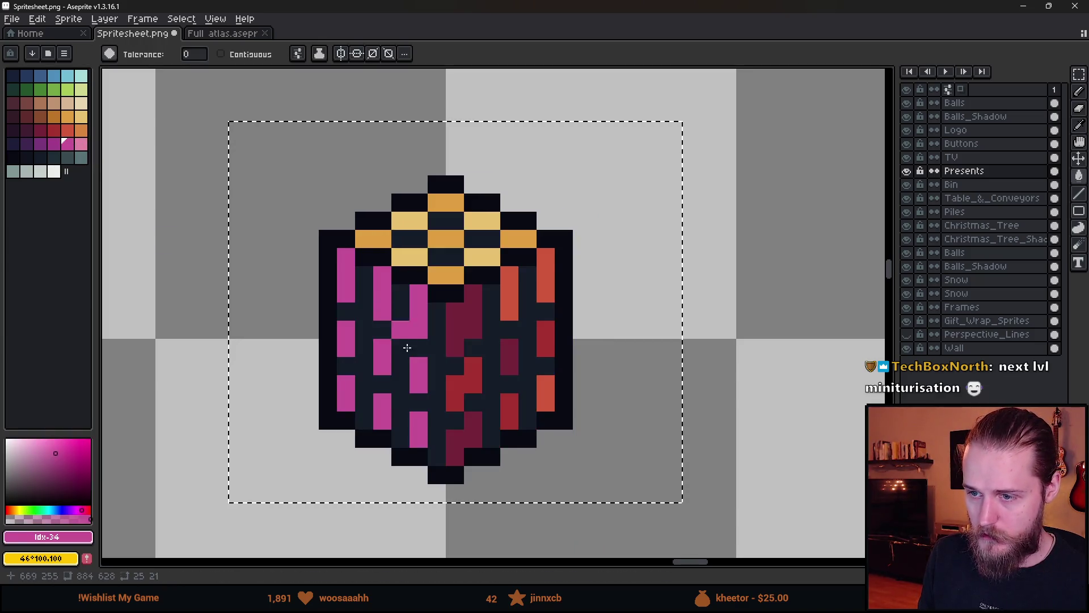
click(467, 316)
click(497, 357)
click(509, 292)
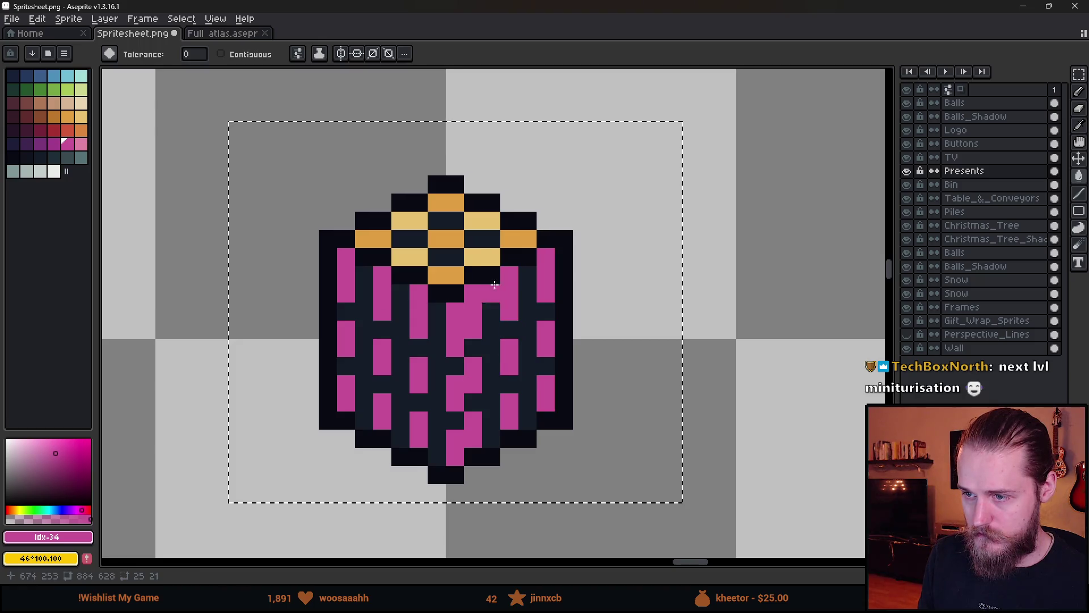
click(477, 257)
click(446, 239)
scroll(582, 367, down, 4)
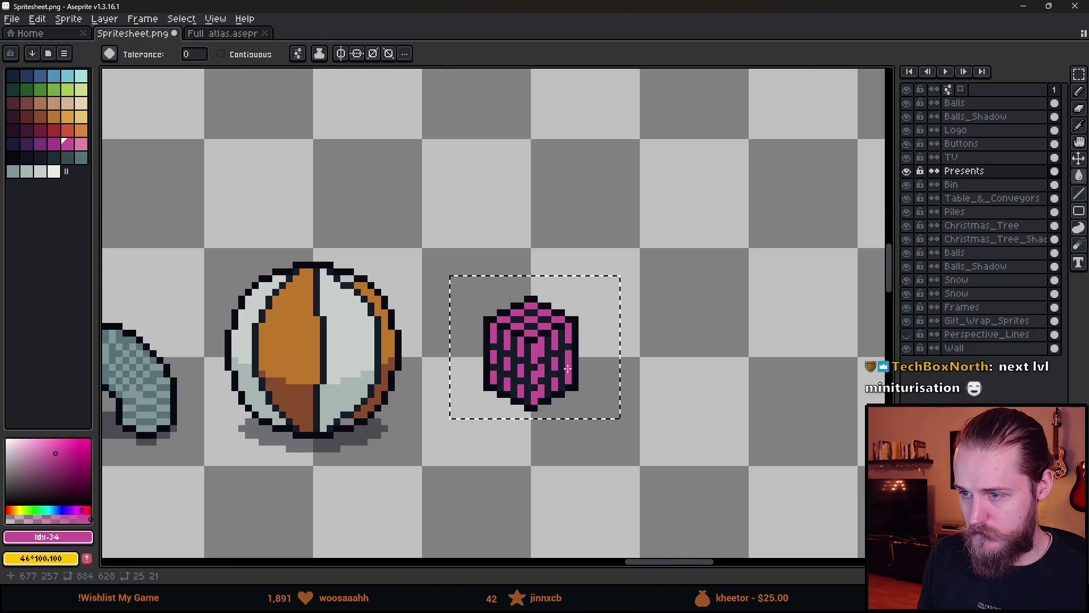
scroll(568, 366, up, 2)
- Clear the selection and reselect a box around the pink cube
key(m)
key(ctrl+d)
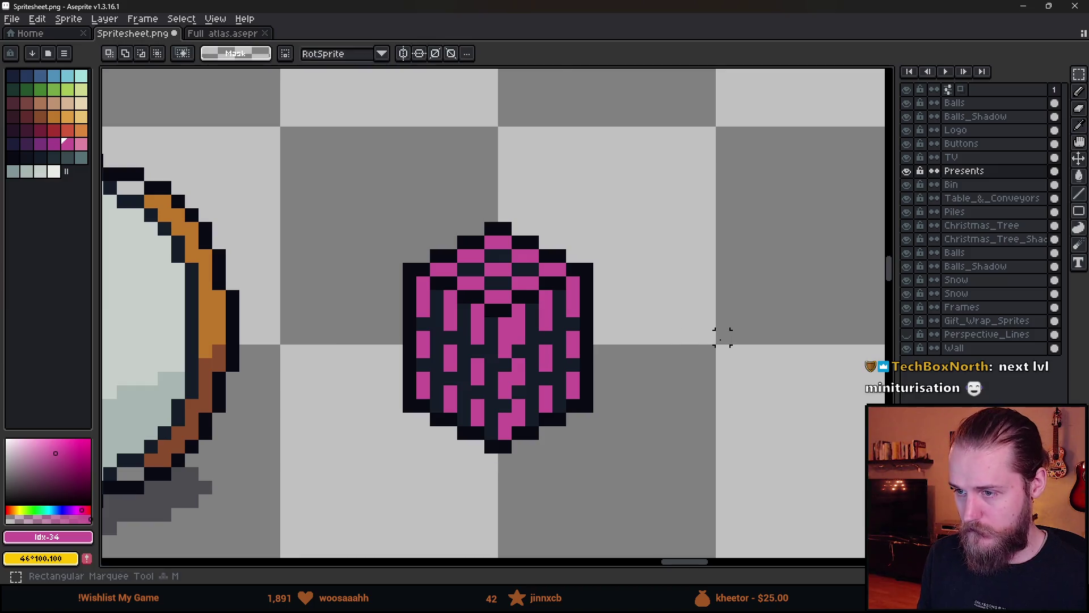
scroll(722, 335, down, 3)
scroll(652, 335, up, 3)
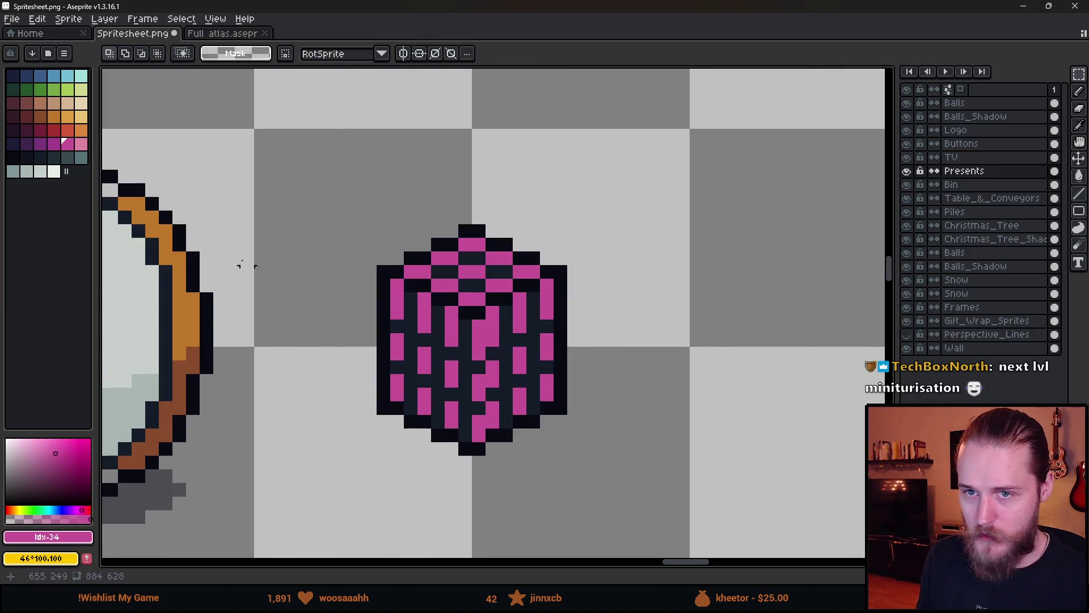
drag(319, 195, 705, 527)
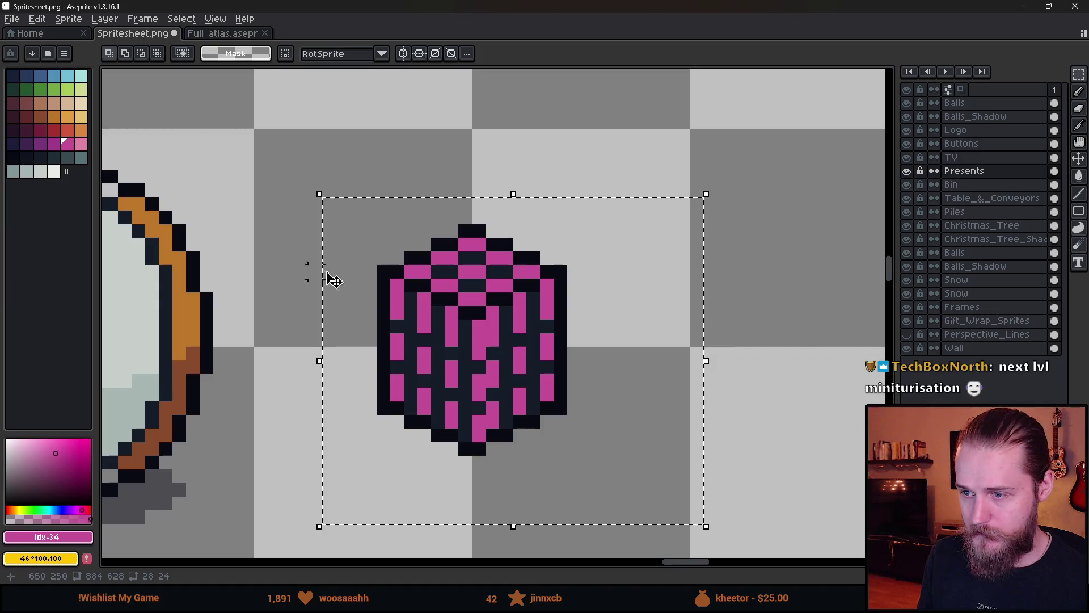
key(g)
- Undo a trial red fill and turn Contiguous back on for the Paint Bucket
click(66, 130)
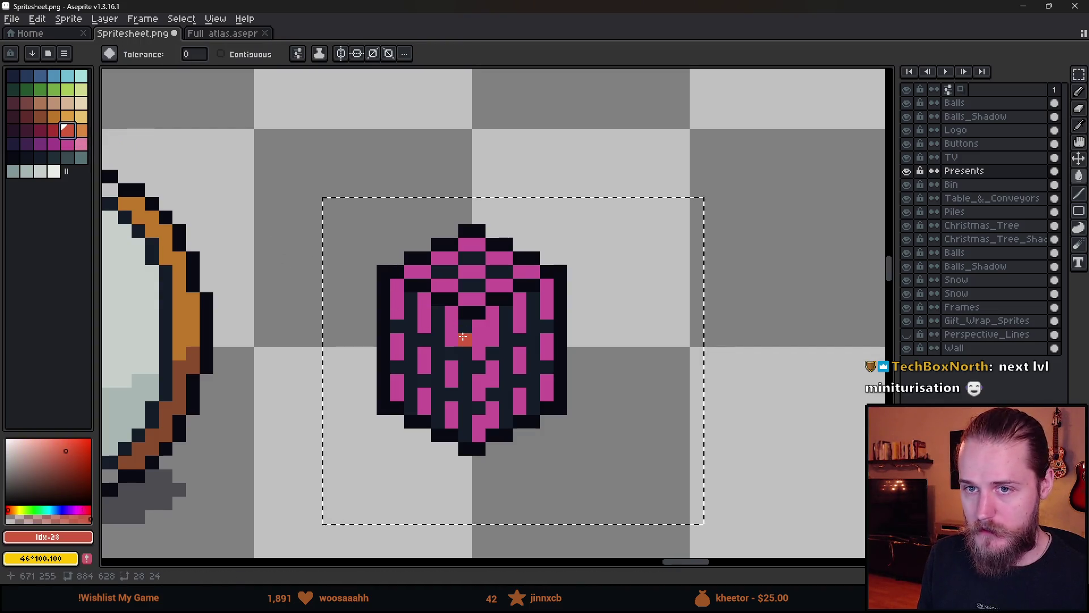
scroll(476, 352, up, 1)
drag(552, 316, 589, 288)
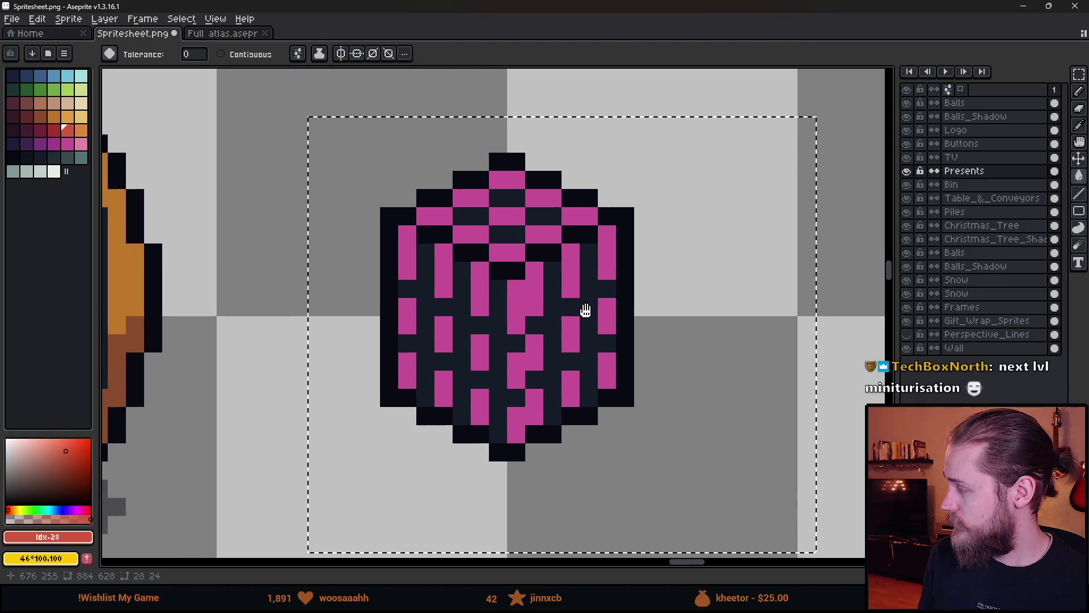
key(ctrl+z)
click(221, 53)
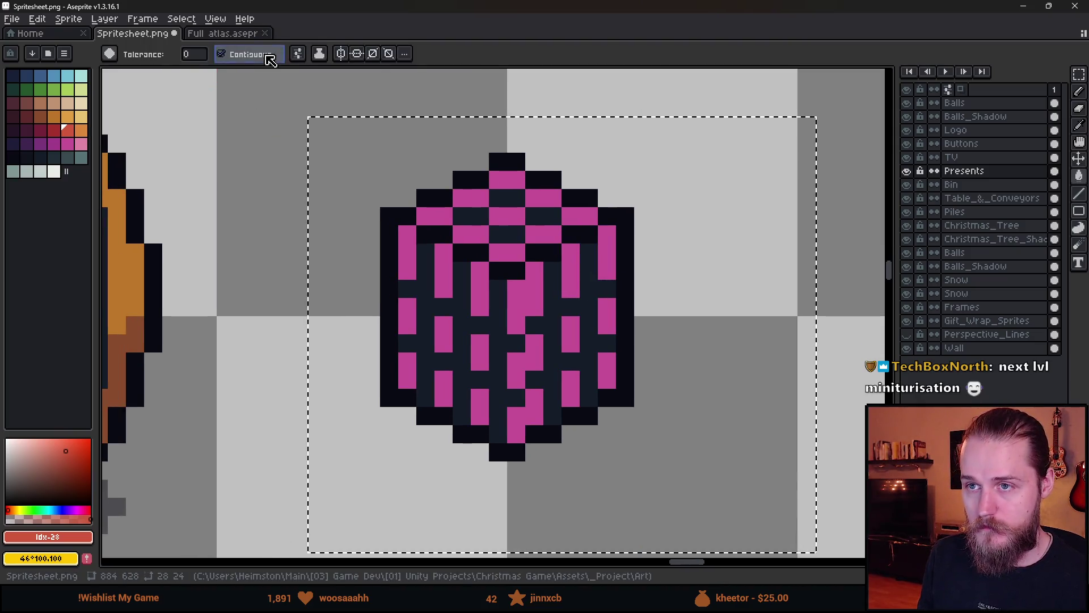
- Fill right-face stripes, top-left cells and lower-left block of the present red
click(298, 53)
click(608, 271)
click(571, 275)
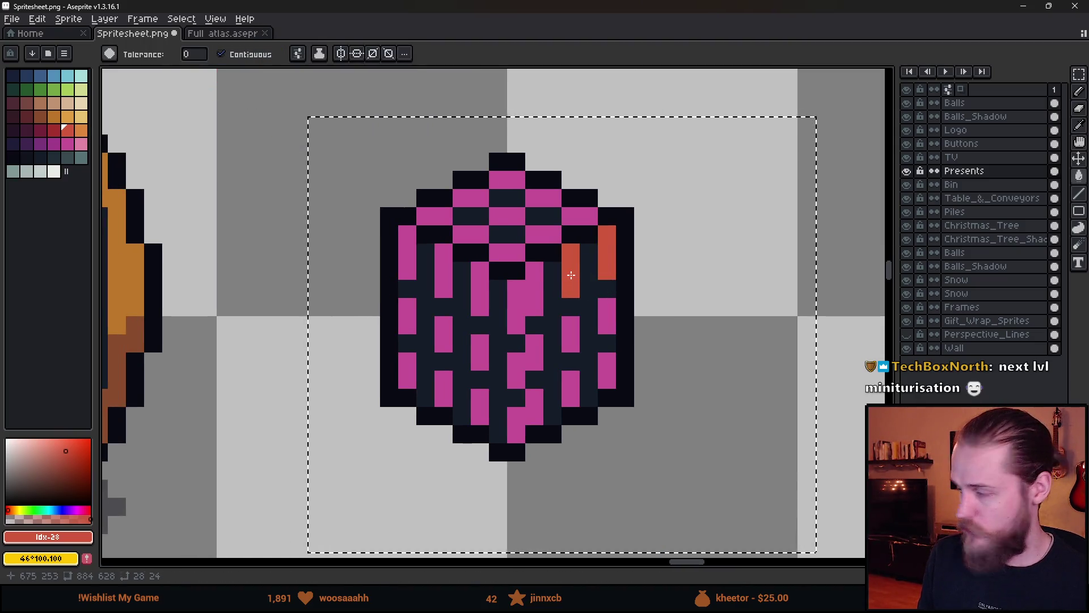
click(613, 355)
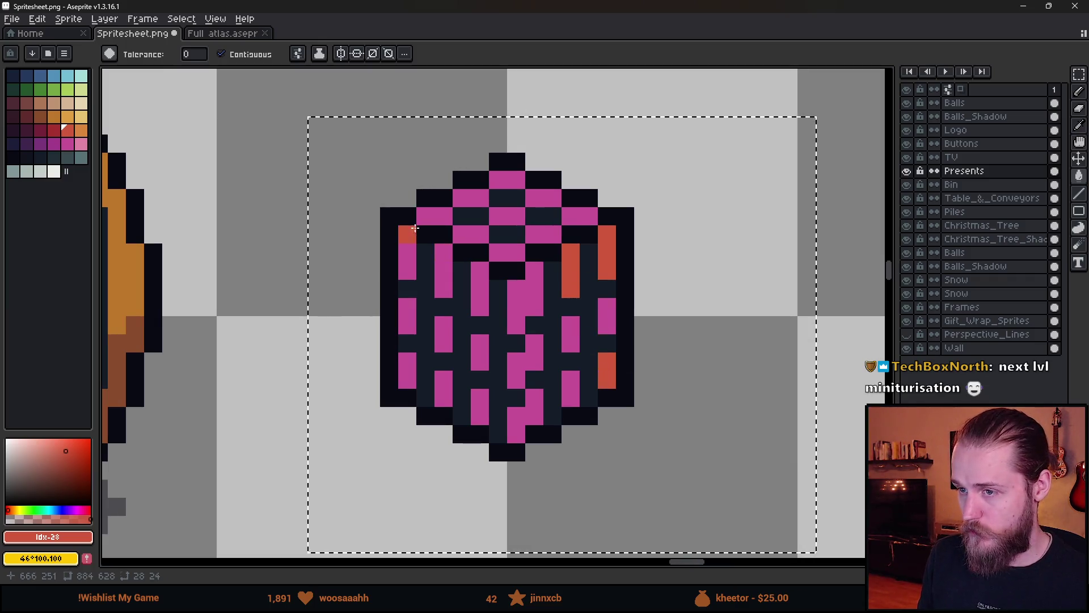
click(424, 216)
click(449, 283)
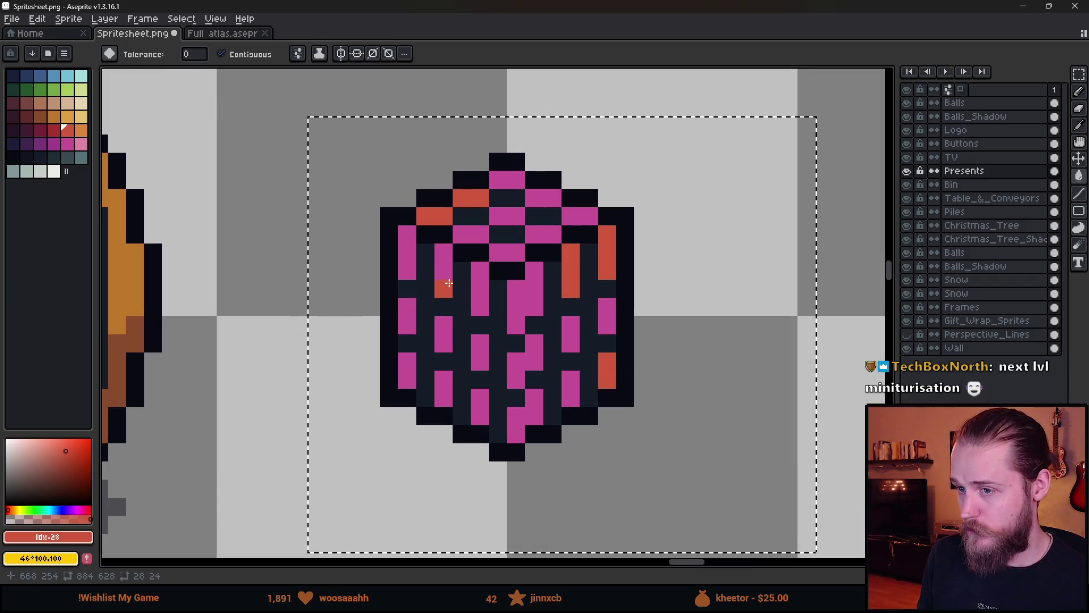
click(409, 375)
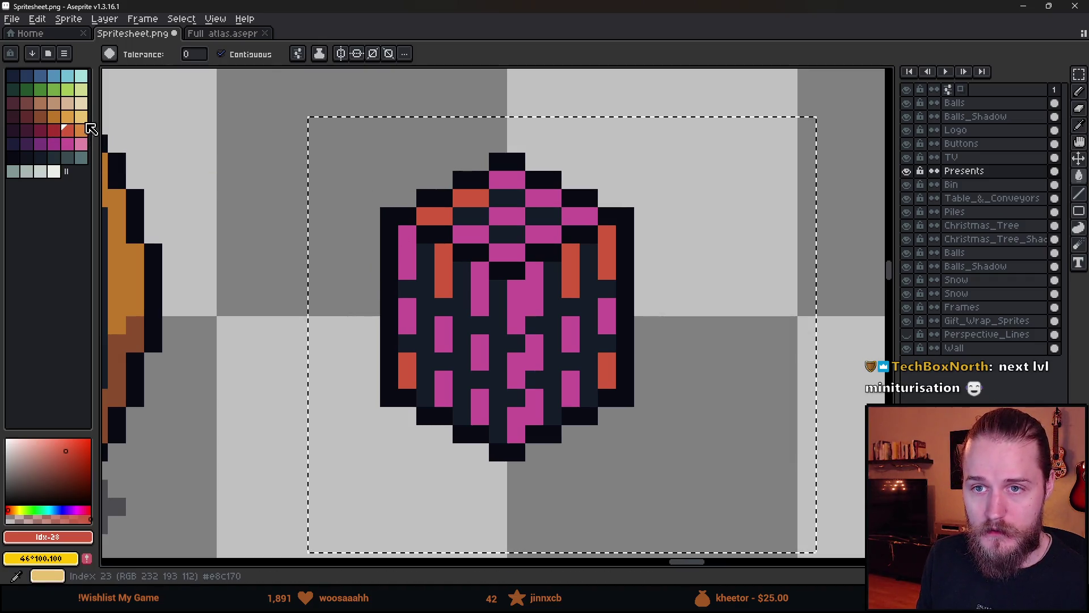
- Recolour several stickers orange, including one on the left side
click(67, 117)
click(608, 231)
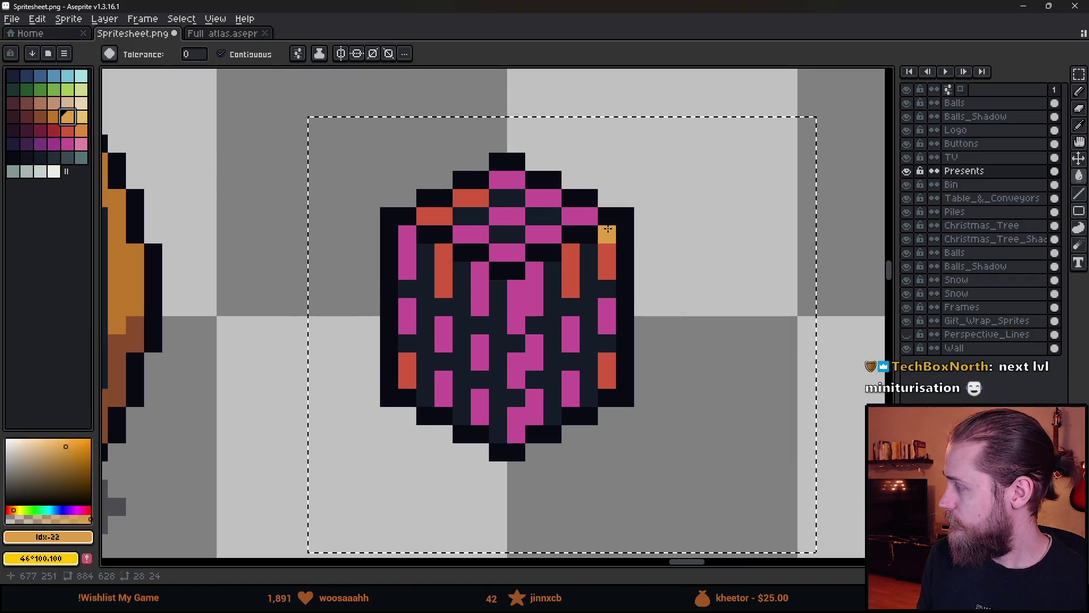
click(580, 217)
click(514, 253)
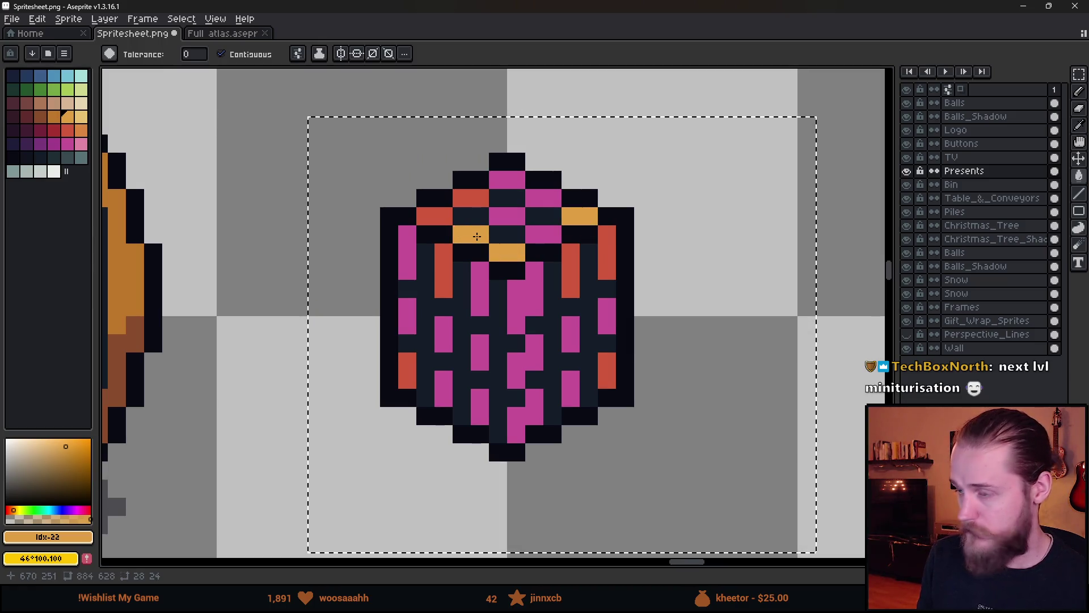
click(403, 315)
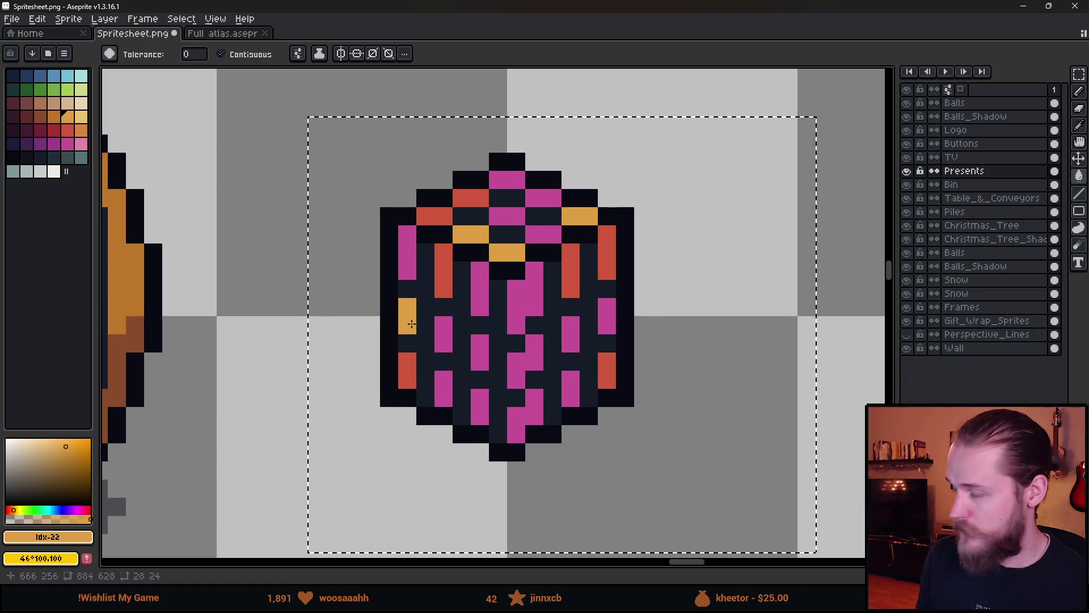
- Fill the top and central magenta stickers dark red, undoing one stray fill
click(54, 129)
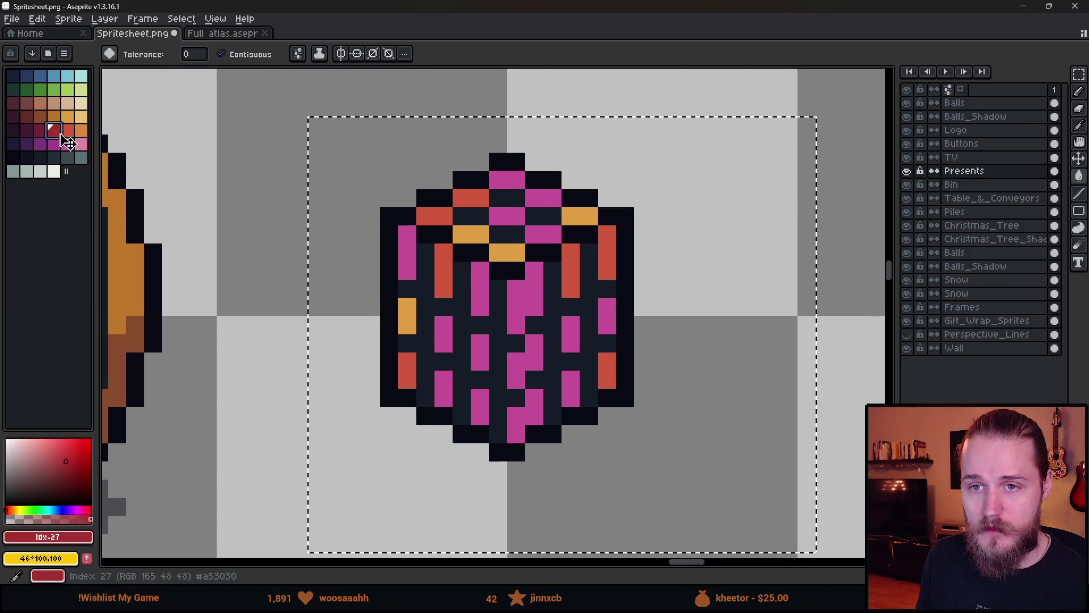
click(502, 180)
click(512, 182)
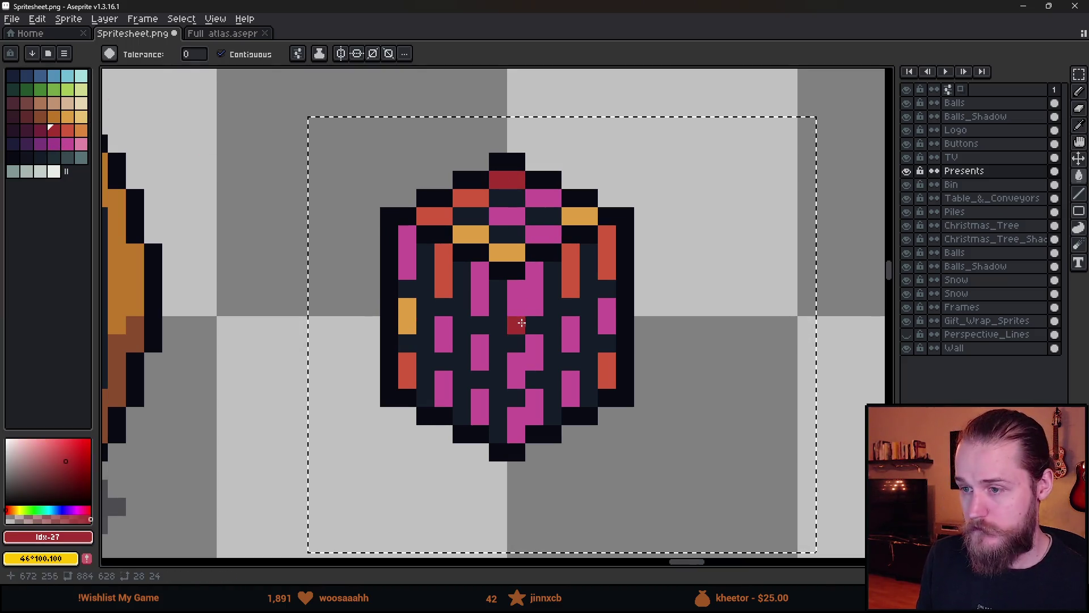
click(515, 321)
click(517, 366)
click(445, 341)
click(550, 400)
key(ctrl+z)
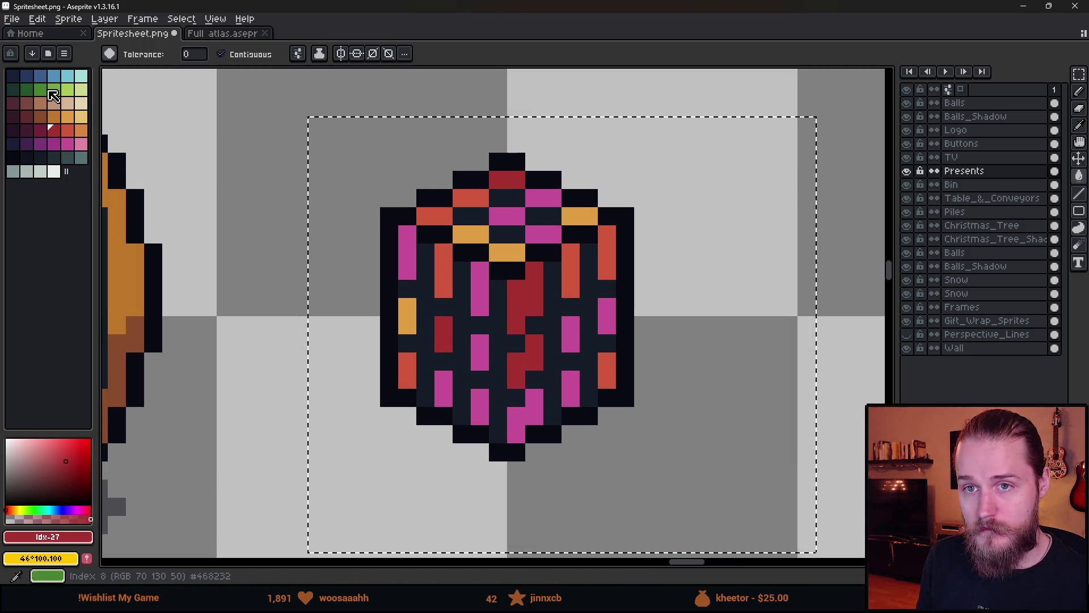
- Fill a lower-left stripe and upper sticker green, and the left and middle stripes blue
click(40, 89)
click(447, 396)
click(516, 214)
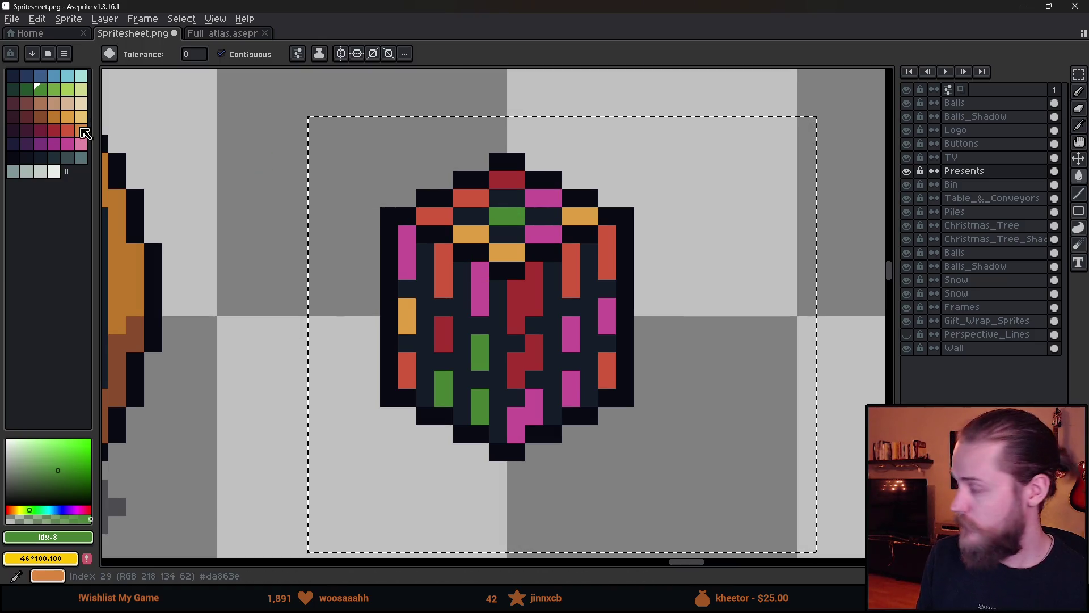
click(40, 77)
click(411, 312)
key(ctrl+z)
click(409, 260)
click(409, 270)
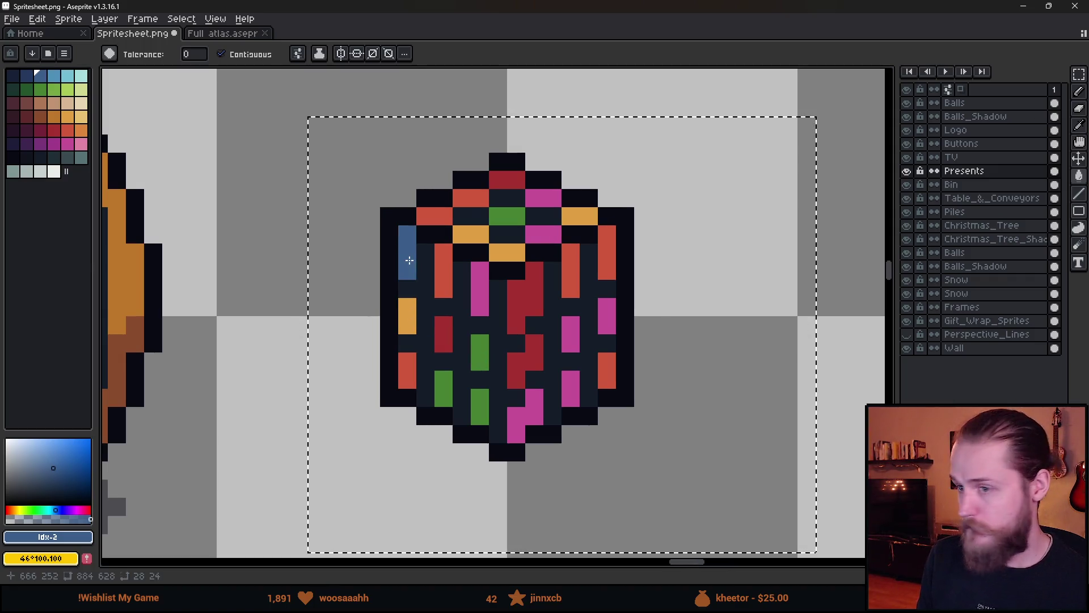
click(481, 290)
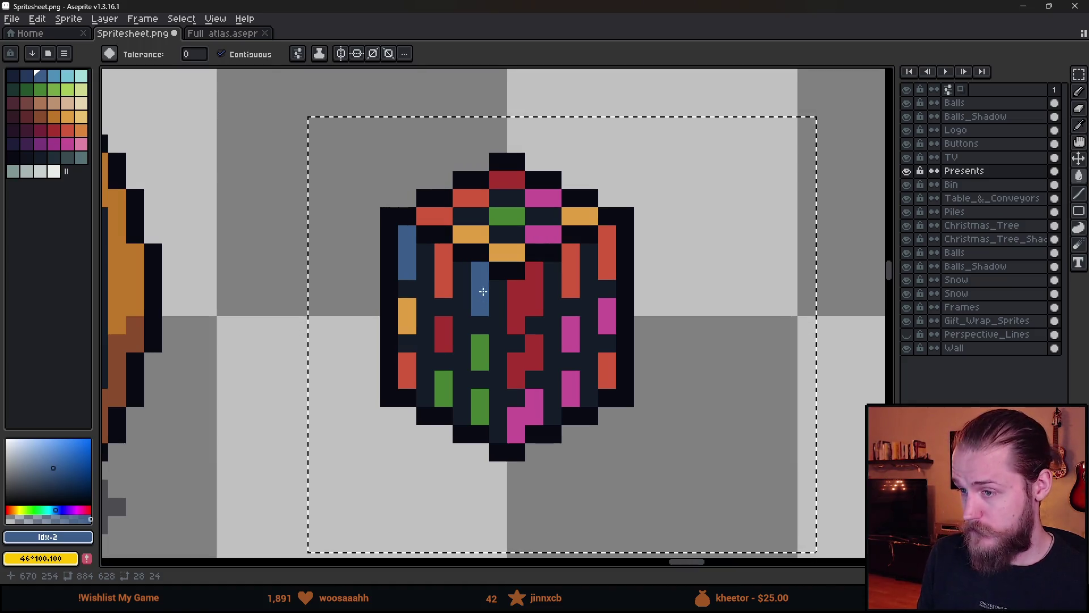
- Fill the bottom, right-side and top magenta stickers white, undoing one oversized fill
click(39, 172)
click(516, 432)
click(577, 395)
click(572, 379)
click(571, 363)
key(ctrl+z)
click(571, 335)
click(607, 316)
click(542, 196)
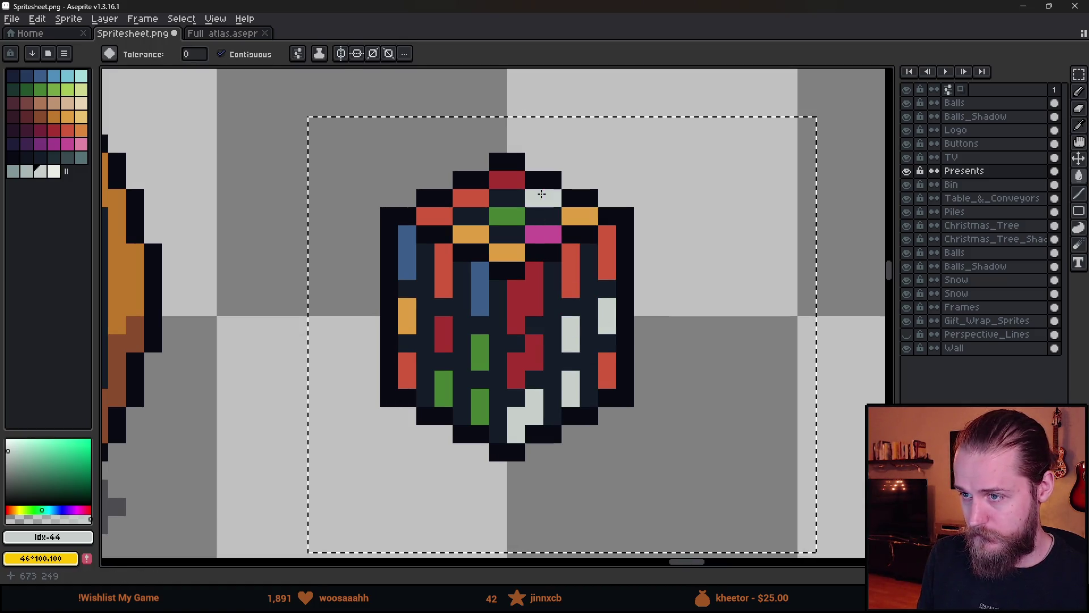
scroll(624, 374, down, 7)
- Lasso-select the top of the Rubik's cube, drag it down, and commit the move
key(m)
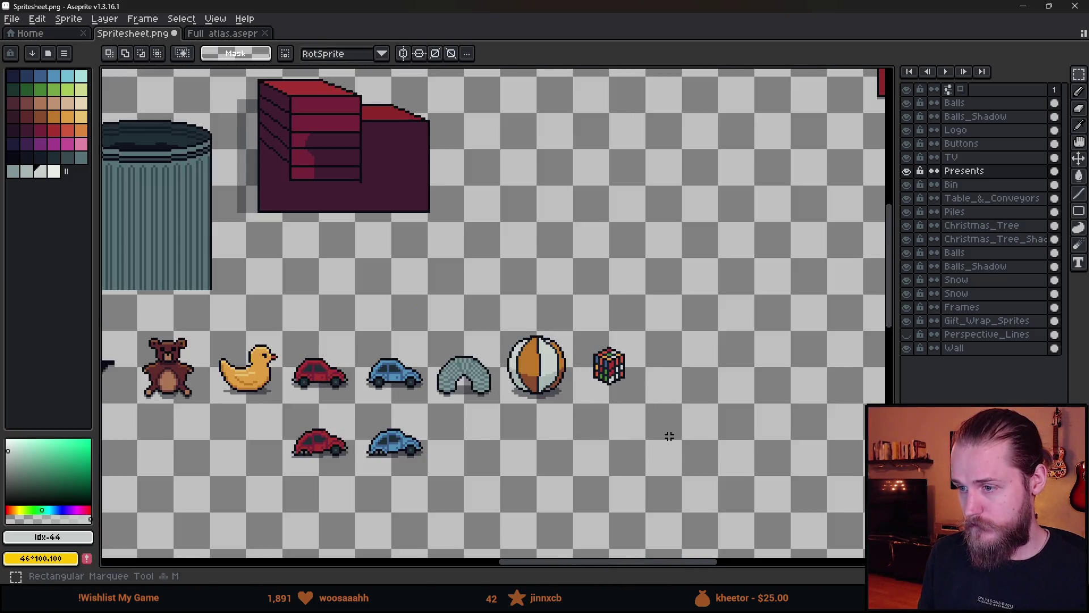
scroll(669, 436, down, 2)
scroll(667, 437, up, 3)
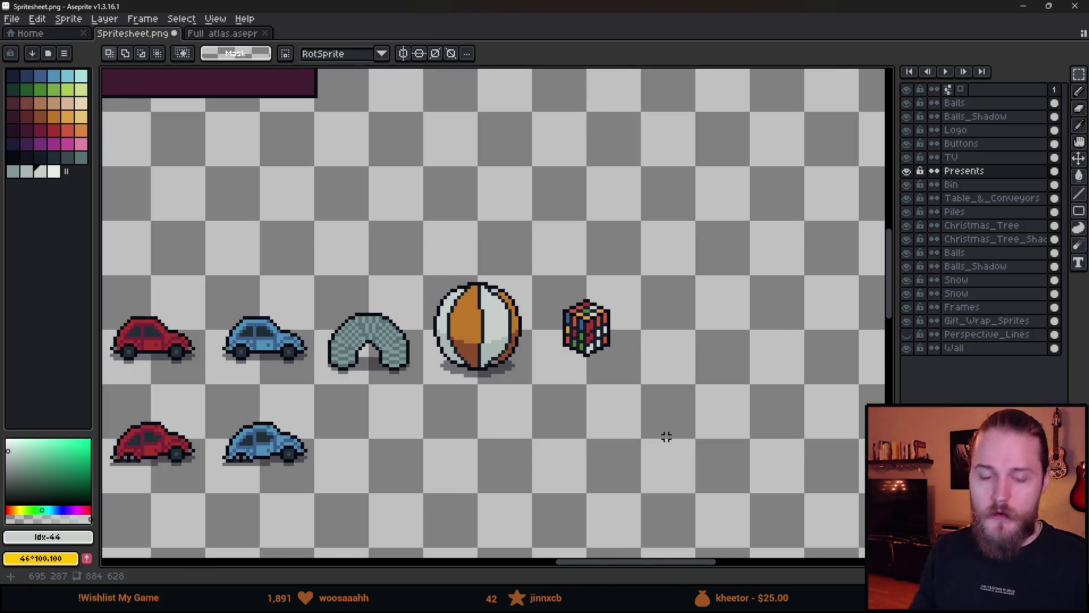
scroll(603, 309, up, 2)
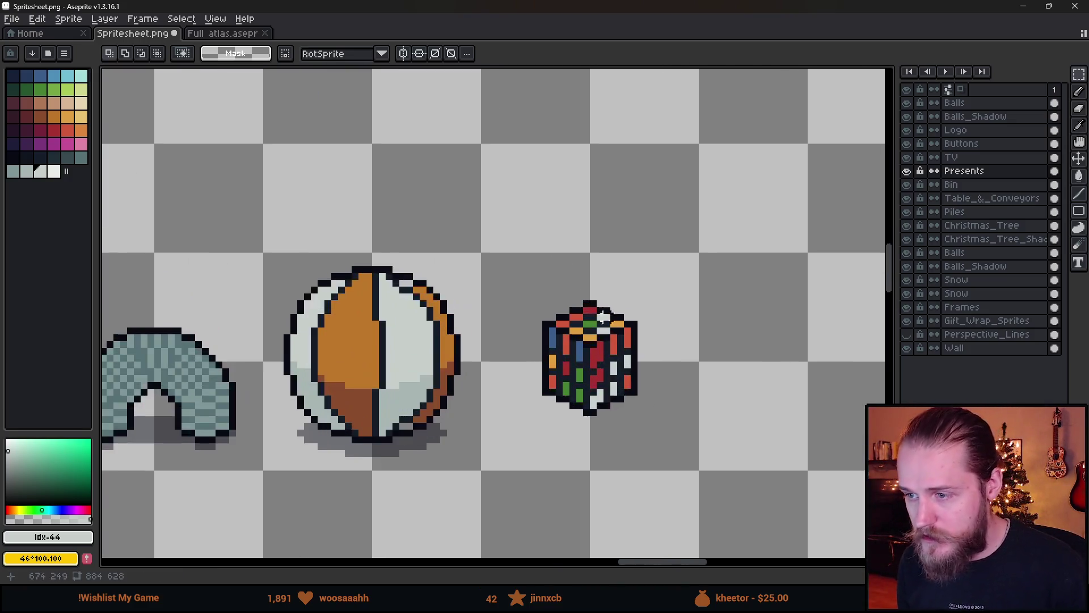
scroll(603, 309, up, 2)
key(b)
mouse_move(720, 253)
mouse_down()
mouse_move(402, 276)
mouse_move(488, 346)
mouse_move(549, 377)
mouse_move(579, 377)
mouse_move(633, 357)
mouse_move(687, 268)
mouse_up()
click(584, 311)
drag(580, 308, 582, 318)
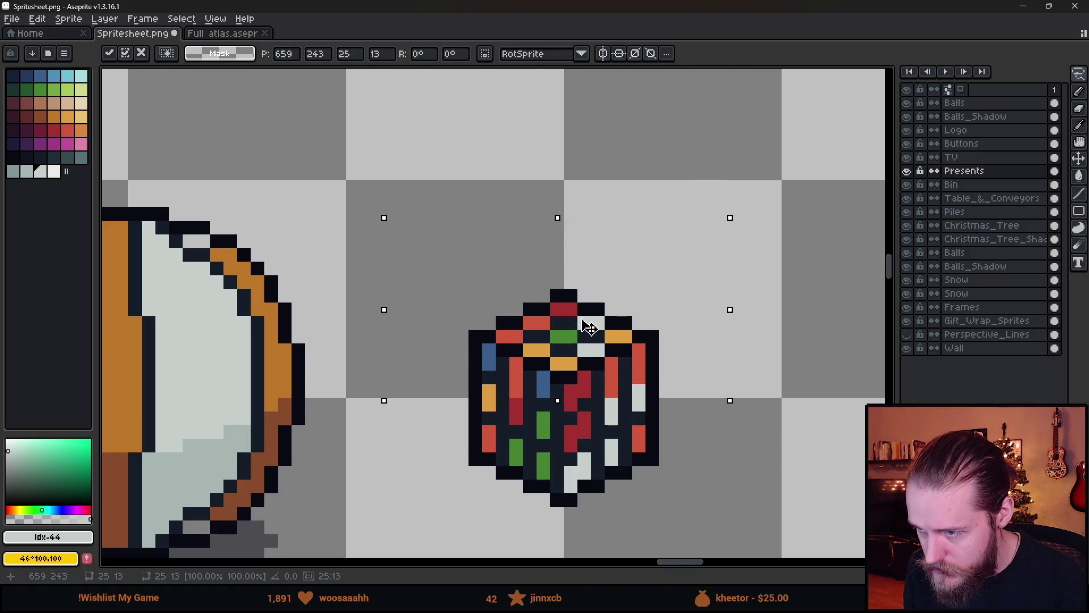
scroll(589, 328, up, 2)
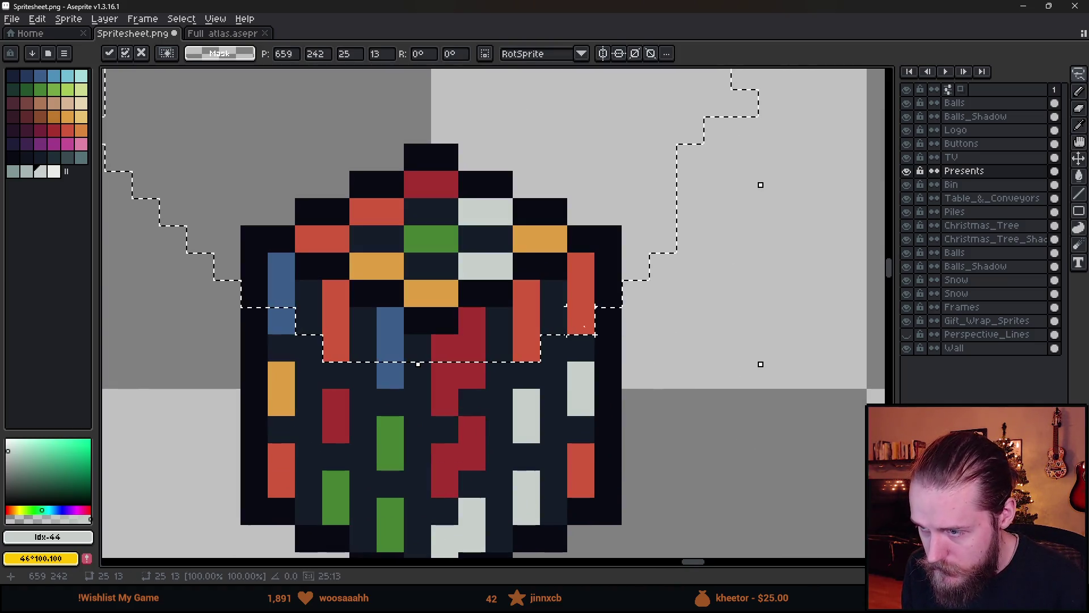
key(Return)
- Nudge the cube's top down 1px with the arrow keys, commit, and deselect
scroll(558, 402, left, 3)
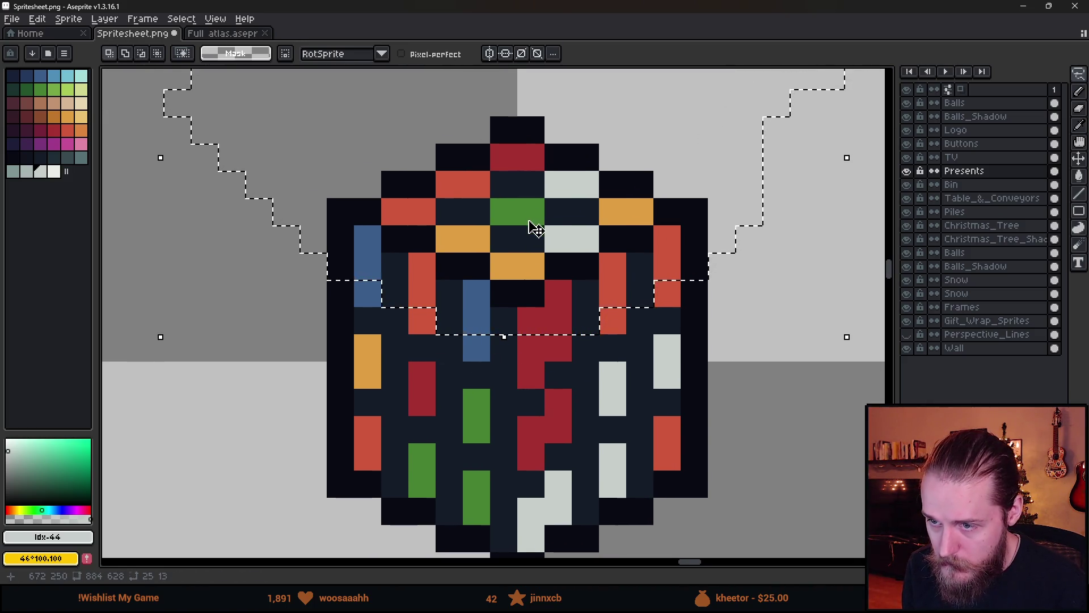
scroll(540, 228, down, 1)
key(Down)
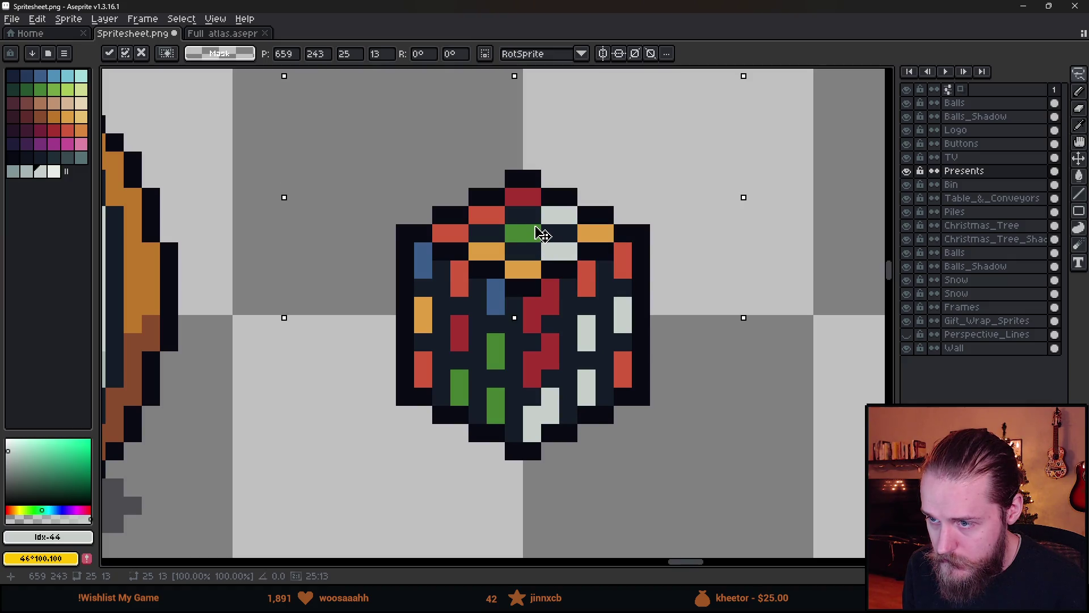
key(Up)
key(Down)
key(Return)
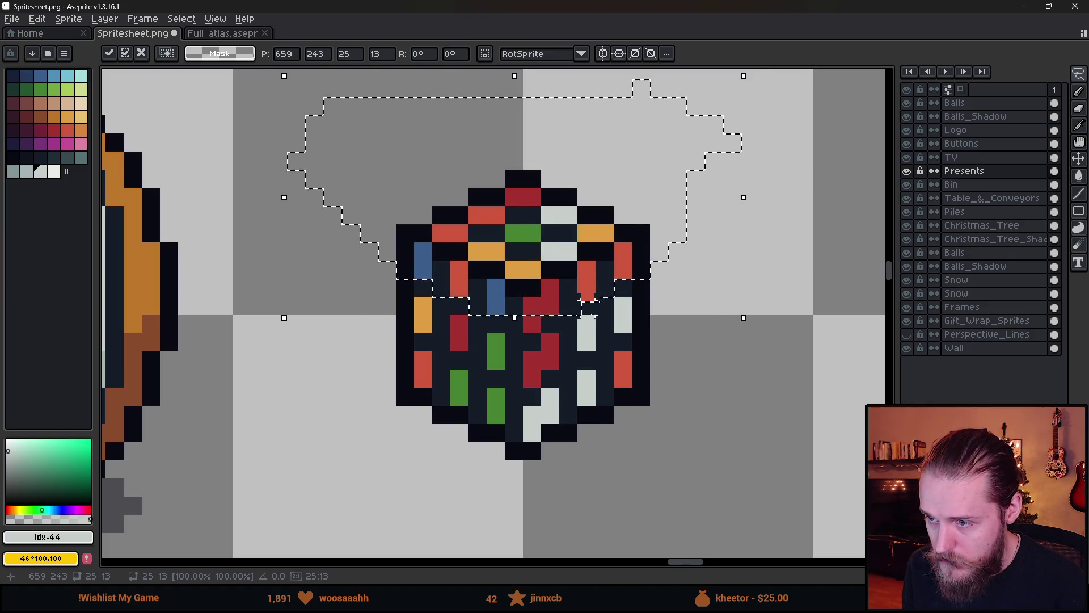
key(ctrl+d)
scroll(607, 392, down, 2)
scroll(561, 333, down, 8)
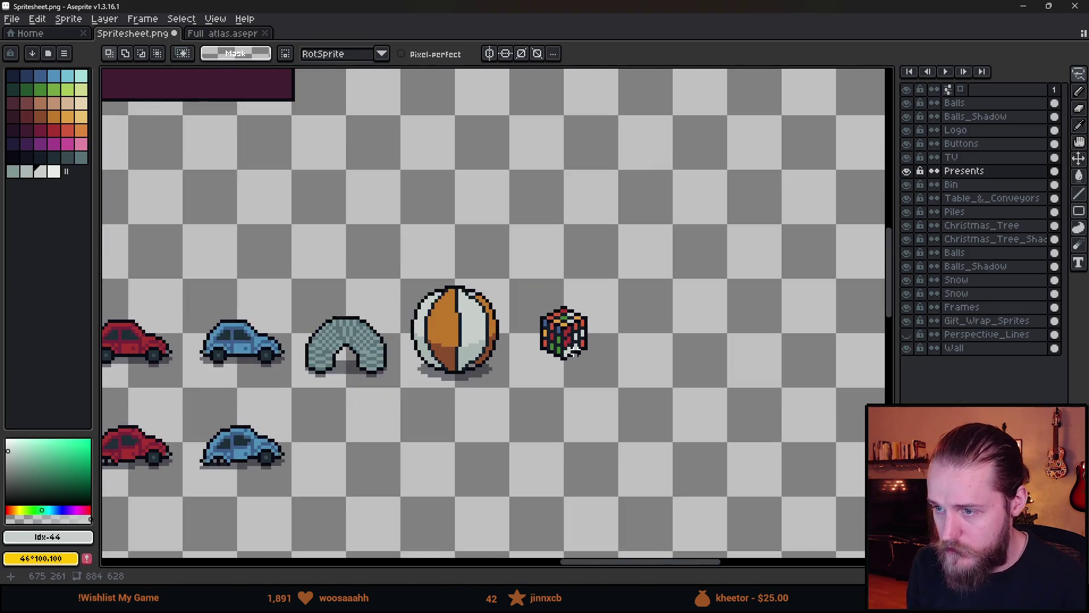
- Sample the shadow grey and paint a shadow along the cube's lower edges
scroll(527, 407, up, 3)
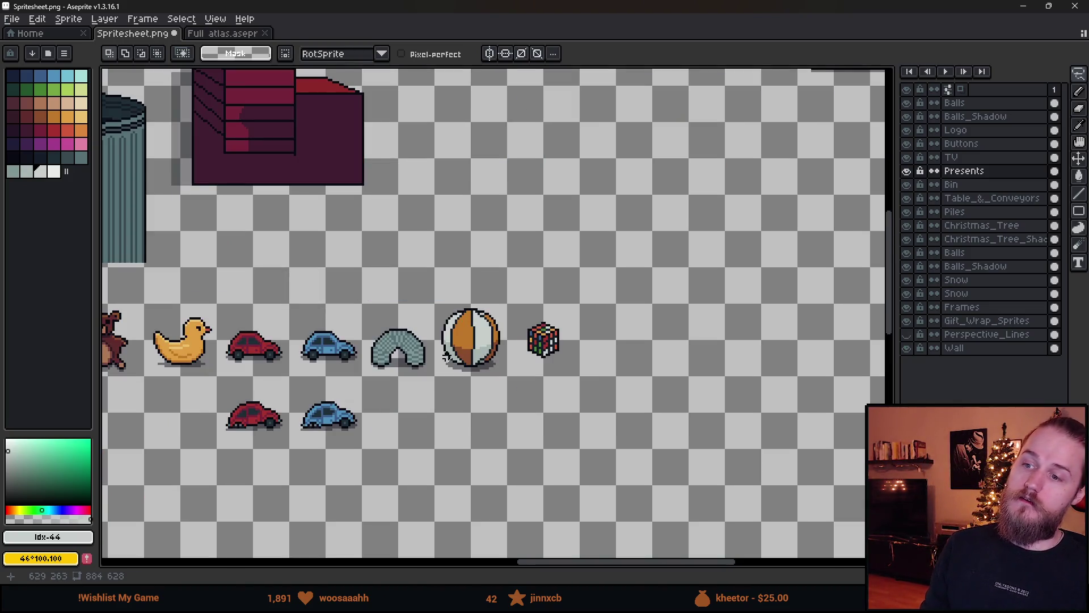
scroll(537, 363, up, 5)
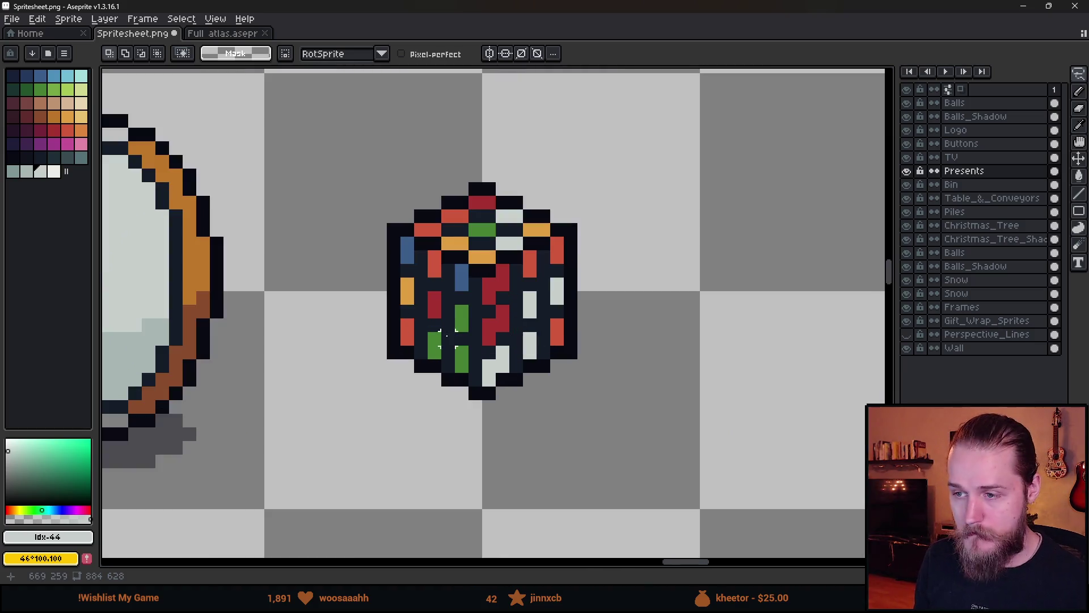
scroll(447, 336, down, 2)
alt+click(275, 389)
scroll(274, 389, up, 3)
click(305, 369)
mouse_move(335, 367)
mouse_down()
mouse_move(489, 450)
mouse_move(649, 365)
mouse_up()
scroll(618, 428, down, 5)
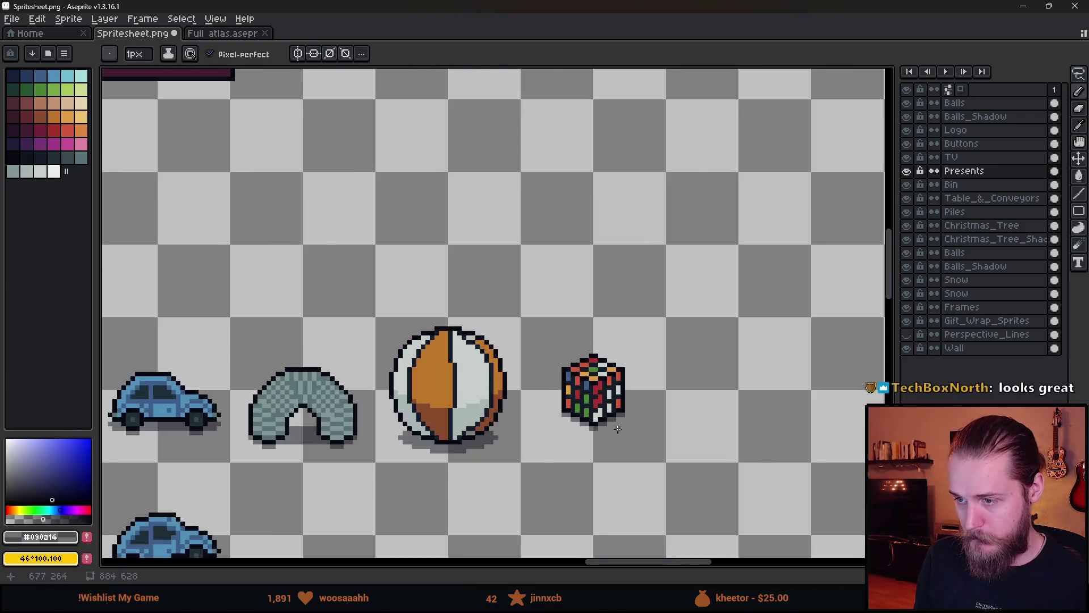
scroll(607, 430, down, 1)
- Pan across the spritesheet and switch to the Ellipse tool
drag(616, 448, 645, 334)
scroll(644, 334, down, 1)
drag(418, 338, 497, 378)
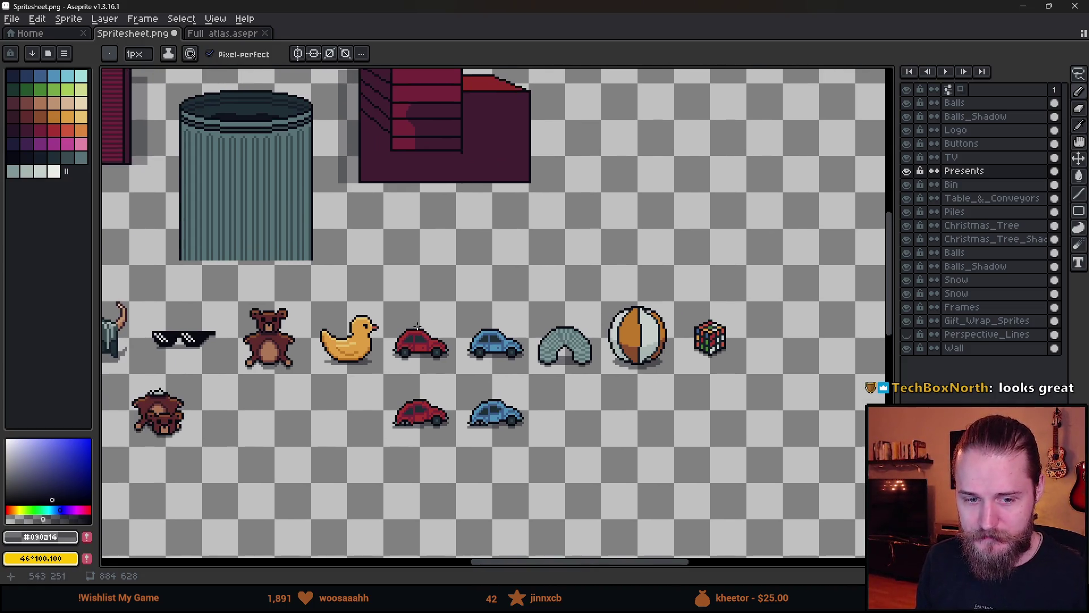
scroll(418, 326, down, 2)
drag(365, 321, 476, 324)
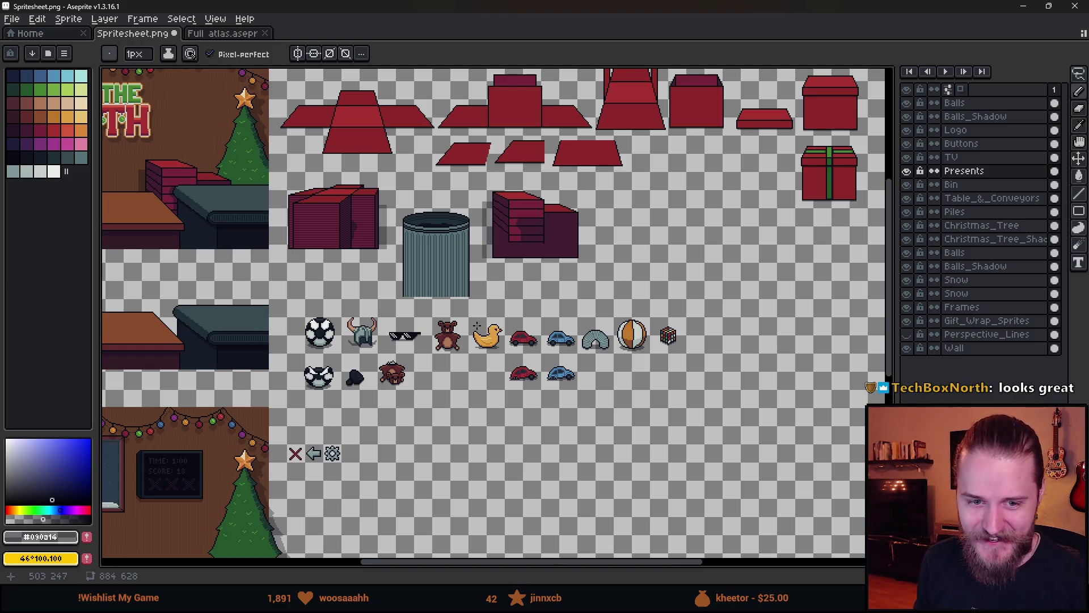
scroll(610, 346, up, 1)
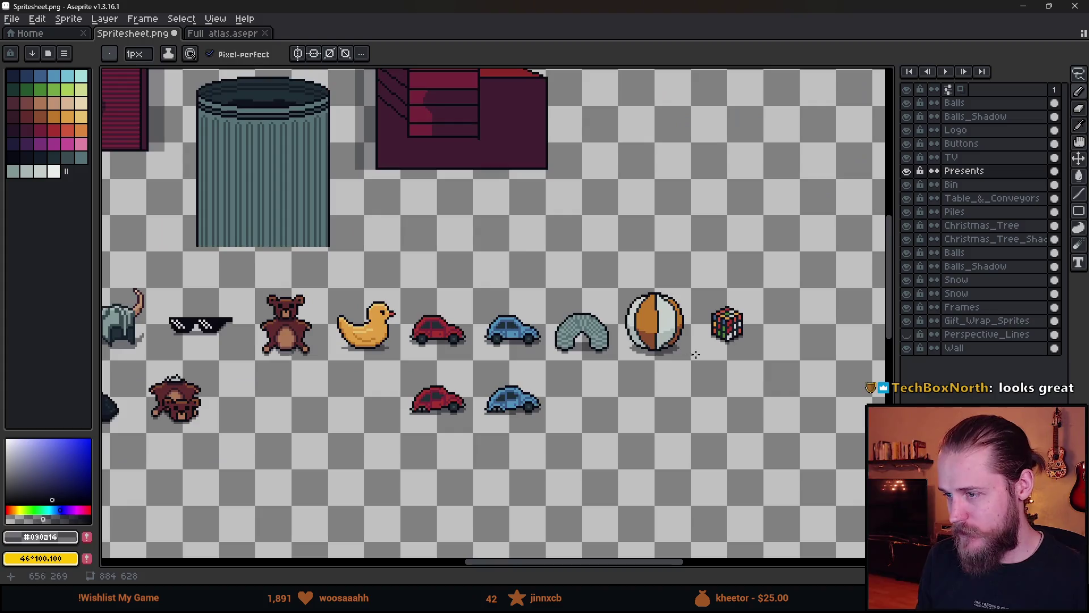
scroll(699, 355, down, 1)
mouse_move(573, 420)
mouse_down()
mouse_move(614, 368)
mouse_move(704, 393)
mouse_move(708, 382)
mouse_move(499, 394)
mouse_move(431, 374)
mouse_up()
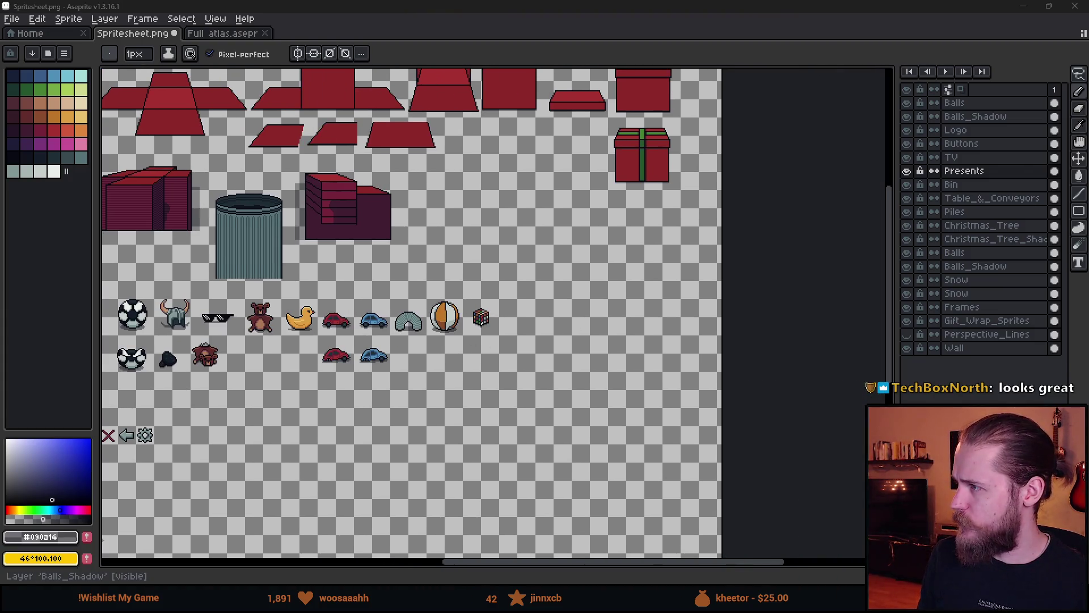
scroll(286, 400, down, 2)
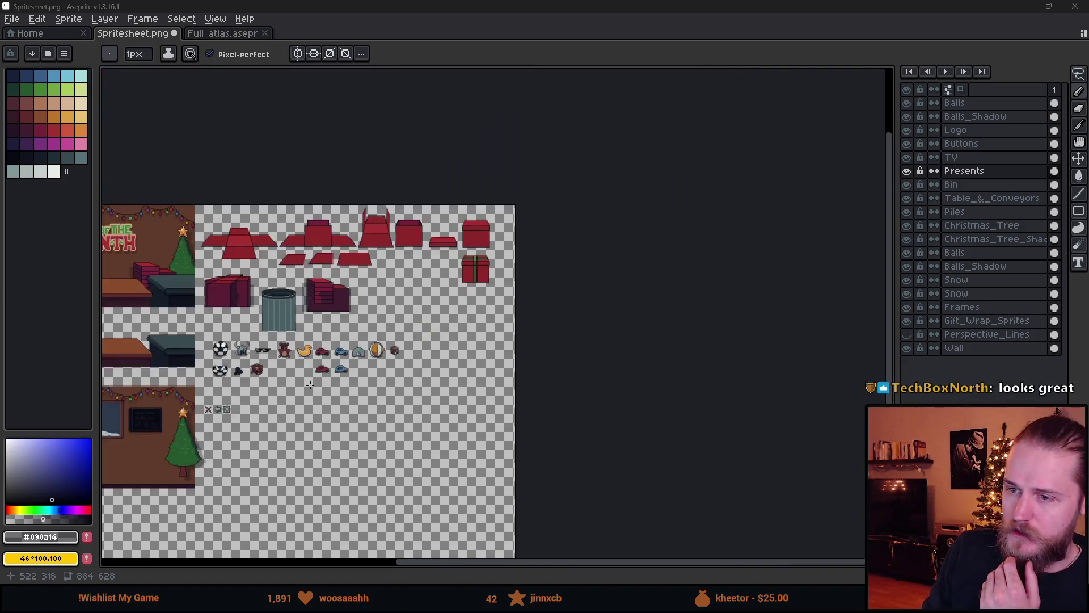
scroll(286, 400, up, 2)
mouse_move(343, 397)
mouse_down()
mouse_move(376, 397)
mouse_move(355, 407)
mouse_up()
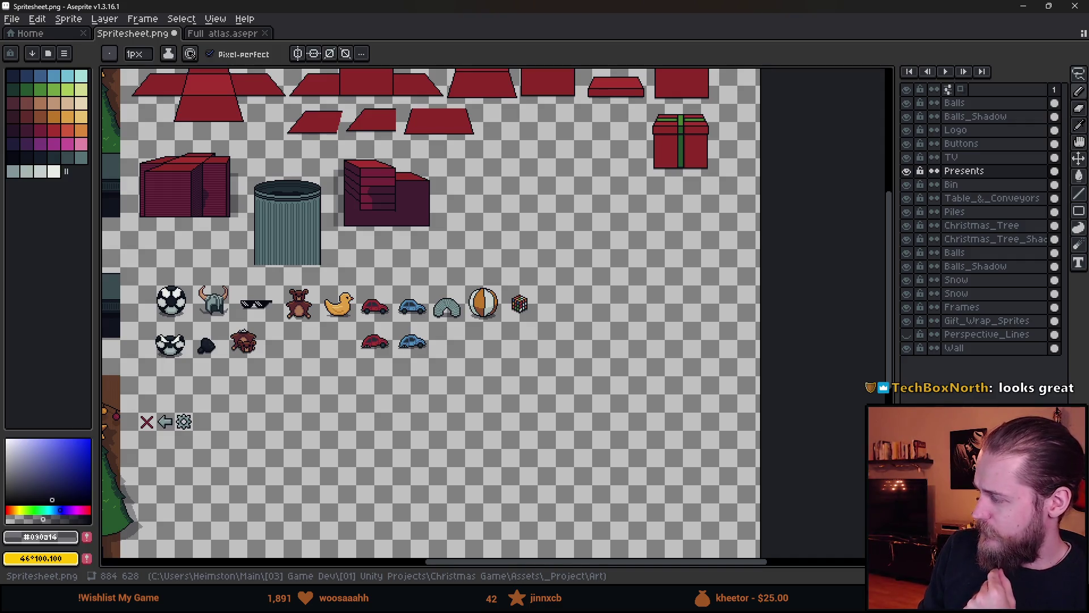
scroll(514, 312, up, 4)
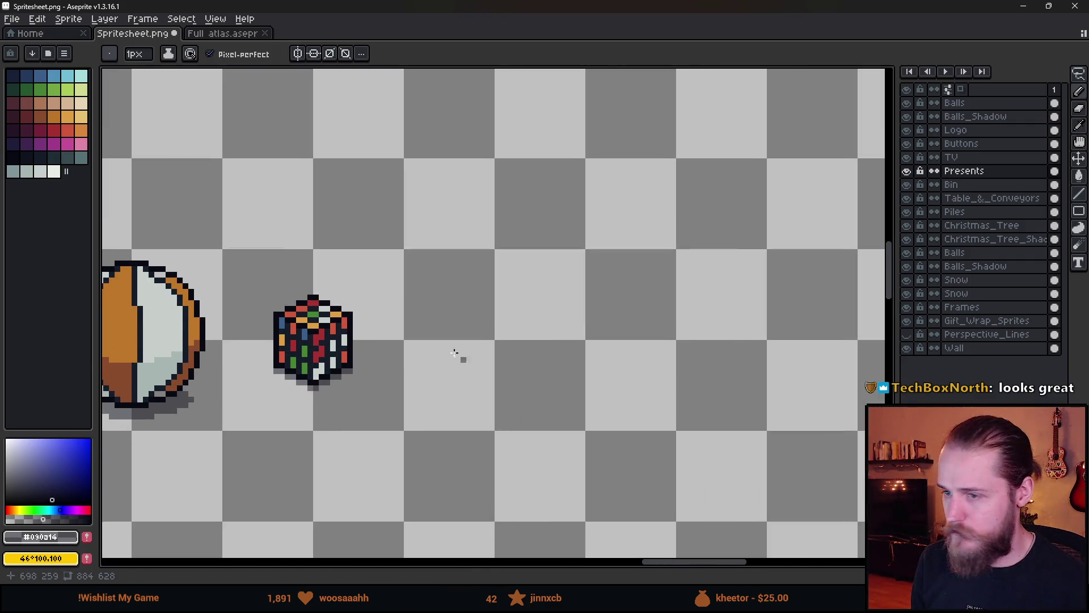
key(shift+u)
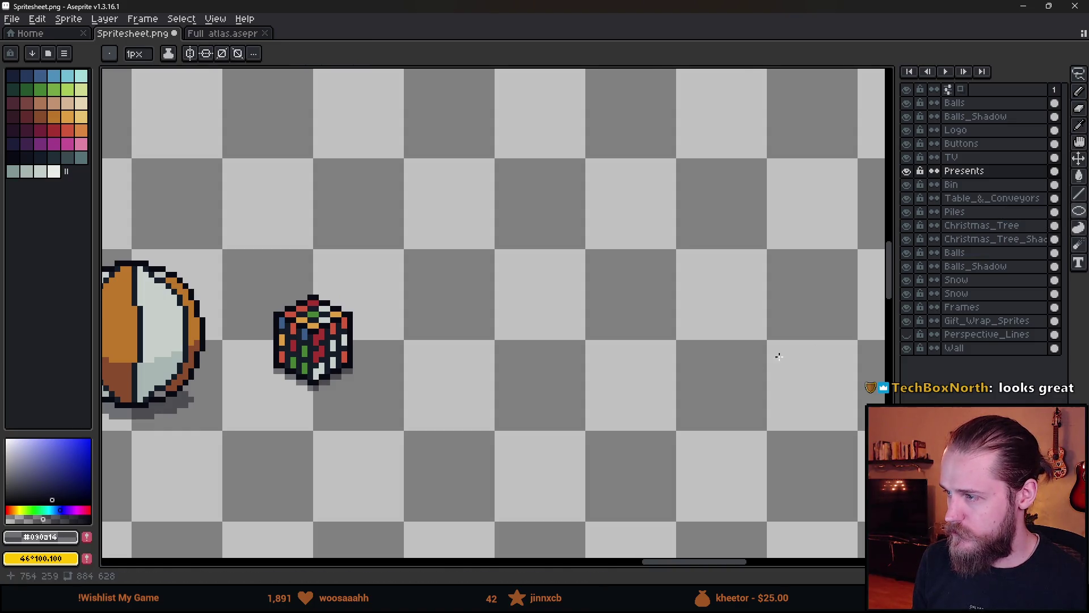
scroll(624, 400, up, 1)
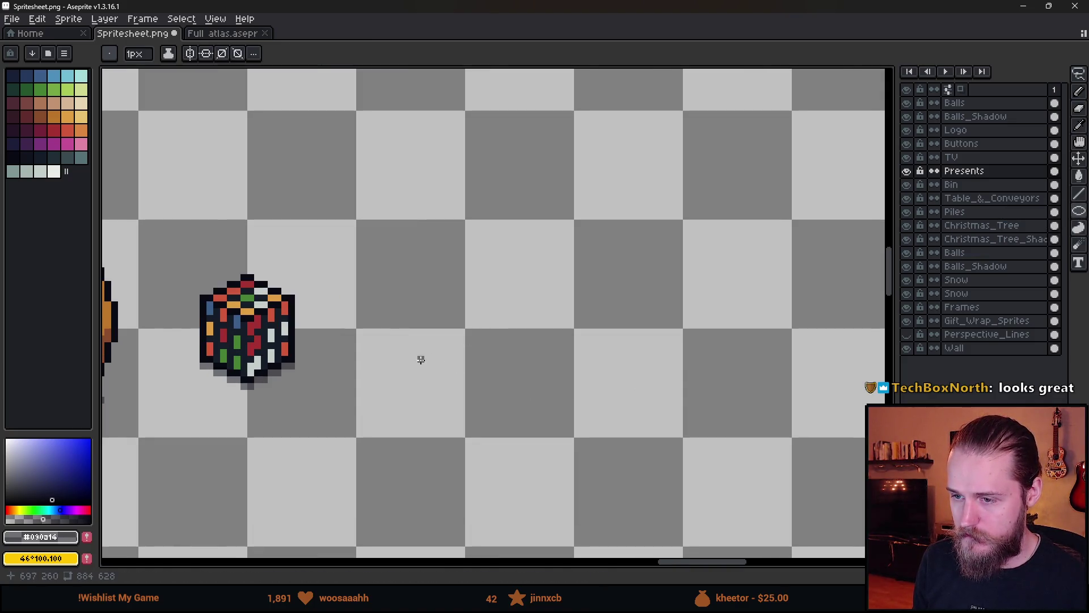
- Draw a large black ellipse outline for the bottom ring
click(12, 158)
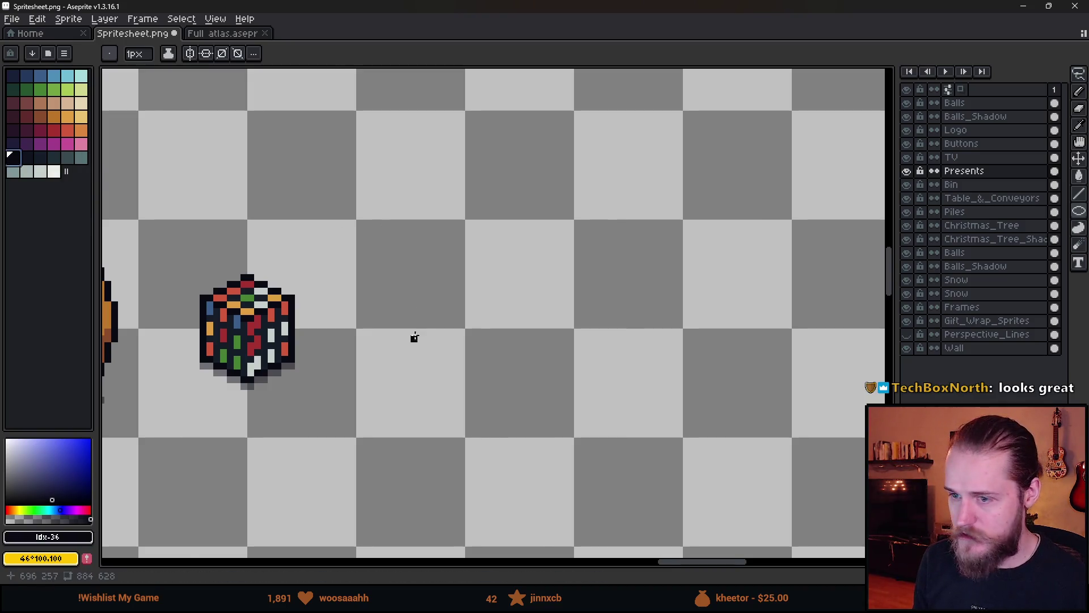
scroll(418, 331, up, 1)
mouse_move(404, 367)
mouse_down()
mouse_move(569, 414)
mouse_move(561, 420)
mouse_up()
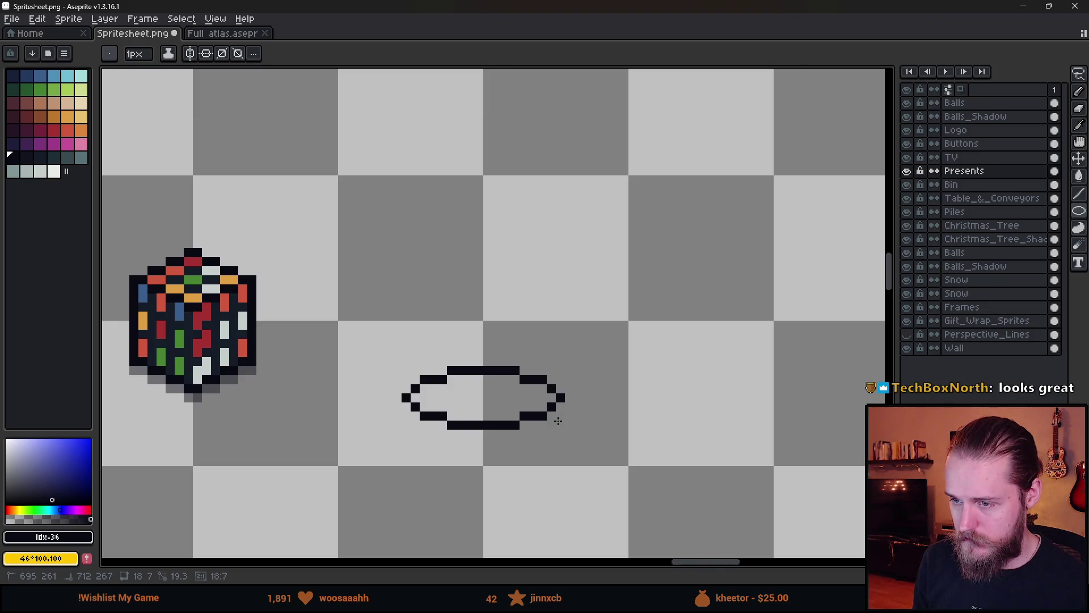
drag(557, 421, 558, 421)
- Pencil the inner thickness line across the bottom ring's outline
key(b)
scroll(403, 448, up, 1)
mouse_move(403, 377)
mouse_down()
mouse_move(408, 412)
mouse_move(447, 454)
mouse_move(565, 470)
mouse_move(638, 425)
mouse_move(638, 377)
mouse_up()
scroll(677, 434, down, 6)
scroll(675, 428, up, 1)
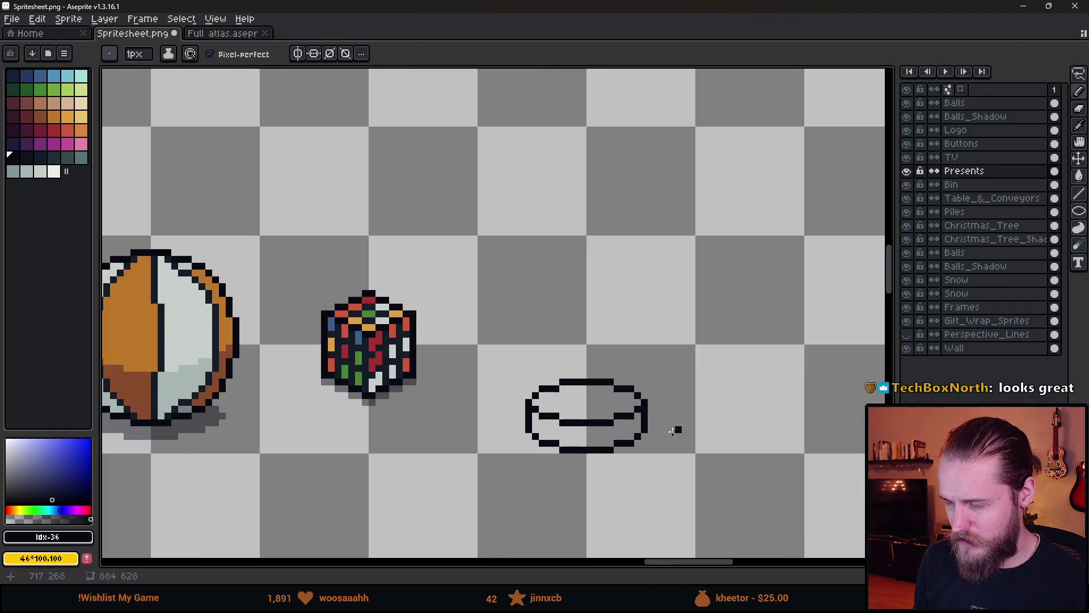
scroll(656, 393, up, 2)
key(m)
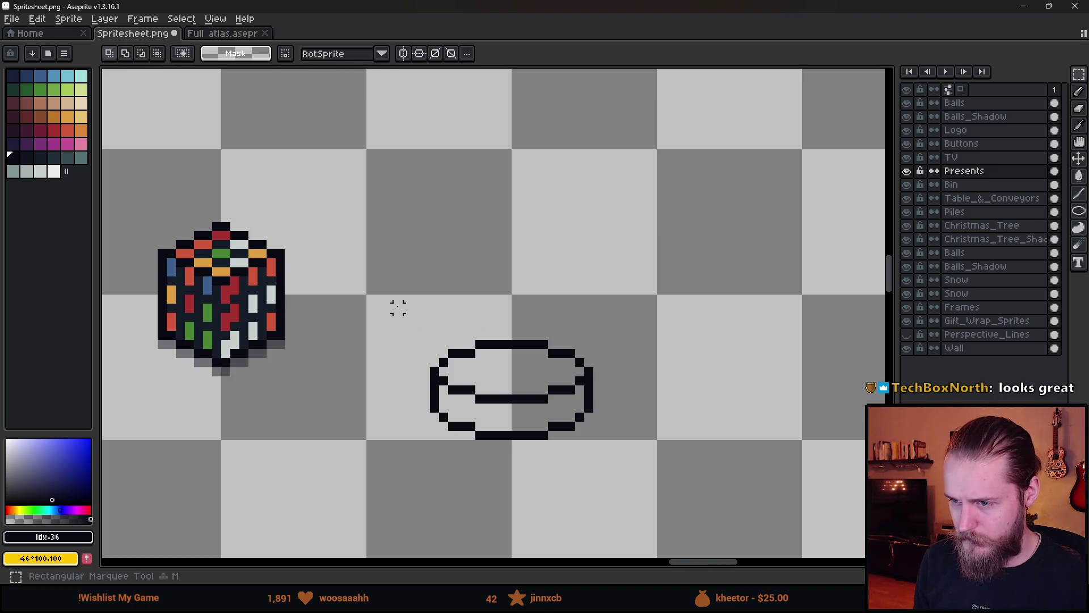
drag(393, 302, 658, 480)
key(ctrl+d)
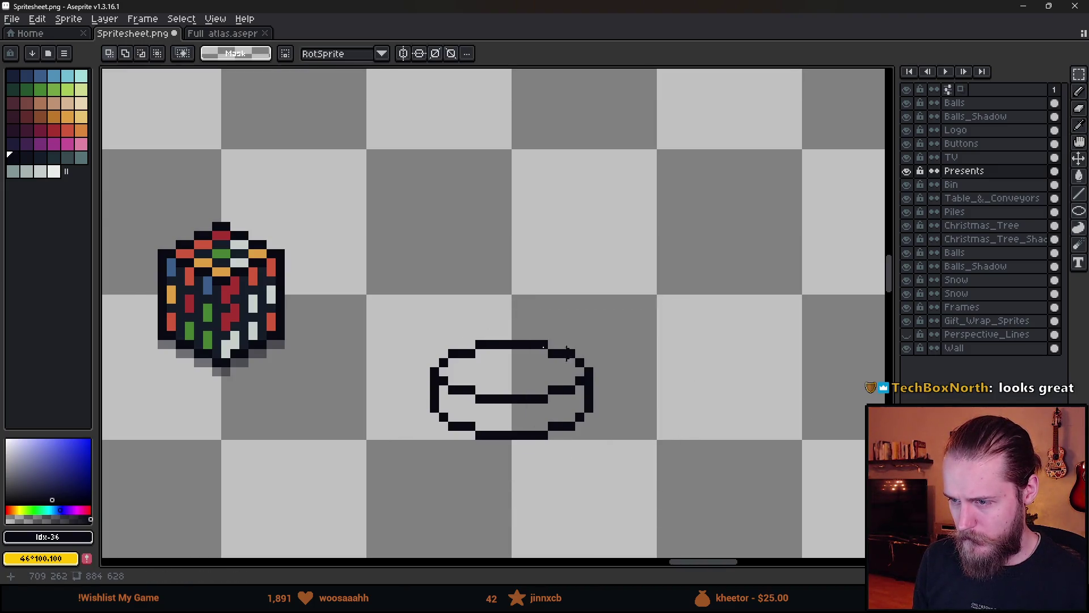
scroll(491, 332, up, 1)
- Draw a smaller ellipse above the big ring and move it up and left
click(1080, 212)
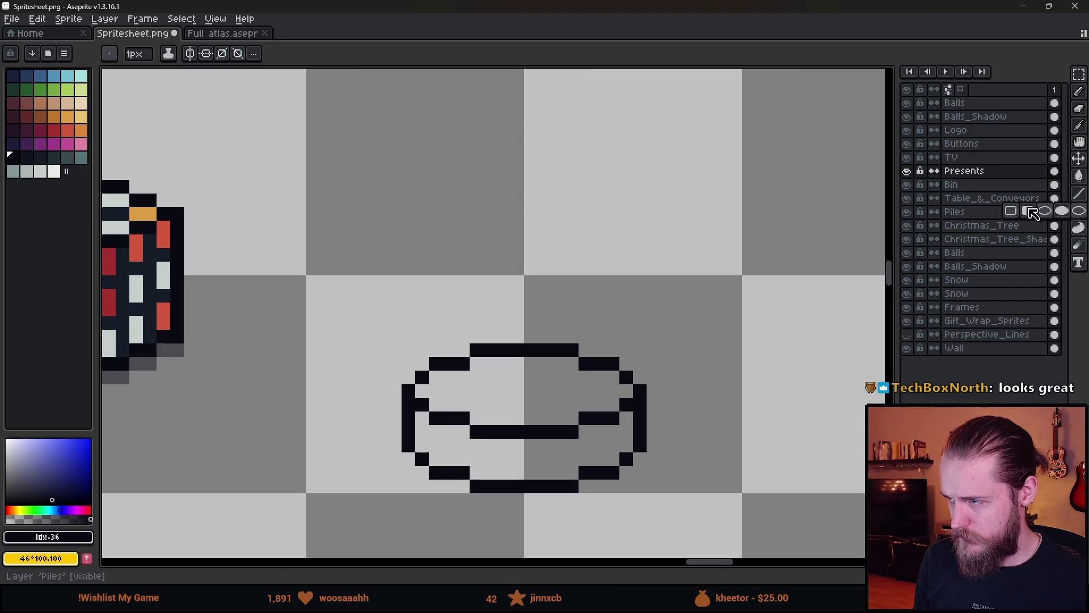
drag(421, 211, 494, 283)
mouse_move(609, 279)
mouse_down()
mouse_move(607, 296)
mouse_move(595, 296)
mouse_move(591, 256)
mouse_move(594, 268)
mouse_up()
key(m)
drag(395, 173, 735, 309)
mouse_move(555, 250)
mouse_down()
mouse_move(595, 275)
mouse_move(541, 223)
mouse_up()
key(ctrl+d)
- Pencil the small ring's inner edge lines in black
key(b)
alt+click(426, 224)
mouse_move(408, 226)
mouse_down()
mouse_move(418, 265)
mouse_move(447, 280)
mouse_move(545, 283)
mouse_move(584, 226)
mouse_up()
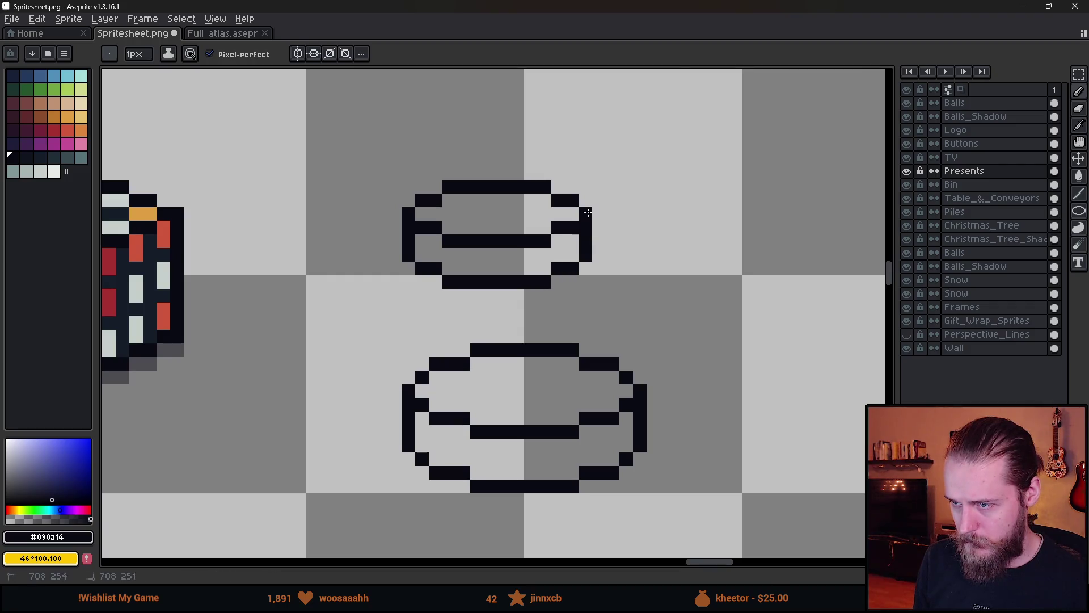
scroll(625, 306, down, 3)
scroll(626, 306, up, 3)
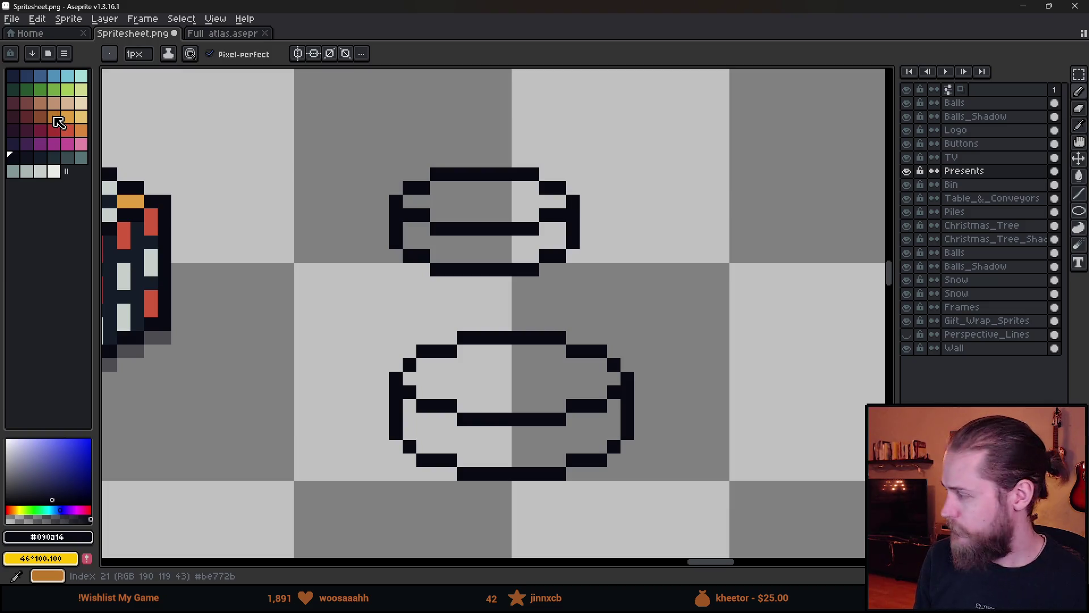
click(54, 129)
- Fill the big ring's lower band red and its top surface dark maroon
key(g)
click(518, 444)
click(40, 130)
click(491, 389)
scroll(497, 395, down, 3)
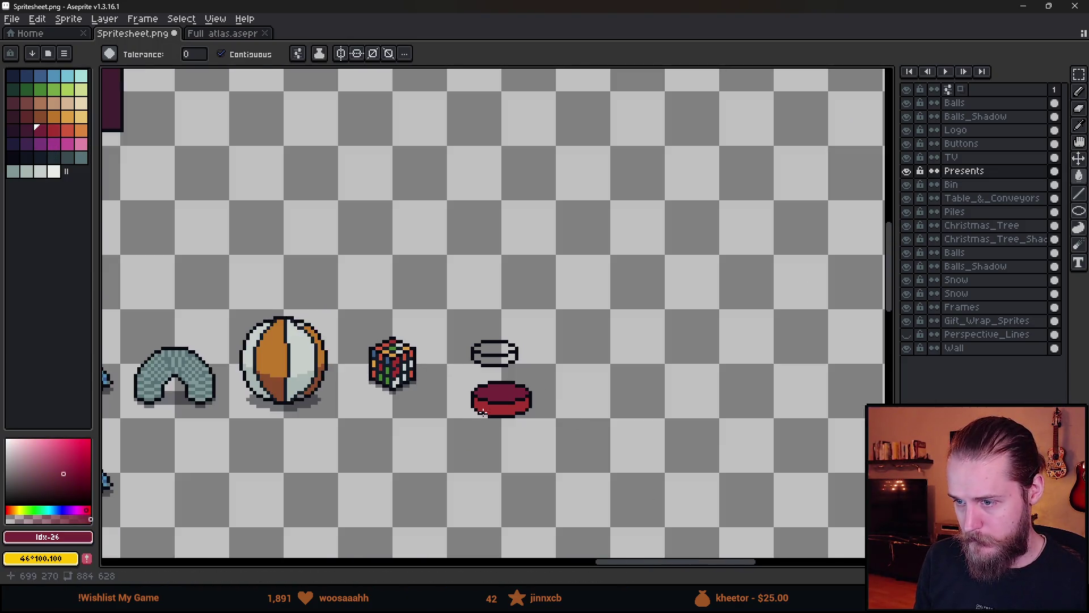
scroll(491, 410, up, 2)
scroll(573, 365, up, 1)
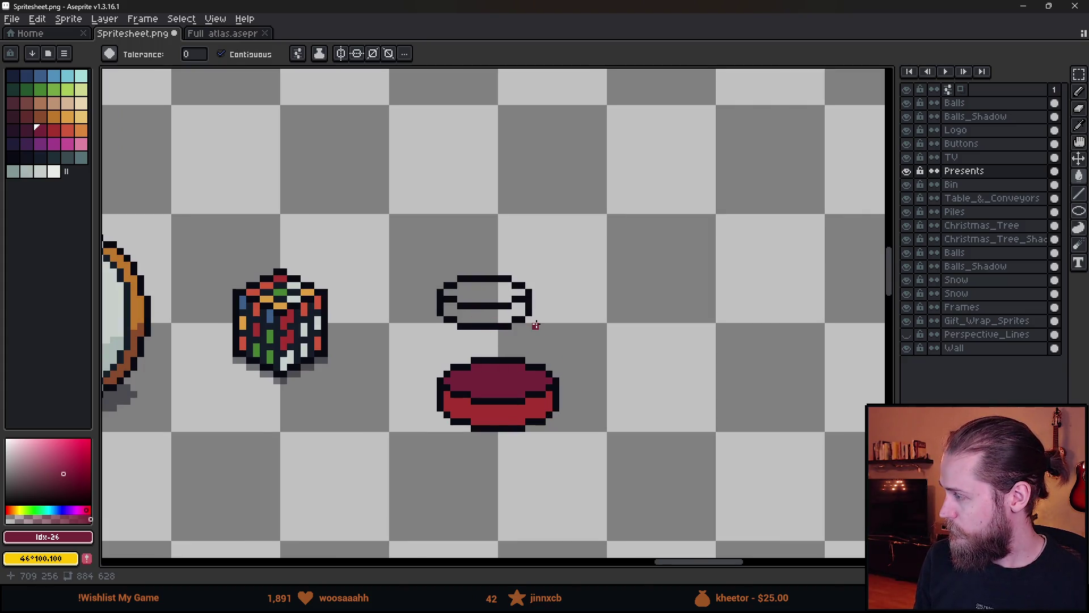
scroll(521, 293, up, 1)
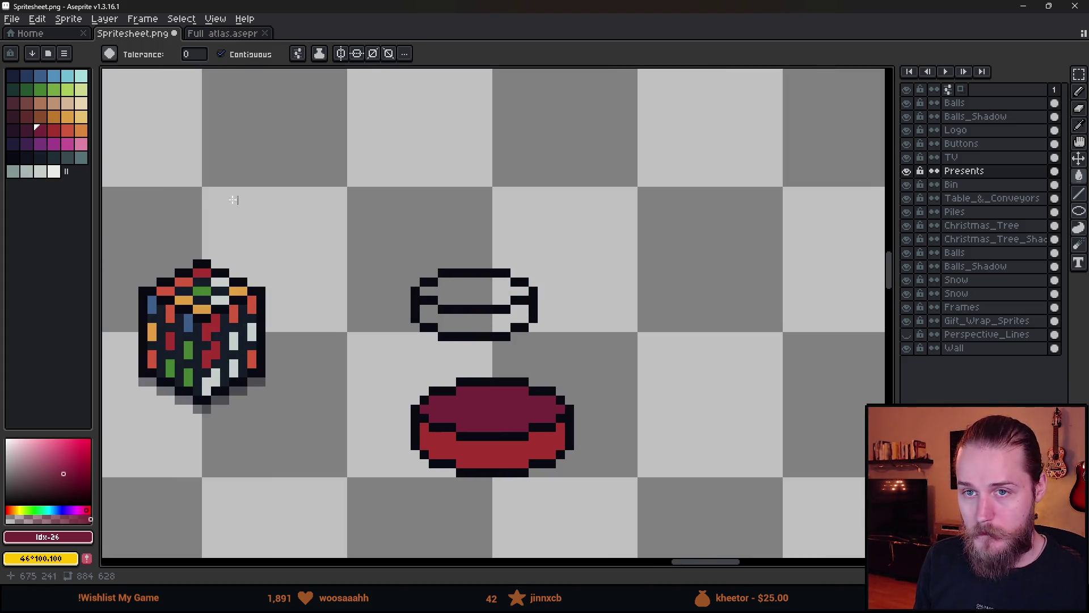
- Fill the small ring green and move it down onto the red ring
click(43, 90)
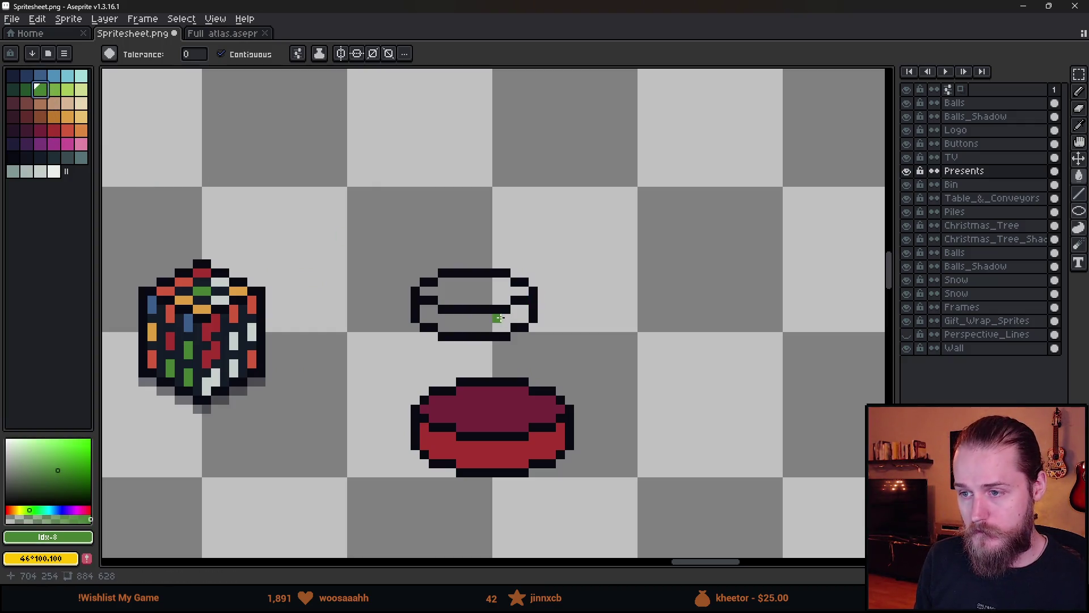
click(481, 324)
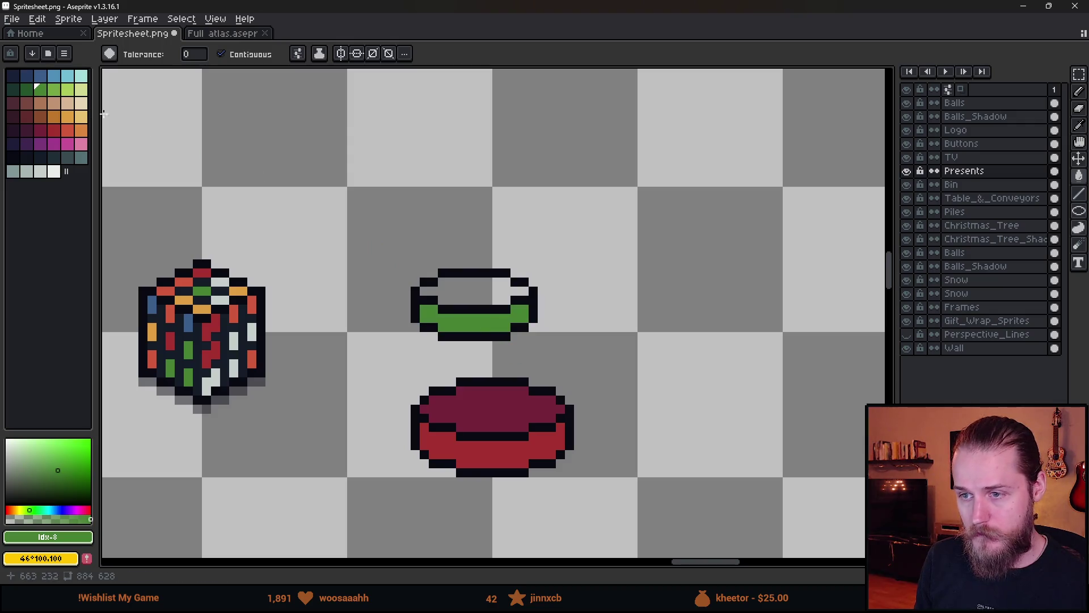
click(28, 91)
key(m)
drag(367, 233, 642, 365)
drag(562, 301, 588, 387)
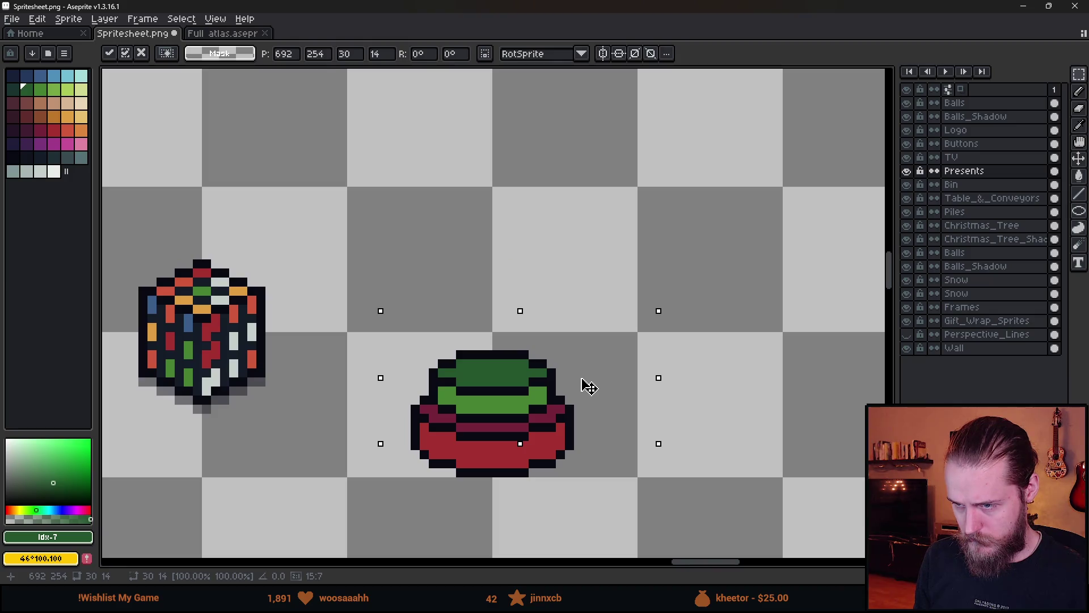
key(ctrl+d)
- Switch to the Ellipse tool and sample black from the drawing for the next outline
scroll(533, 316, down, 3)
scroll(559, 308, up, 3)
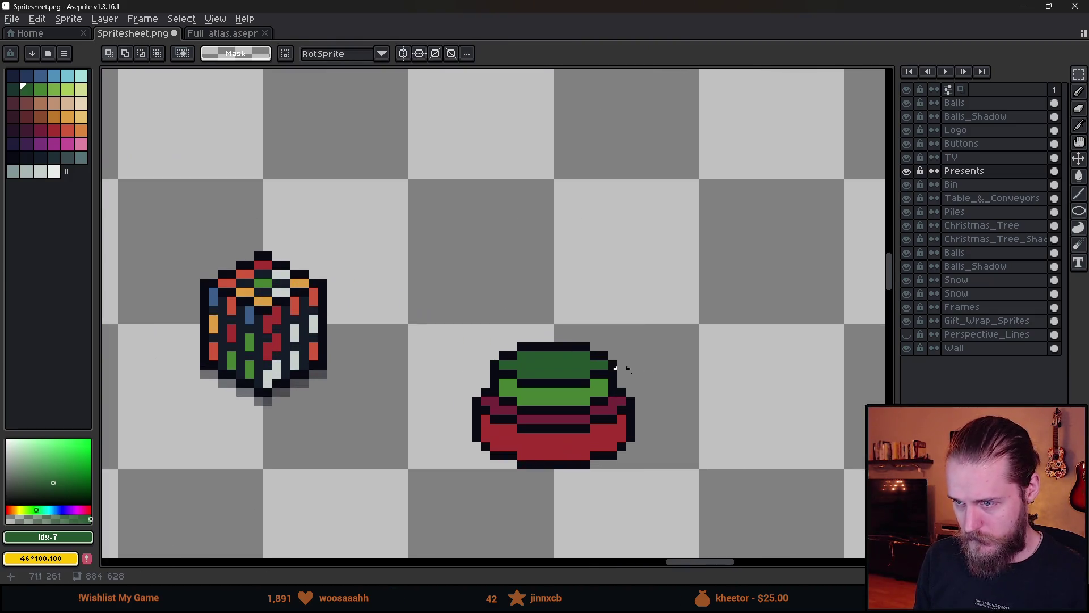
scroll(487, 377, up, 2)
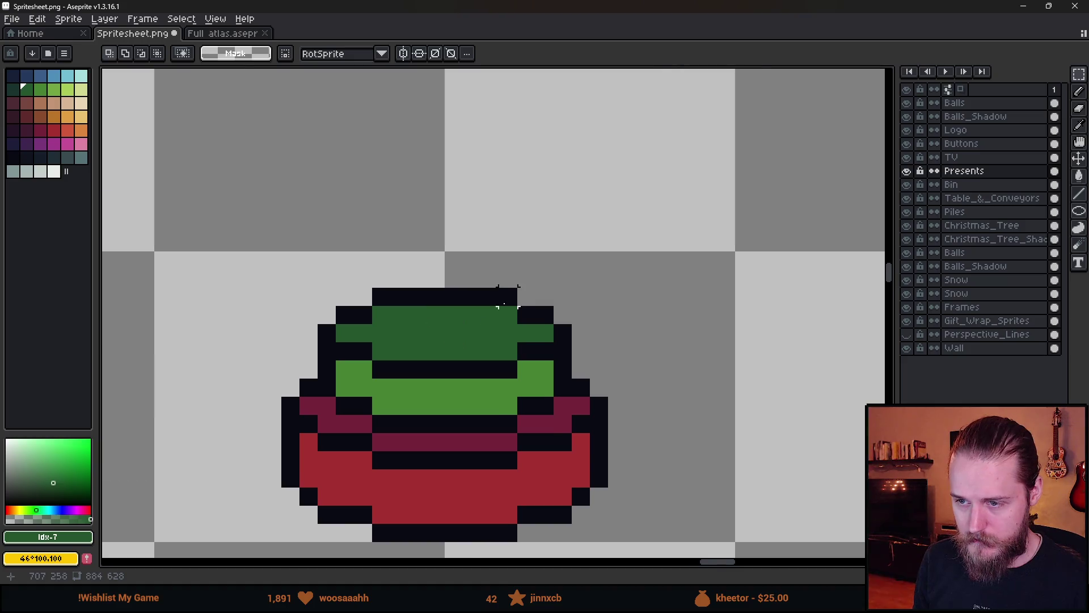
scroll(506, 296, down, 2)
click(1078, 211)
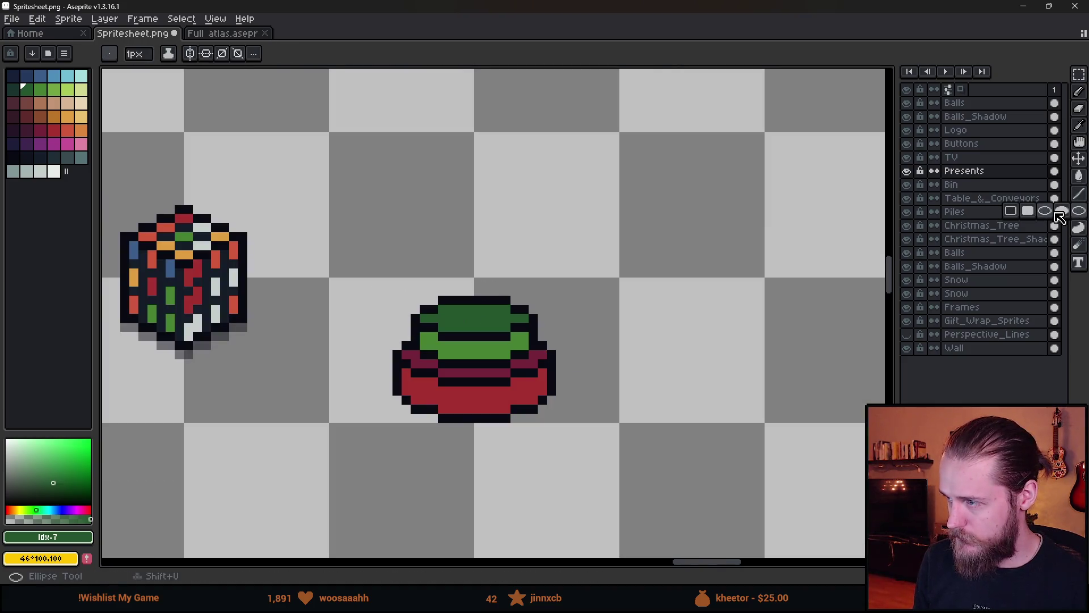
scroll(482, 259, up, 2)
alt+click(439, 333)
- Draw the top ring's ellipse outline and pencil its inner edge, closing the left gap
scroll(386, 241, down, 1)
mouse_move(389, 234)
mouse_down()
mouse_move(471, 277)
mouse_move(507, 279)
mouse_move(507, 260)
mouse_up()
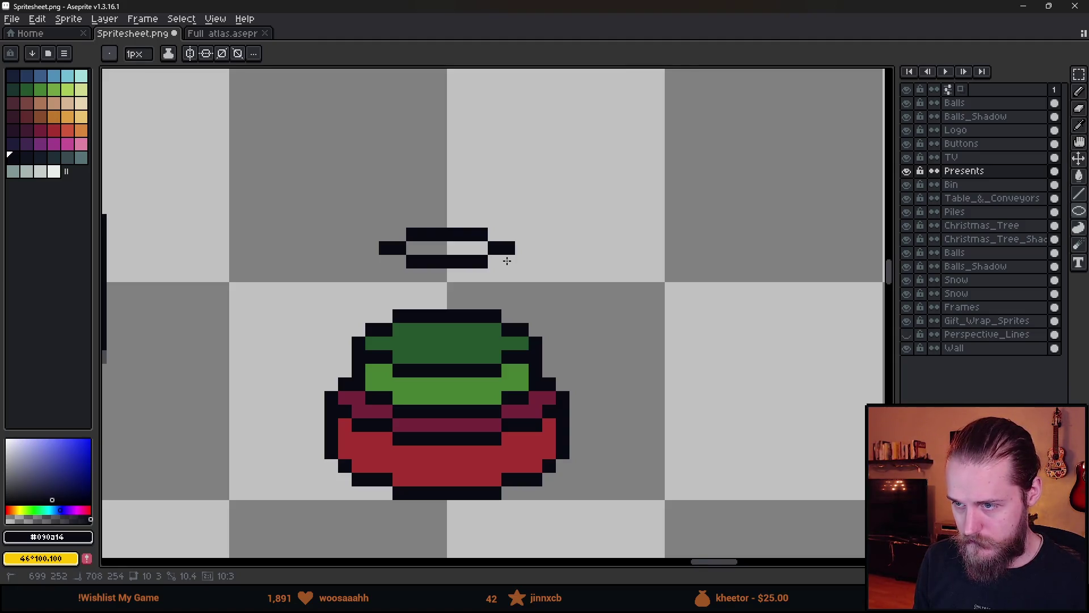
drag(507, 260, 507, 261)
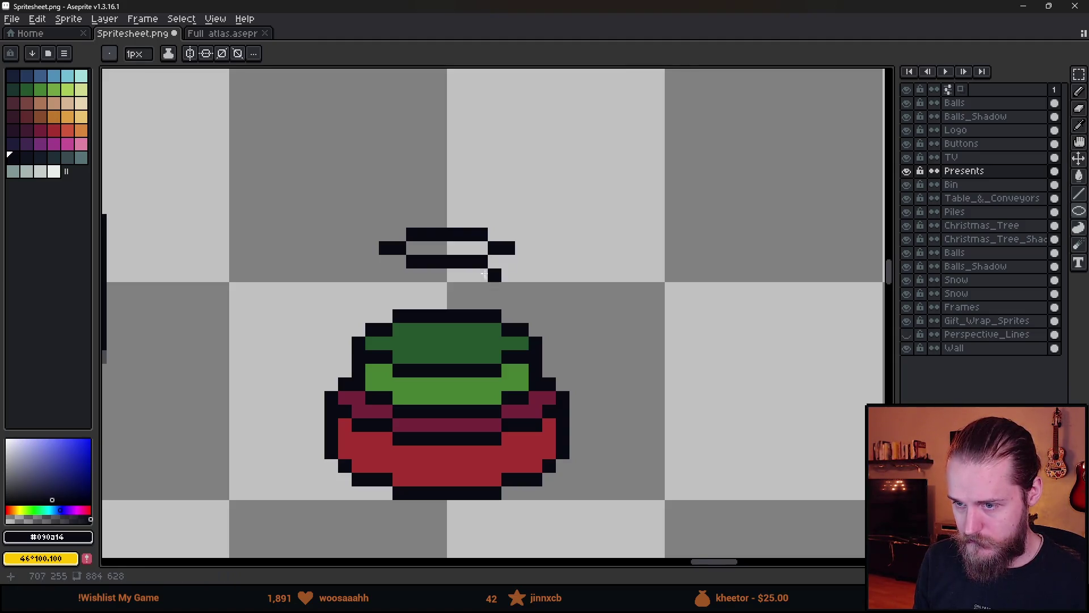
scroll(416, 285, up, 1)
key(b)
click(358, 257)
key(ctrl+z)
click(392, 274)
drag(410, 288, 496, 287)
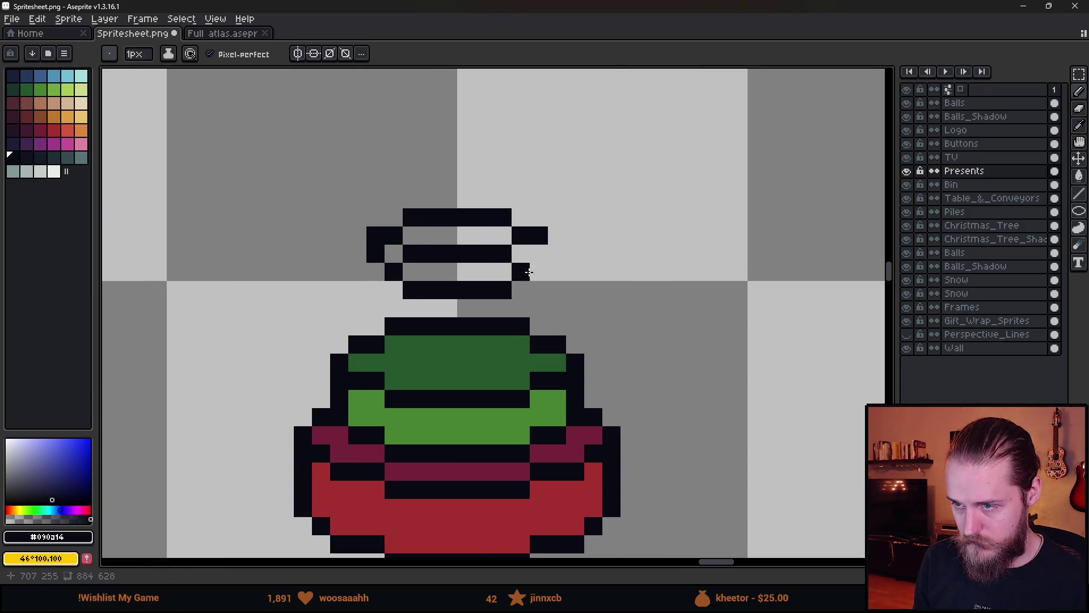
click(377, 279)
scroll(378, 277, down, 4)
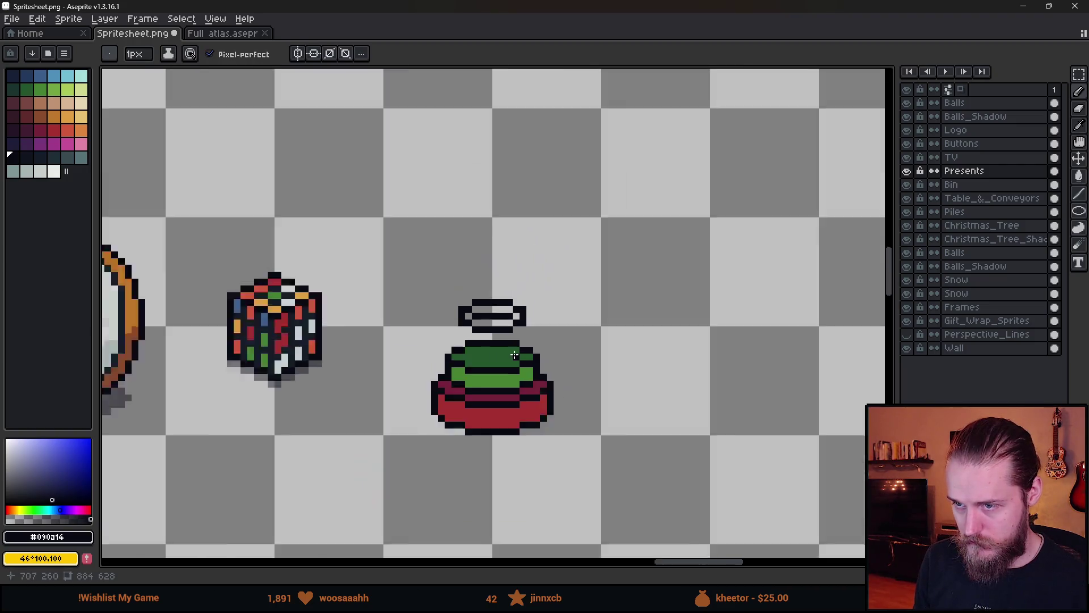
scroll(514, 380, up, 4)
scroll(514, 380, down, 1)
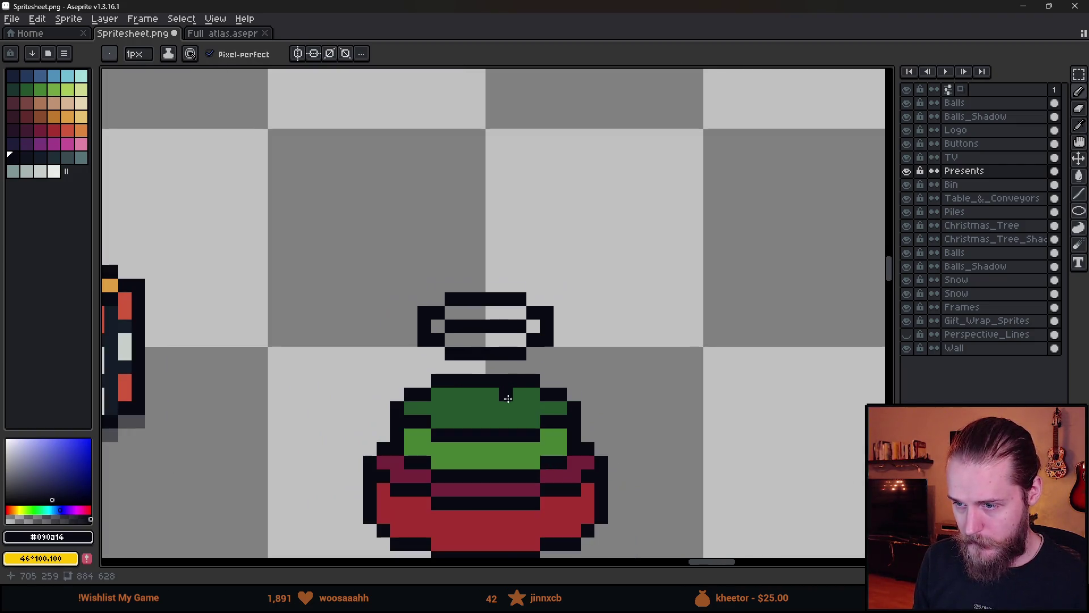
- Fill the top ring blue, with a dark blue lower band
click(53, 75)
scroll(460, 317, up, 1)
key(g)
click(495, 316)
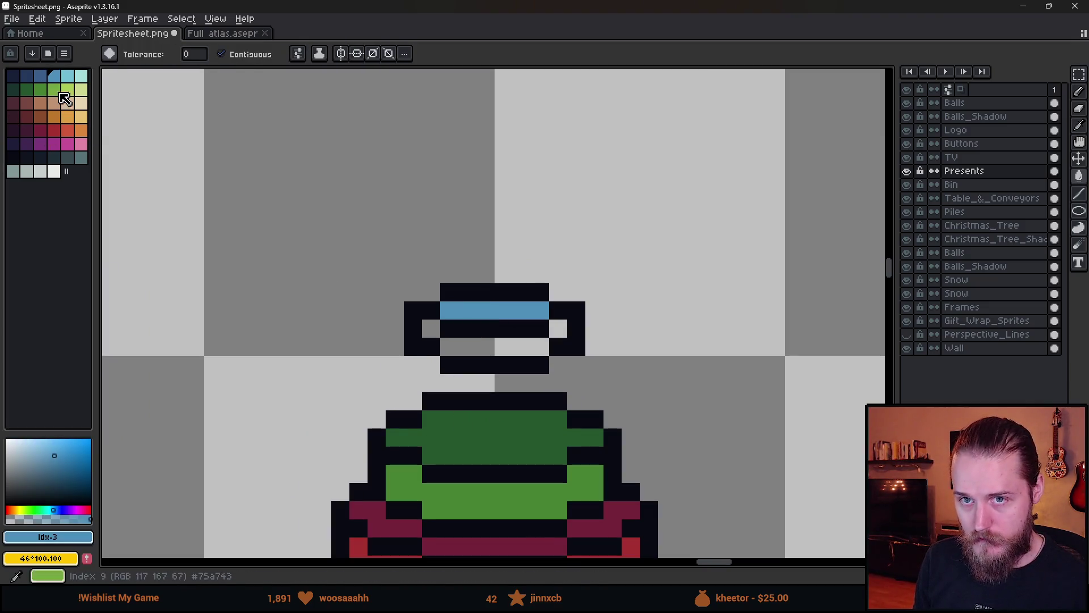
click(39, 89)
click(491, 343)
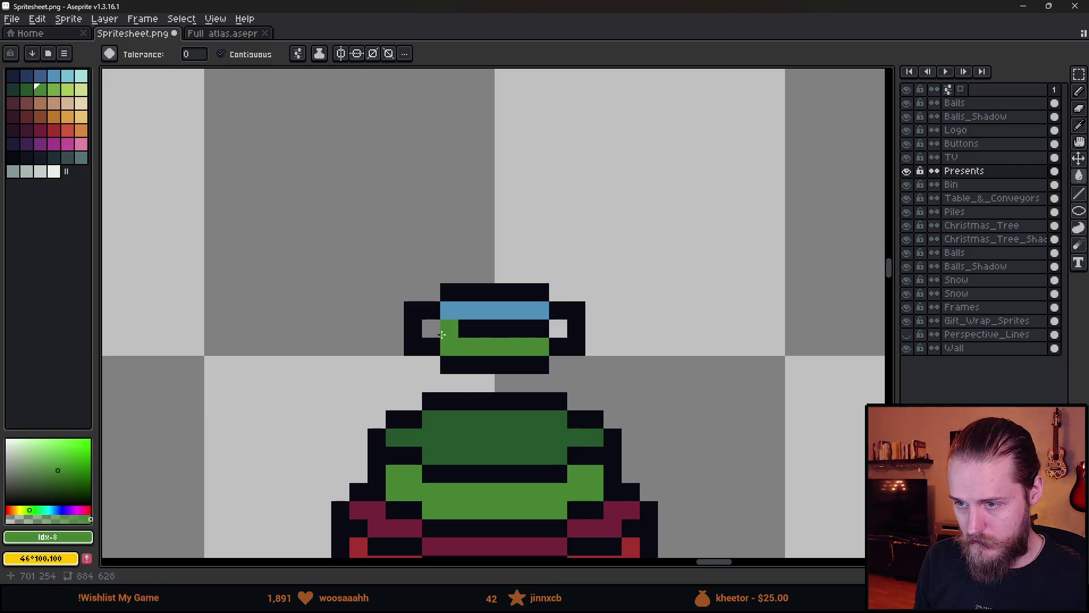
key(ctrl+z)
click(40, 76)
click(513, 346)
click(431, 328)
click(558, 330)
- Move the blue ring down onto the green ring and deselect
key(m)
drag(347, 244, 679, 376)
mouse_move(553, 334)
mouse_down()
mouse_move(554, 424)
mouse_move(555, 409)
mouse_up()
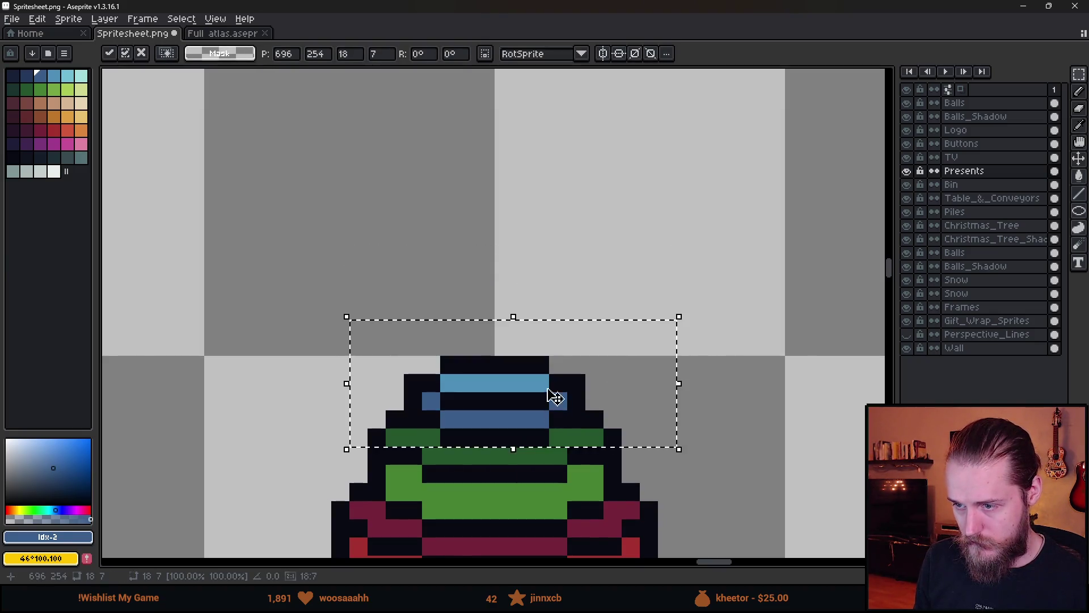
key(ctrl+d)
scroll(557, 324, down, 5)
scroll(573, 331, up, 5)
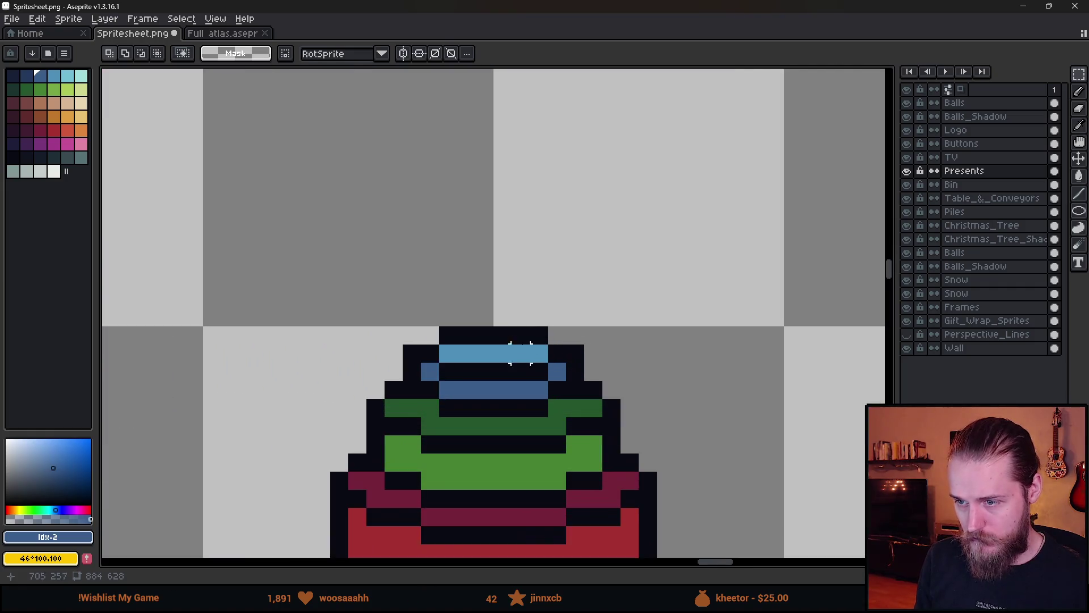
- Pencil a two-pixel-wide brown peg above the blue ring
click(40, 116)
key(b)
mouse_move(503, 372)
mouse_down()
mouse_move(487, 354)
mouse_move(486, 267)
mouse_move(503, 375)
mouse_move(460, 271)
mouse_move(521, 284)
mouse_move(521, 358)
mouse_up()
alt+click(522, 372)
scroll(613, 411, down, 5)
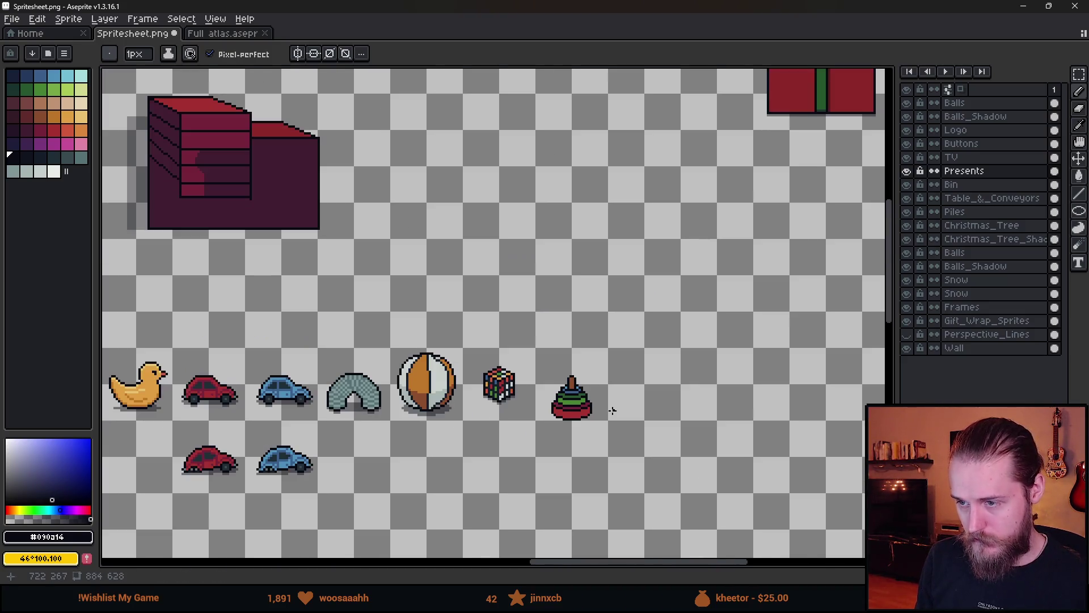
- Select the peg at the top of the toy and nudge it up one pixel
scroll(613, 410, down, 3)
scroll(628, 389, up, 3)
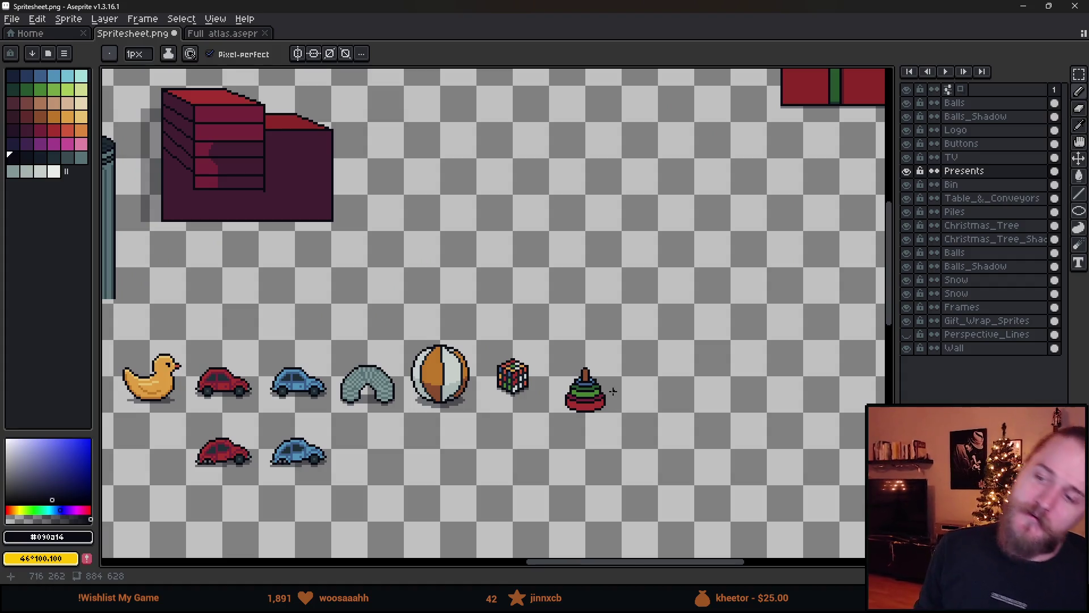
scroll(613, 391, up, 5)
key(m)
drag(396, 180, 688, 362)
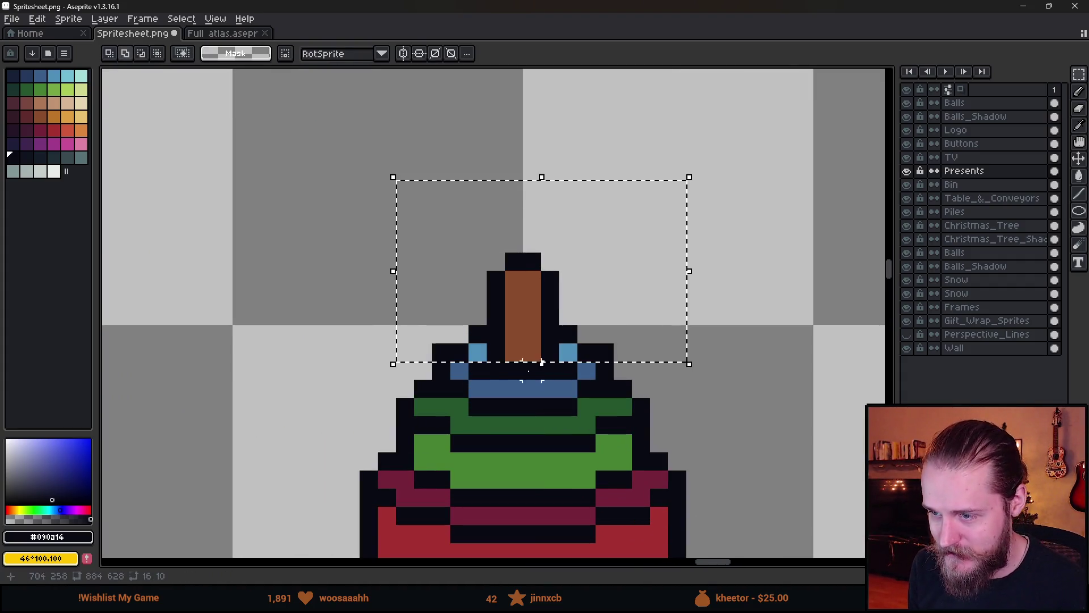
drag(578, 379, 469, 363)
key(Up)
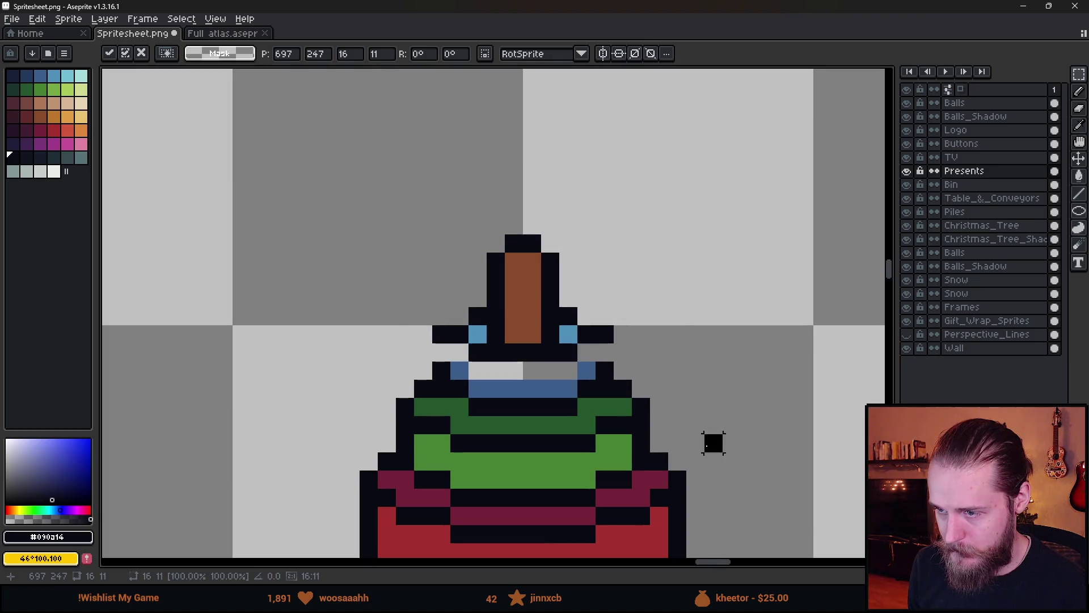
key(ctrl+d)
- Add a black outline pixel, a blue row and a light-blue highlight on the top ring
key(b)
click(443, 352)
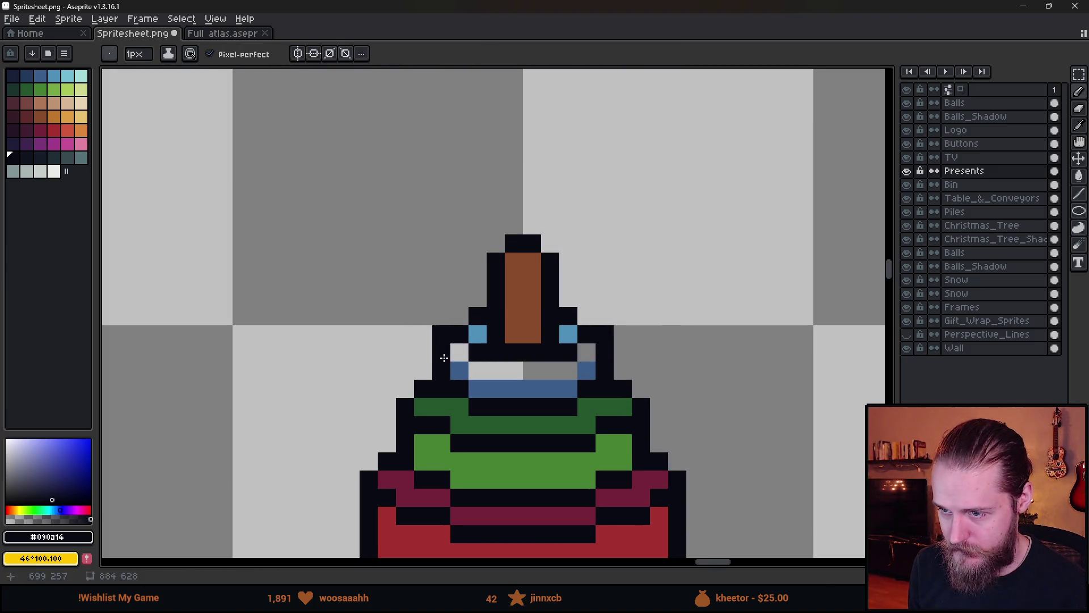
alt+click(458, 371)
drag(459, 352, 564, 369)
scroll(585, 354, down, 3)
scroll(579, 385, up, 3)
alt+click(484, 338)
click(504, 355)
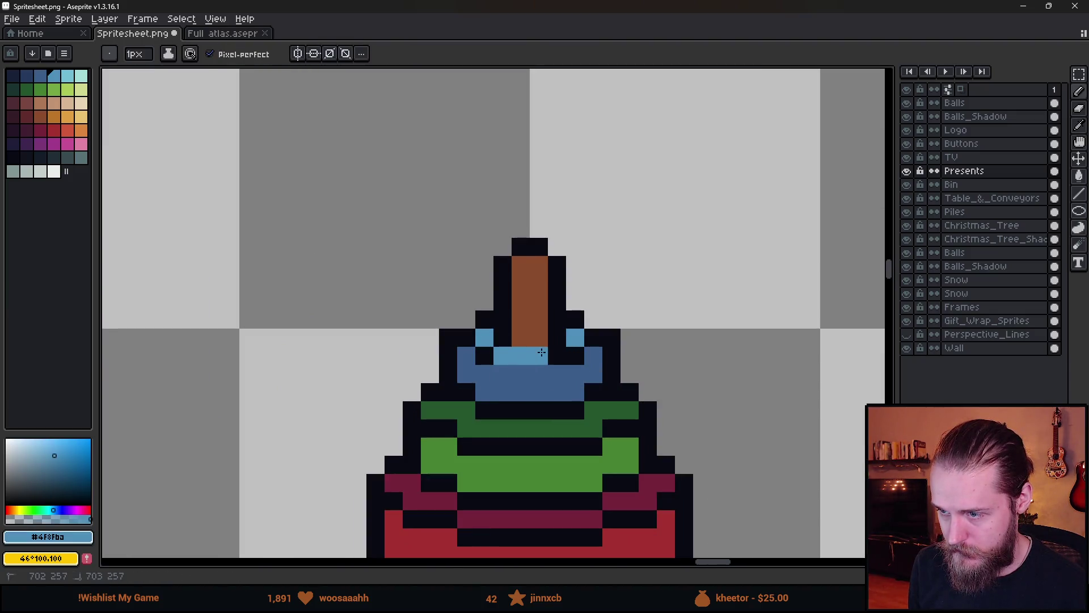
- Blacken the brown peg's bottom row and the lower blue row
alt+click(559, 338)
drag(544, 338, 495, 337)
drag(498, 376, 558, 374)
scroll(615, 428, down, 3)
scroll(674, 413, up, 3)
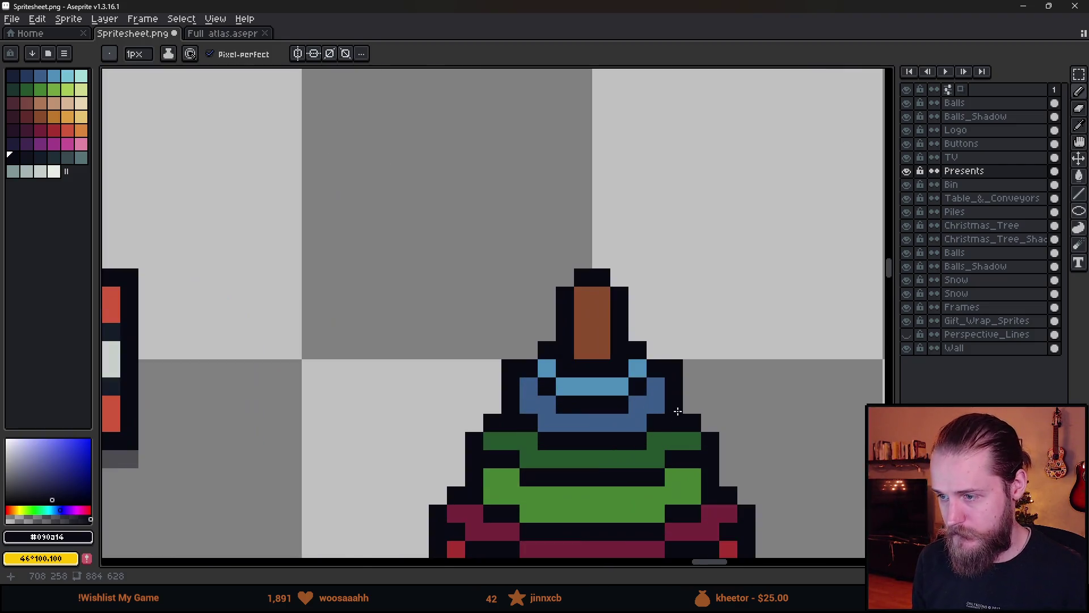
key(e)
scroll(529, 351, down, 5)
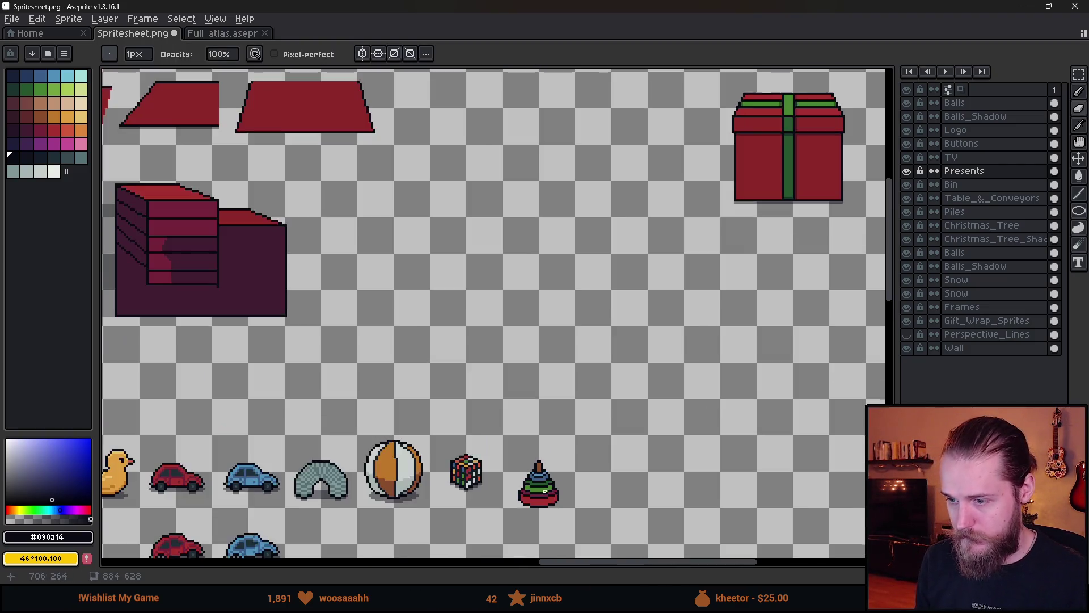
scroll(597, 355, up, 1)
scroll(597, 355, up, 5)
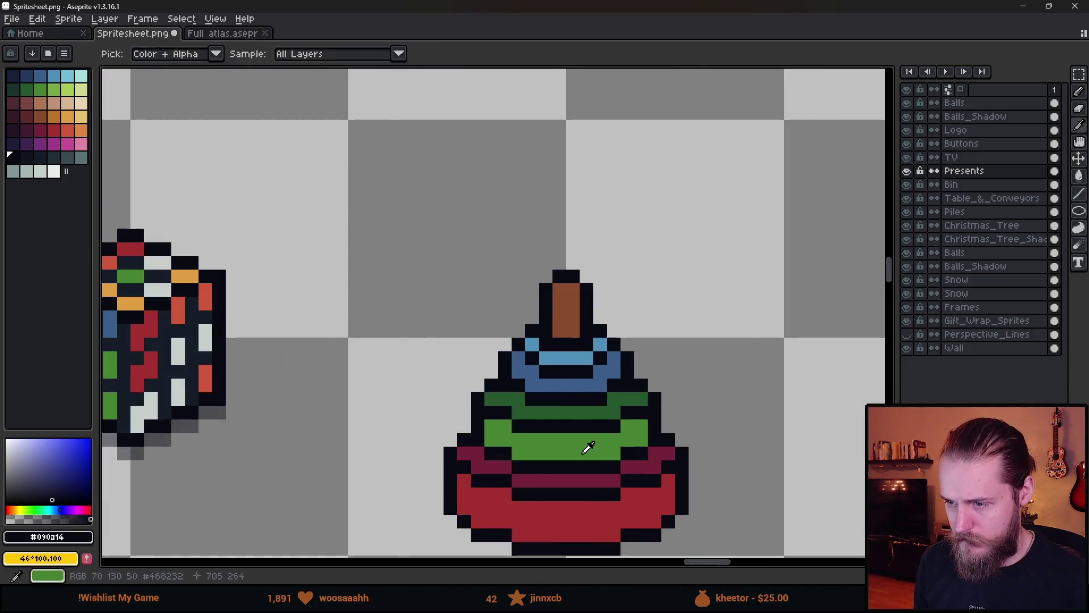
- Fill the green bands darker green and the base maroon with Paint Bucket
alt+click(586, 450)
key(g)
click(555, 410)
click(555, 411)
alt+click(558, 437)
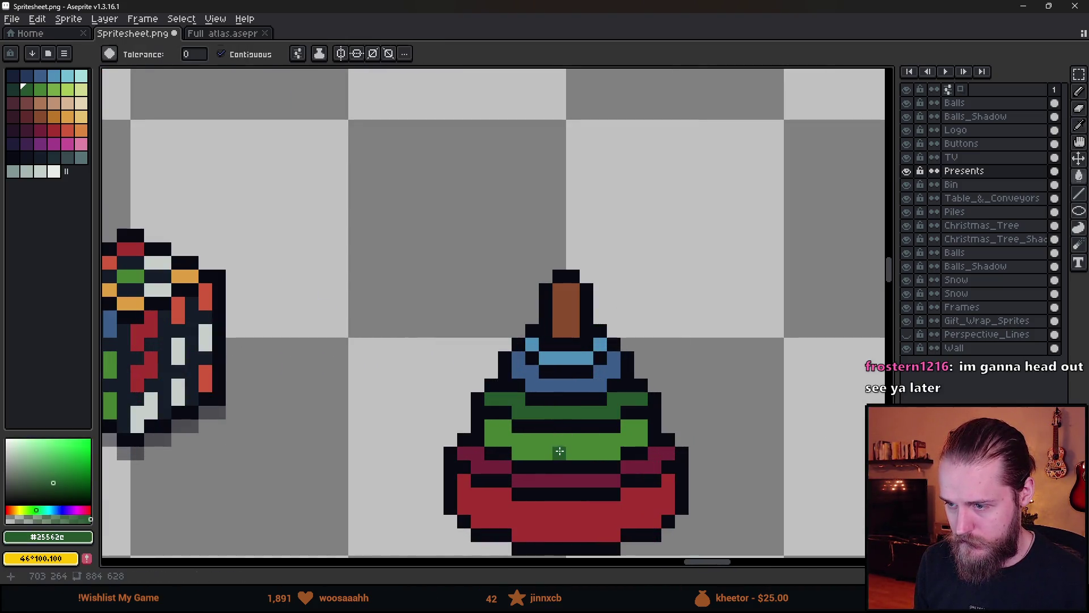
click(559, 451)
alt+click(568, 480)
click(576, 527)
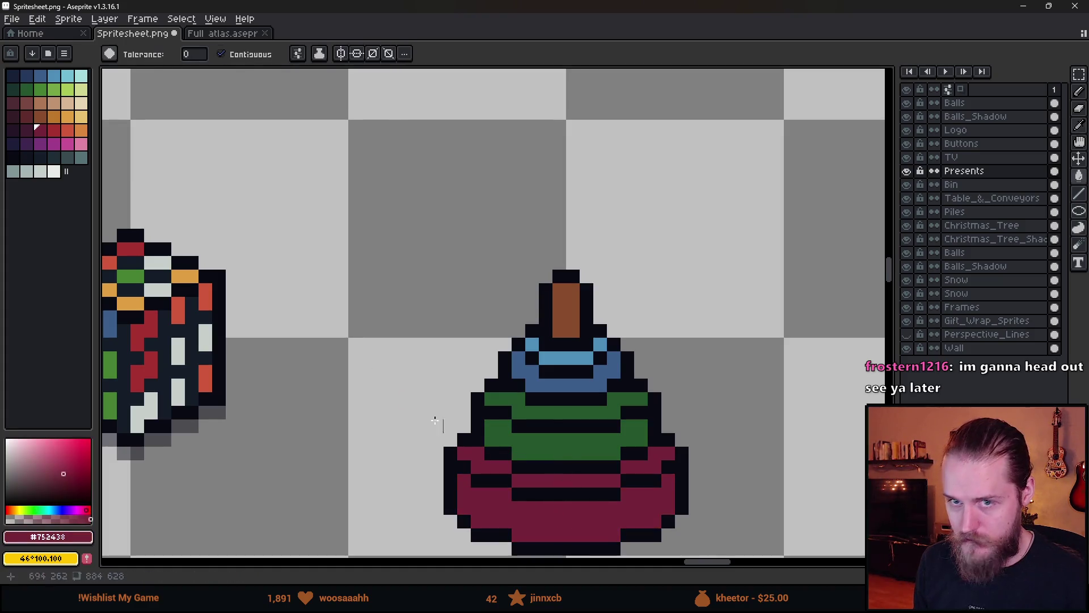
- Fill the stripe bands of the lower ring red
click(54, 130)
click(518, 486)
click(545, 492)
key(ctrl+z)
click(550, 480)
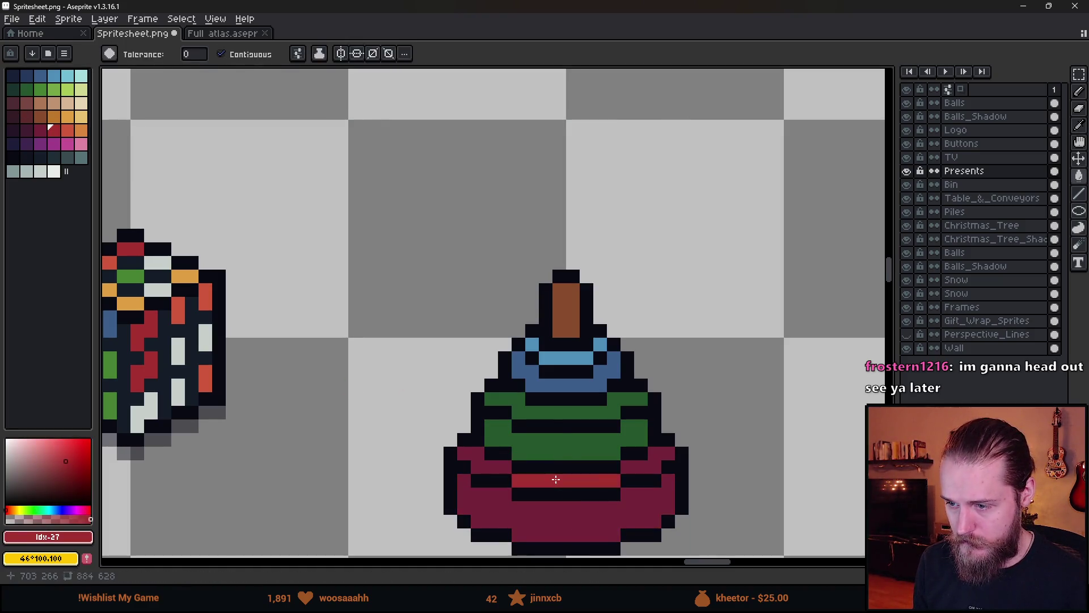
click(487, 466)
click(652, 462)
- Fill the remaining green band with the ring's dark green
alt+click(553, 437)
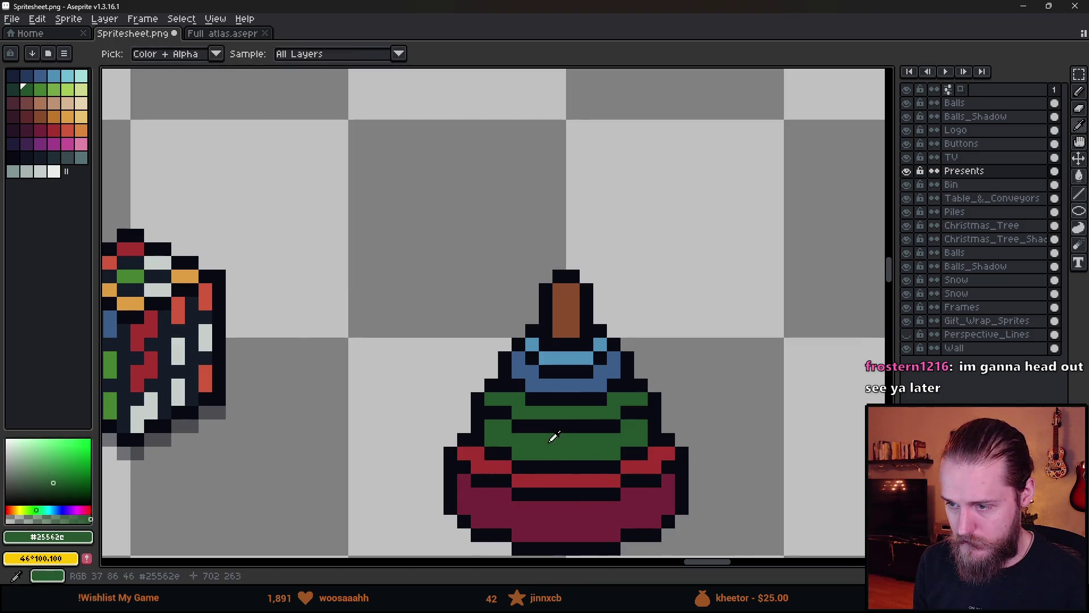
click(570, 413)
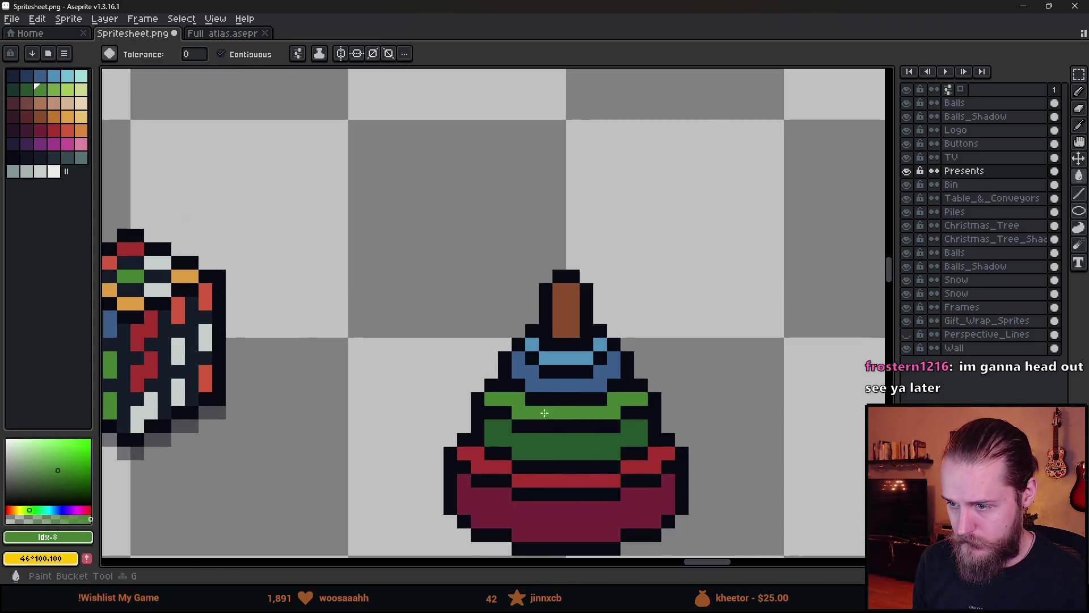
scroll(590, 445, down, 4)
scroll(590, 445, down, 1)
drag(630, 463, 622, 404)
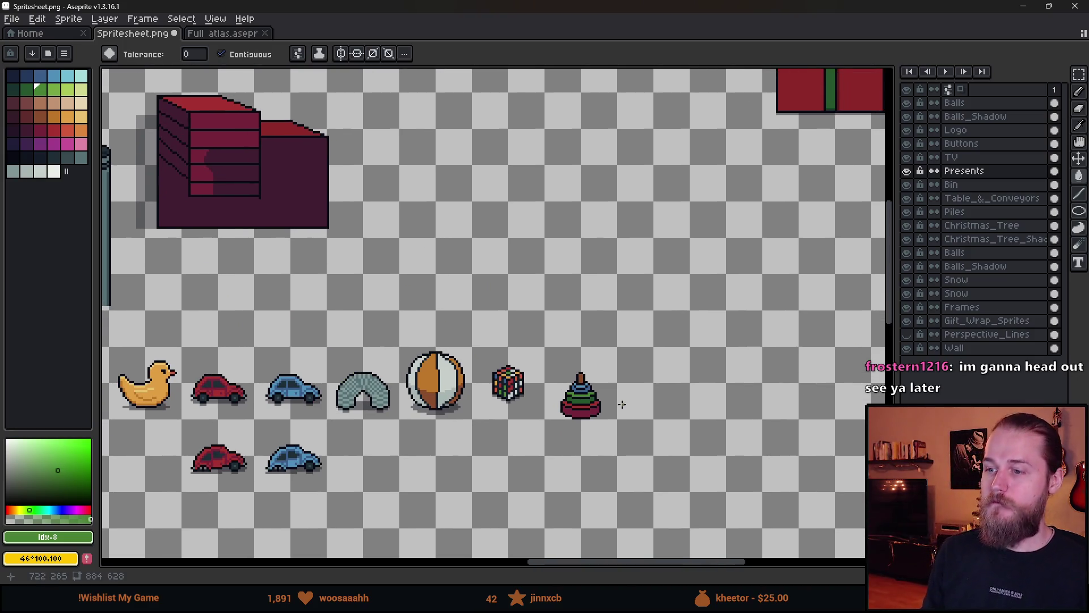
scroll(573, 395, up, 5)
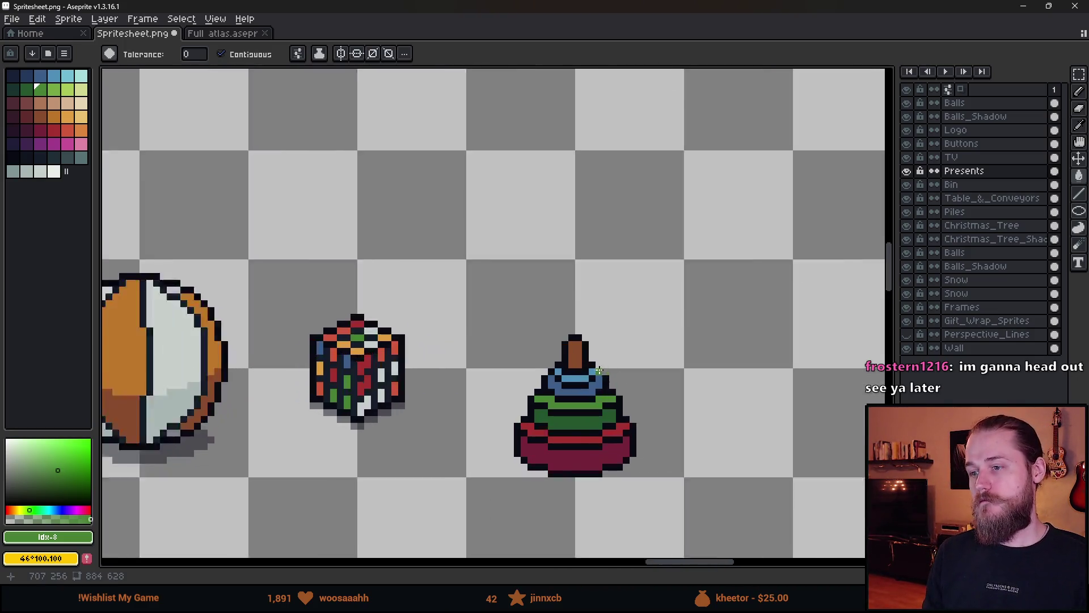
- Turn stray light-blue pixels on the rings black
key(e)
key(b)
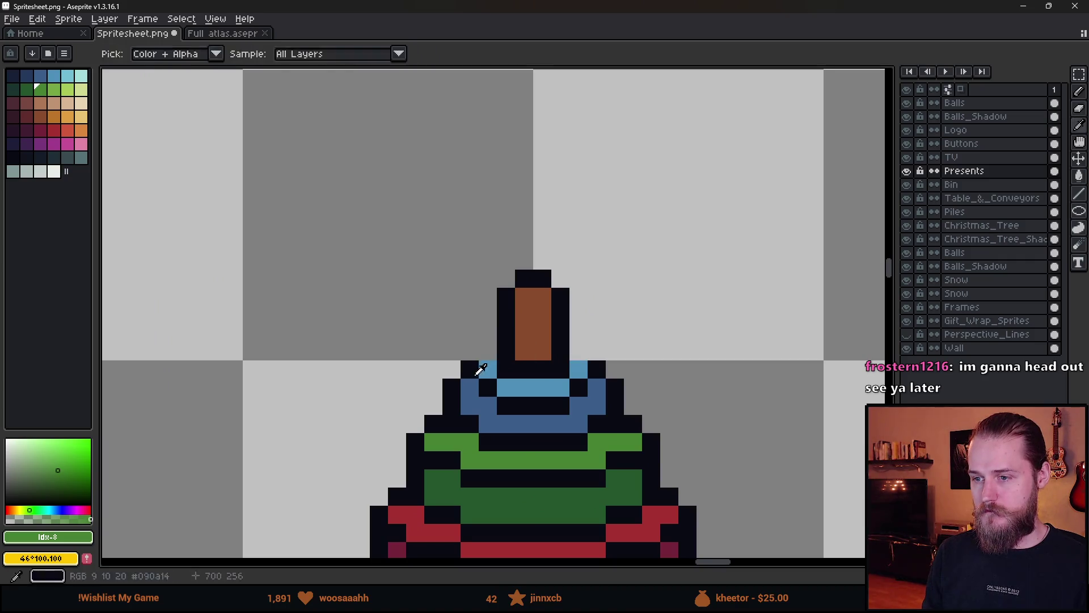
alt+click(470, 369)
click(480, 371)
scroll(576, 368, down, 4)
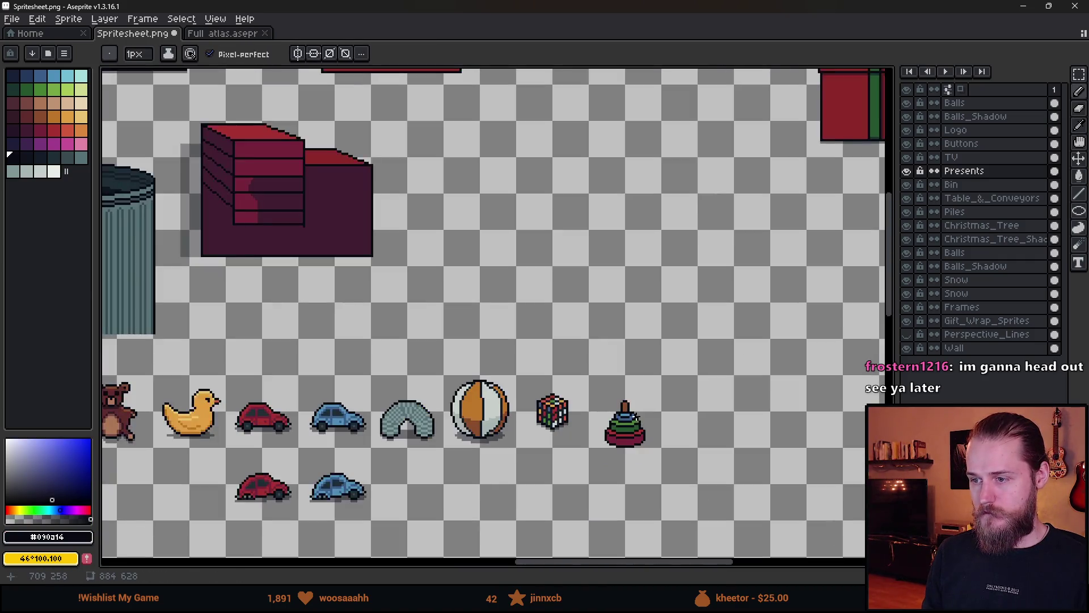
scroll(563, 401, up, 4)
click(563, 401)
click(564, 402)
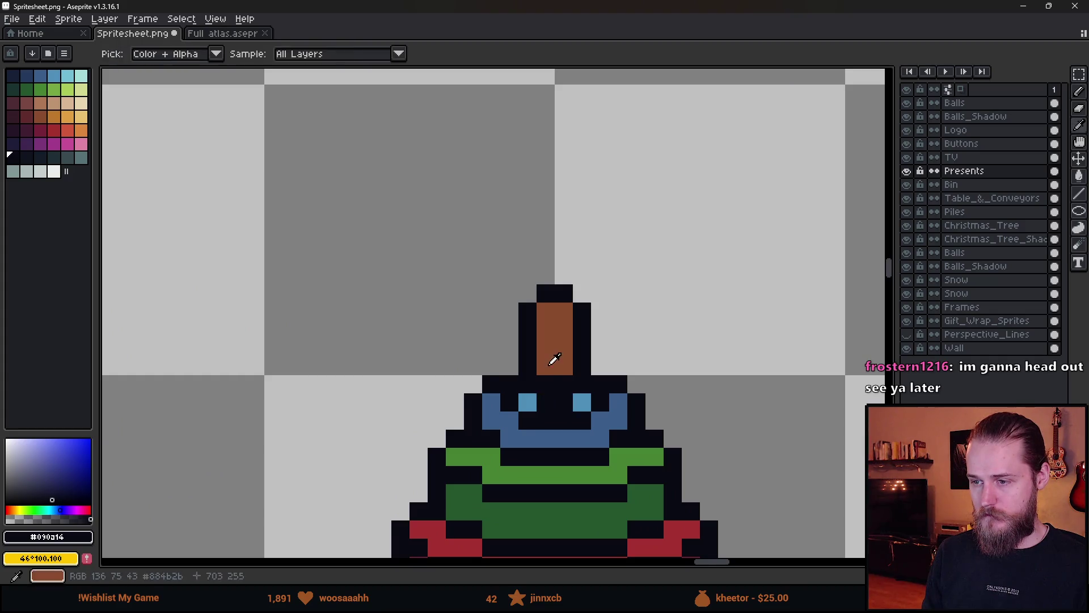
- Extend the brown peg down two pixels
alt+click(552, 360)
drag(545, 384, 572, 387)
scroll(620, 443, down, 5)
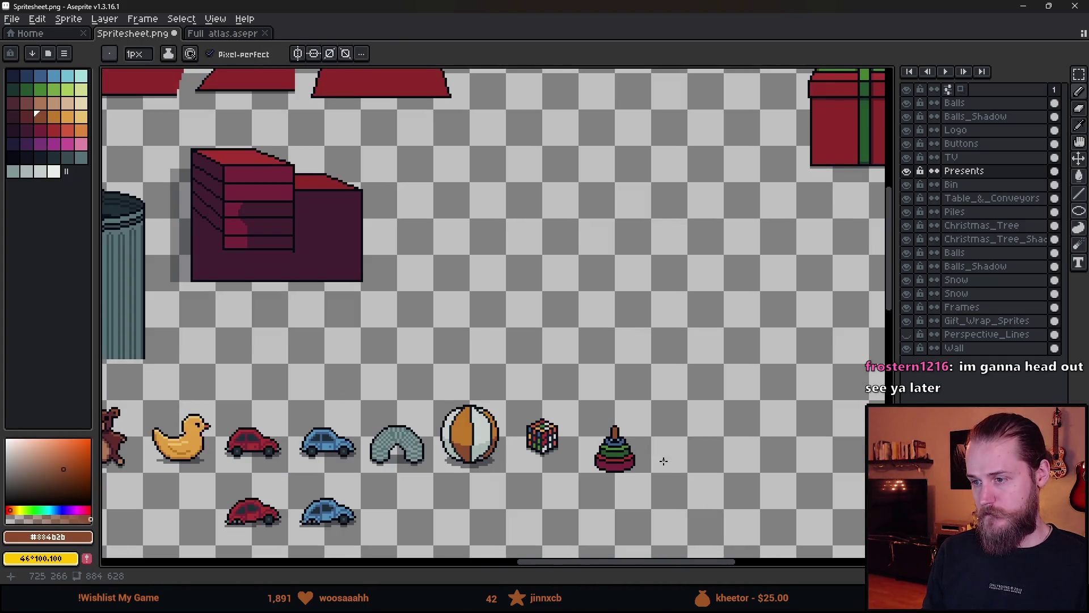
drag(662, 457, 607, 340)
scroll(604, 327, up, 5)
- Nudge the toy's top section left, then select the whole stacking toy
key(m)
drag(478, 310, 658, 420)
drag(590, 385, 573, 375)
key(ctrl+d)
scroll(593, 327, down, 3)
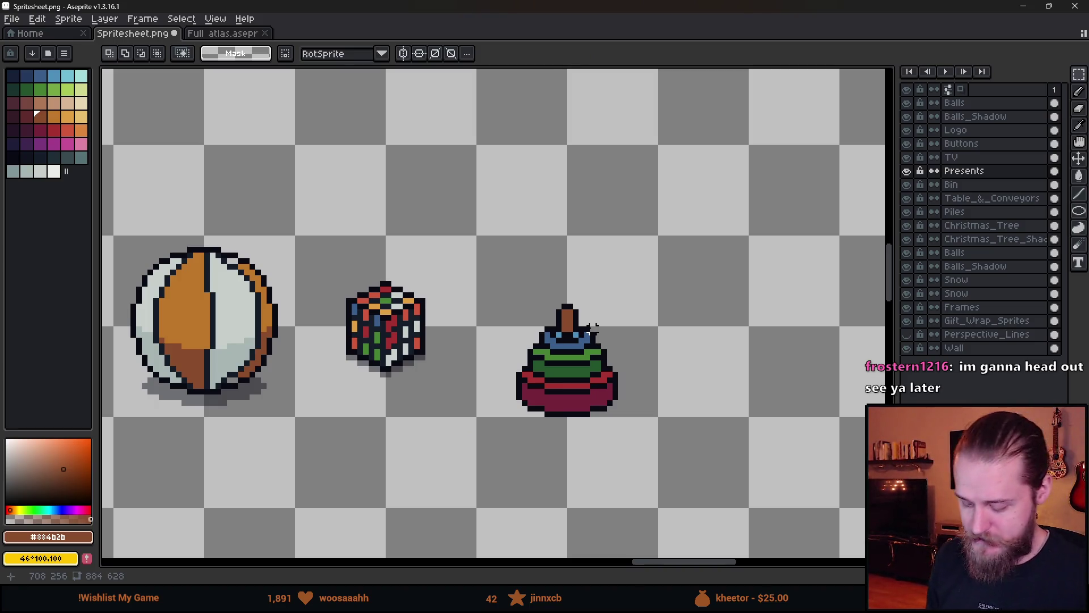
scroll(613, 340, up, 3)
scroll(477, 261, down, 3)
mouse_move(417, 207)
mouse_down()
mouse_move(510, 357)
mouse_move(587, 435)
mouse_up()
- Draw a grey shadow row under the toy's base using the cube's shadow colour
key(ctrl+d)
scroll(359, 365, up, 3)
key(i)
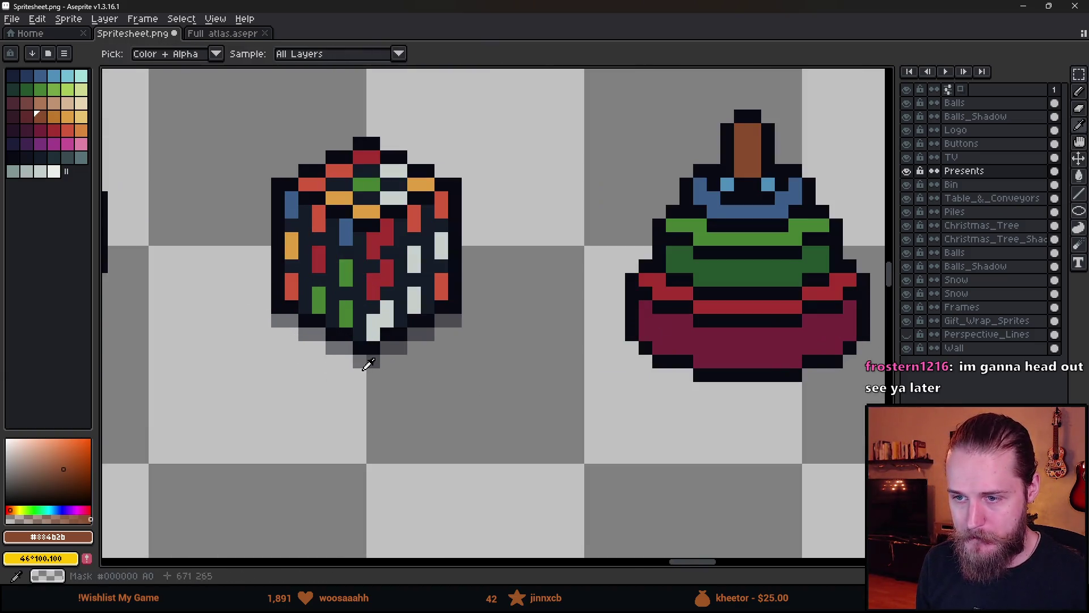
click(379, 358)
key(b)
scroll(408, 356, right, 5)
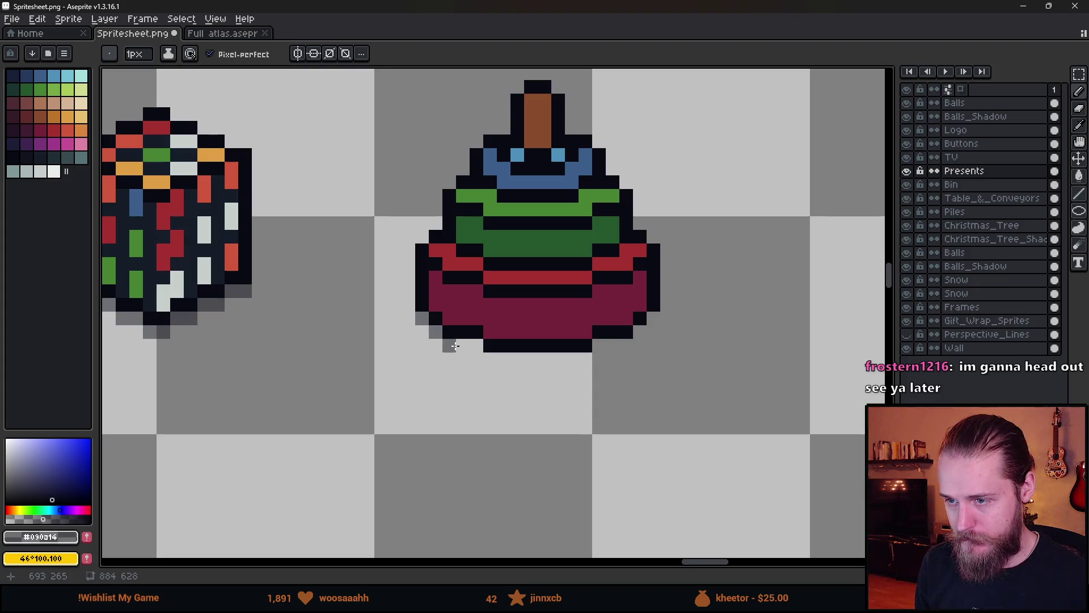
drag(491, 362, 595, 359)
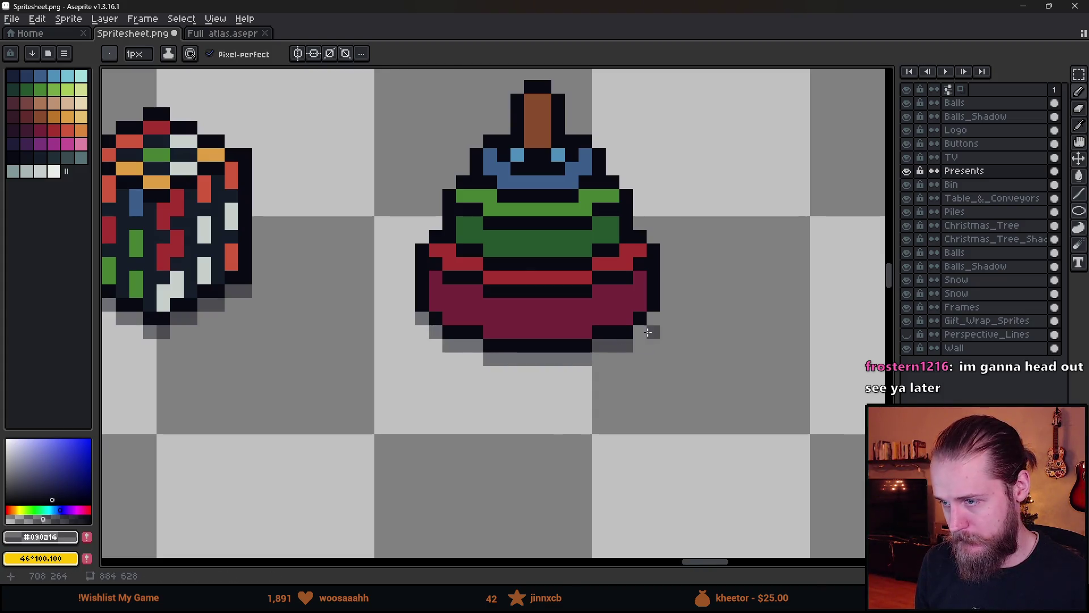
- Move the whole stacking toy one pixel to the left
scroll(647, 333, down, 8)
scroll(657, 391, up, 2)
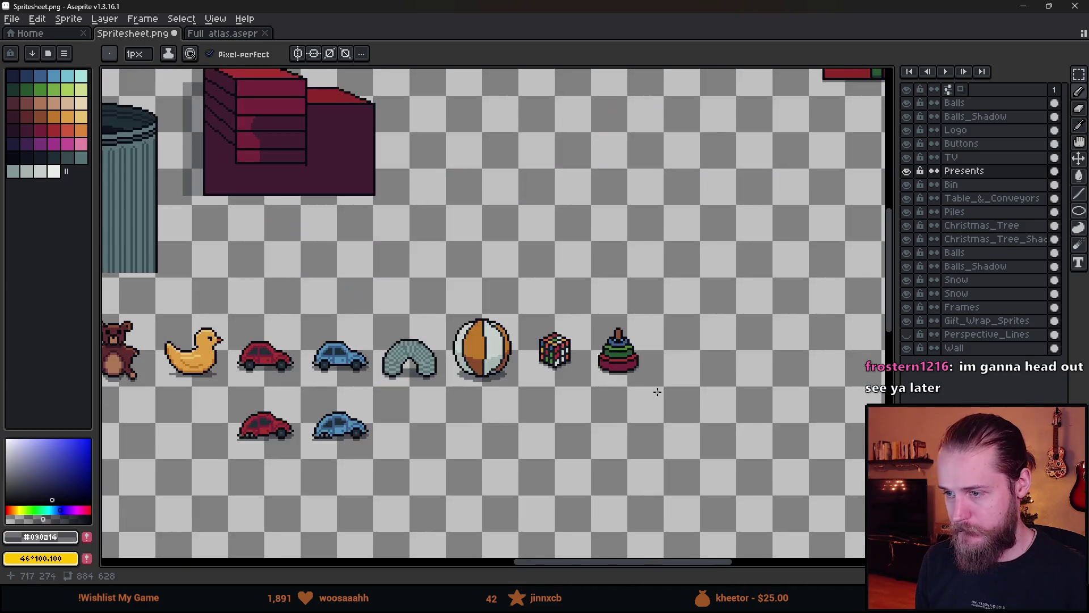
scroll(657, 391, down, 3)
scroll(460, 408, up, 3)
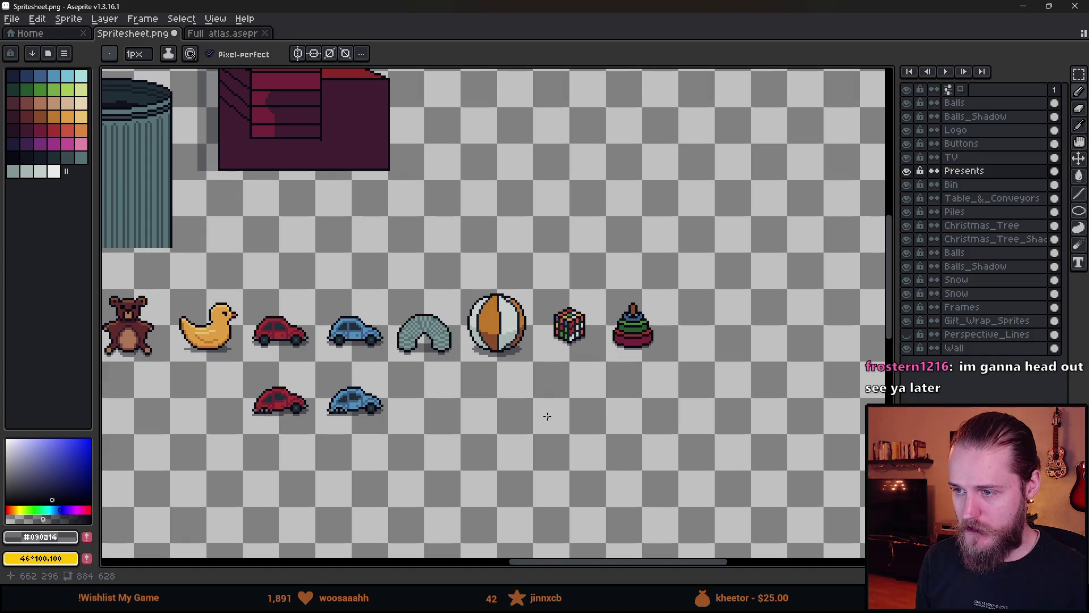
scroll(603, 369, up, 5)
key(m)
drag(438, 195, 616, 422)
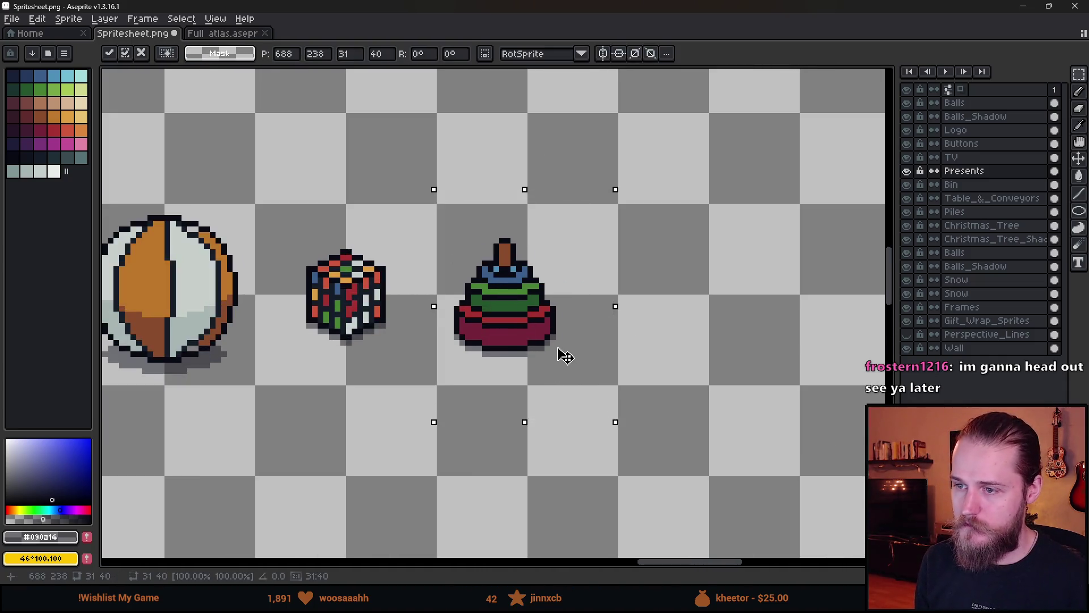
drag(566, 355, 554, 355)
click(743, 366)
scroll(477, 355, up, 3)
alt+click(486, 267)
- Shade the base's left side with a darker maroon stroke
key([)
key(b)
mouse_move(391, 218)
mouse_down()
mouse_move(389, 273)
mouse_move(431, 281)
mouse_up()
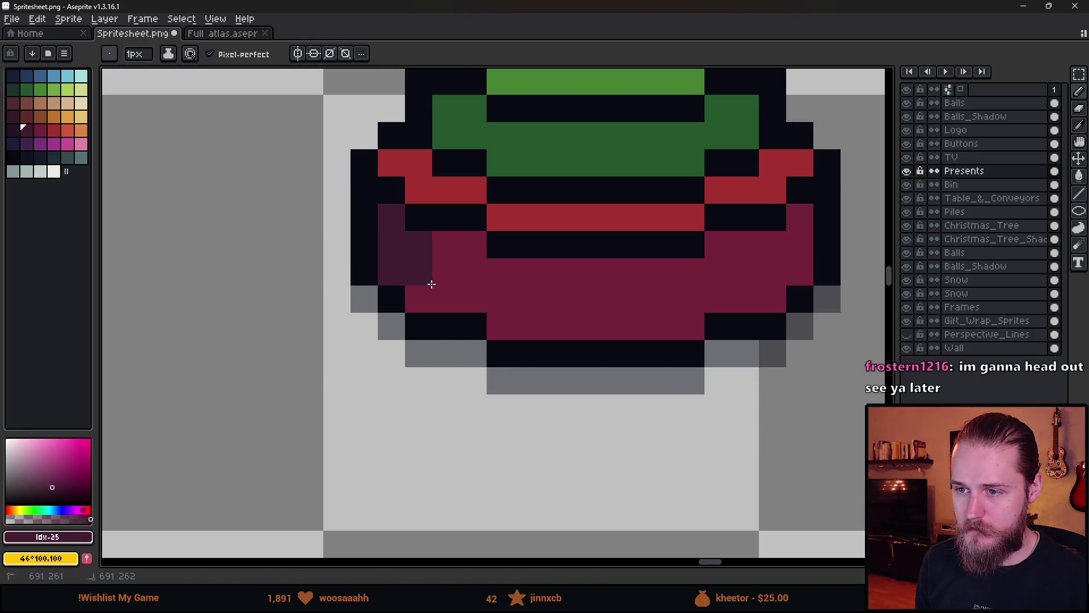
scroll(434, 289, down, 5)
scroll(456, 299, up, 4)
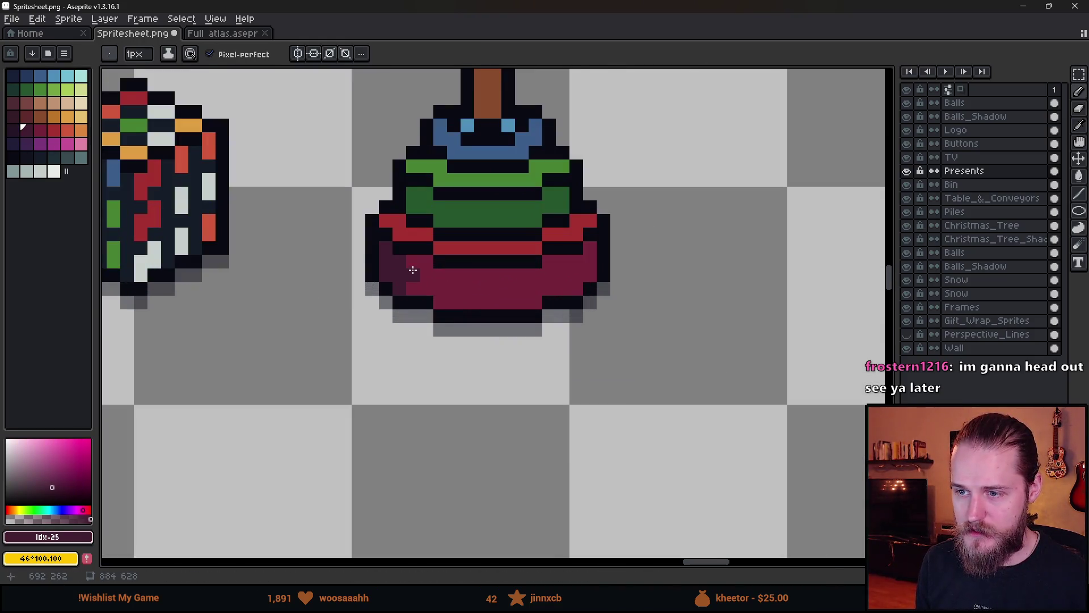
scroll(423, 289, up, 1)
- Add orange-red highlights along the red ring's right edge
alt+click(418, 287)
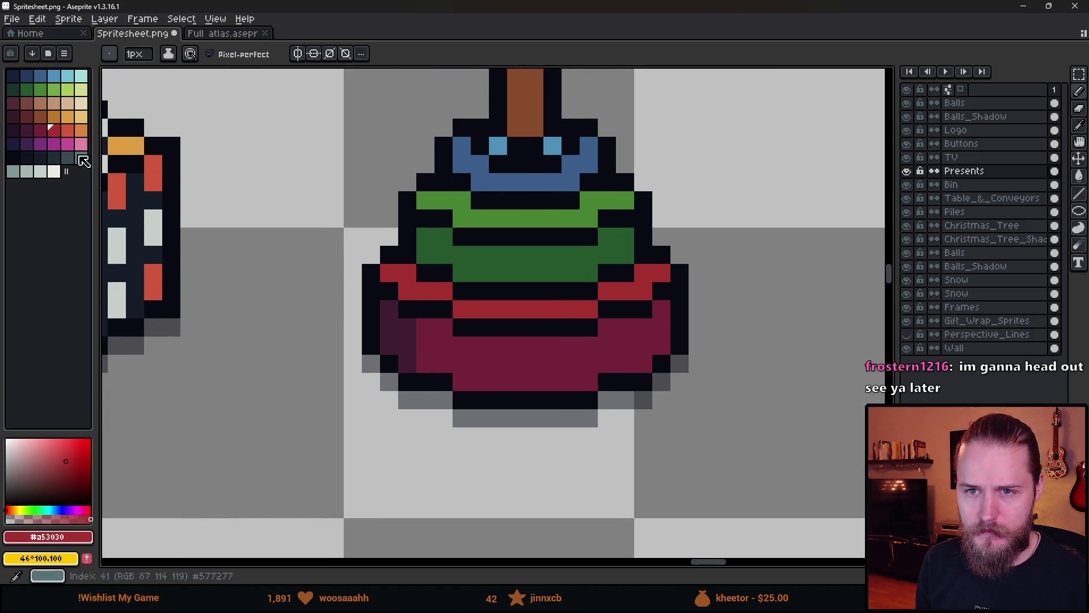
click(71, 131)
scroll(426, 287, up, 2)
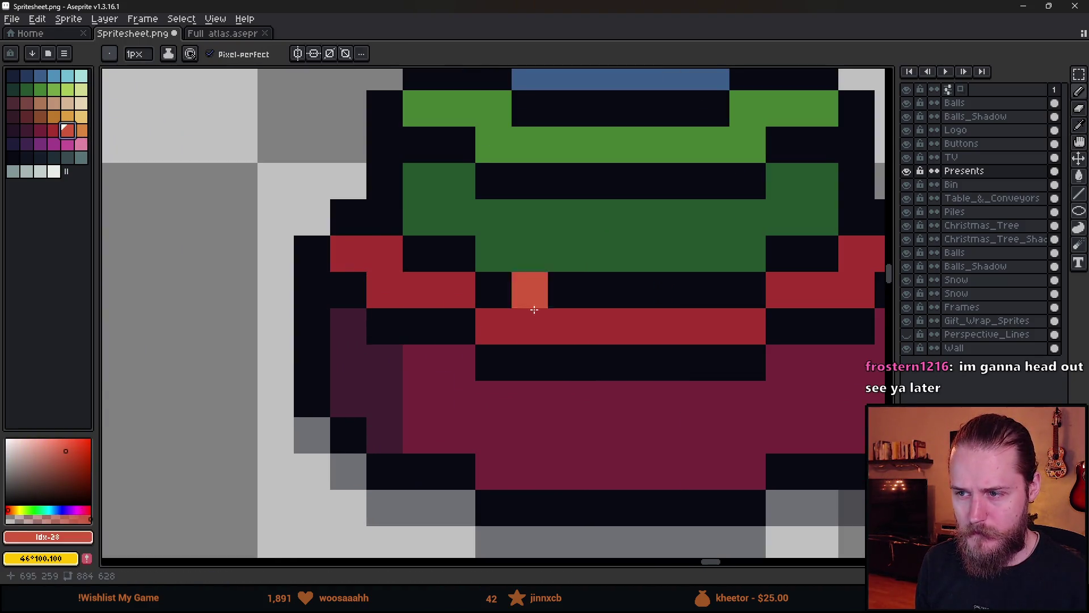
scroll(539, 306, right, 3)
drag(647, 254, 624, 291)
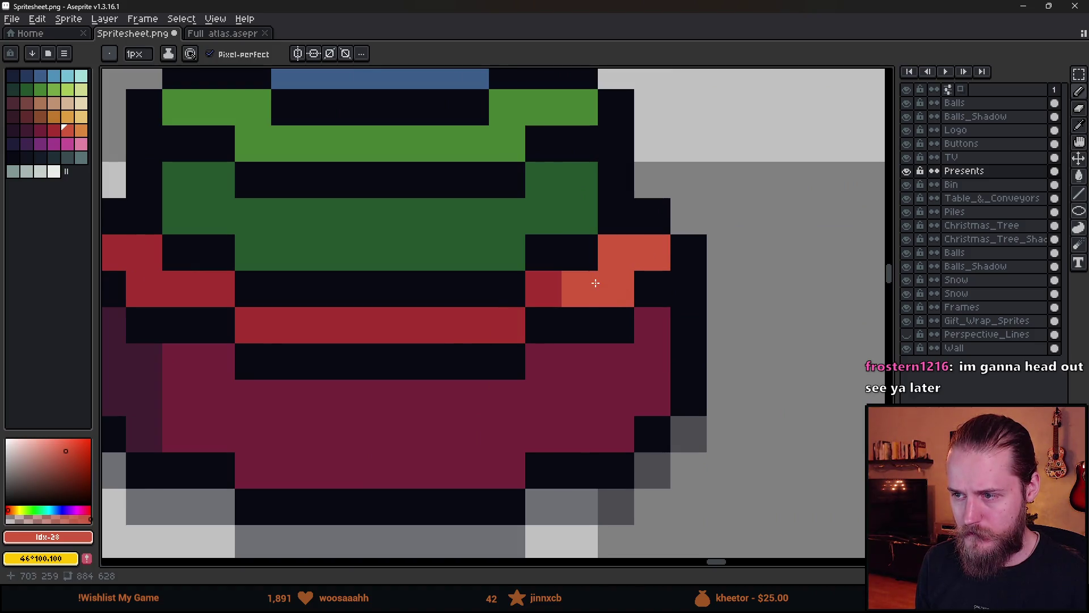
scroll(675, 345, down, 9)
scroll(678, 347, up, 3)
scroll(681, 345, down, 5)
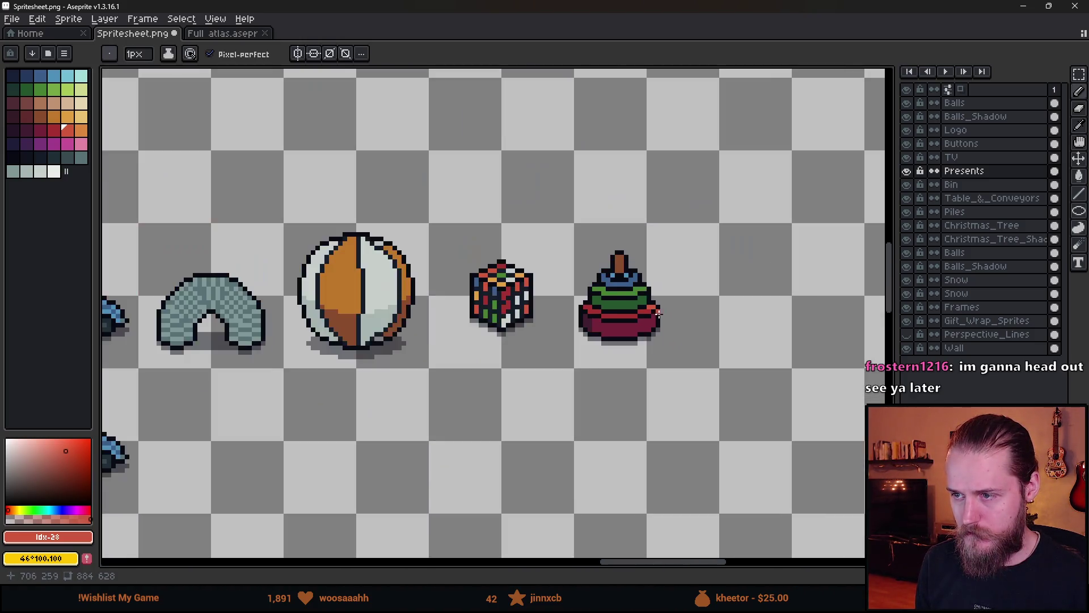
scroll(672, 335, up, 3)
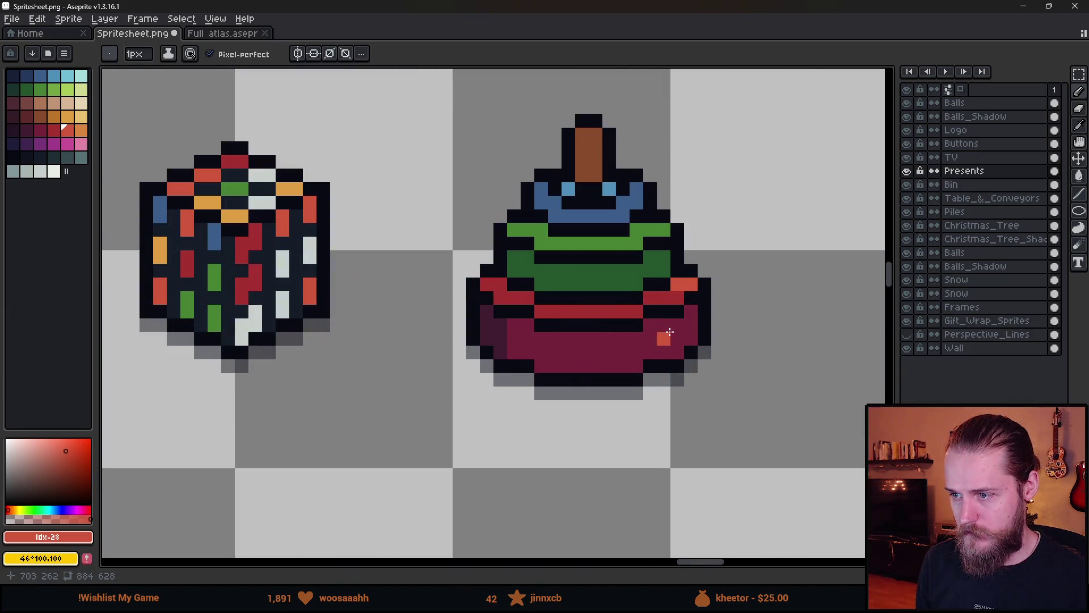
- Paint a solid red column down the ring's right edge
alt+click(677, 334)
alt+click(679, 303)
scroll(684, 309, up, 1)
key(ctrl+z)
key(b)
drag(683, 308, 685, 366)
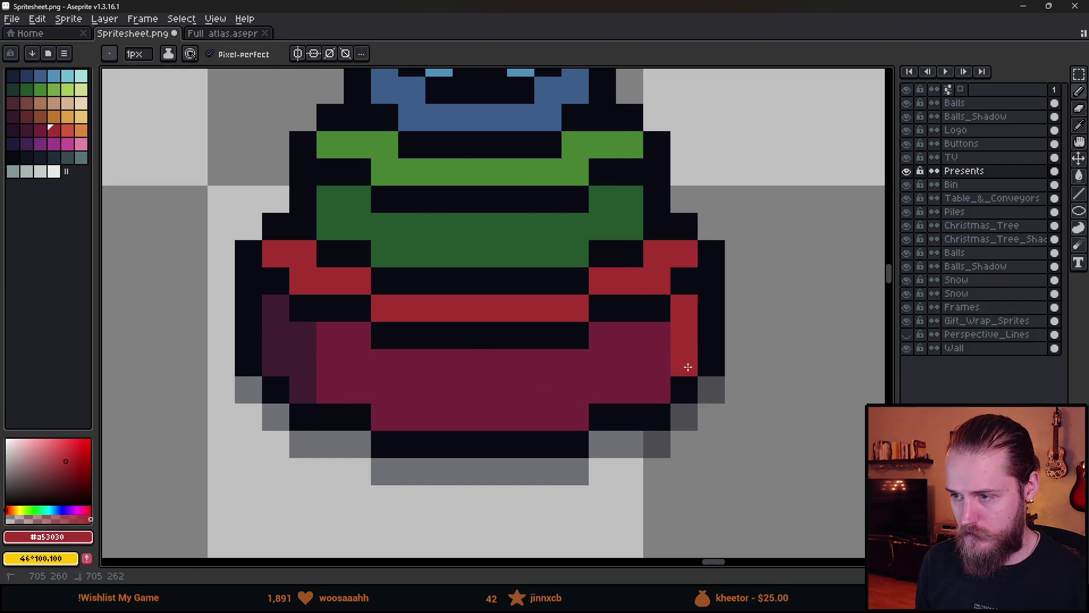
- Highlight the ring's top-right pixels with a brighter red
click(68, 133)
drag(684, 281, 684, 254)
scroll(732, 359, down, 1)
scroll(732, 358, down, 4)
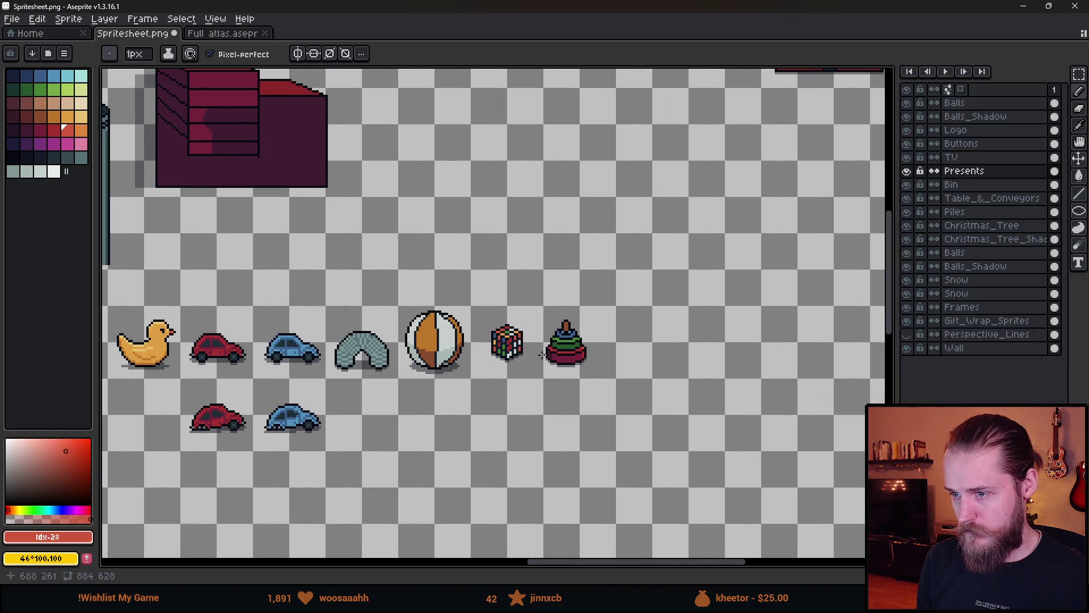
scroll(643, 286, up, 6)
- Darken several pixels on the ring's left side with dark maroon
alt+click(615, 335)
click(550, 232)
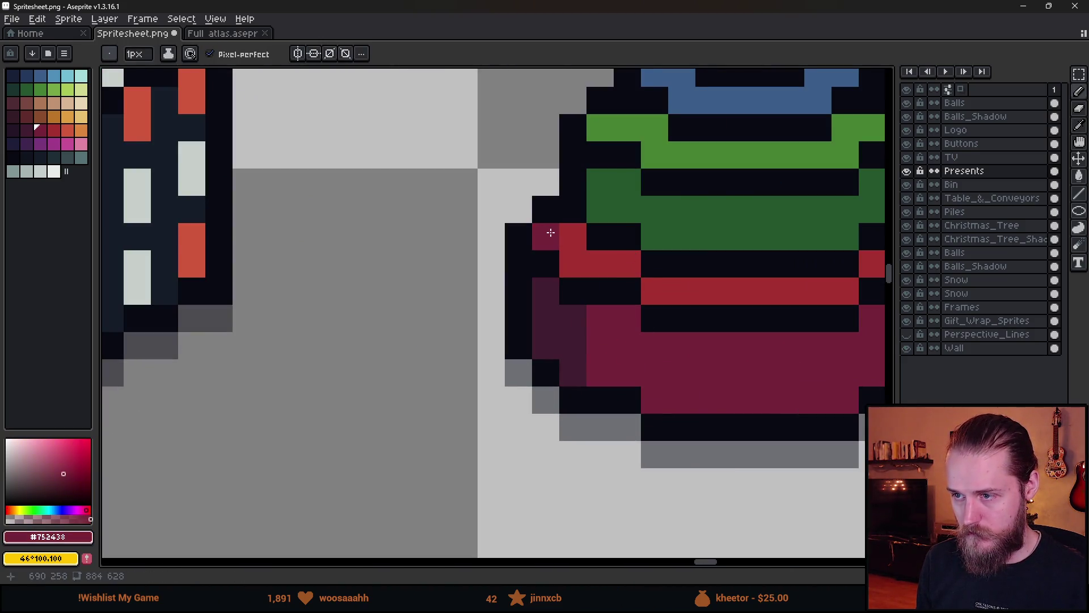
click(562, 236)
click(573, 263)
click(654, 318)
scroll(579, 365, down, 5)
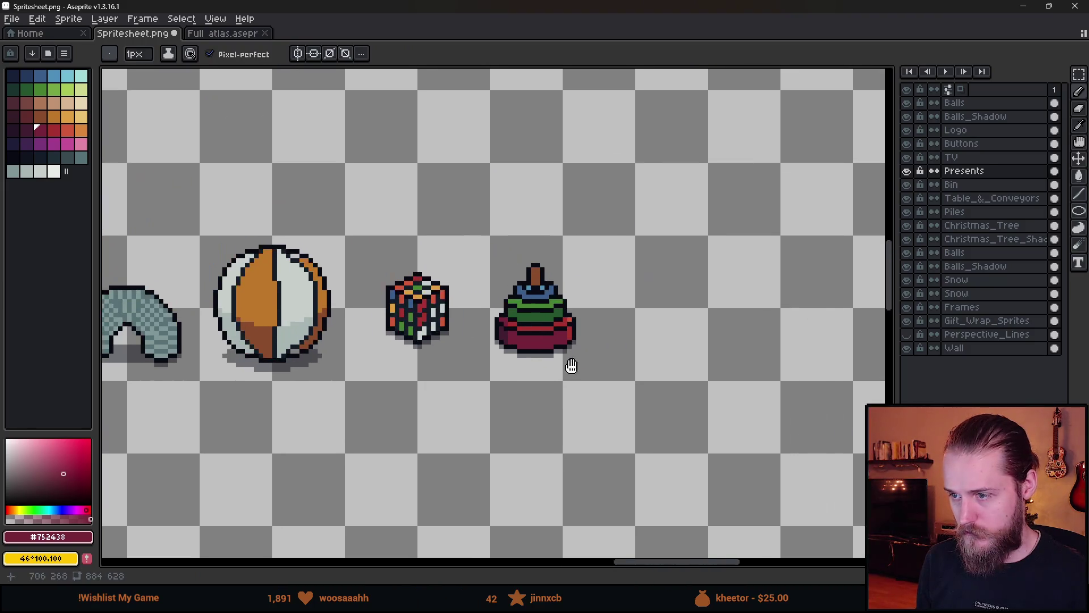
scroll(506, 326, up, 4)
alt+click(469, 289)
scroll(500, 318, down, 4)
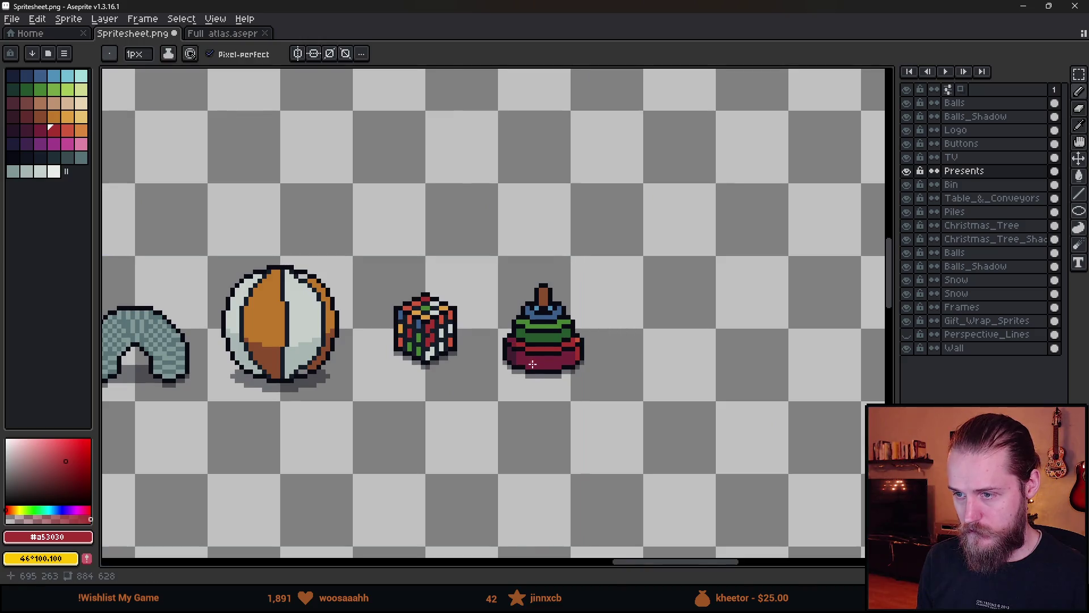
scroll(533, 366, down, 1)
scroll(538, 388, up, 4)
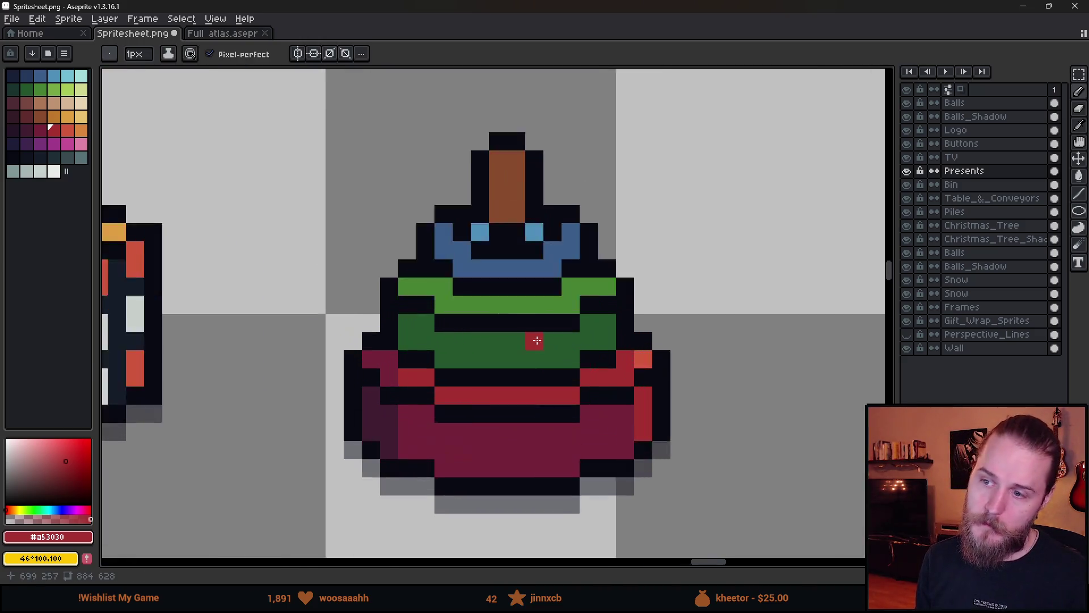
- Shade the left ends of the green rings with dark and deeper greens
alt+click(490, 341)
click(353, 256)
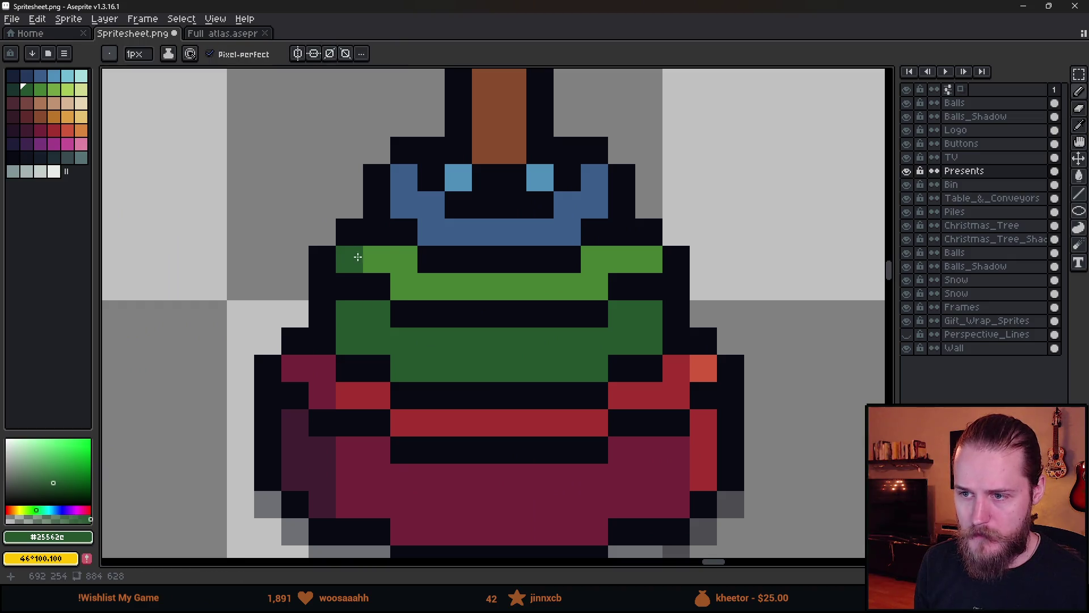
click(370, 258)
click(17, 92)
click(349, 314)
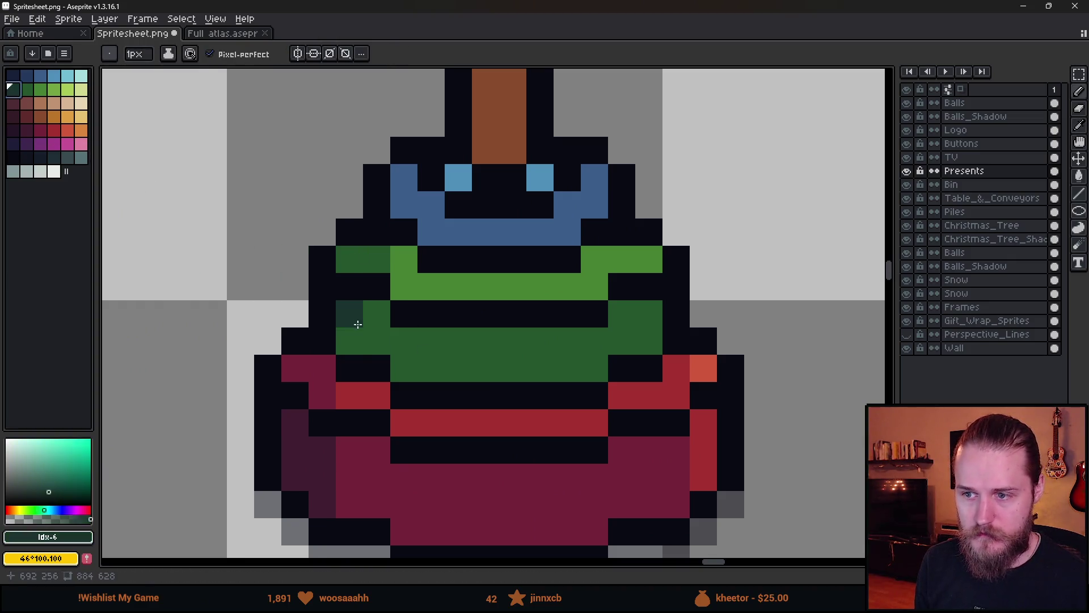
click(360, 341)
click(377, 338)
click(431, 340)
scroll(499, 388, down, 5)
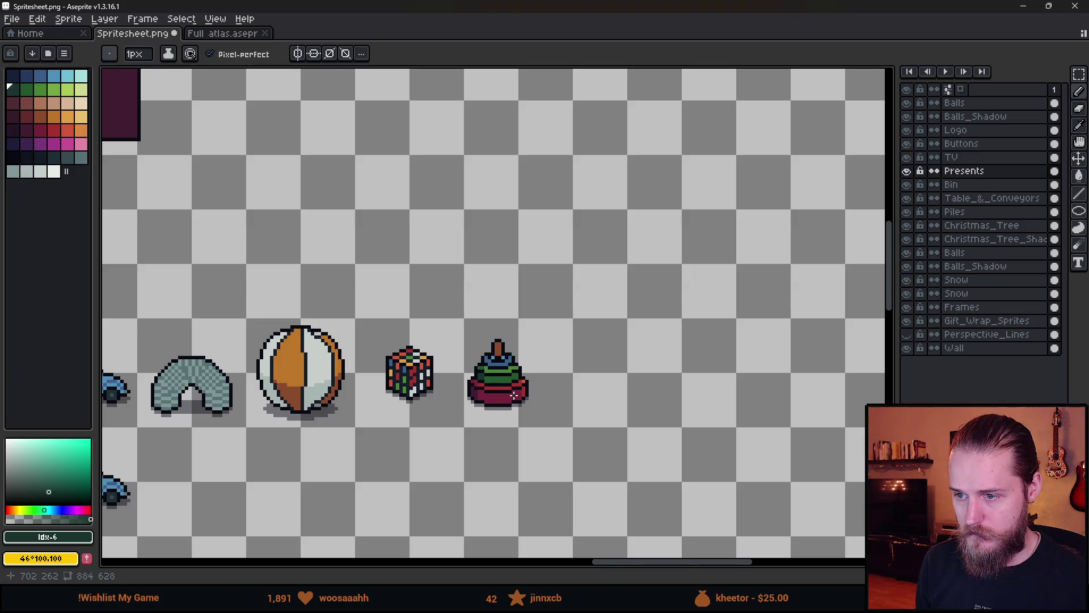
scroll(513, 396, up, 5)
- Add light-green highlights on the right of the green rings, undoing a stray pixel
alt+click(564, 326)
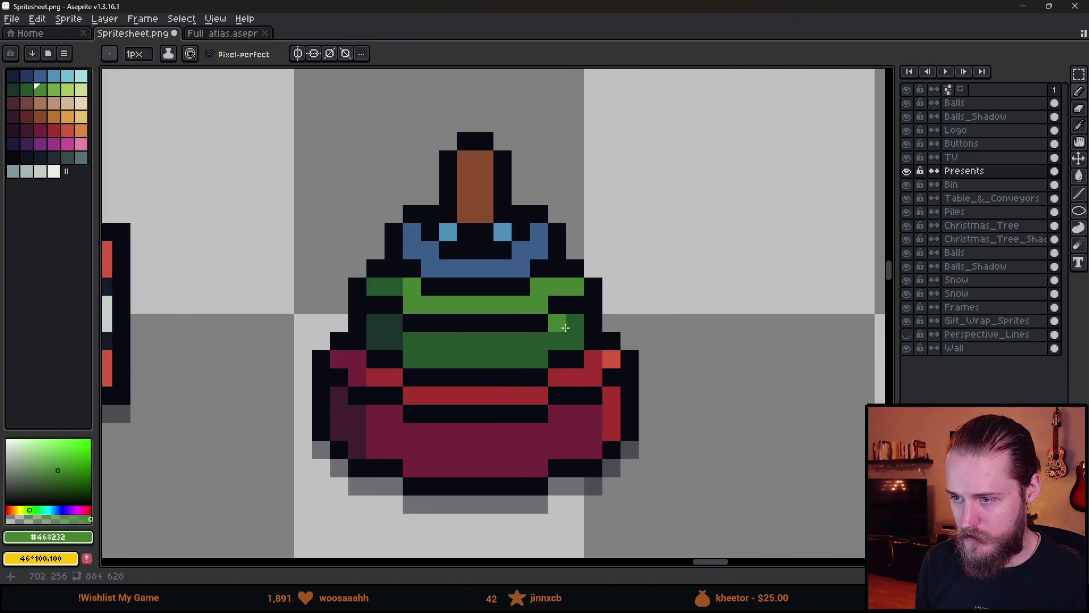
click(574, 340)
alt+click(556, 272)
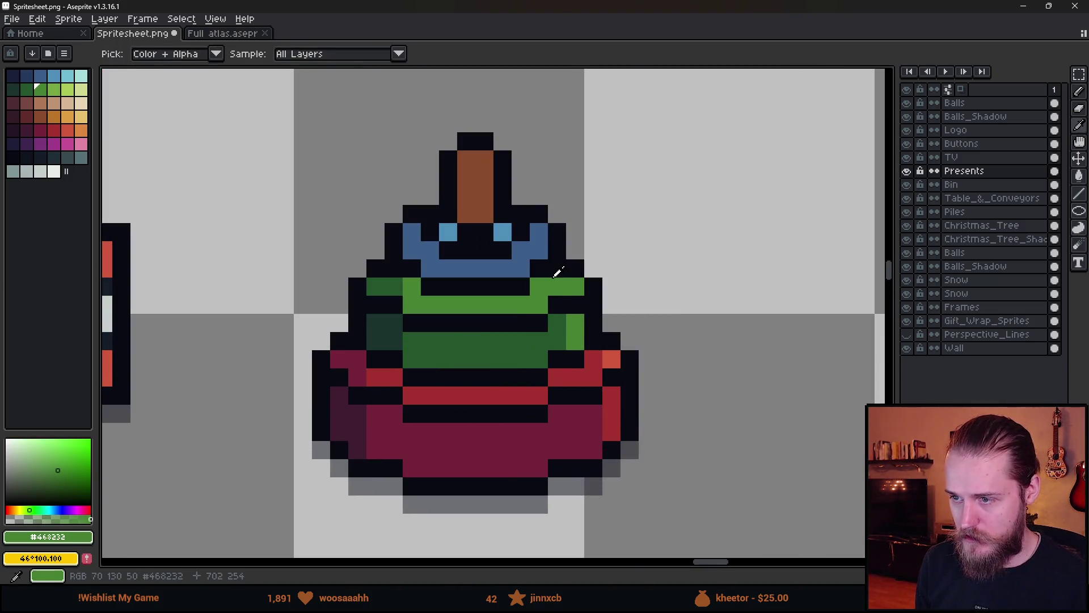
click(52, 90)
scroll(754, 288, up, 3)
scroll(700, 287, down, 2)
click(643, 274)
key(ctrl+z)
- Highlight the right edge of the blue ring with light blue
alt+click(625, 211)
click(756, 223)
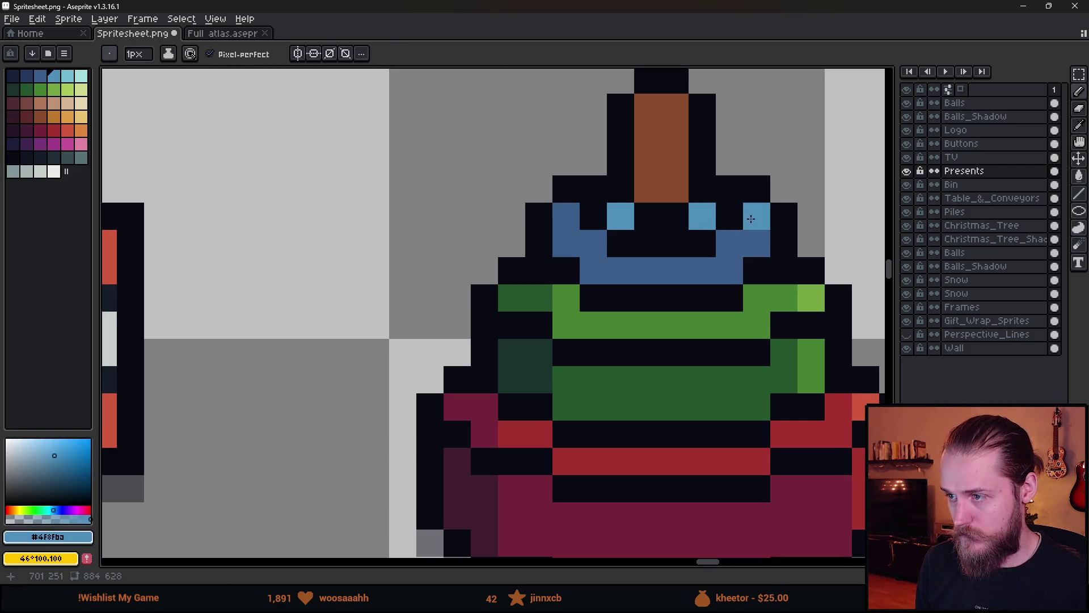
click(756, 243)
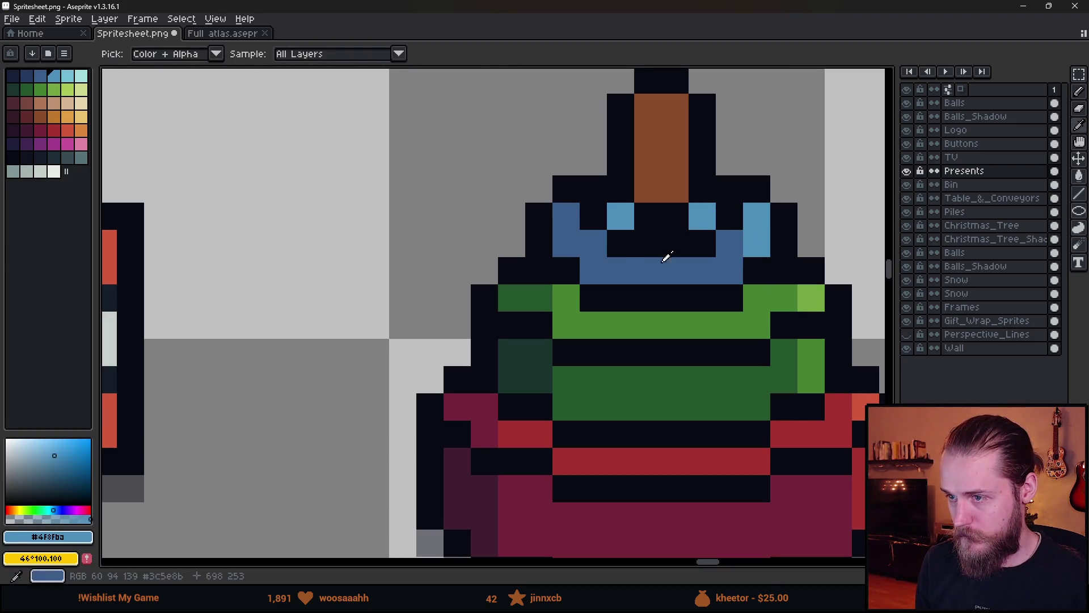
- Shade the blue ring's left side with dark navy
alt+click(680, 261)
click(567, 215)
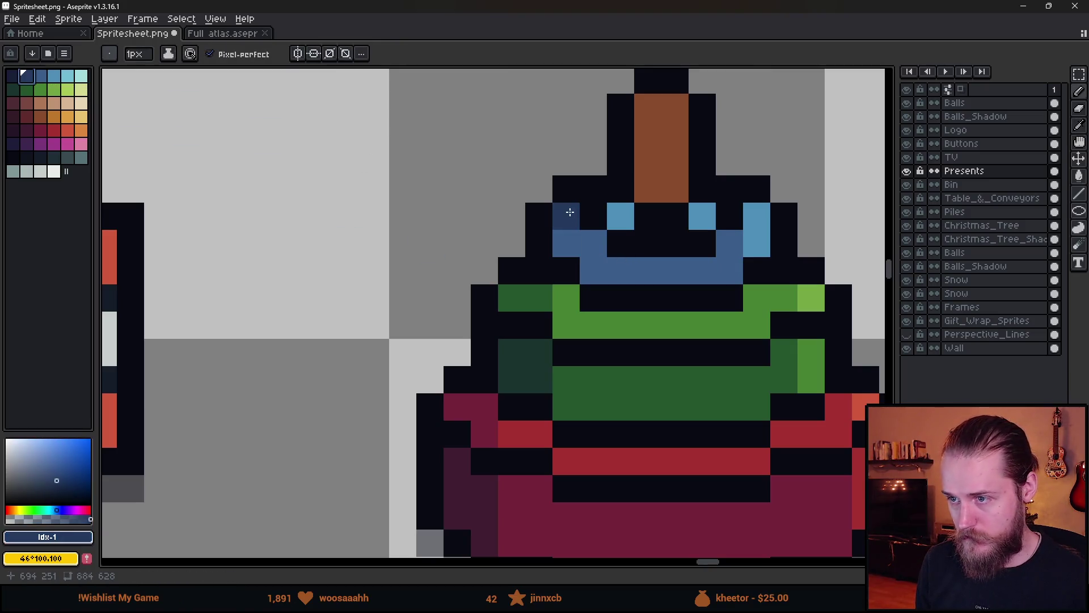
click(567, 244)
click(638, 307)
scroll(639, 306, down, 5)
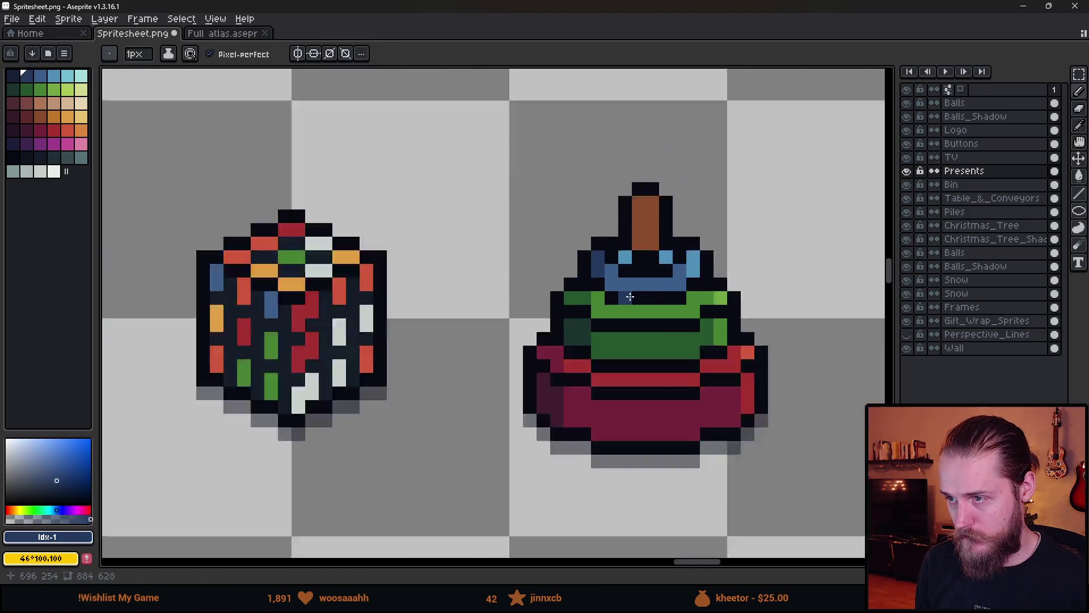
scroll(672, 316, up, 1)
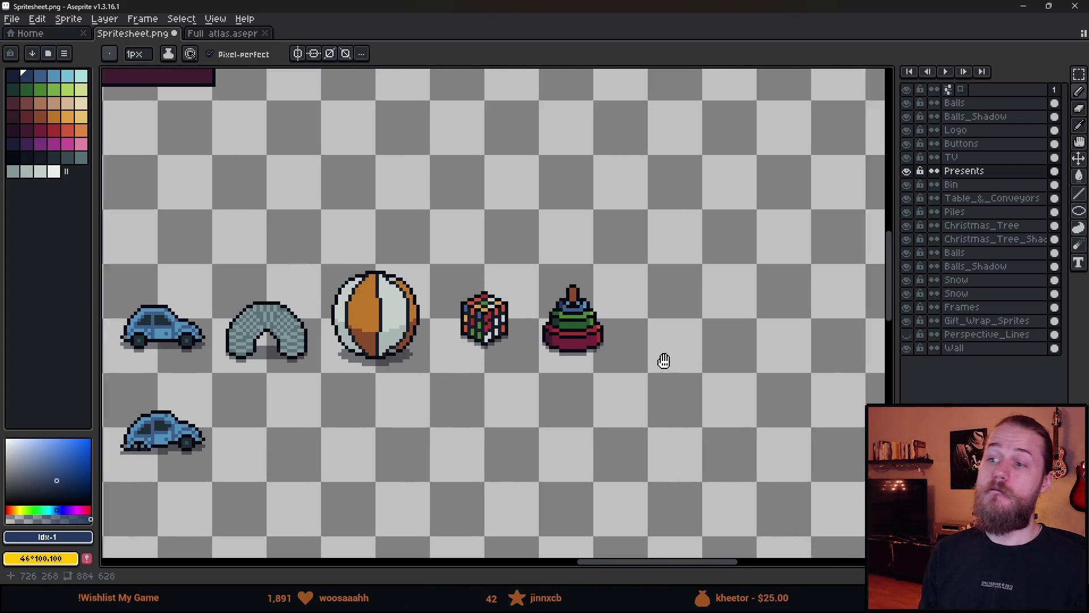
scroll(610, 384, down, 1)
scroll(627, 335, down, 2)
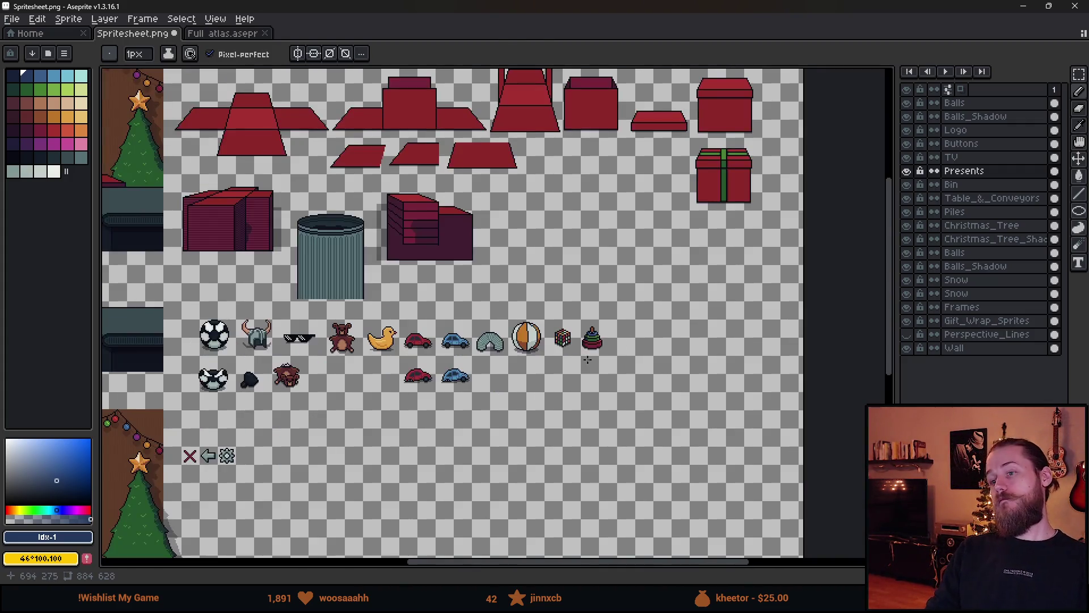
scroll(620, 371, up, 2)
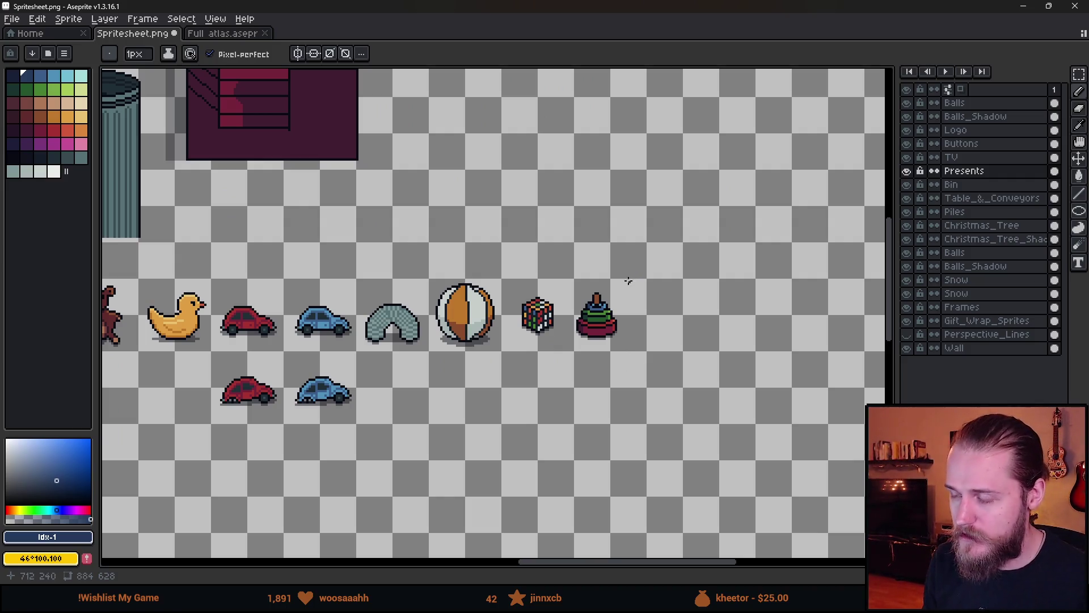
scroll(627, 284, up, 2)
scroll(593, 318, down, 2)
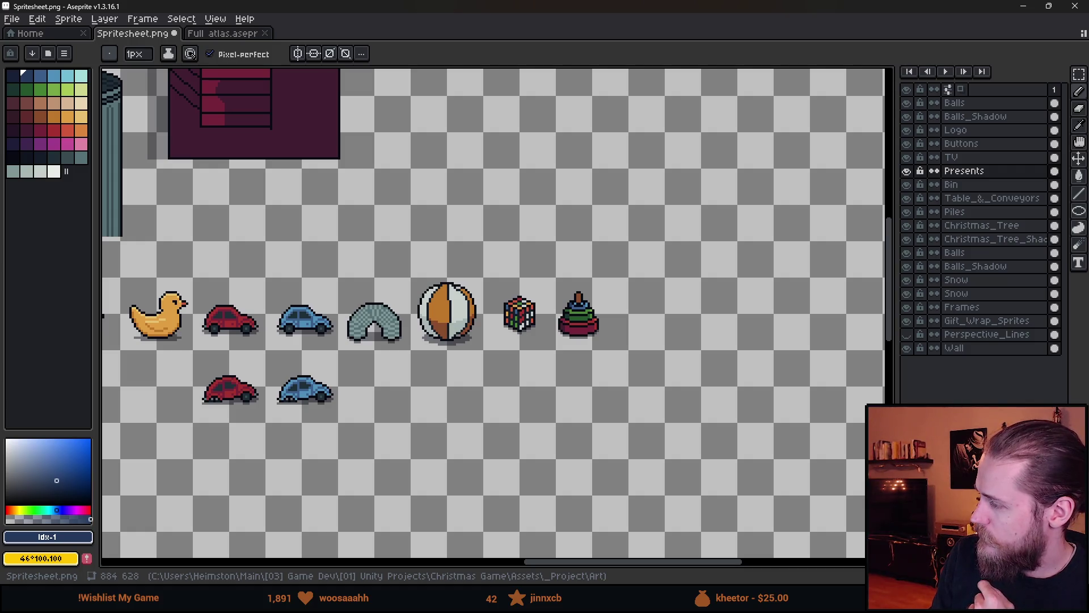
mouse_move(692, 343)
mouse_down()
mouse_move(661, 335)
mouse_move(763, 333)
mouse_up()
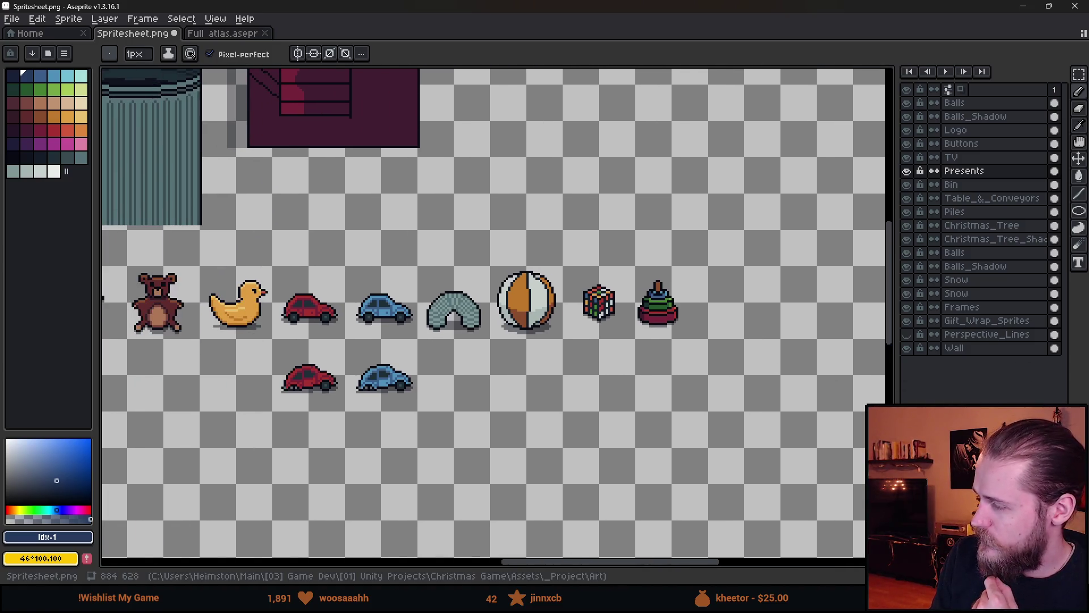
scroll(431, 361, down, 2)
scroll(431, 361, up, 2)
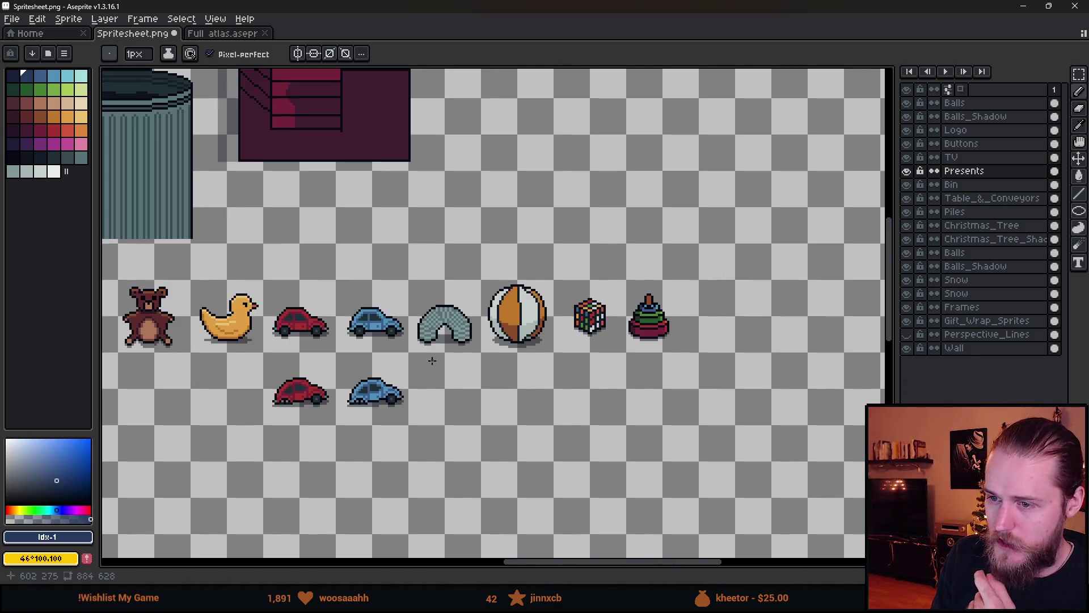
scroll(598, 349, down, 2)
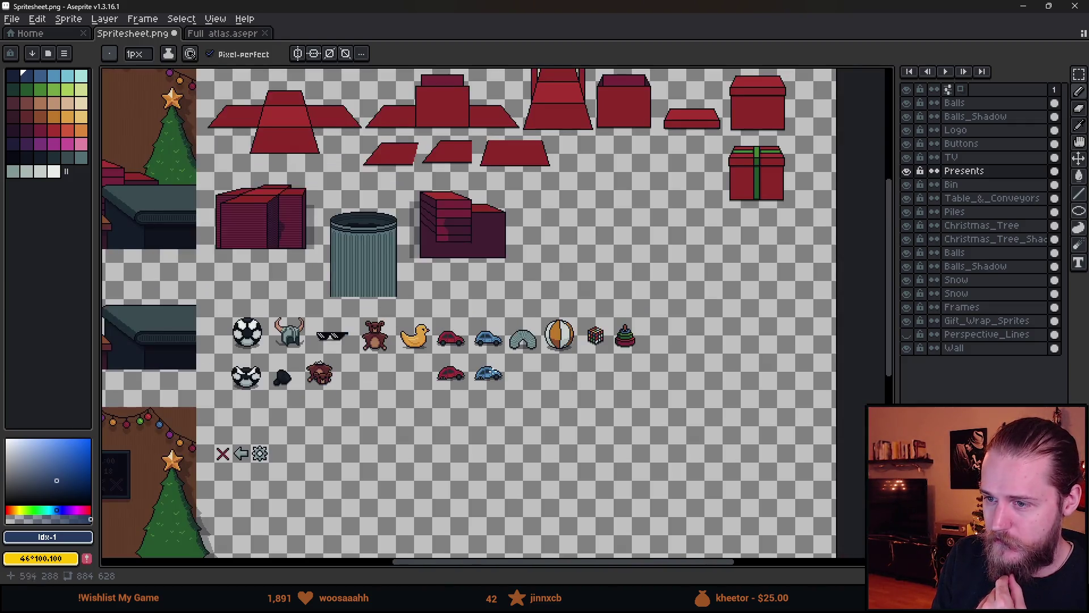
drag(199, 321, 263, 322)
drag(684, 392, 571, 361)
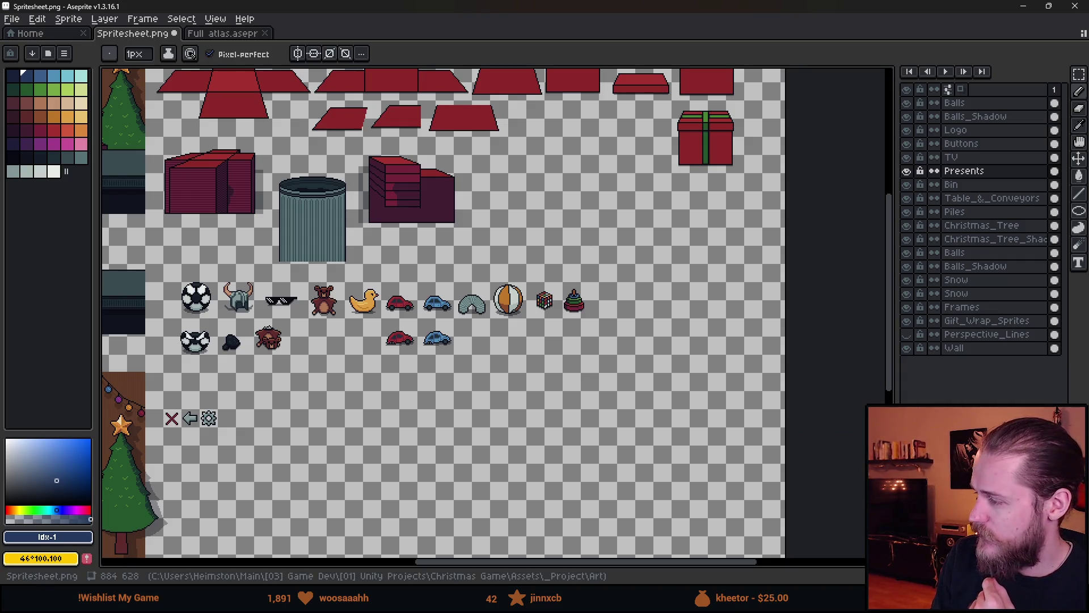
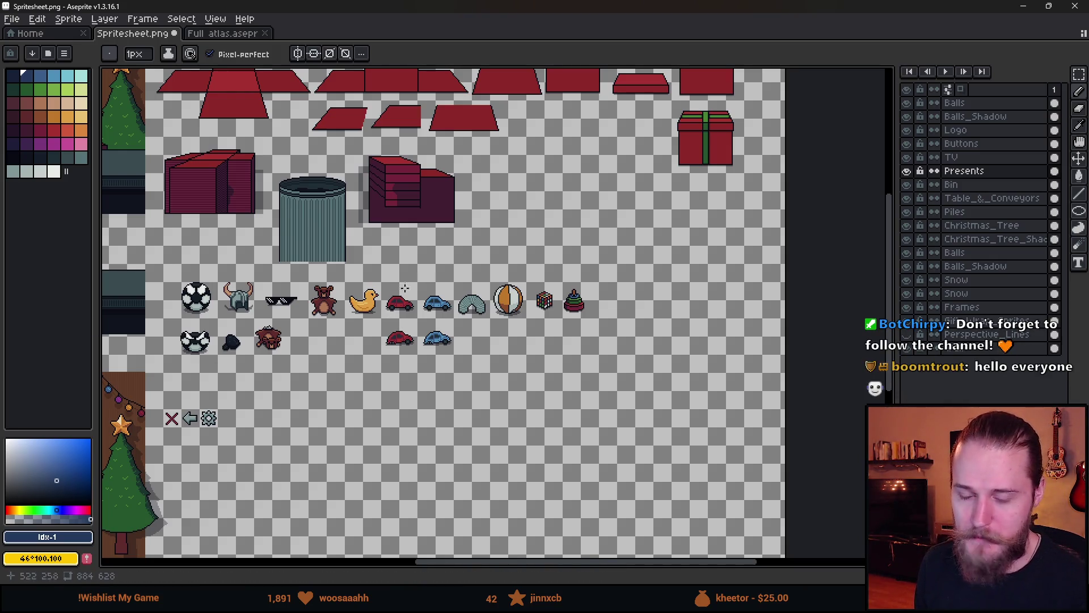
- Zoom in on the stacking toy and eyedrop the black outline colour
scroll(562, 302, up, 5)
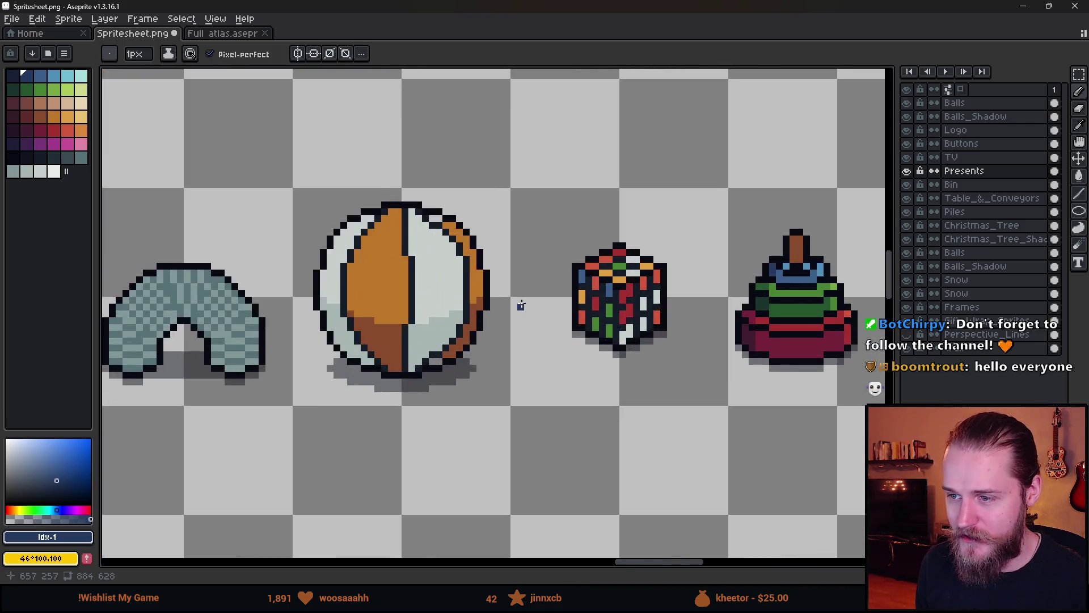
scroll(518, 304, down, 2)
drag(504, 322, 424, 321)
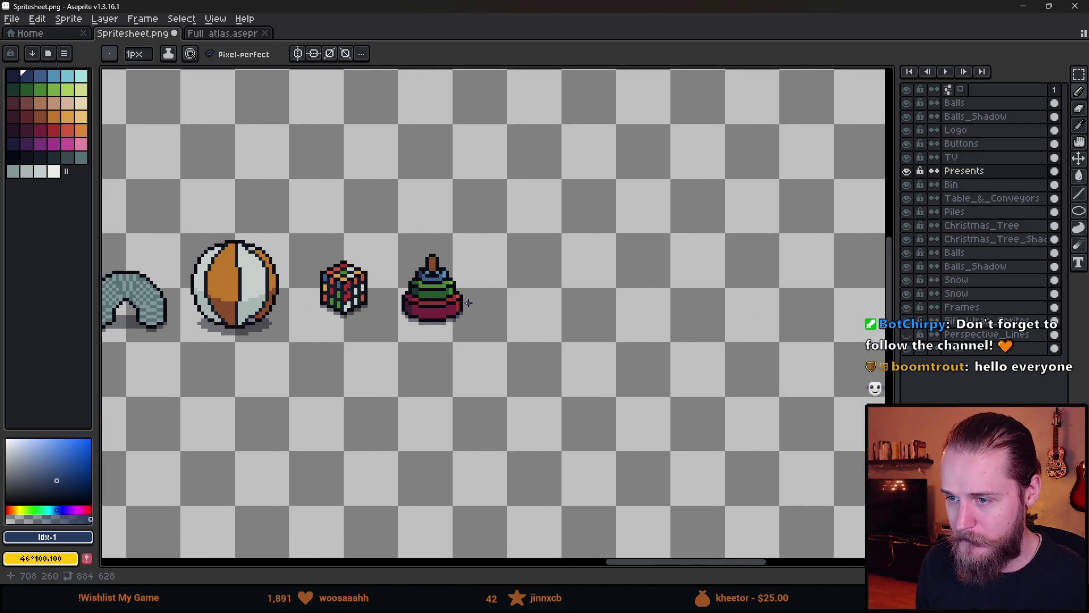
scroll(450, 290, up, 6)
key(i)
alt+click(433, 279)
- Draw a tall, narrow, pointed-top black outline to the right of the stacking toy
scroll(518, 282, down, 3)
scroll(482, 262, up, 2)
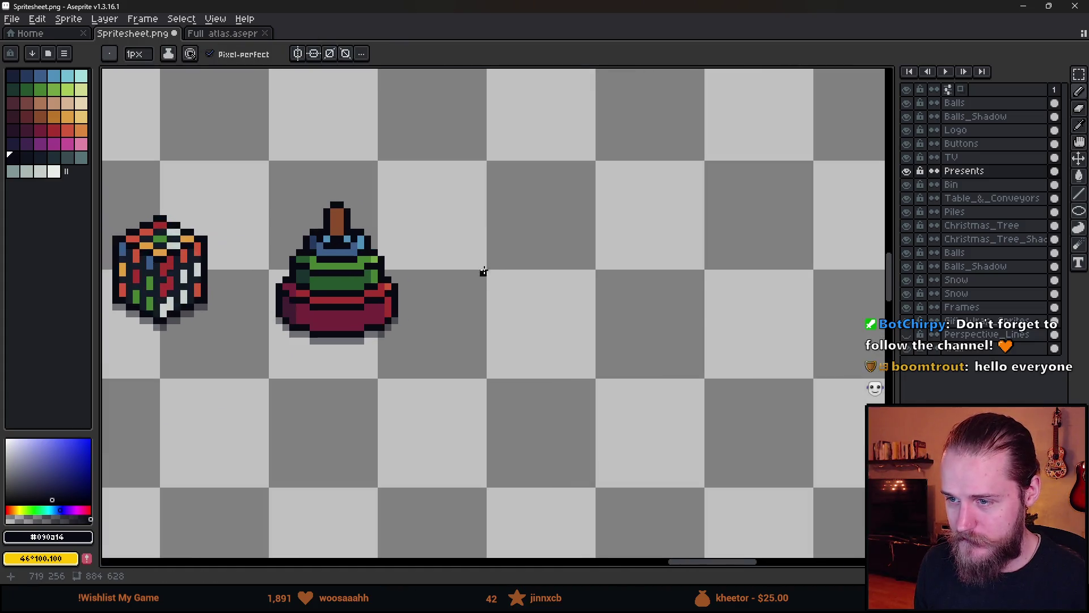
mouse_move(485, 254)
mouse_down()
mouse_move(492, 332)
mouse_move(491, 309)
mouse_move(505, 335)
mouse_move(530, 334)
mouse_move(543, 318)
mouse_move(543, 235)
mouse_move(524, 210)
mouse_move(489, 244)
mouse_move(506, 202)
mouse_move(533, 205)
mouse_up()
scroll(546, 213, down, 5)
- Draw a black cap across the top of the bottle neck
scroll(547, 213, up, 5)
scroll(546, 213, up, 1)
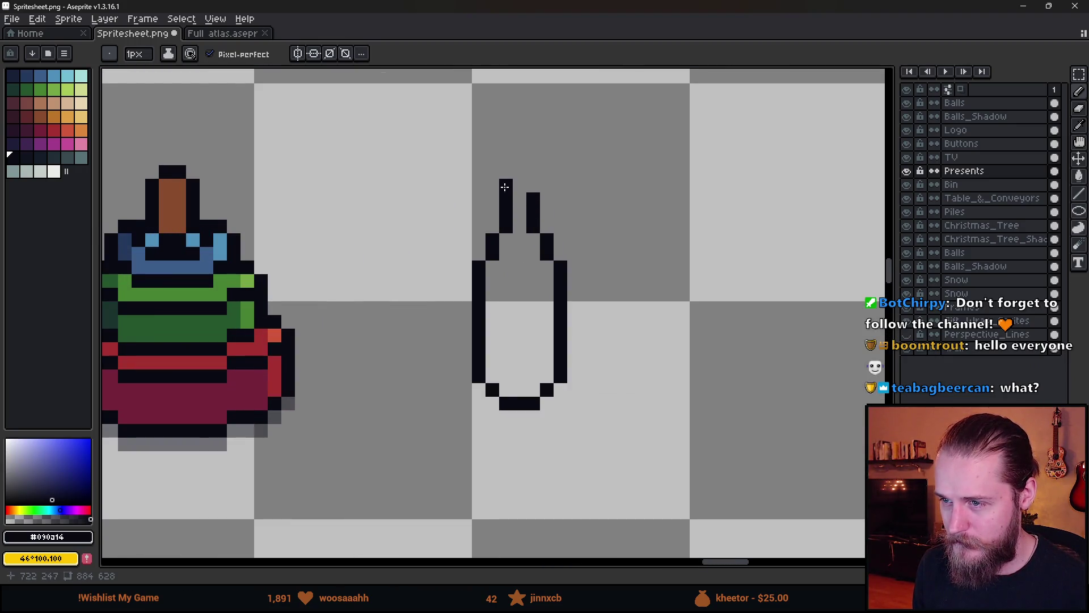
scroll(616, 156, down, 2)
scroll(560, 184, up, 4)
click(430, 329)
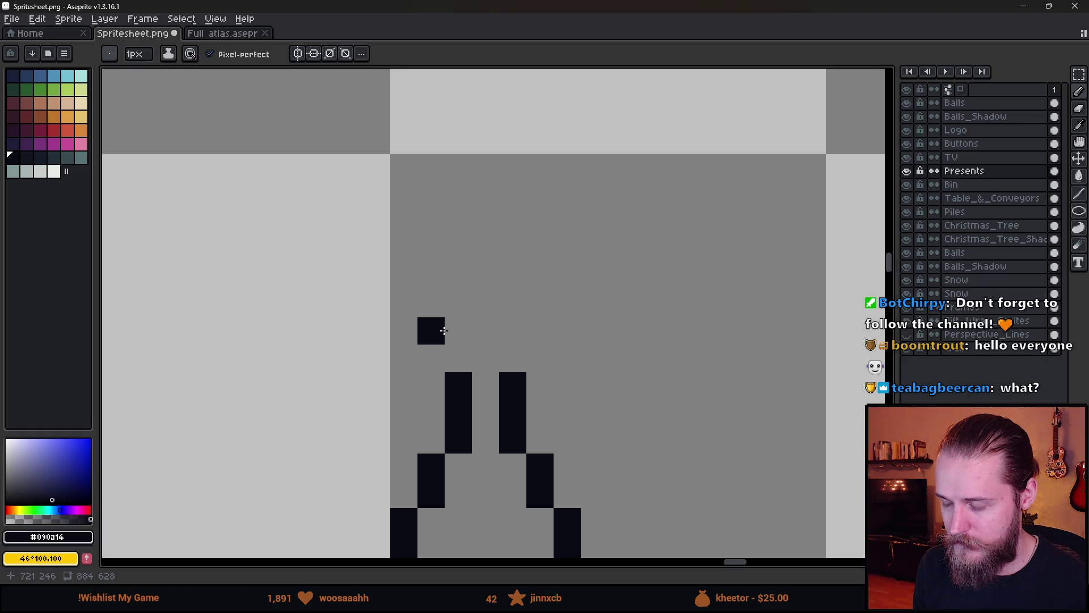
mouse_move(455, 355)
mouse_down()
mouse_move(501, 355)
mouse_move(454, 301)
mouse_move(540, 331)
mouse_up()
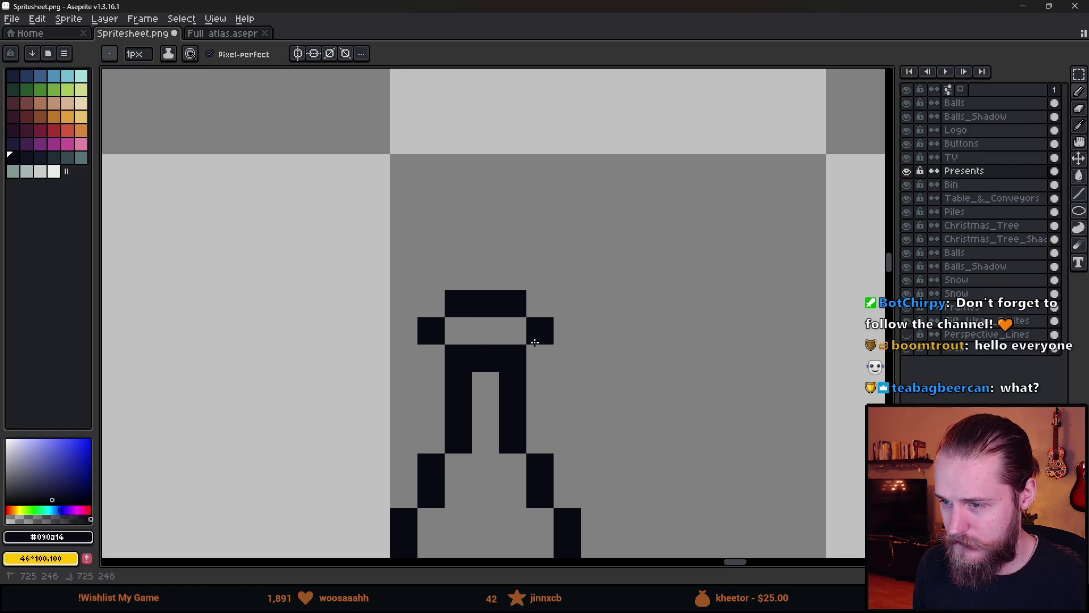
click(594, 357)
- Shape the cap with four more black pixels and erase two stray pixels inside it
scroll(587, 366, down, 4)
scroll(578, 369, up, 3)
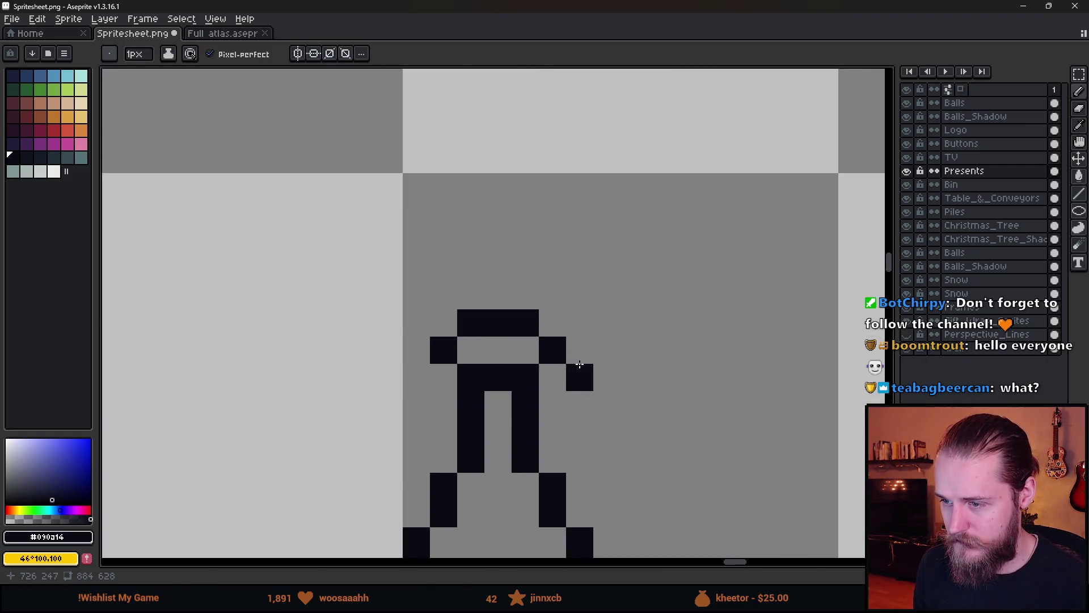
click(444, 404)
click(498, 432)
click(553, 404)
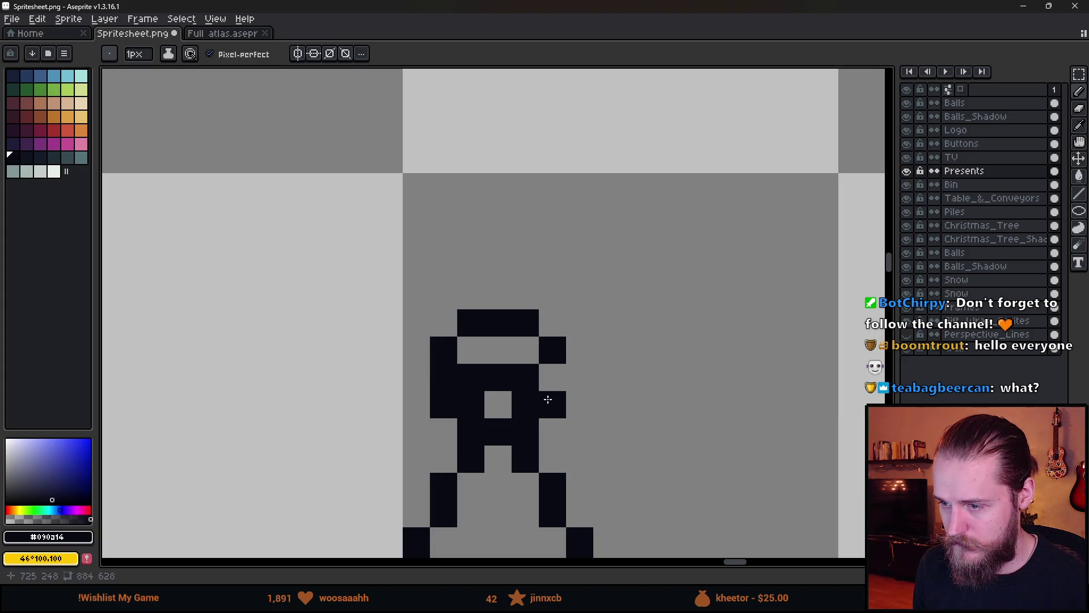
click(553, 377)
key(e)
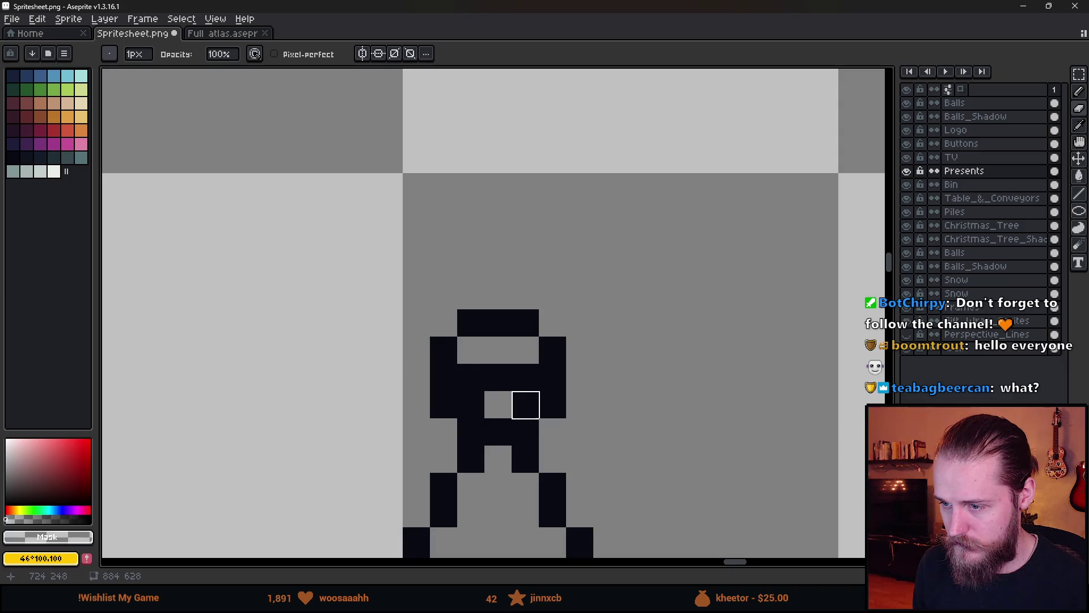
drag(526, 405, 471, 404)
- Extend the neck sides upward in black and add the bottle's topmost pixels
scroll(564, 414, down, 8)
scroll(610, 427, down, 2)
scroll(609, 426, up, 2)
key(v)
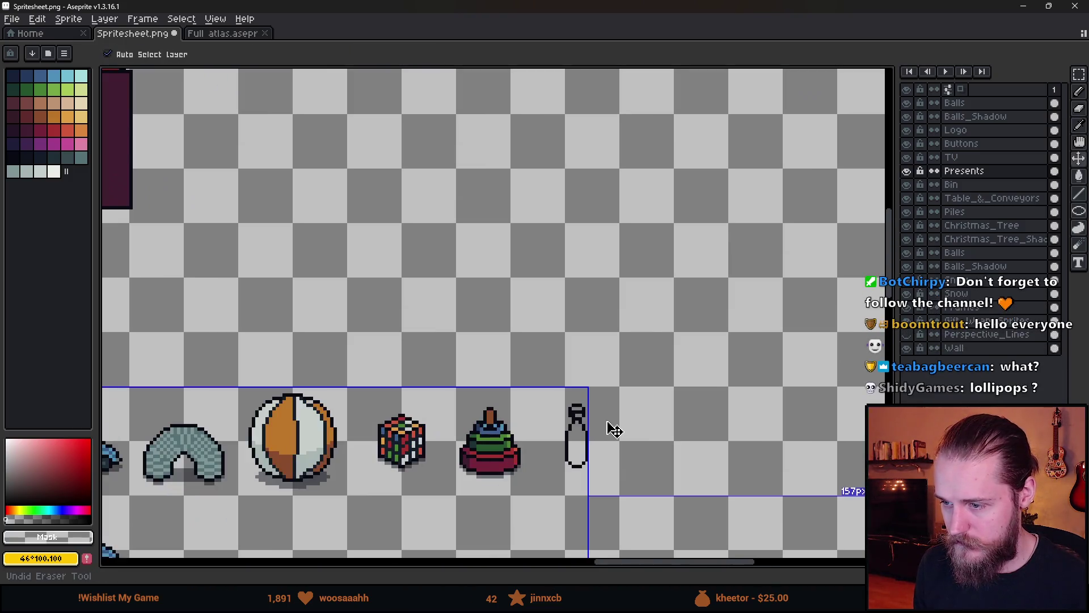
key(b)
scroll(567, 408, up, 9)
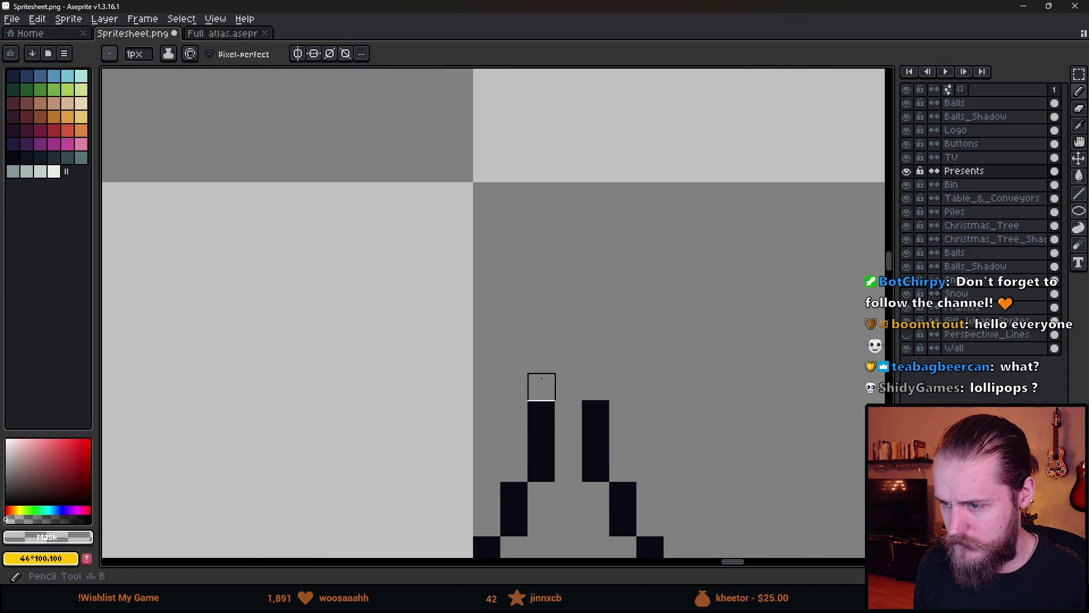
alt+click(539, 409)
click(541, 387)
click(595, 386)
click(569, 387)
click(569, 359)
click(623, 386)
- Sample a dark green from the artwork while panning across the toys row
scroll(645, 413, down, 9)
scroll(640, 413, down, 1)
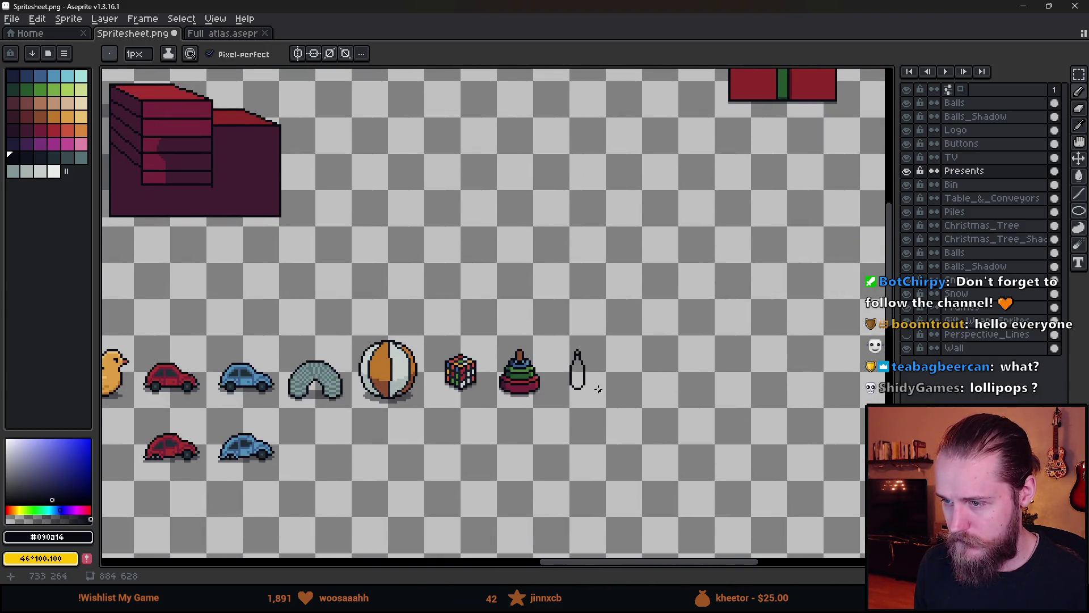
scroll(600, 390, up, 2)
scroll(562, 365, up, 1)
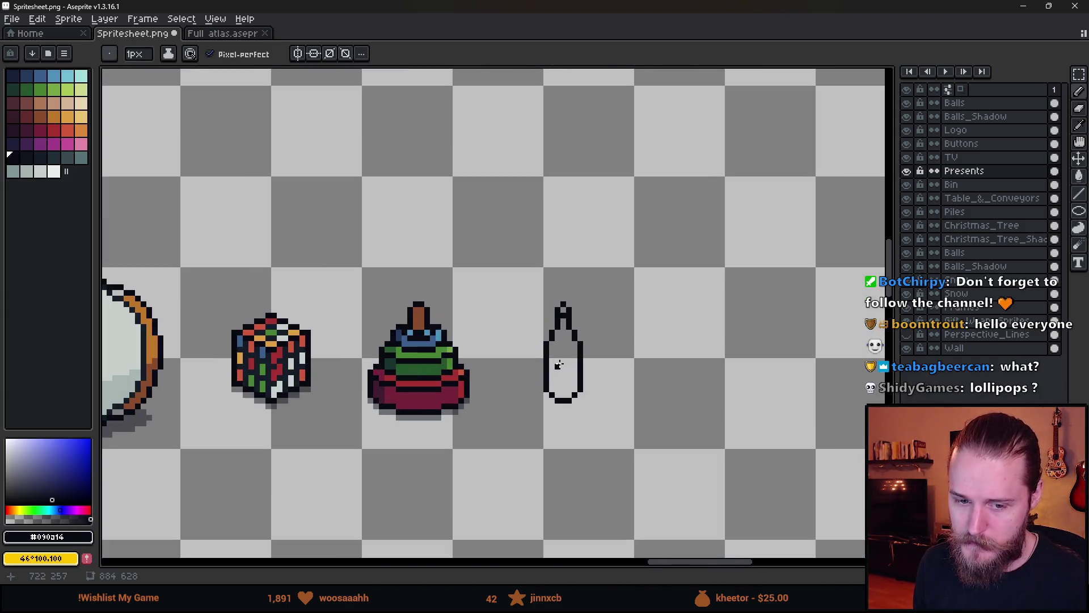
mouse_move(405, 346)
mouse_down()
mouse_move(229, 312)
mouse_move(361, 309)
mouse_up()
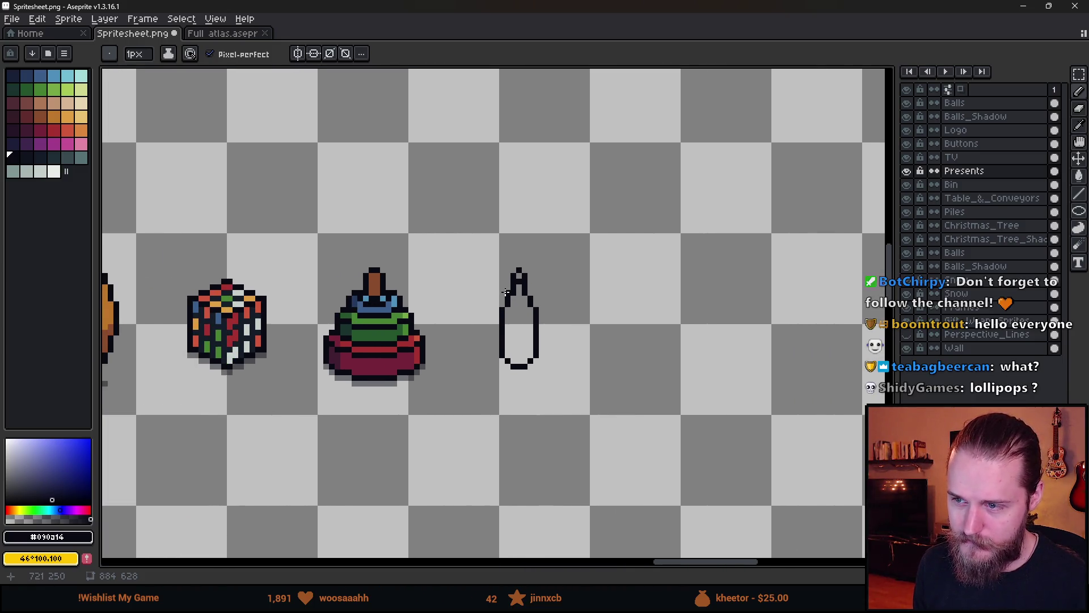
scroll(506, 290, up, 1)
scroll(510, 289, down, 1)
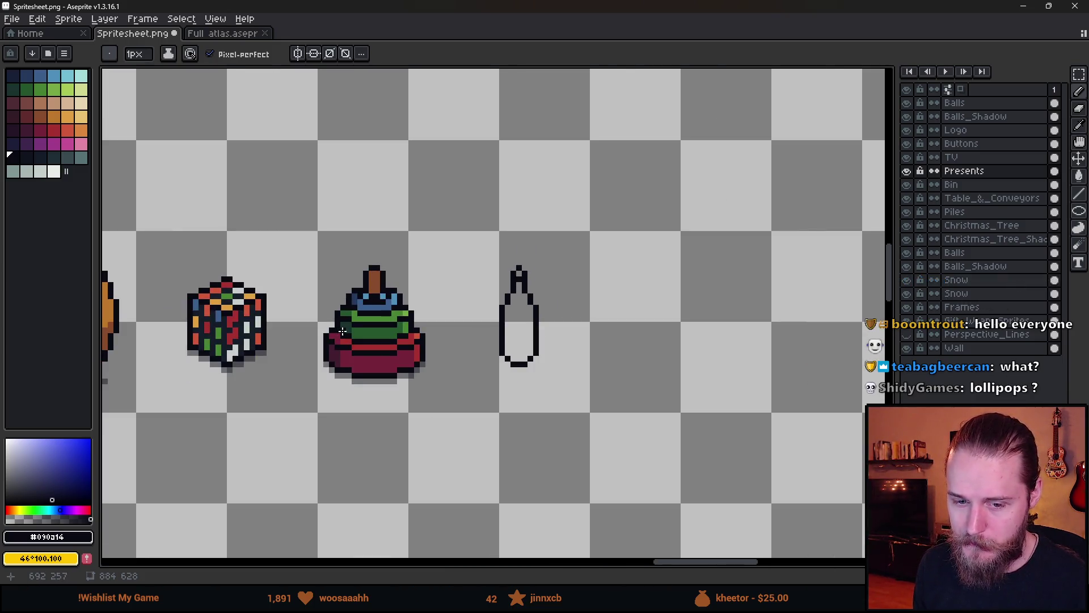
scroll(369, 317, up, 6)
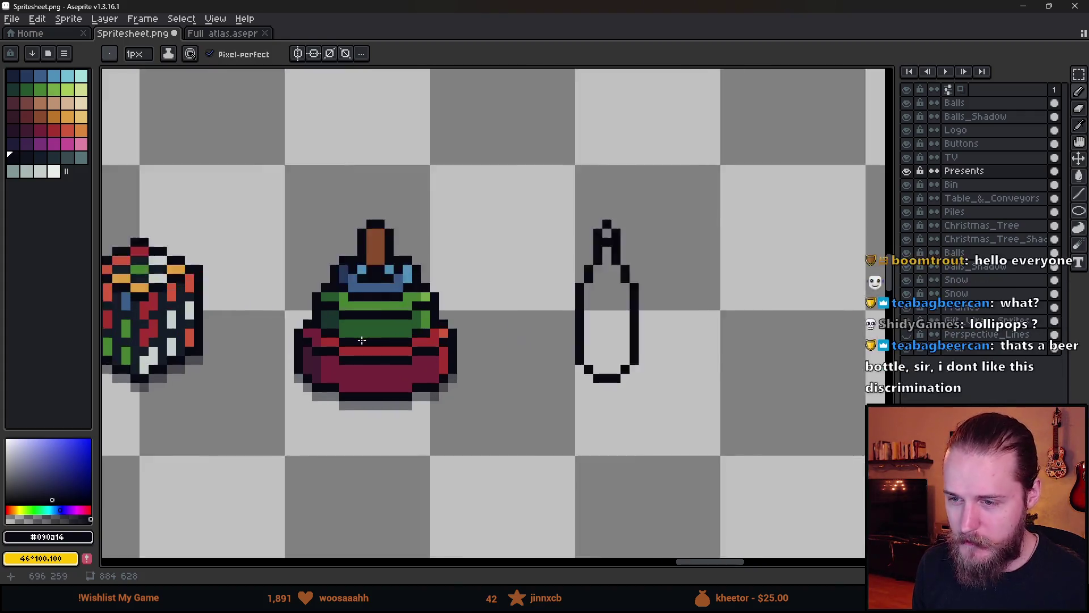
alt+click(446, 302)
scroll(446, 302, down, 5)
key(alt+Tab)
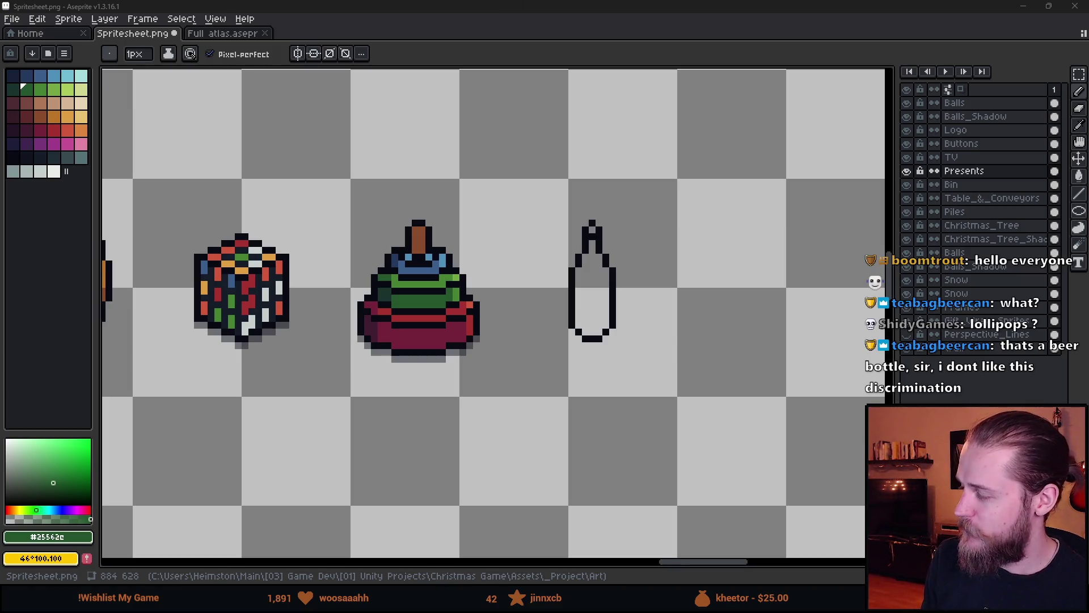
scroll(494, 313, down, 1)
mouse_move(108, 329)
mouse_down()
mouse_move(491, 332)
mouse_move(340, 336)
mouse_move(446, 311)
mouse_up()
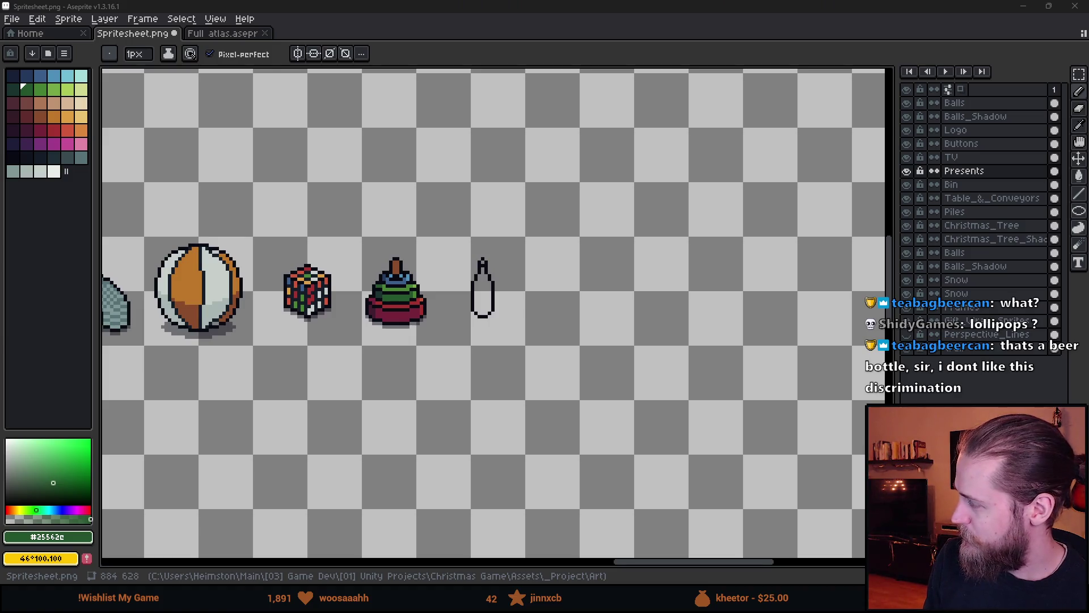
scroll(494, 283, up, 2)
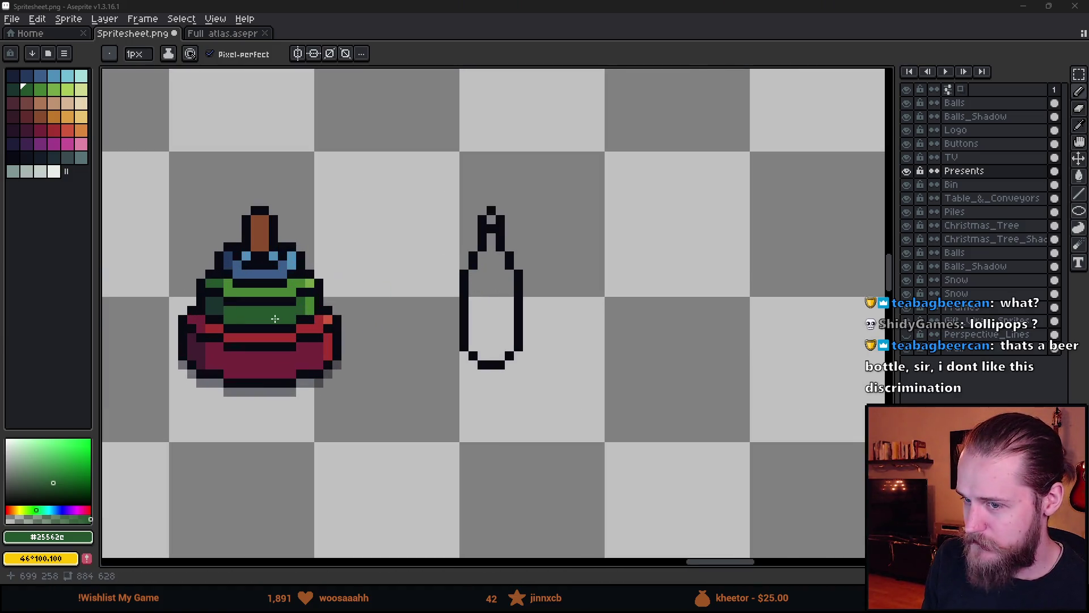
- Fill the bottle's interior and neck top with the stacking toy's light green
click(355, 8)
key(i)
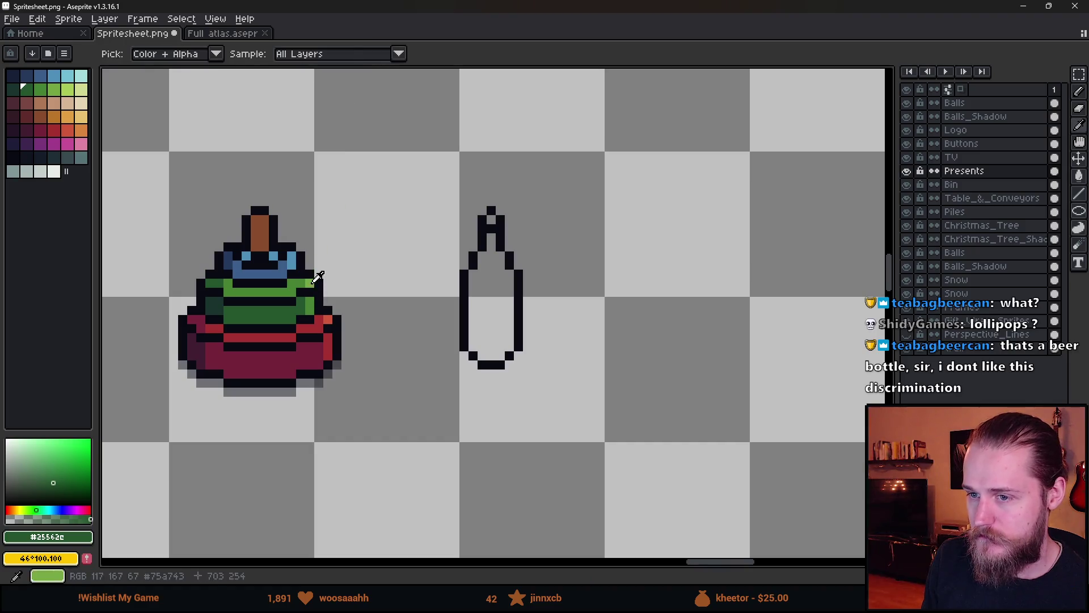
click(318, 276)
key(g)
click(487, 256)
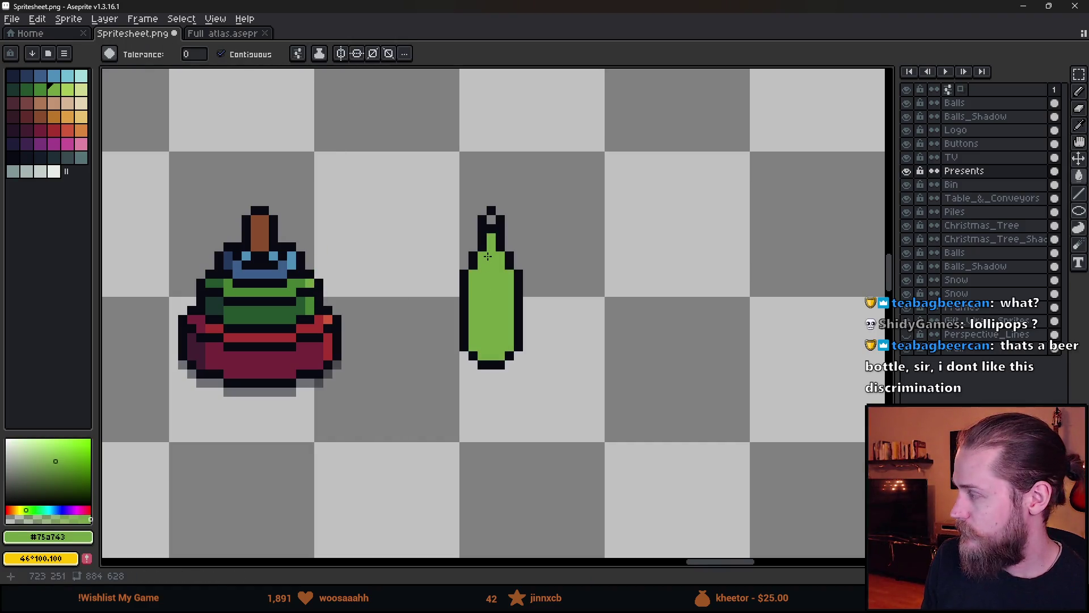
click(491, 219)
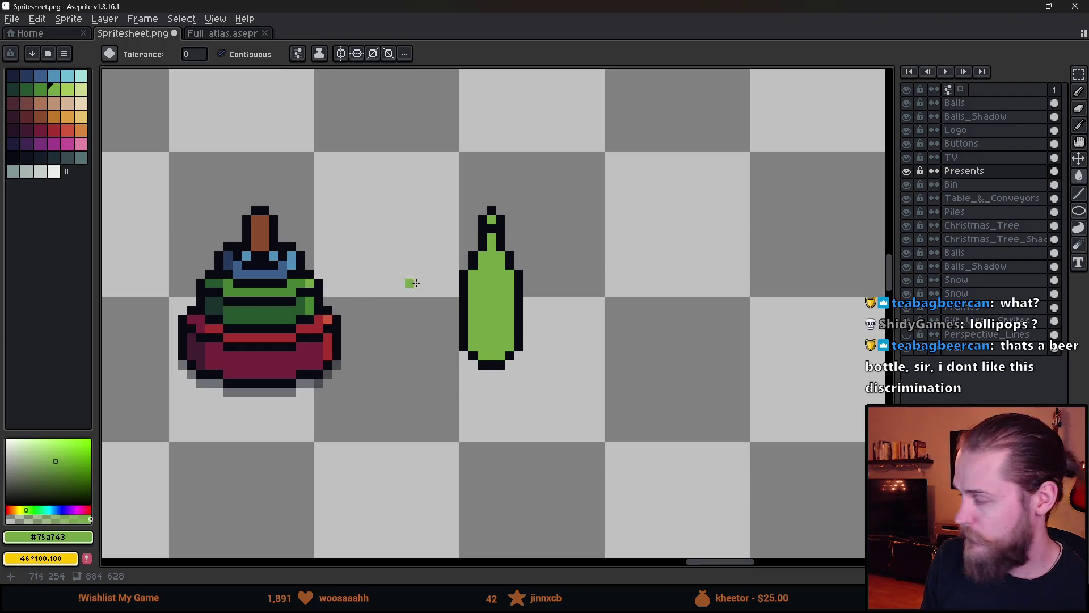
- Fill the bottle's lower body with the stacking toy's mid green
scroll(446, 273, up, 2)
mouse_move(201, 305)
mouse_down()
mouse_move(348, 311)
mouse_move(304, 318)
mouse_up()
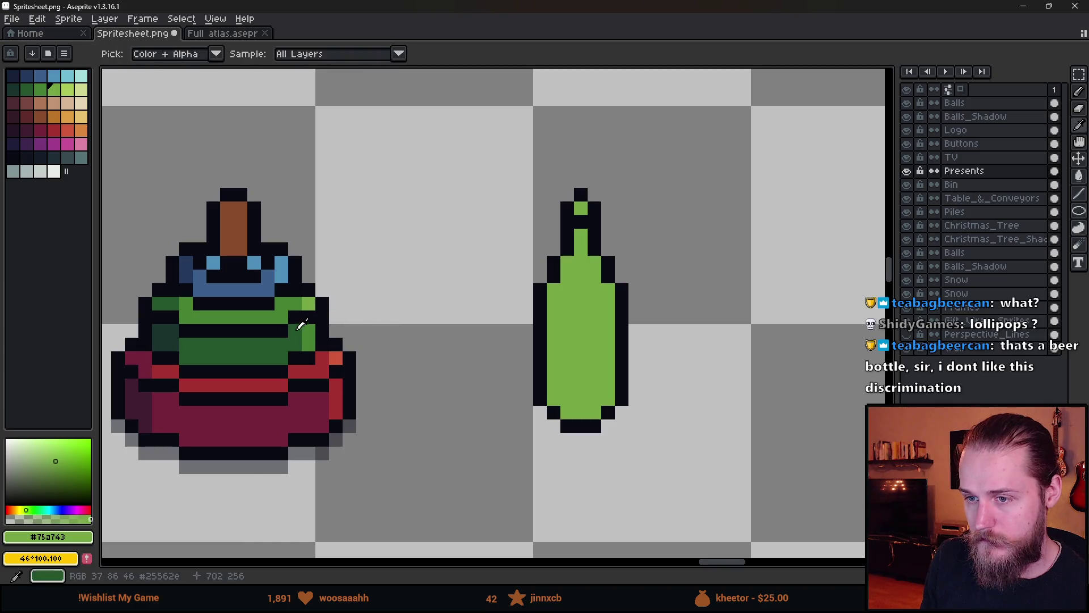
click(293, 302)
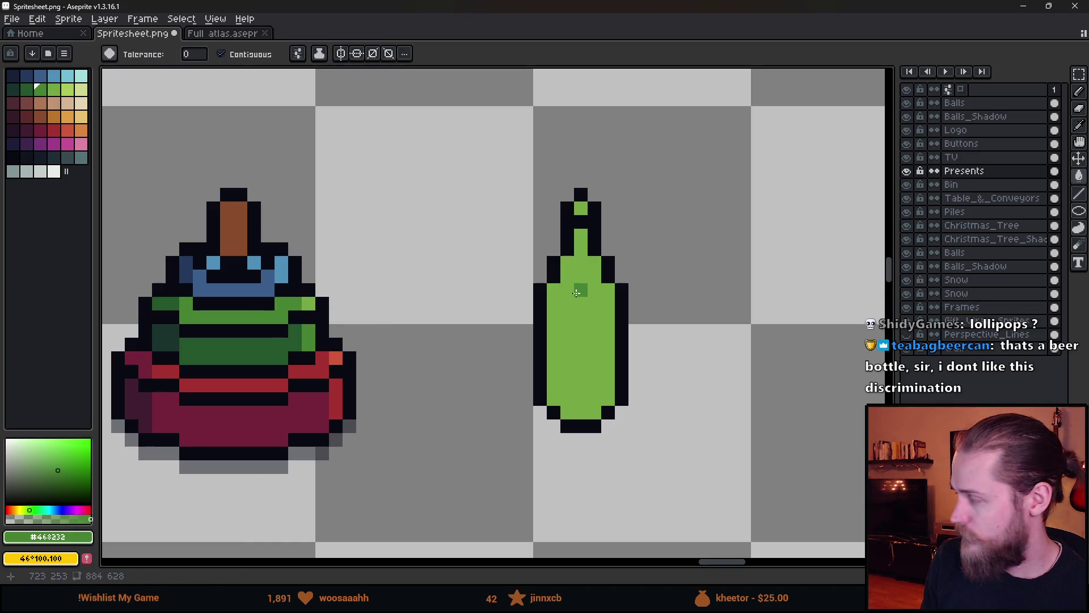
click(568, 277)
key(g)
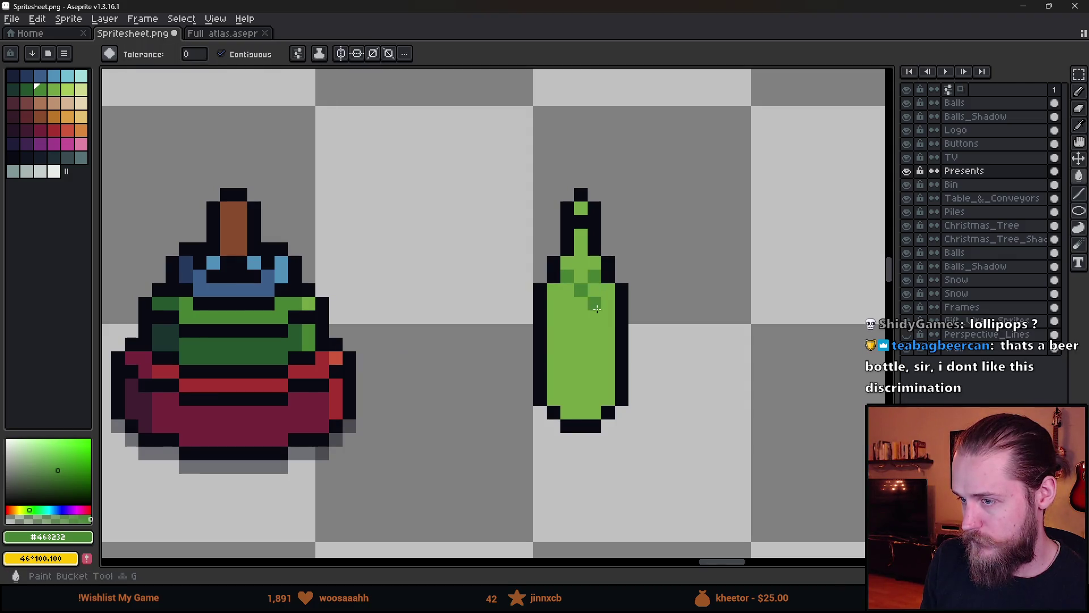
click(604, 310)
- Draw a very dark green band across the bottle's middle
scroll(609, 309, down, 3)
scroll(614, 322, up, 1)
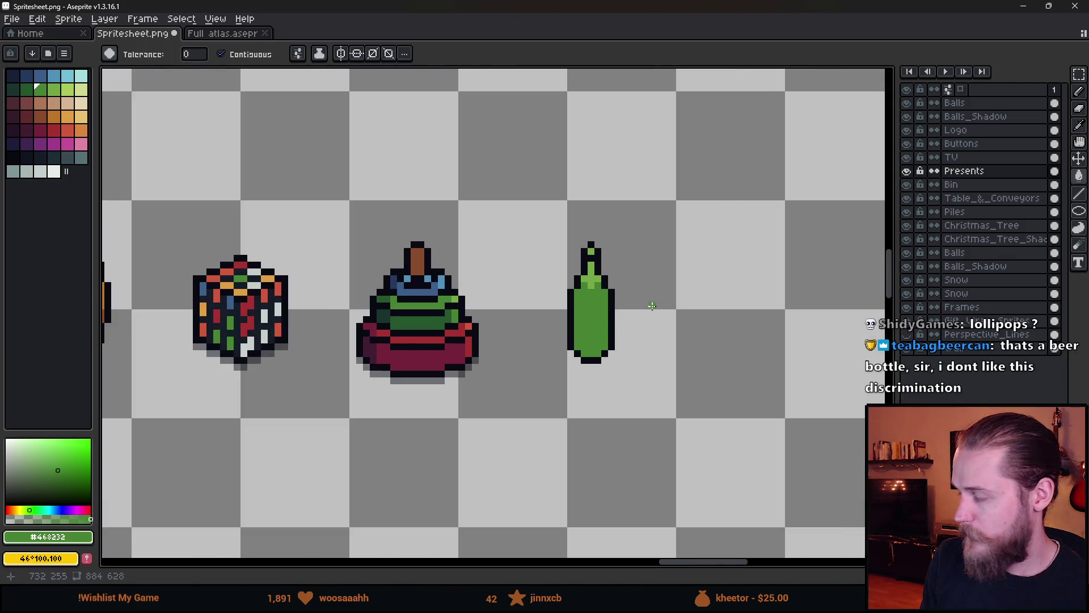
scroll(448, 312, up, 2)
alt+click(311, 299)
scroll(311, 299, down, 1)
scroll(639, 312, up, 1)
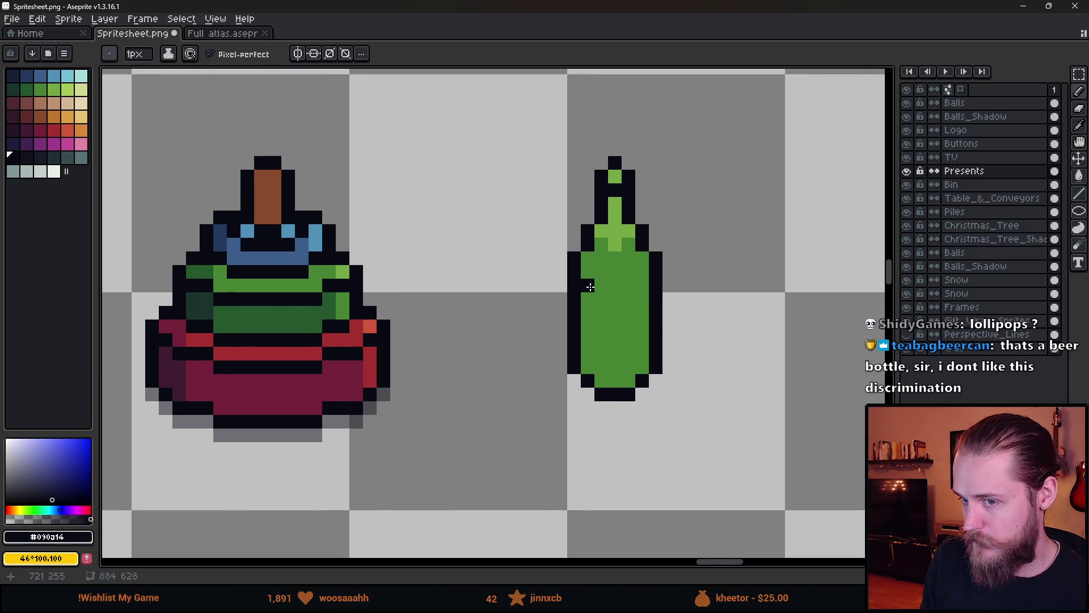
alt+click(187, 314)
drag(602, 300, 586, 300)
click(613, 307)
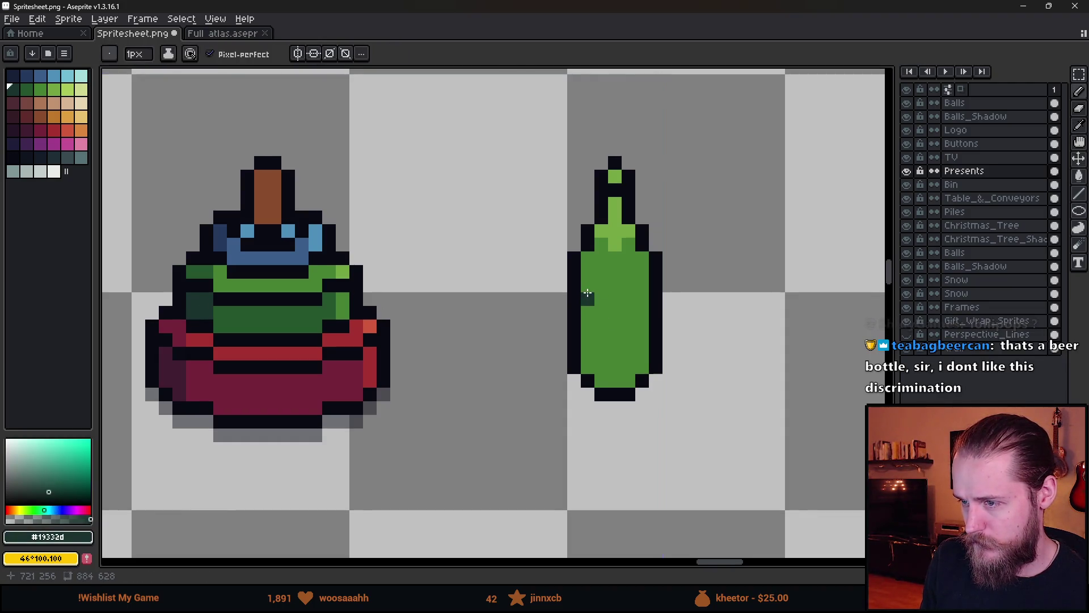
key(ctrl+z)
key(ctrl+z)
mouse_move(588, 286)
mouse_down()
mouse_move(601, 300)
mouse_move(630, 299)
mouse_move(642, 285)
mouse_up()
mouse_move(588, 326)
mouse_down()
mouse_move(629, 340)
mouse_move(648, 326)
mouse_up()
- Edge the top and bottom of the dark band with black pixels
key(g)
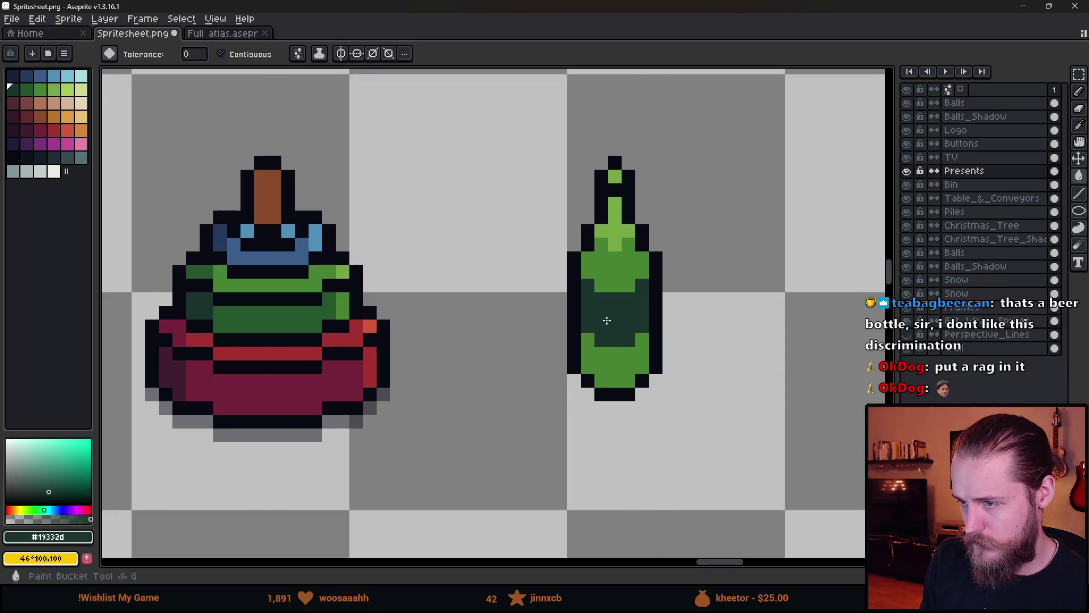
scroll(669, 335, down, 10)
scroll(679, 338, up, 2)
scroll(679, 338, up, 4)
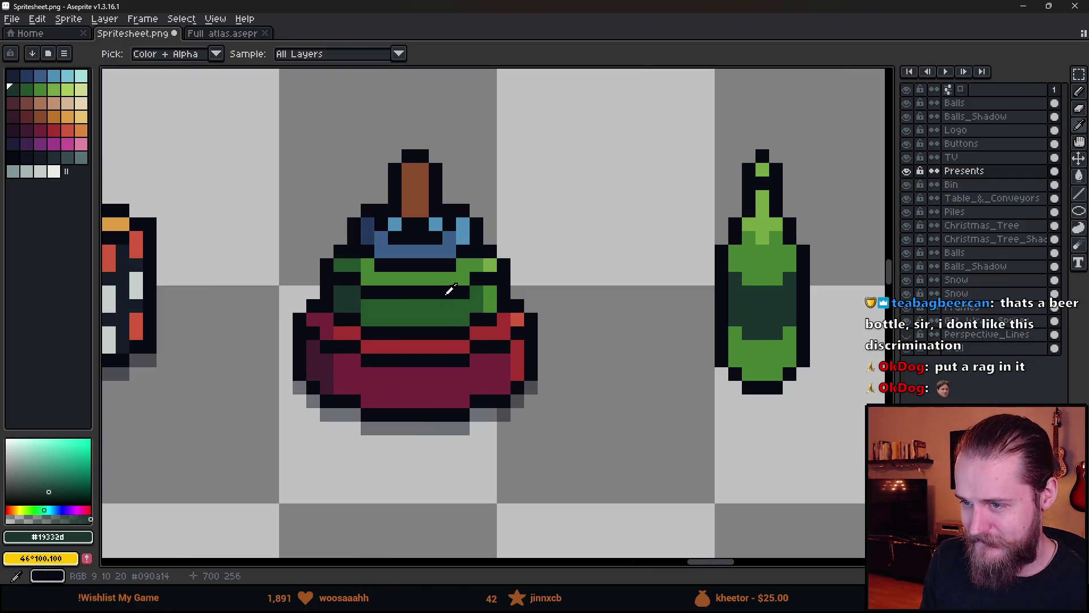
alt+click(725, 282)
key(b)
mouse_move(725, 282)
mouse_down()
mouse_move(776, 292)
mouse_move(790, 279)
mouse_up()
click(731, 346)
mouse_move(744, 332)
mouse_down()
mouse_move(783, 332)
mouse_move(790, 318)
mouse_up()
click(763, 345)
scroll(765, 344, down, 5)
scroll(544, 306, up, 2)
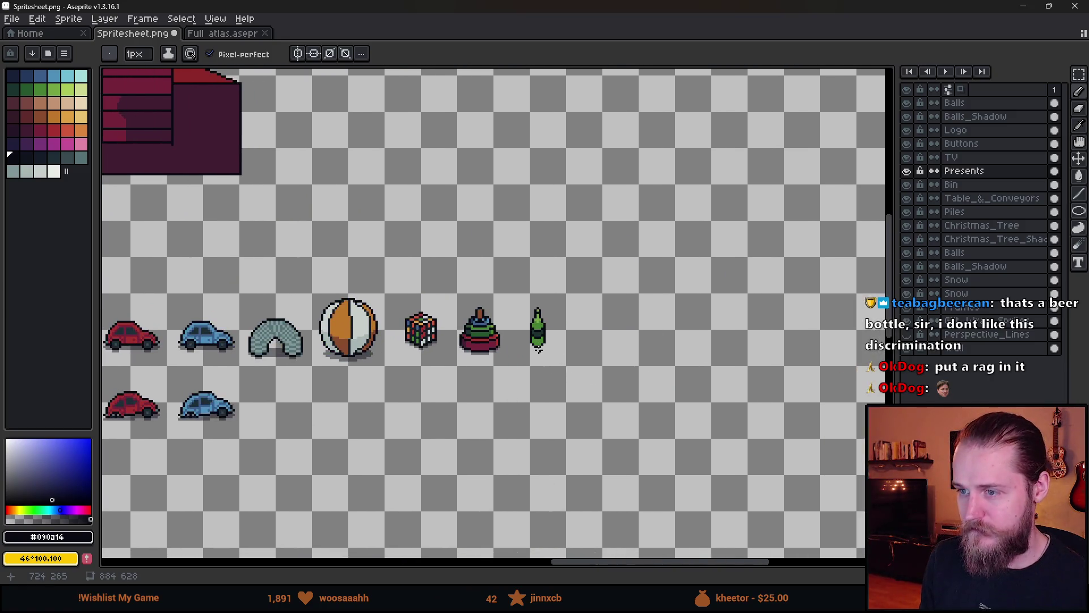
- Select a one-pixel column of the bottle neck and move it down
scroll(544, 302, up, 3)
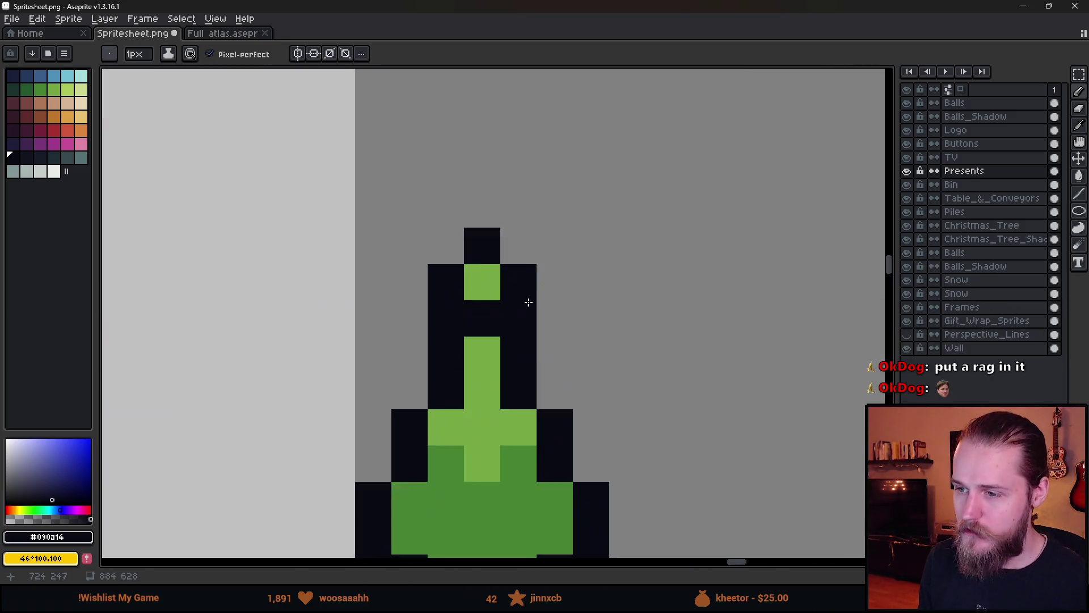
scroll(530, 297, down, 4)
scroll(510, 332, up, 1)
scroll(508, 335, down, 1)
scroll(508, 337, up, 3)
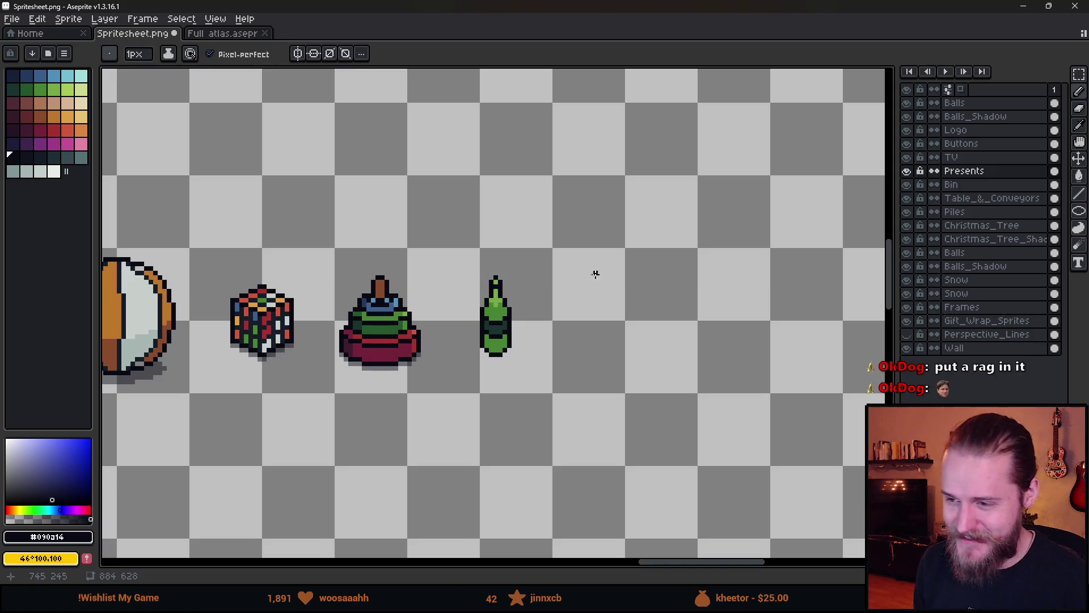
key(m)
scroll(475, 292, up, 3)
drag(457, 236, 488, 291)
click(439, 269)
drag(457, 236, 476, 294)
click(573, 309)
scroll(574, 309, down, 5)
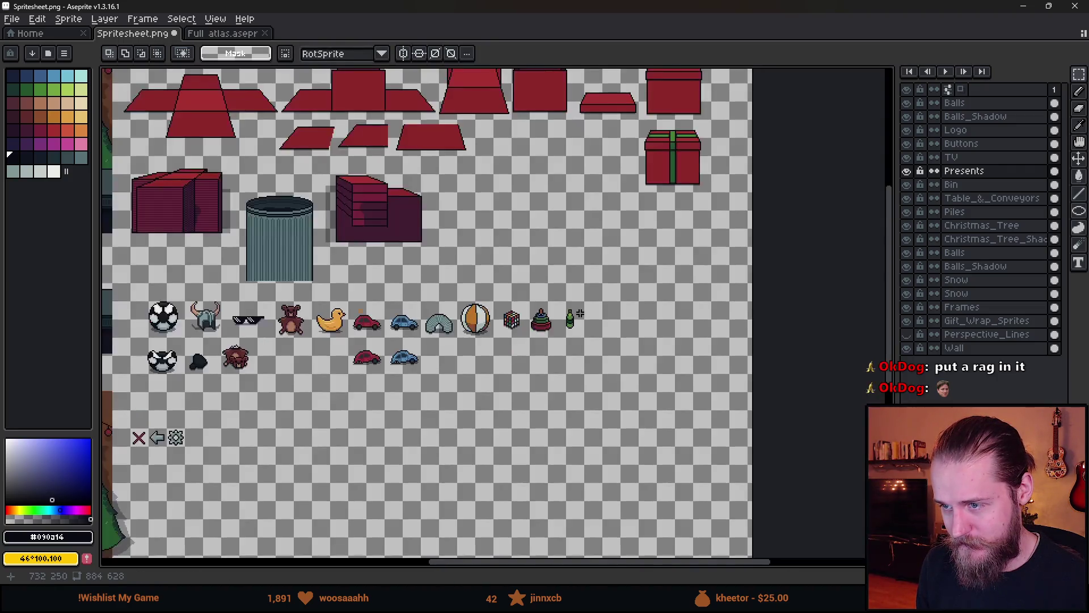
scroll(595, 313, up, 4)
- Move the bottle's base pixels up to shorten the bottle
key(ctrl+z)
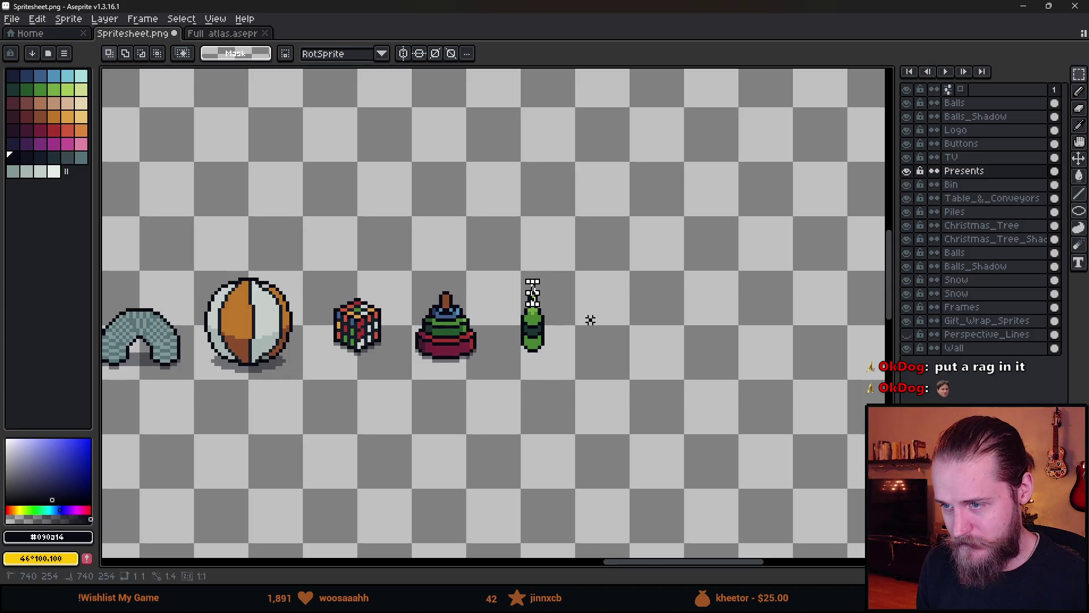
scroll(590, 319, down, 4)
scroll(590, 319, up, 5)
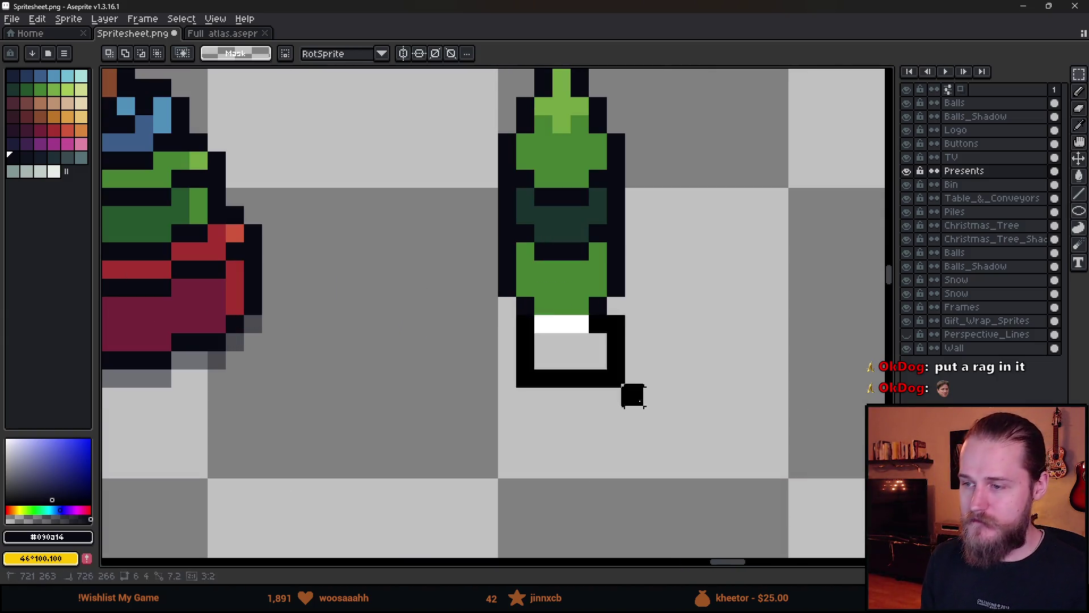
drag(615, 382, 624, 355)
click(596, 450)
scroll(601, 453, down, 4)
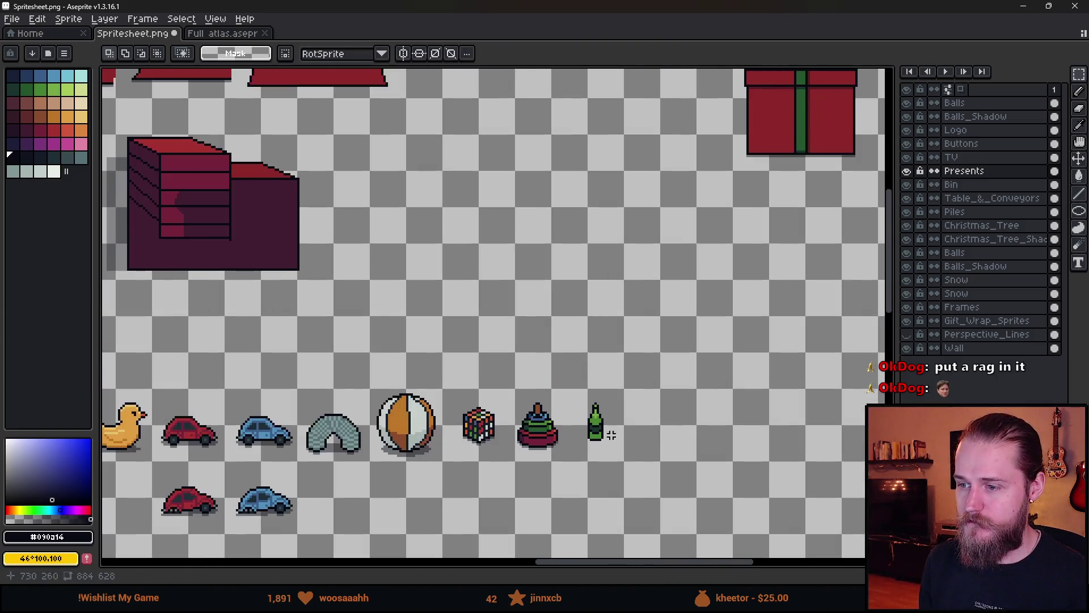
scroll(608, 437, up, 5)
- Select a small two-pixel area on the bottle's middle band
drag(519, 377, 582, 454)
click(632, 340)
drag(523, 380, 567, 444)
scroll(652, 453, down, 4)
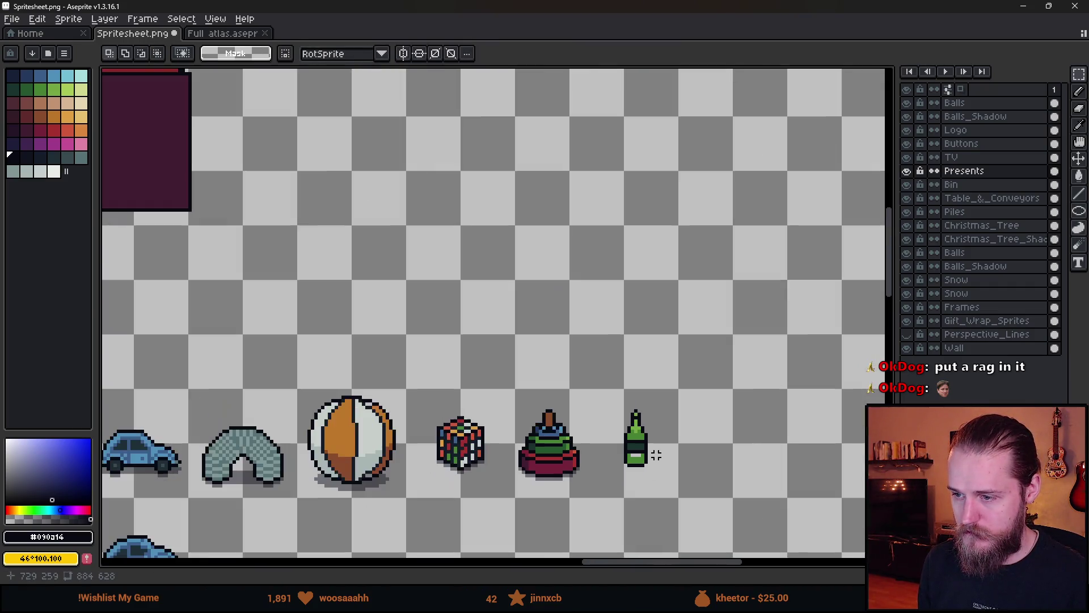
scroll(656, 455, up, 1)
scroll(656, 455, down, 4)
scroll(653, 453, up, 2)
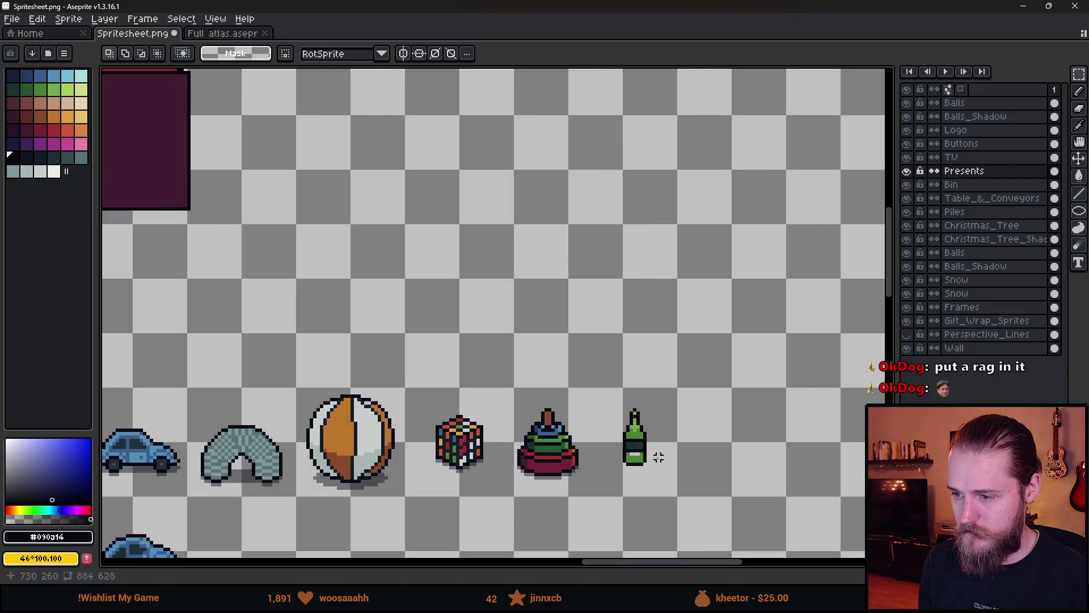
scroll(624, 448, up, 4)
- Patch two gap pixels with the bottle's green
alt+click(576, 452)
key(g)
scroll(562, 437, down, 4)
scroll(576, 389, up, 5)
key(b)
click(566, 378)
click(648, 432)
scroll(648, 442, down, 5)
scroll(687, 419, up, 1)
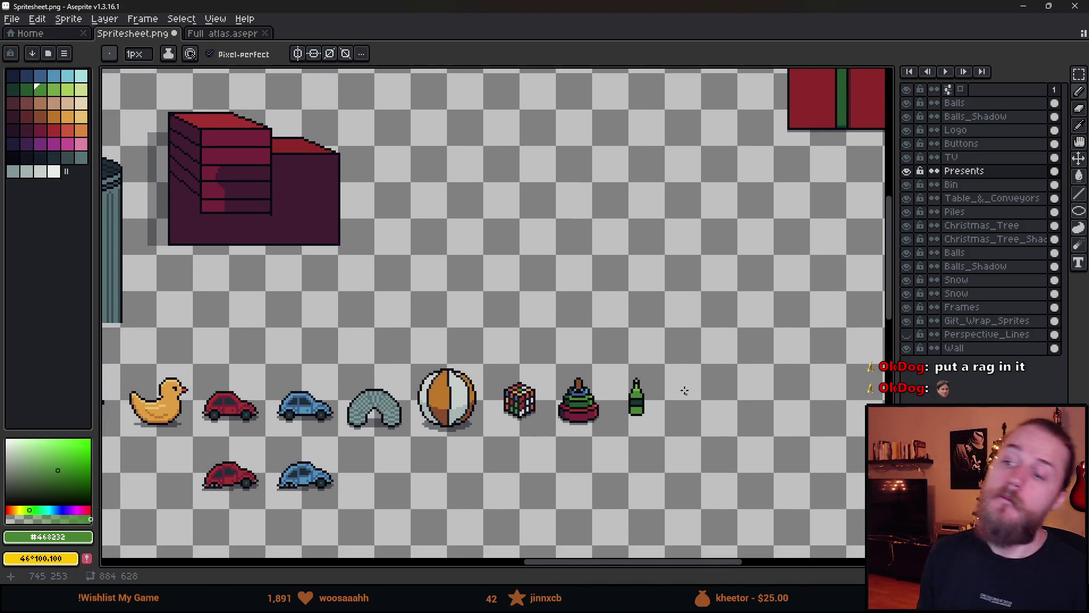
- Undo the last bottle edit, comparing the result with undo and redo
scroll(681, 397, up, 4)
key(v)
key(ctrl+z)
key(ctrl+z)
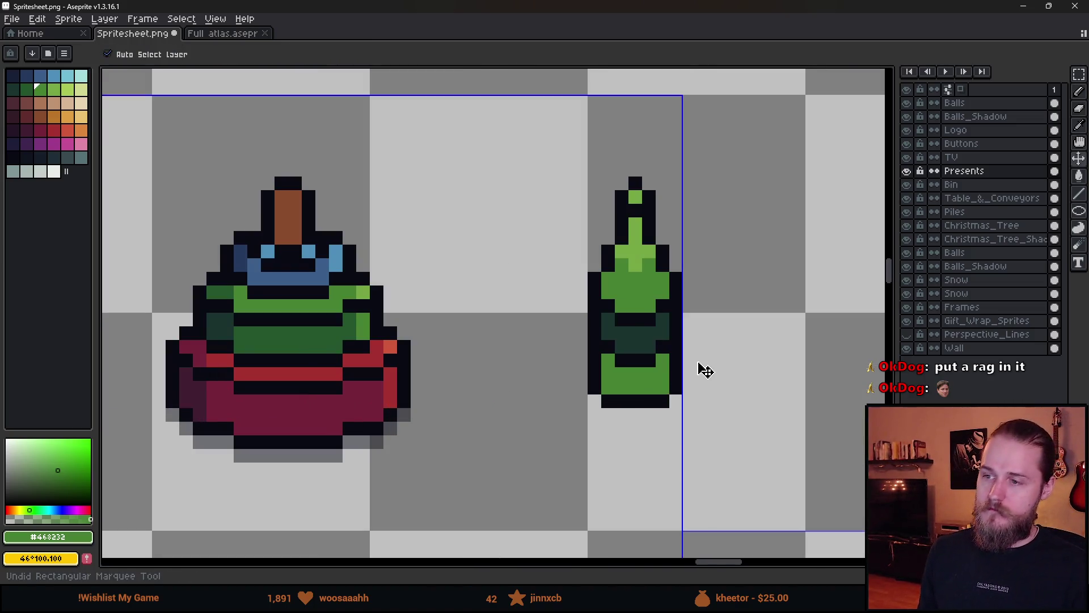
key(b)
scroll(714, 373, down, 5)
key(ctrl+z)
key(ctrl+y)
key(ctrl+z)
key(ctrl+y)
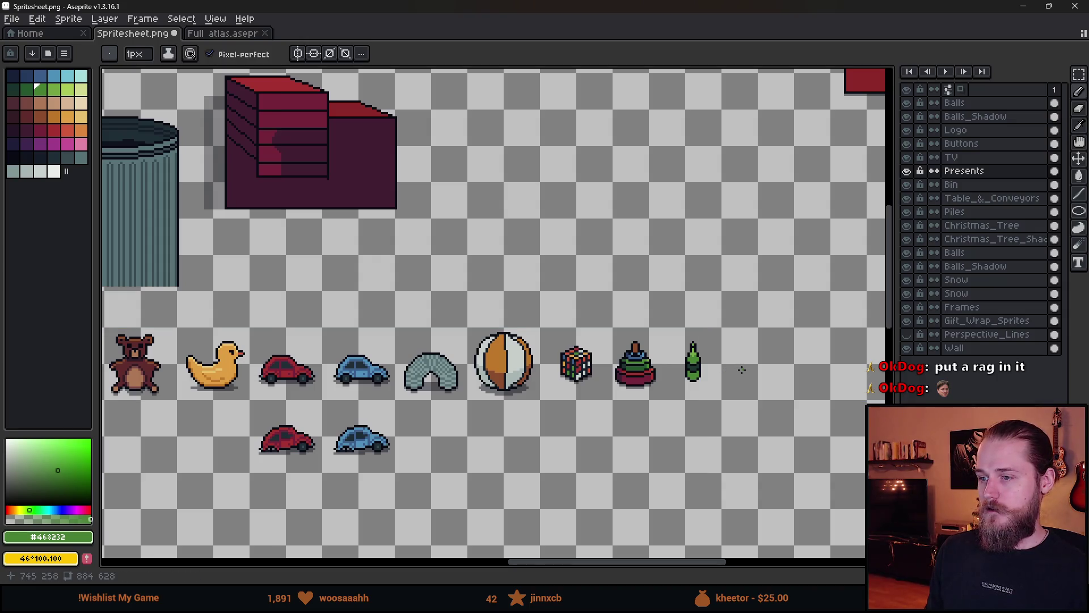
scroll(718, 374, up, 5)
scroll(624, 369, down, 3)
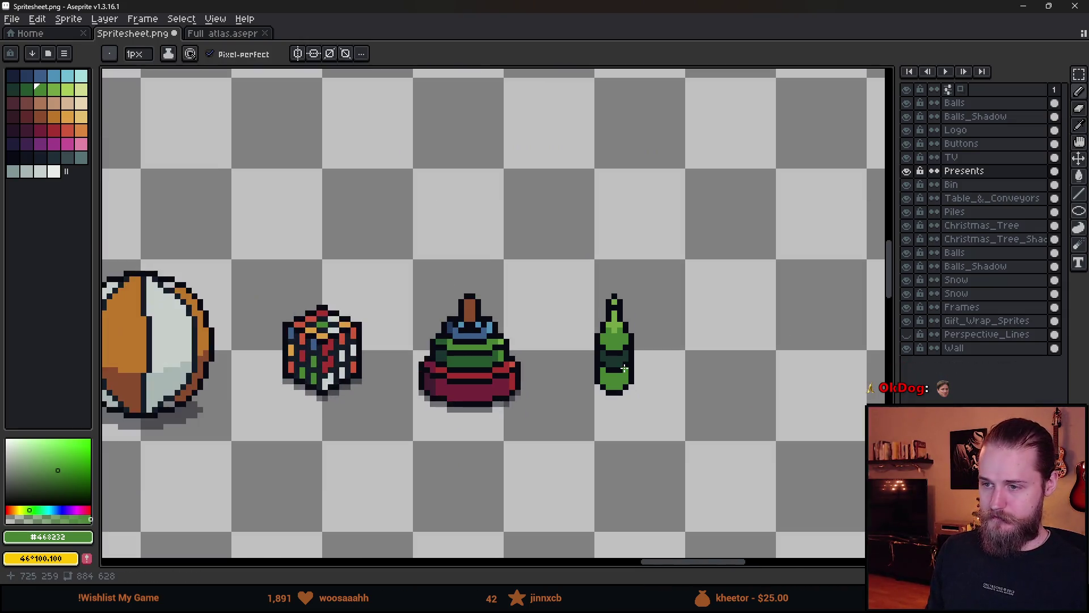
scroll(641, 371, down, 3)
scroll(624, 363, up, 5)
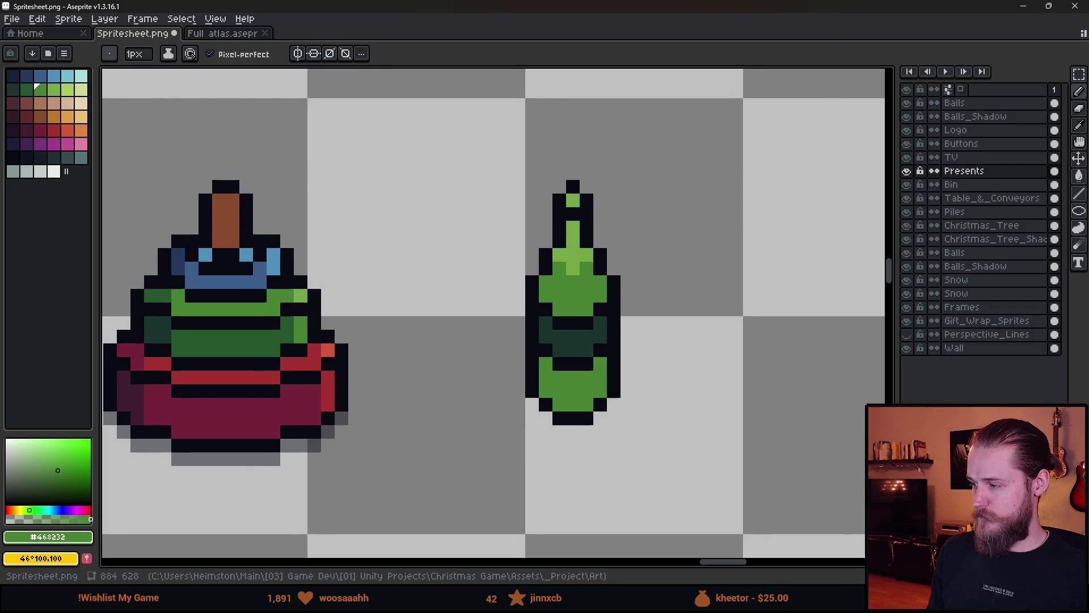
scroll(561, 437, down, 8)
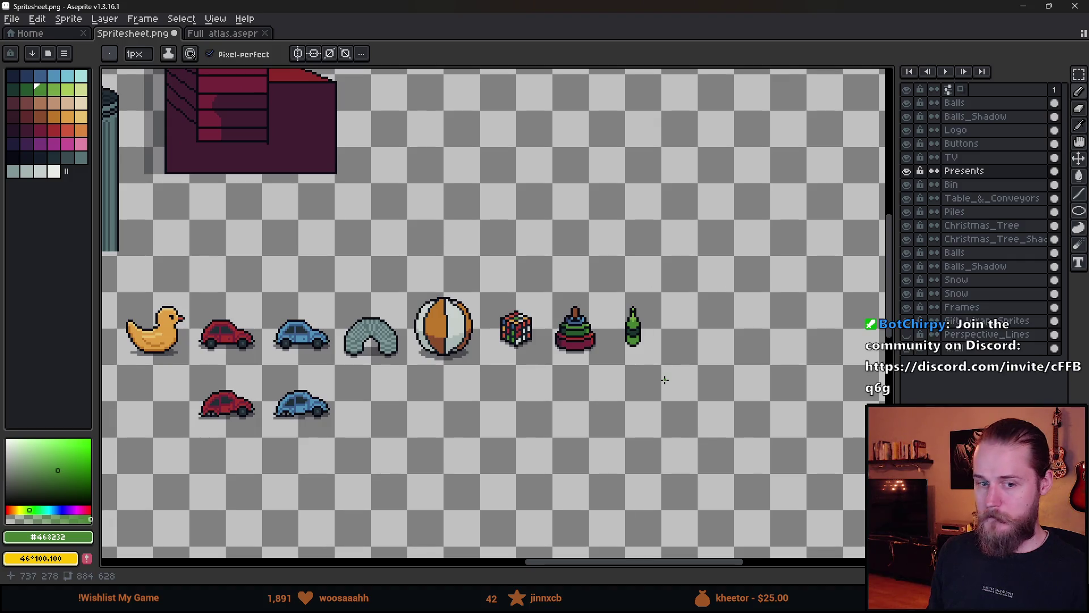
scroll(584, 363, up, 2)
scroll(568, 346, up, 4)
- Eyedrop the dark outline colour and draw a shadow along the bottle's lower edge
key(i)
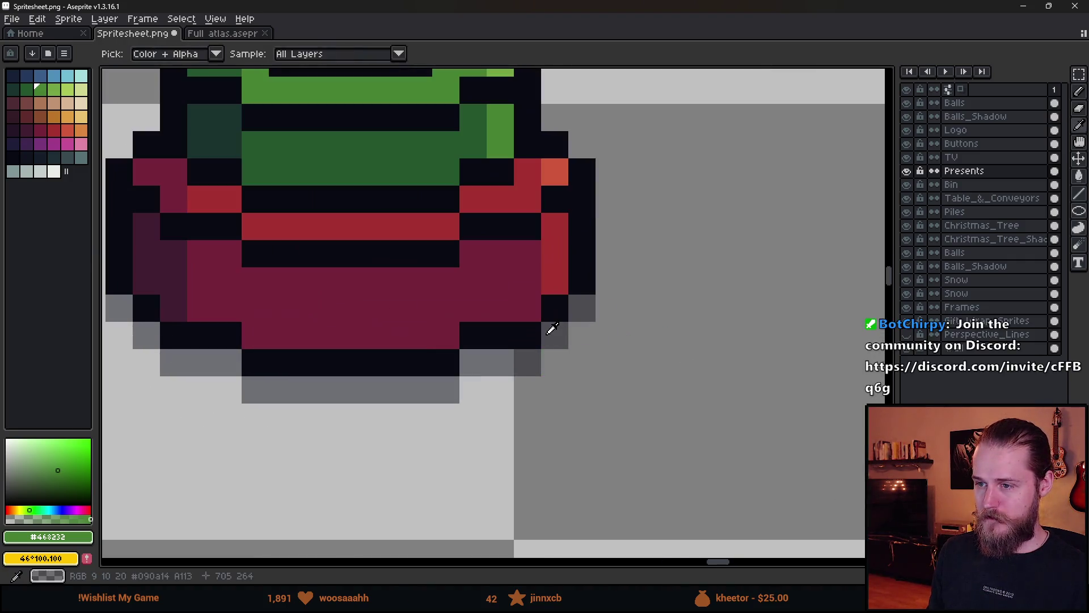
click(551, 329)
key(b)
scroll(593, 360, right, 10)
mouse_move(388, 330)
mouse_down()
mouse_move(451, 376)
mouse_move(525, 357)
mouse_move(553, 331)
mouse_up()
scroll(698, 400, down, 6)
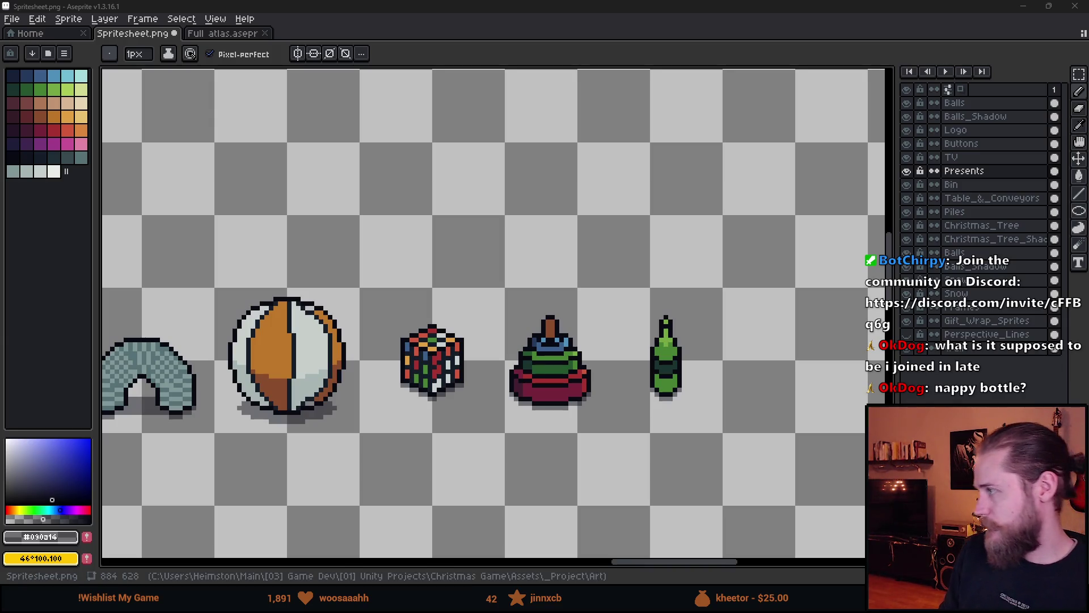
- Place a single red pixel on the bottle's dark band
scroll(676, 384, up, 5)
click(54, 130)
click(633, 322)
key(ctrl+z)
scroll(717, 384, down, 5)
key(v)
key(b)
scroll(723, 392, up, 3)
click(617, 324)
- Frame the red pixel with slate-coloured pixels on the band
scroll(653, 355, up, 3)
alt+click(652, 351)
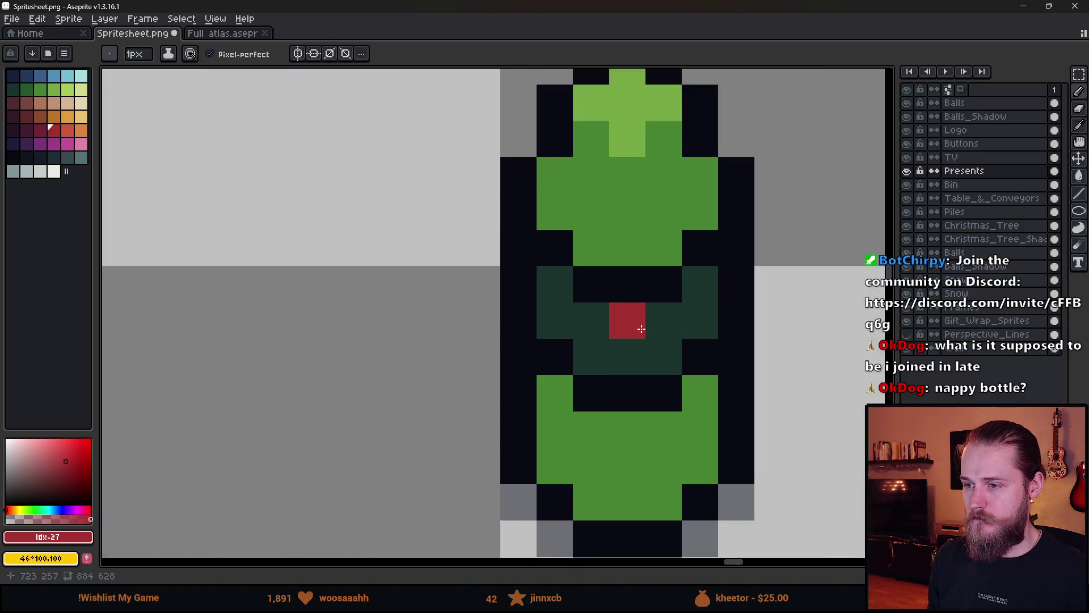
click(67, 157)
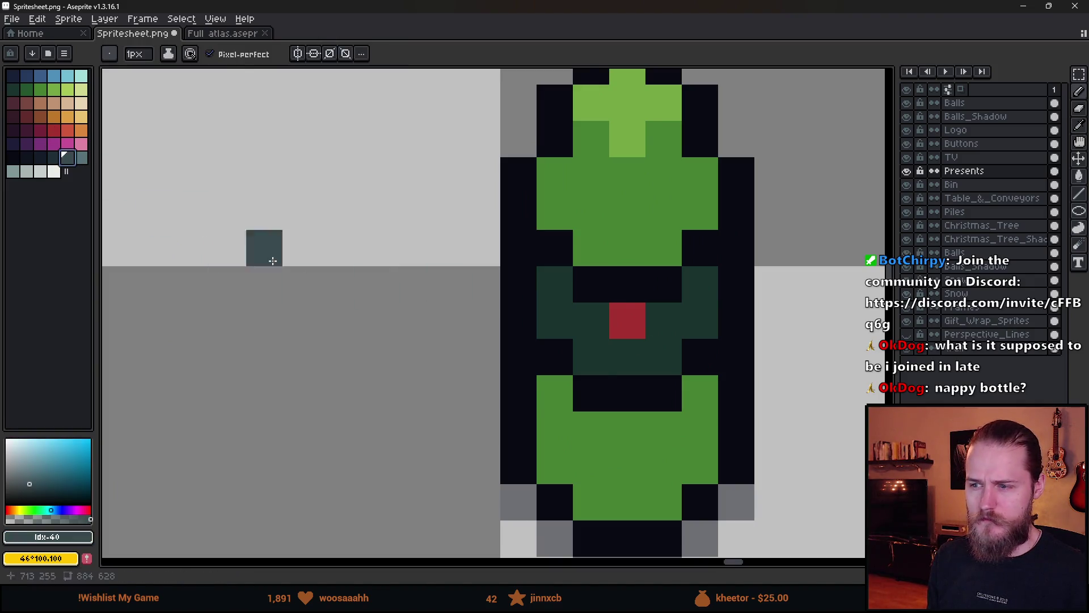
click(591, 336)
mouse_move(627, 355)
mouse_down()
mouse_move(627, 340)
mouse_move(700, 321)
mouse_up()
click(555, 320)
click(645, 407)
scroll(645, 407, down, 8)
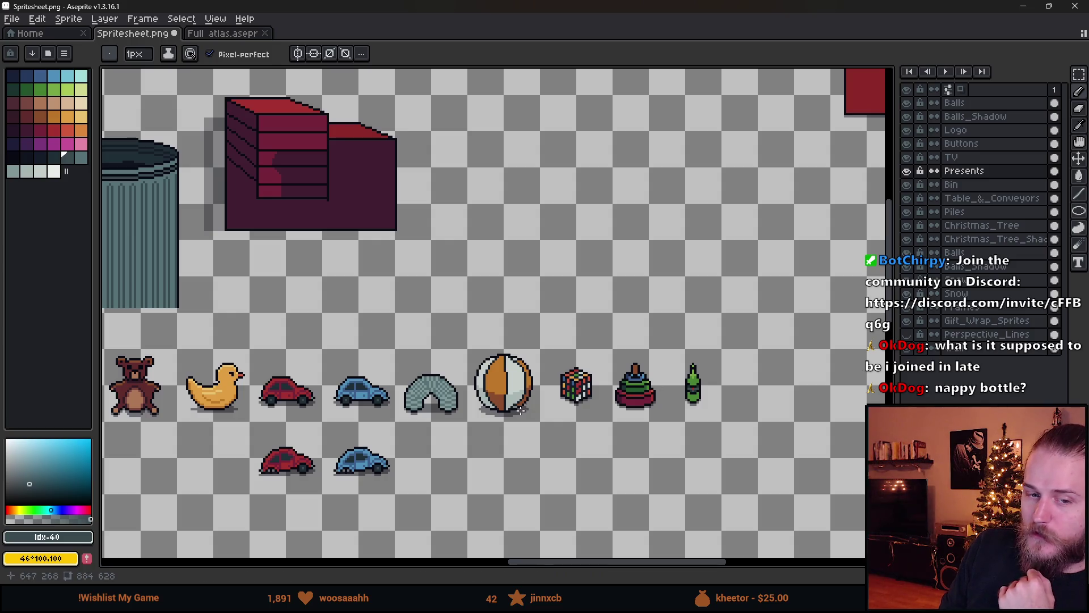
scroll(550, 369, right, 5)
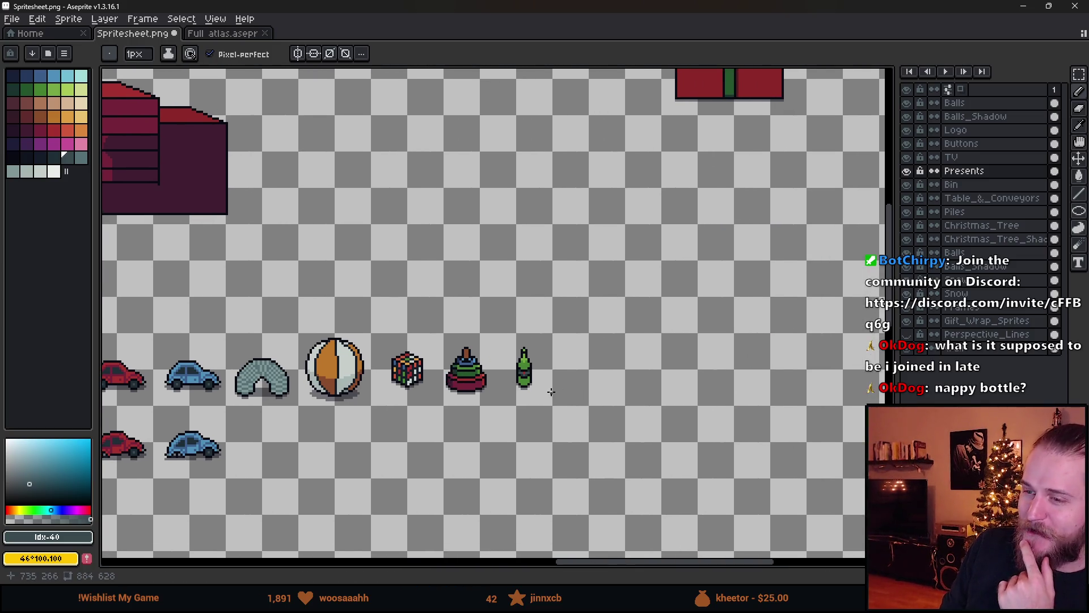
scroll(551, 391, up, 2)
scroll(511, 403, down, 5)
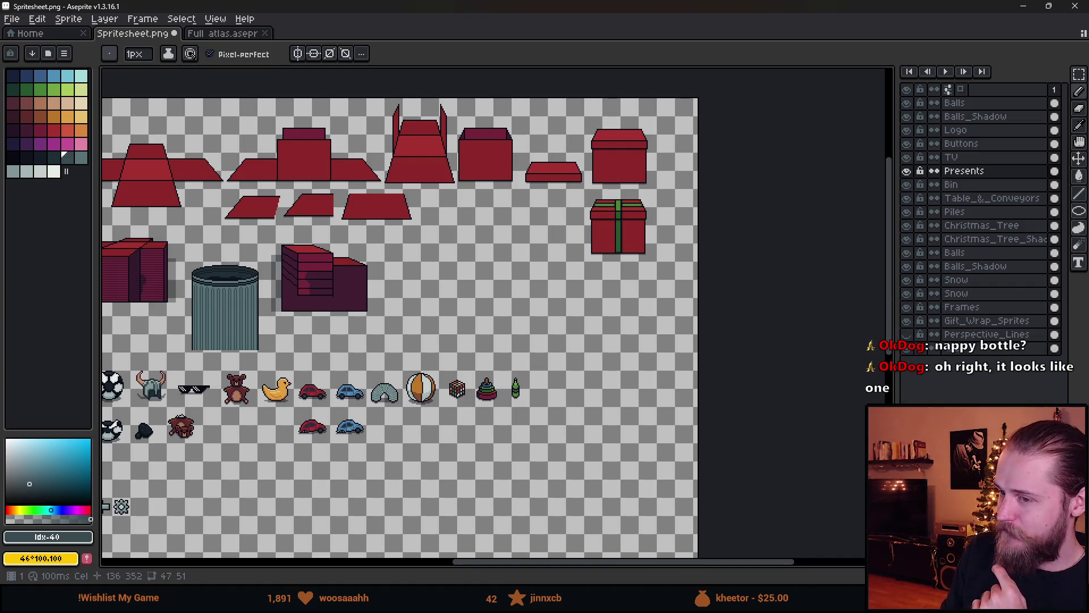
scroll(529, 403, up, 2)
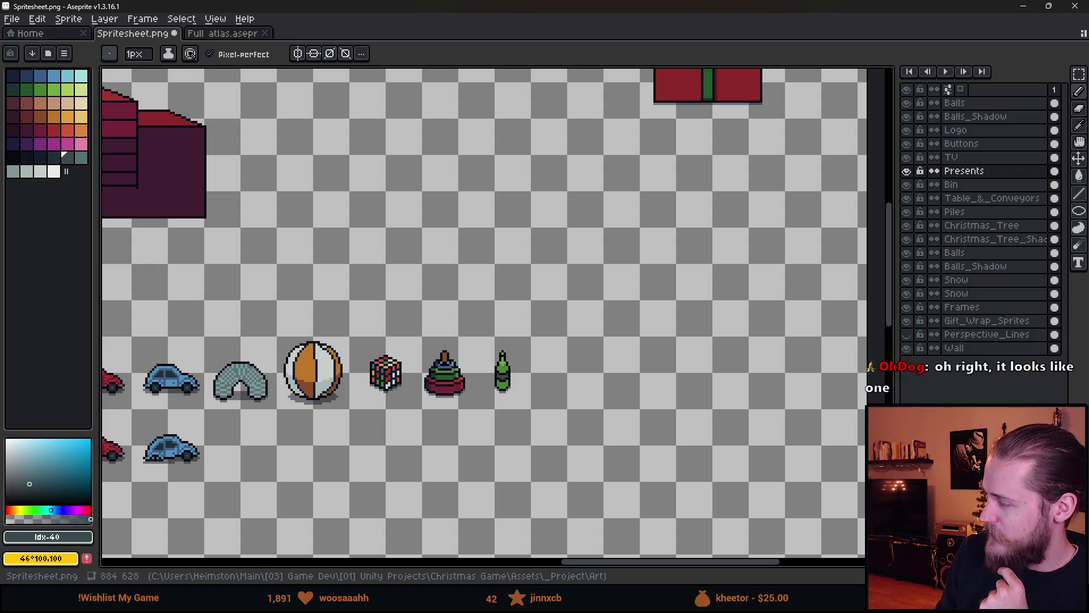
scroll(593, 376, left, 10)
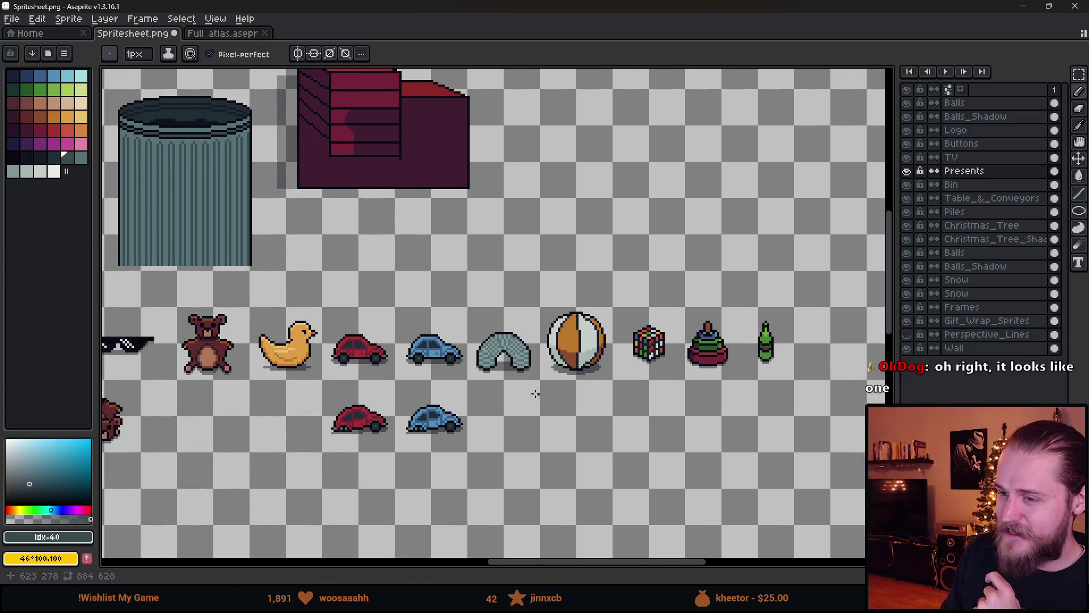
scroll(593, 376, right, 5)
scroll(555, 380, left, 3)
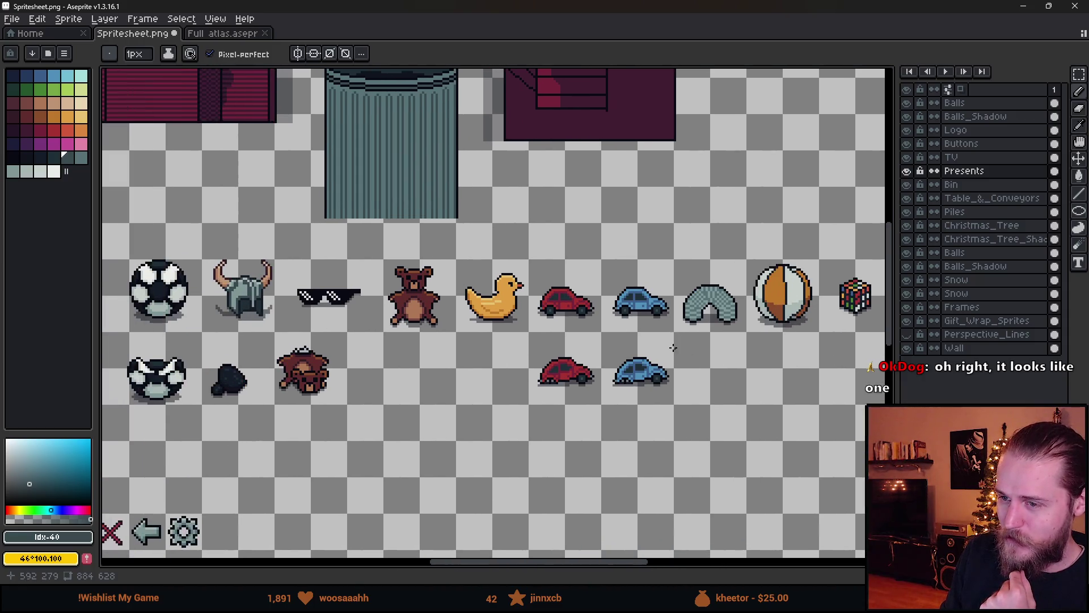
scroll(119, 238, right, 10)
mouse_move(678, 255)
mouse_down()
mouse_move(627, 226)
mouse_move(690, 327)
mouse_move(703, 295)
mouse_move(568, 386)
mouse_move(525, 270)
mouse_up()
key(ctrl+z)
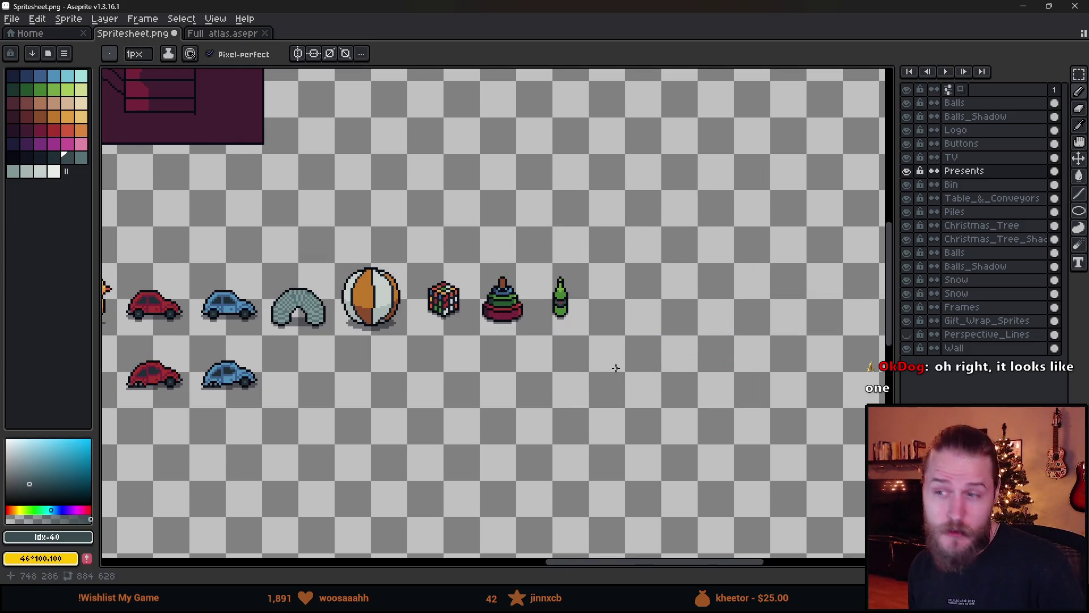
scroll(533, 318, up, 1)
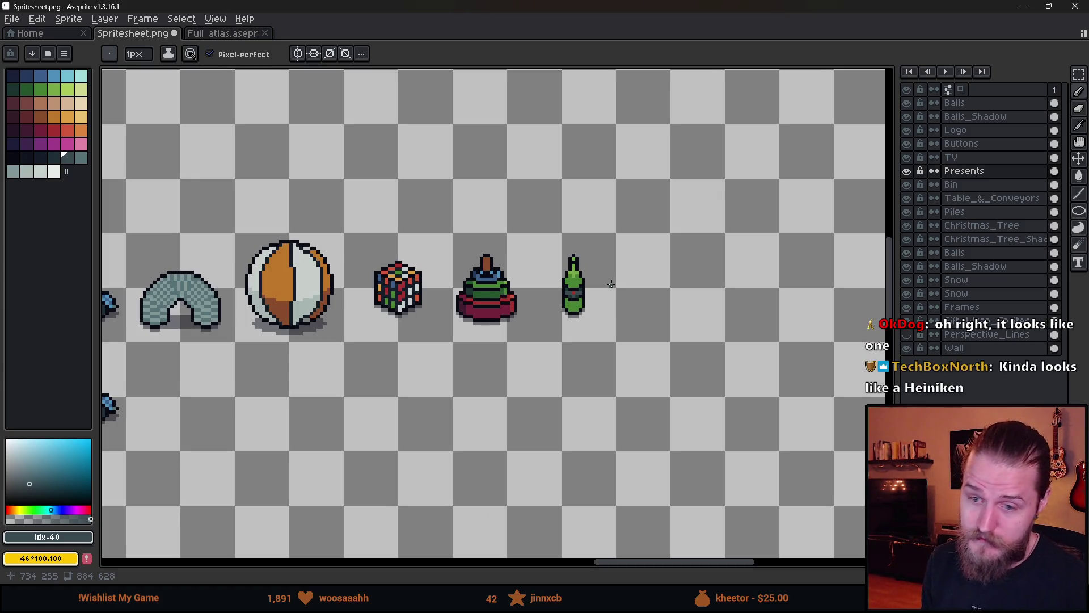
scroll(611, 284, down, 2)
scroll(611, 285, up, 2)
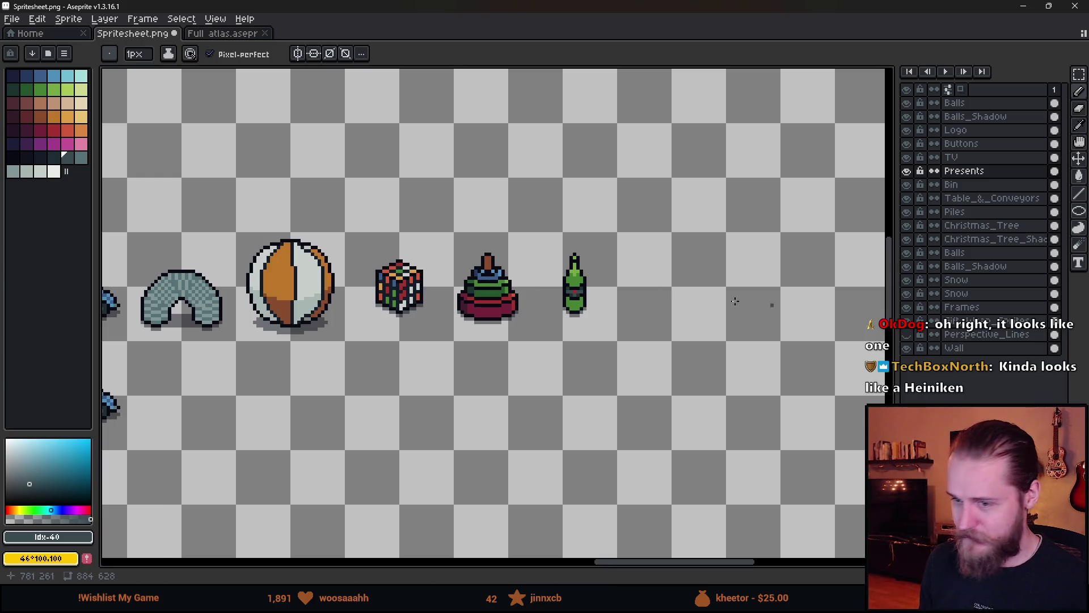
scroll(550, 288, up, 1)
scroll(549, 287, up, 1)
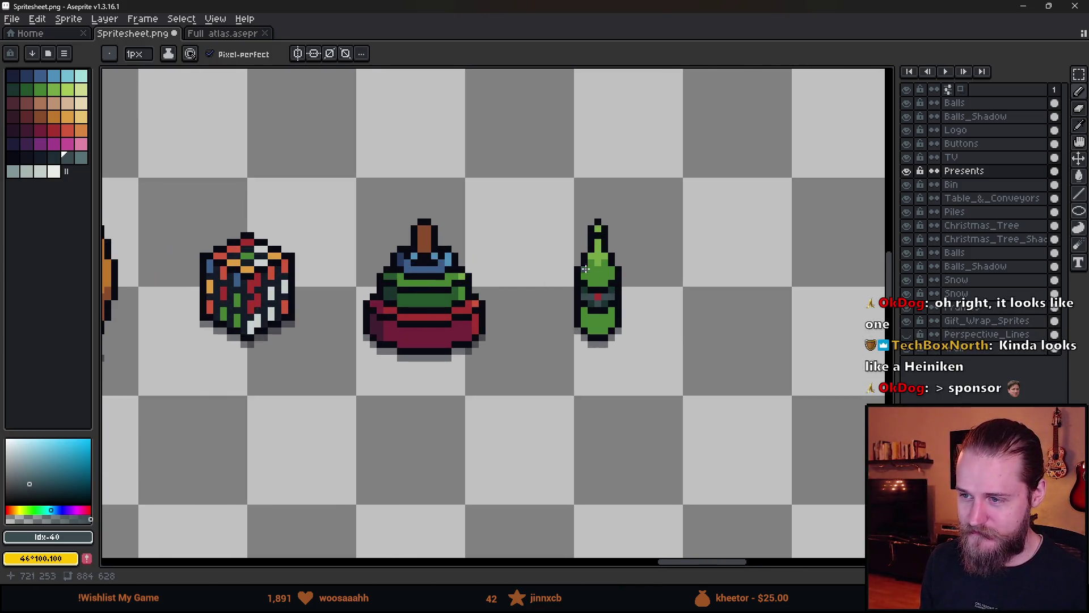
scroll(562, 236, right, 2)
mouse_move(573, 213)
mouse_down()
mouse_move(515, 394)
mouse_move(570, 214)
mouse_move(482, 301)
mouse_move(596, 336)
mouse_up()
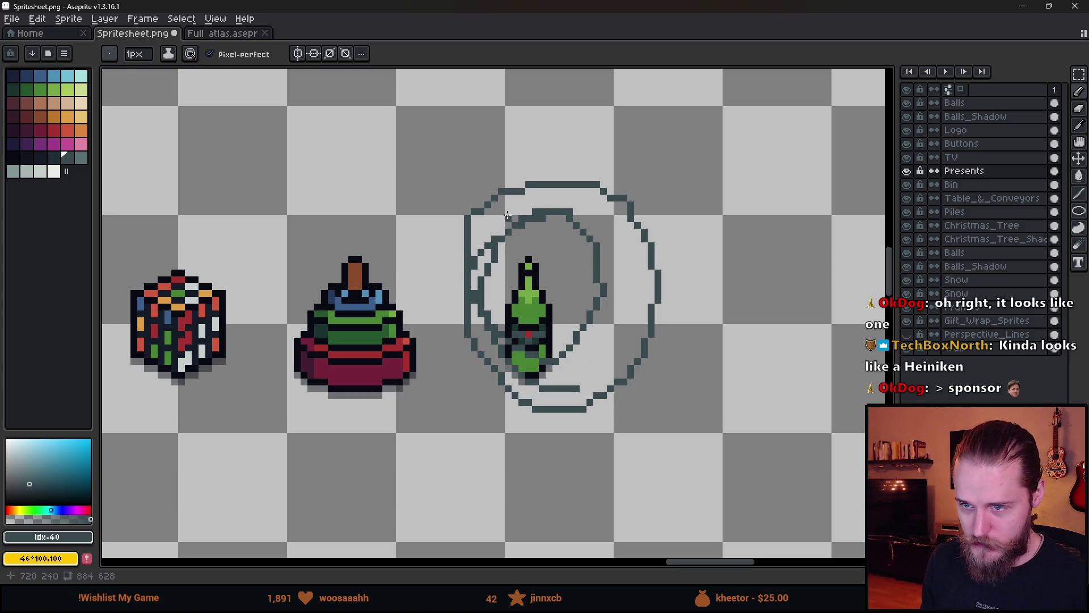
key(ctrl+z)
alt+click(384, 281)
scroll(384, 280, down, 1)
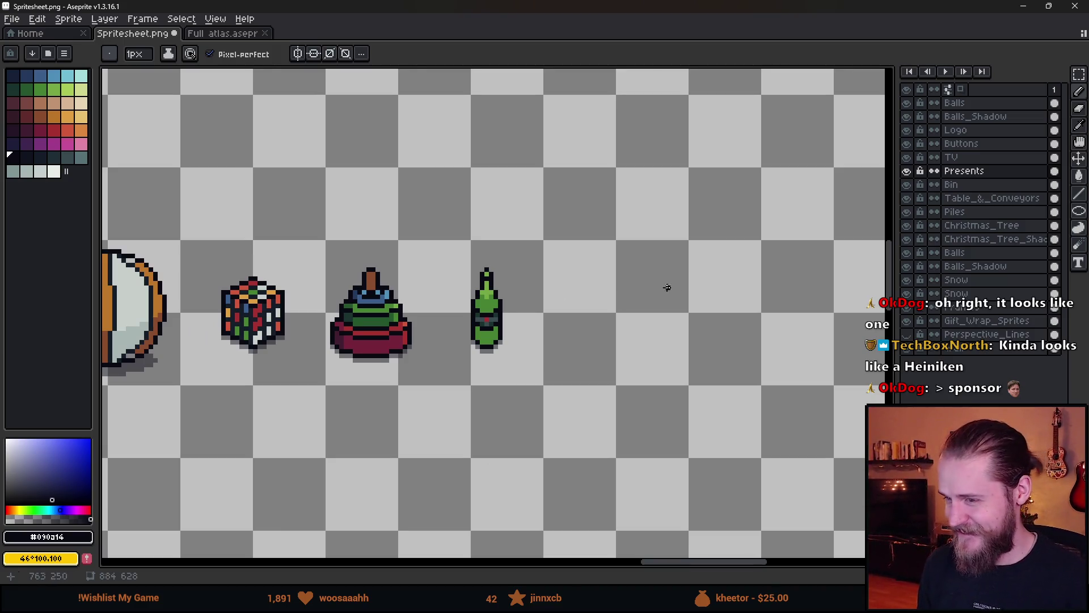
scroll(513, 319, down, 3)
scroll(513, 320, up, 2)
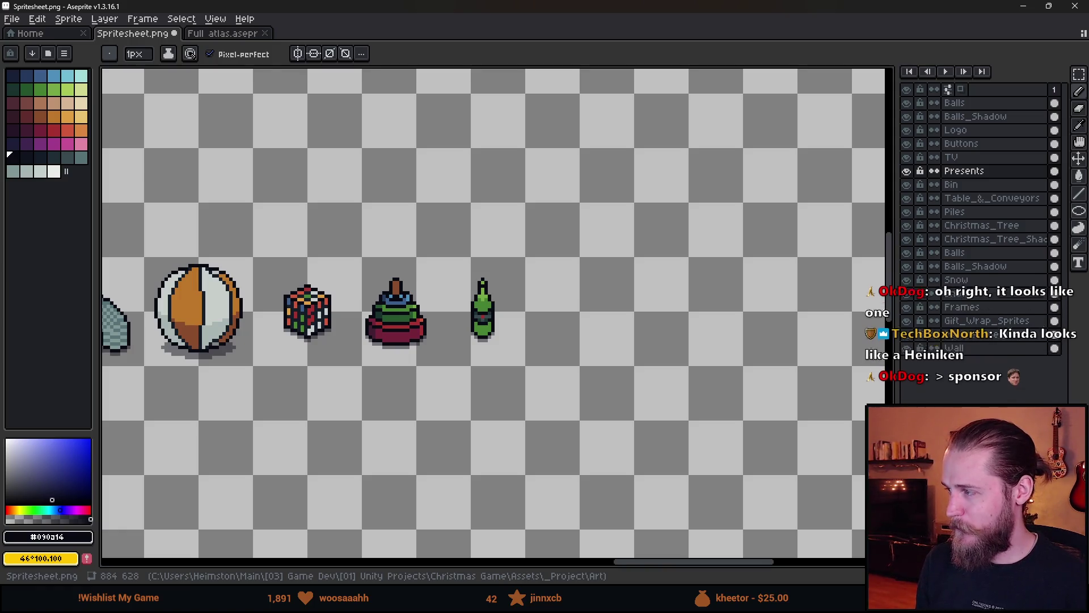
scroll(438, 343, down, 1)
scroll(438, 343, down, 2)
scroll(573, 344, up, 2)
drag(455, 383, 553, 353)
mouse_move(461, 333)
mouse_down()
mouse_move(523, 299)
mouse_move(406, 322)
mouse_move(270, 370)
mouse_move(563, 324)
mouse_move(300, 360)
mouse_up()
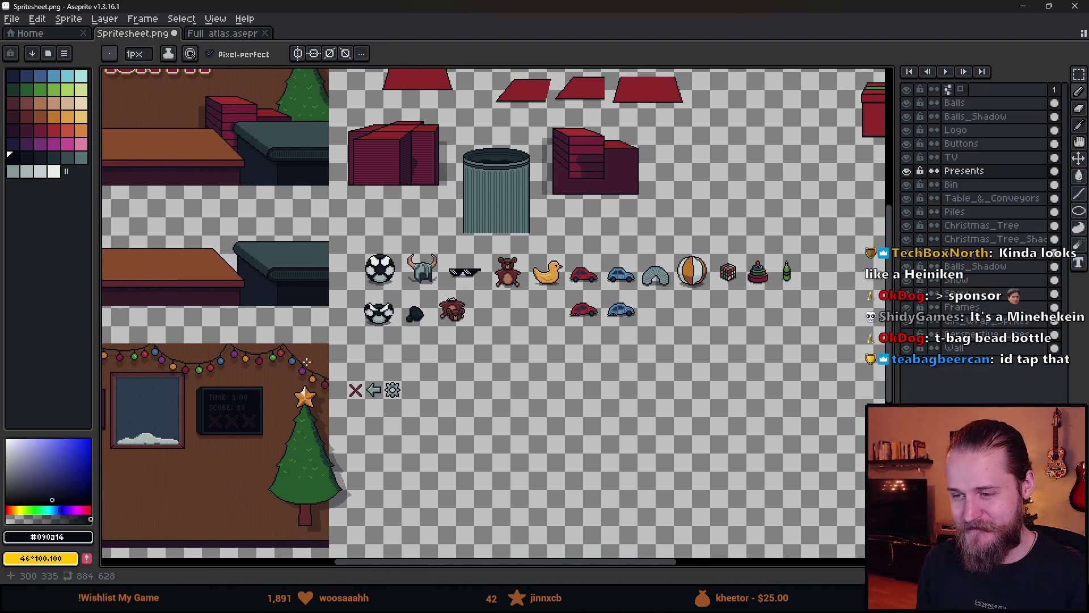
mouse_move(601, 322)
mouse_down()
mouse_move(438, 370)
mouse_move(397, 370)
mouse_up()
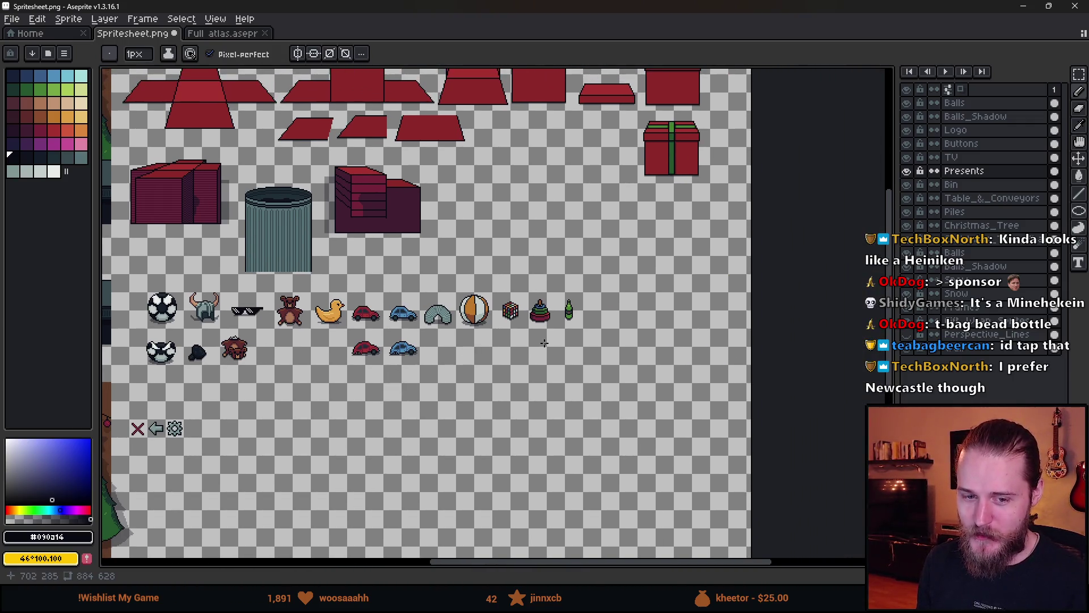
scroll(565, 343, up, 5)
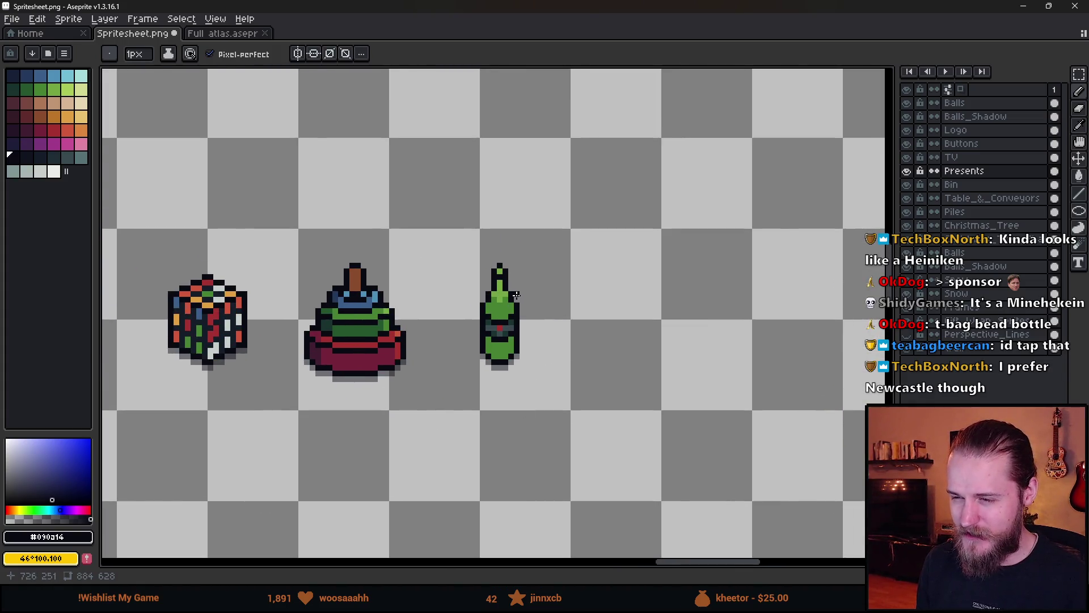
key(alt)
scroll(525, 311, down, 3)
scroll(525, 310, up, 1)
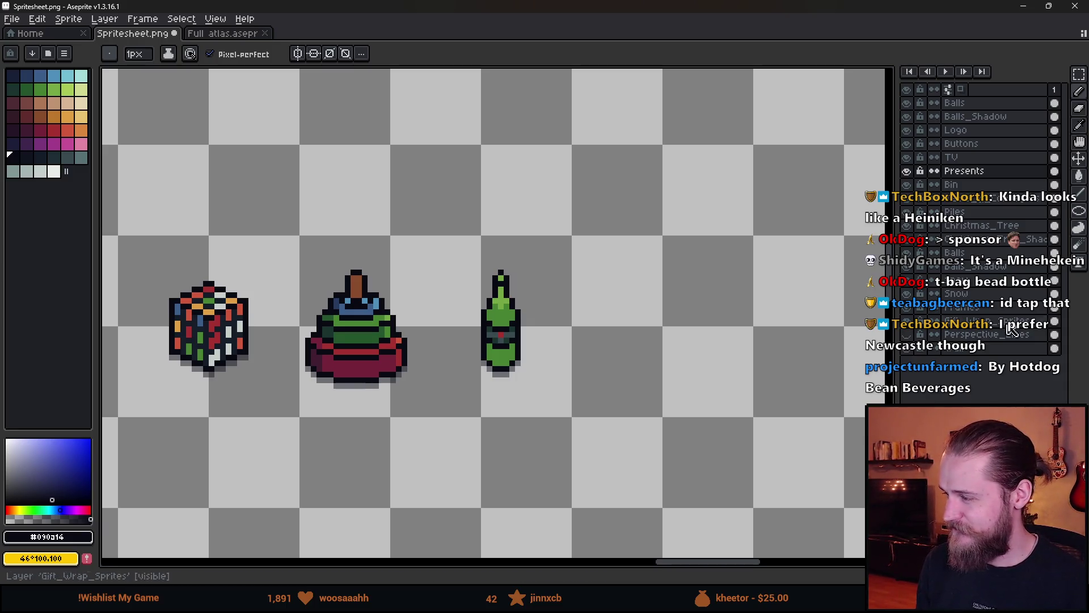
scroll(418, 352, right, 3)
scroll(368, 352, up, 1)
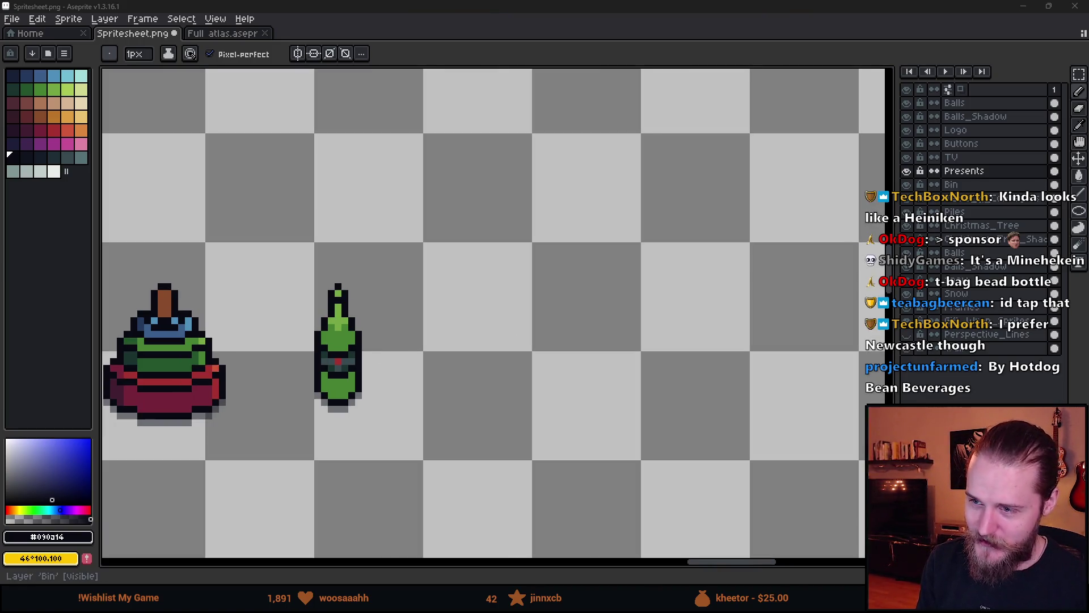
scroll(363, 341, up, 1)
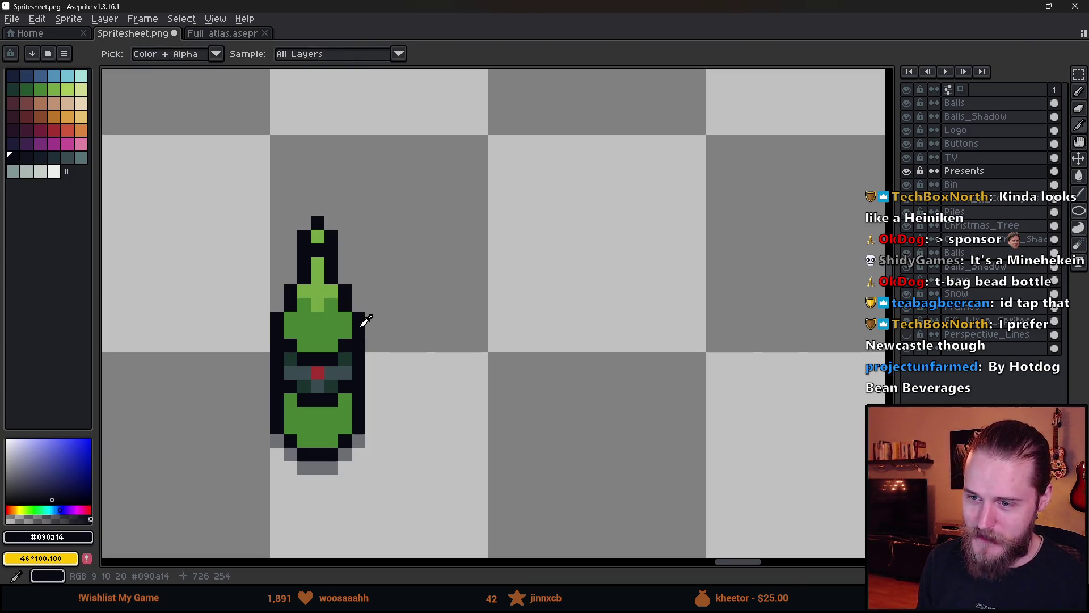
- Draw a black elongated oval right of the bottle, with two top lines and rounded ends
scroll(404, 364, up, 1)
click(404, 326)
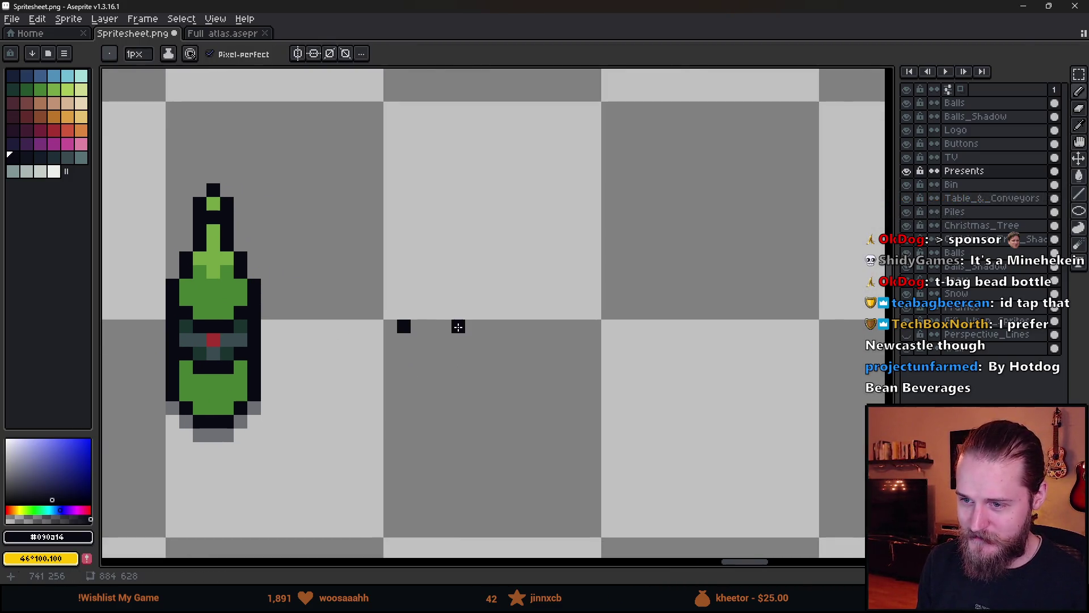
key(ctrl+z)
drag(513, 326, 591, 324)
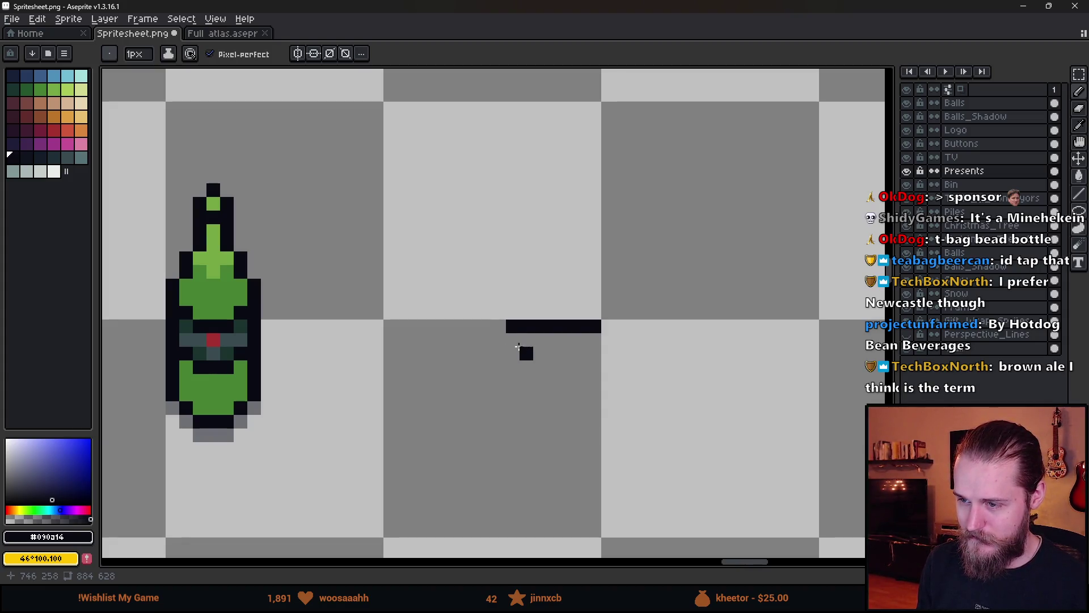
drag(512, 349, 597, 350)
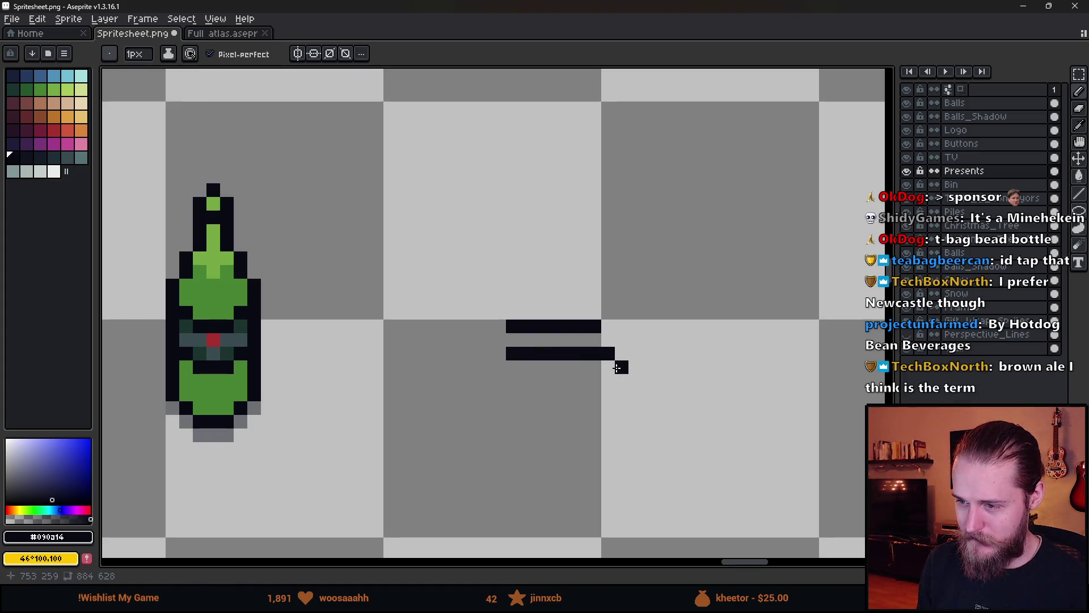
mouse_move(625, 383)
mouse_down()
mouse_move(624, 406)
mouse_move(487, 422)
mouse_up()
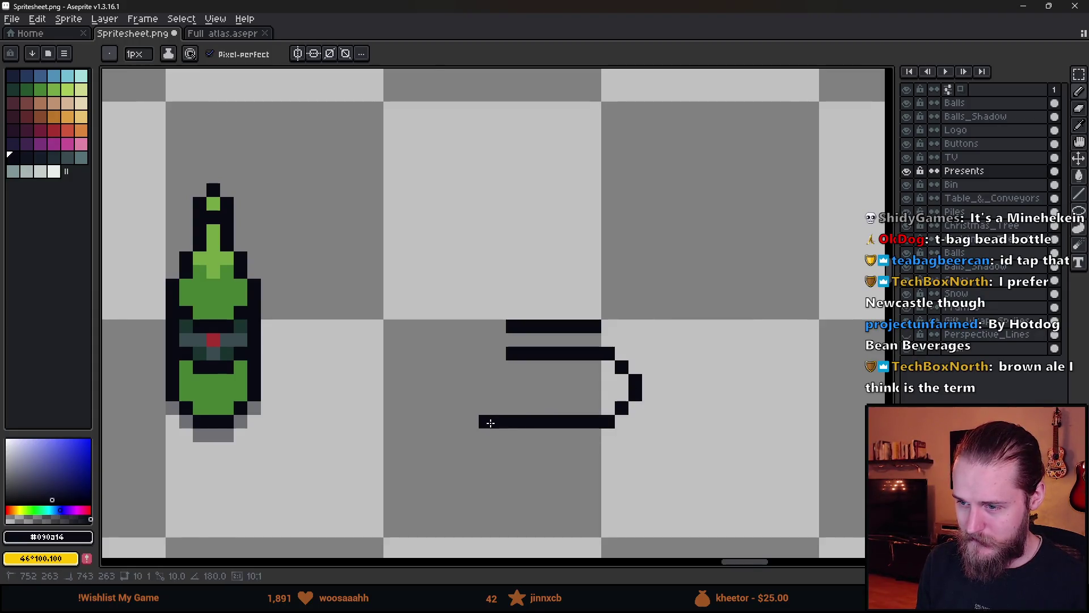
mouse_move(460, 380)
mouse_down()
mouse_move(501, 354)
mouse_move(490, 327)
mouse_up()
click(504, 327)
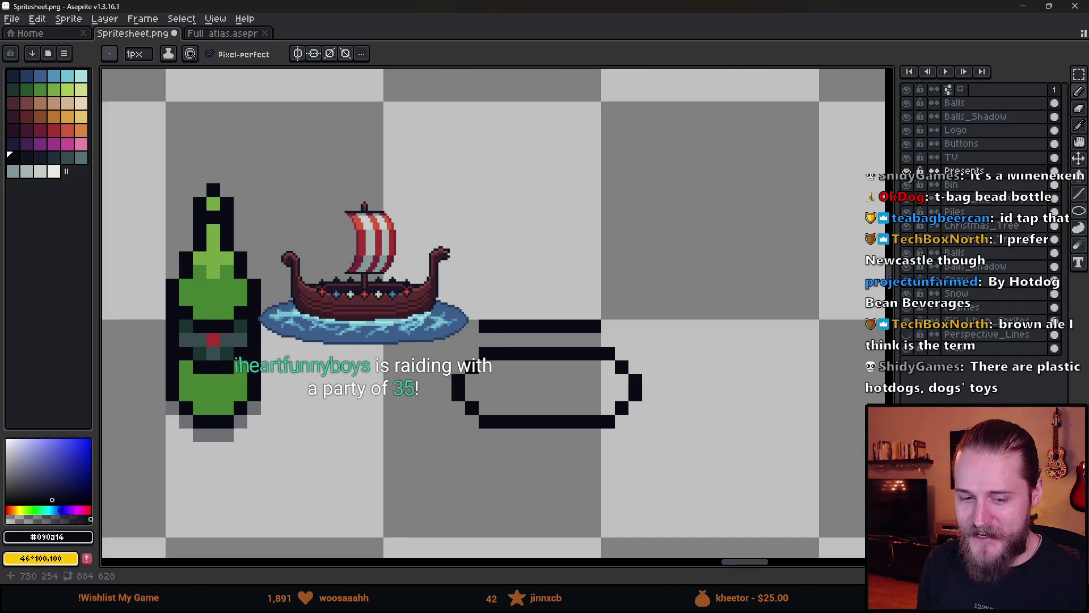
- Zoom out and pan across the spritesheet, then switch to the Unity editor
scroll(459, 340, down, 4)
scroll(515, 388, down, 2)
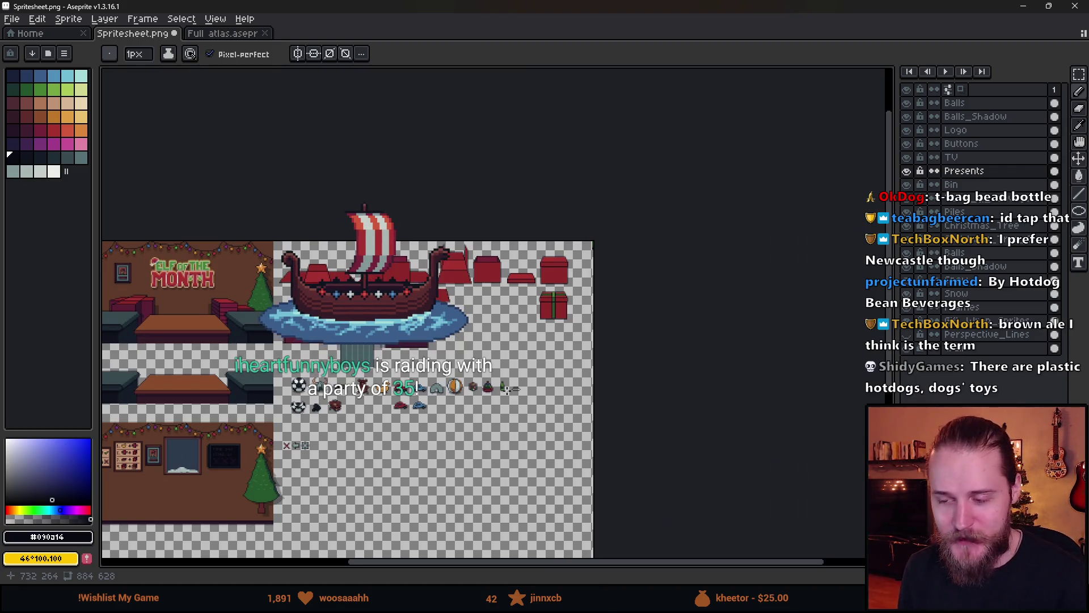
scroll(415, 351, up, 2)
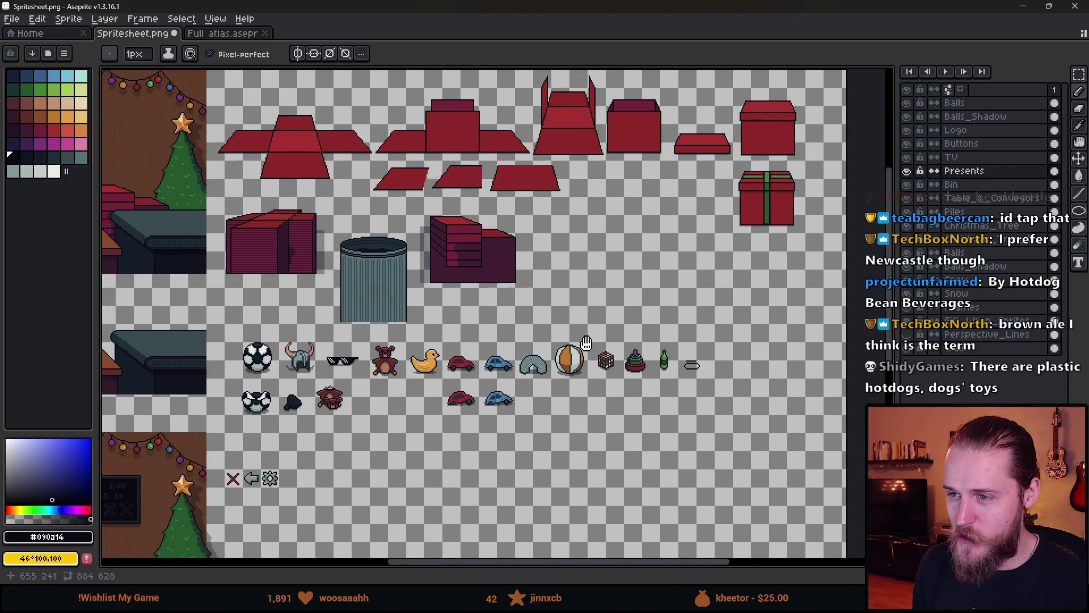
scroll(396, 297, left, 2)
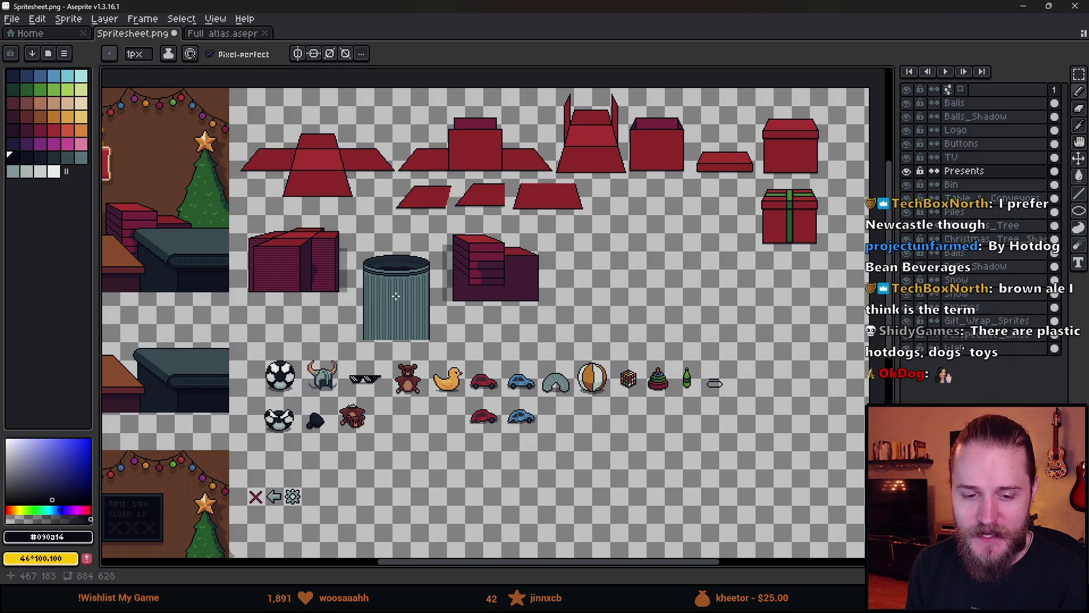
scroll(285, 297, left, 8)
scroll(340, 272, up, 1)
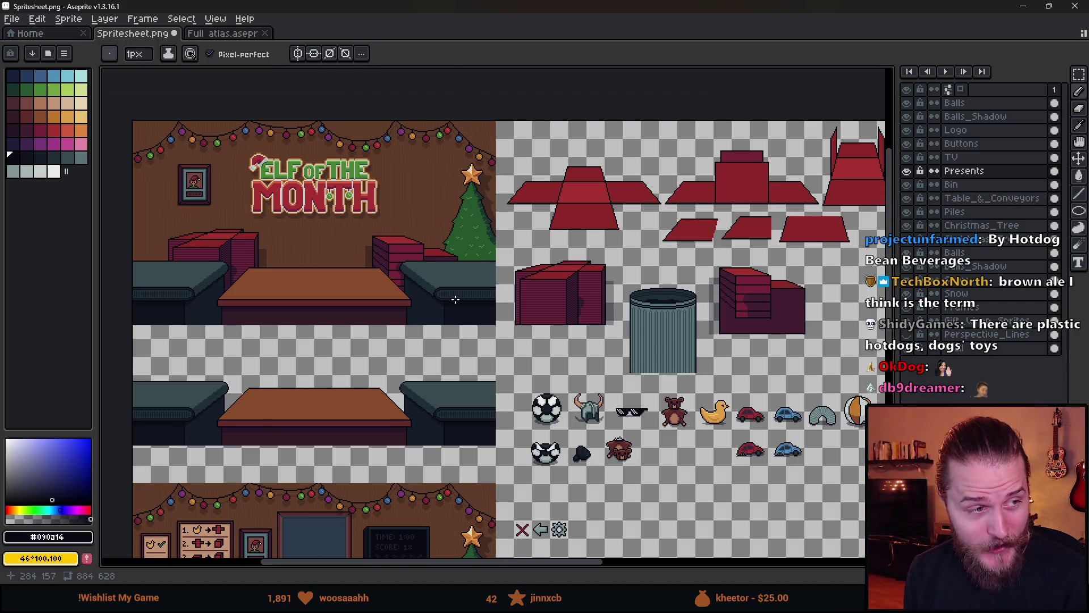
scroll(285, 292, up, 3)
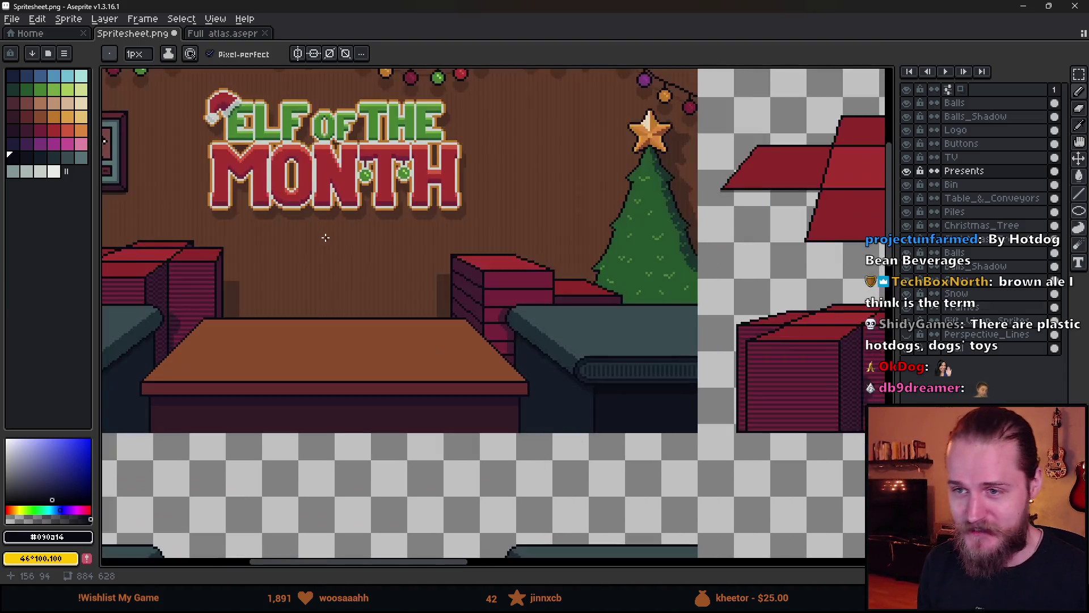
scroll(456, 305, down, 3)
scroll(601, 373, down, 2)
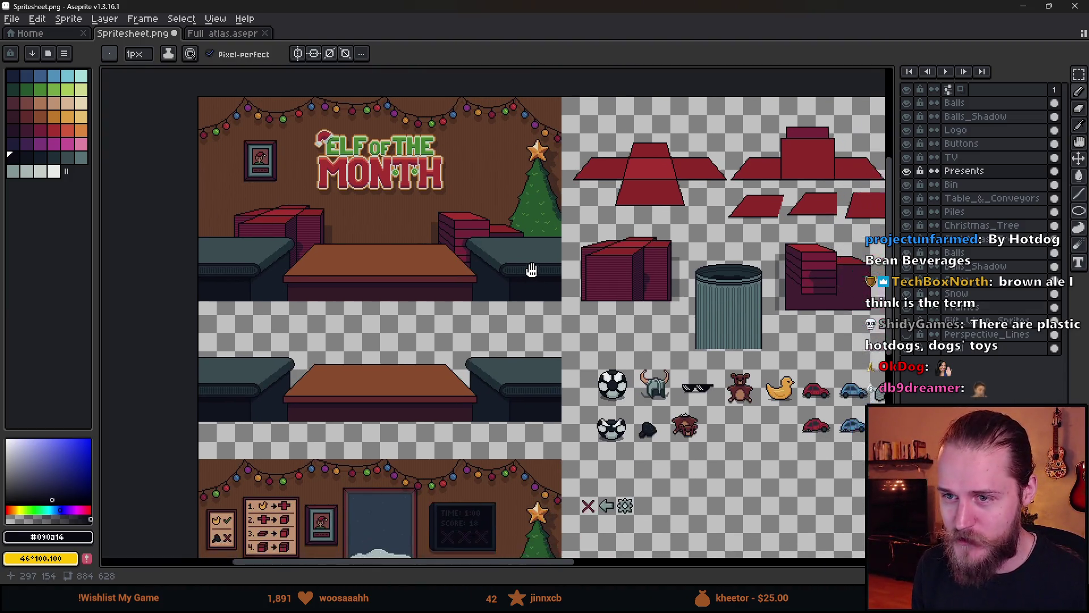
key(alt+Tab)
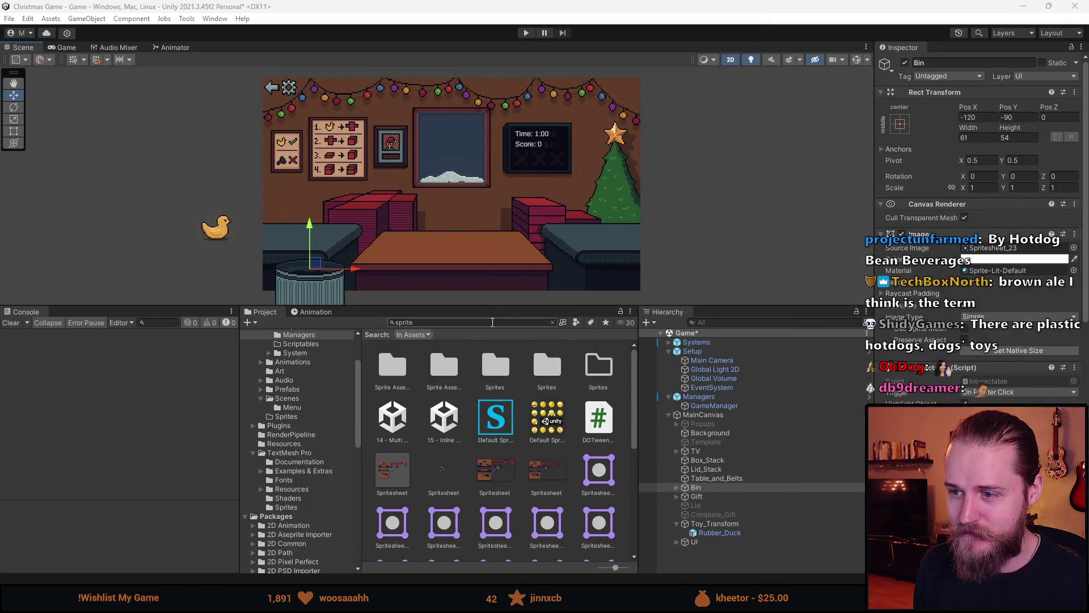
- Enlarge the Game view and start Play mode
drag(509, 306, 525, 456)
click(526, 33)
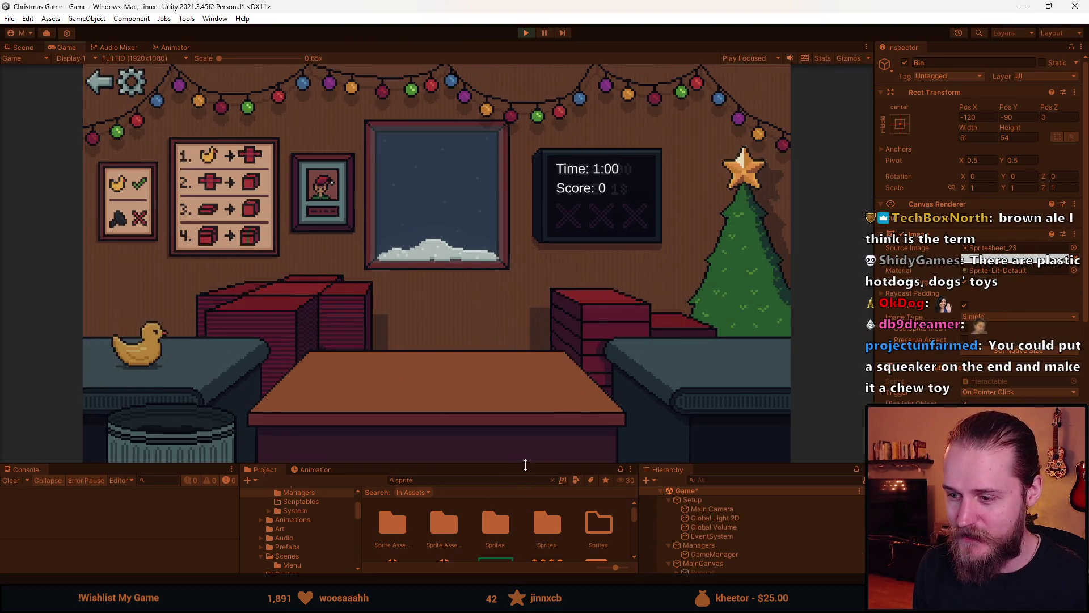
drag(518, 464, 517, 536)
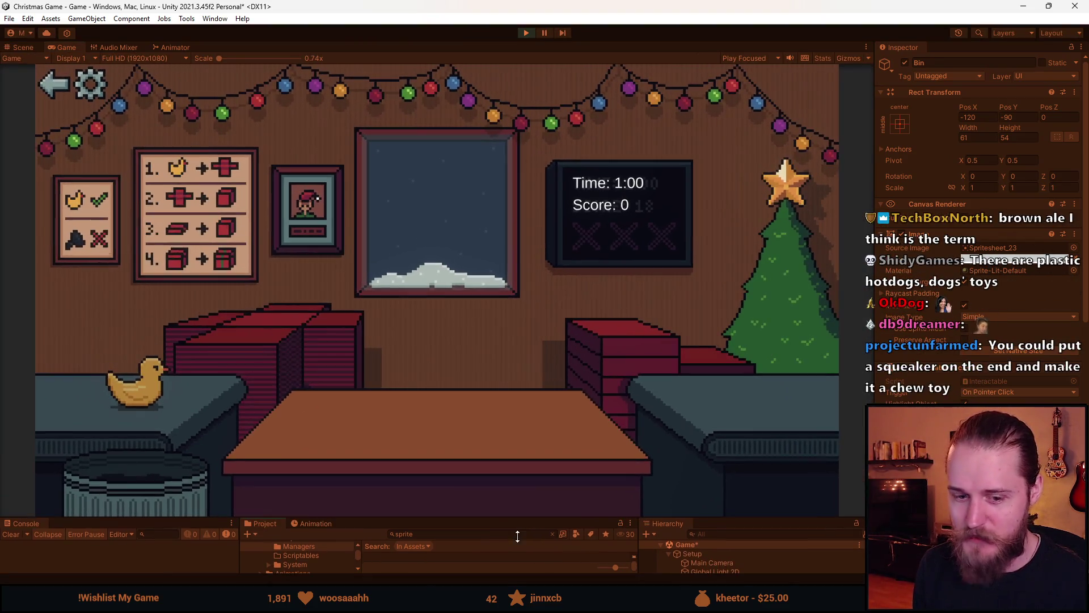
- Wrap the duck in red paper, box, lid and green ribbon, and send it off
click(294, 330)
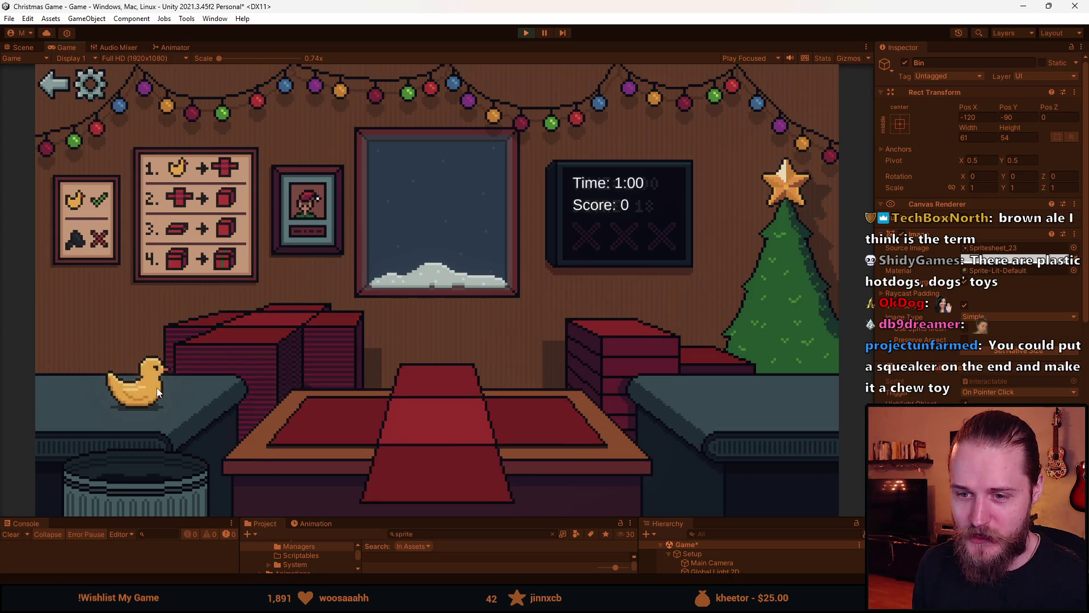
click(141, 392)
click(386, 462)
click(592, 361)
click(481, 387)
click(454, 389)
- Bin the unwanted toy, then wrap the ball into a gift and send it off
click(267, 325)
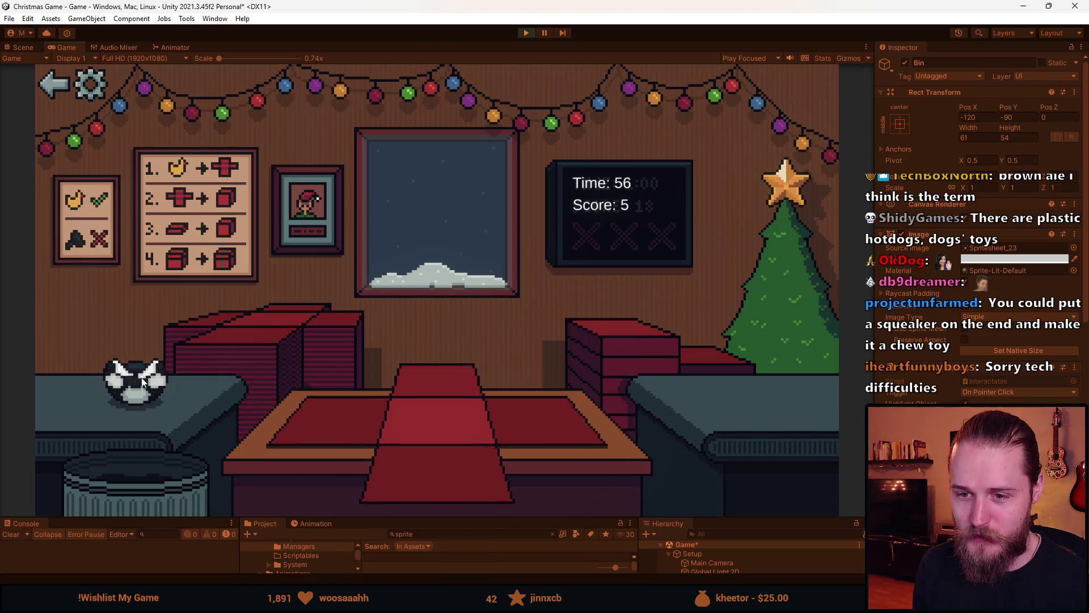
click(155, 424)
click(175, 473)
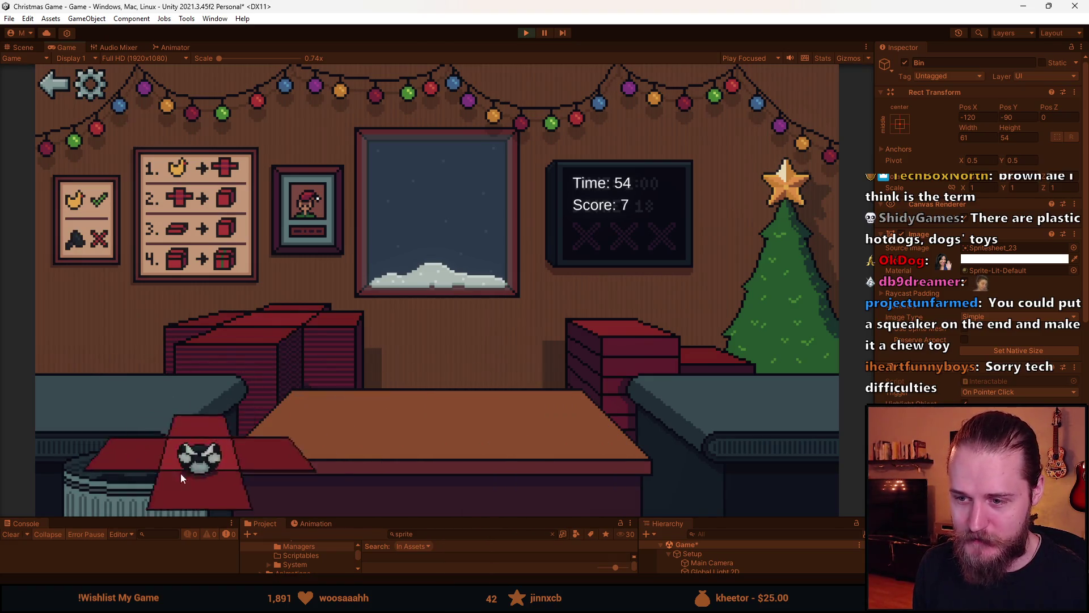
click(158, 391)
click(272, 326)
click(329, 434)
click(490, 387)
click(448, 392)
click(449, 392)
- Wrap the chick into a boxed, ribboned gift and send it off
click(263, 324)
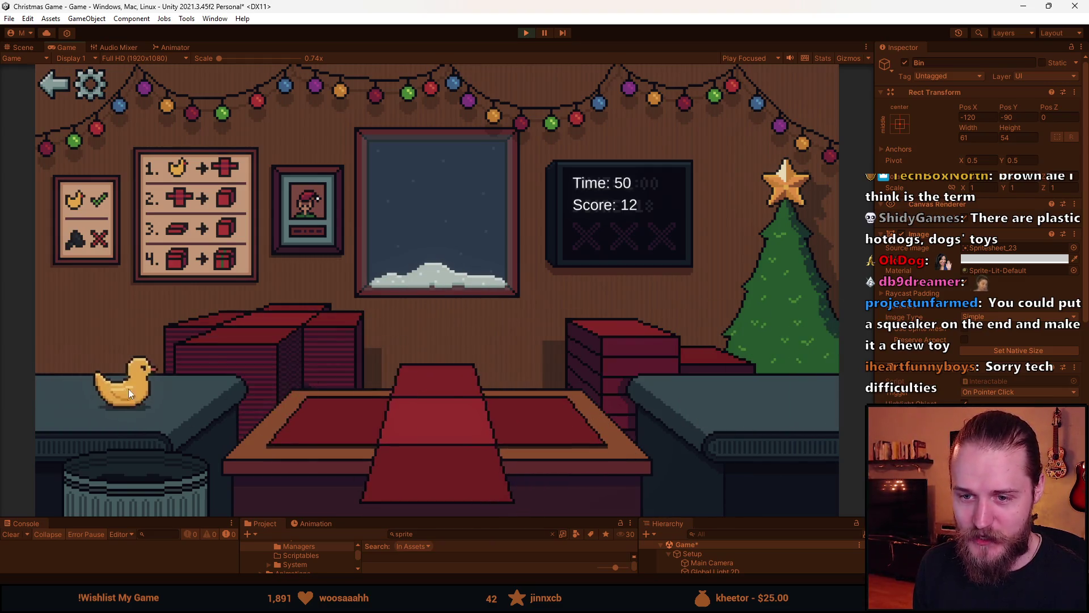
click(124, 390)
click(421, 461)
click(604, 329)
click(447, 360)
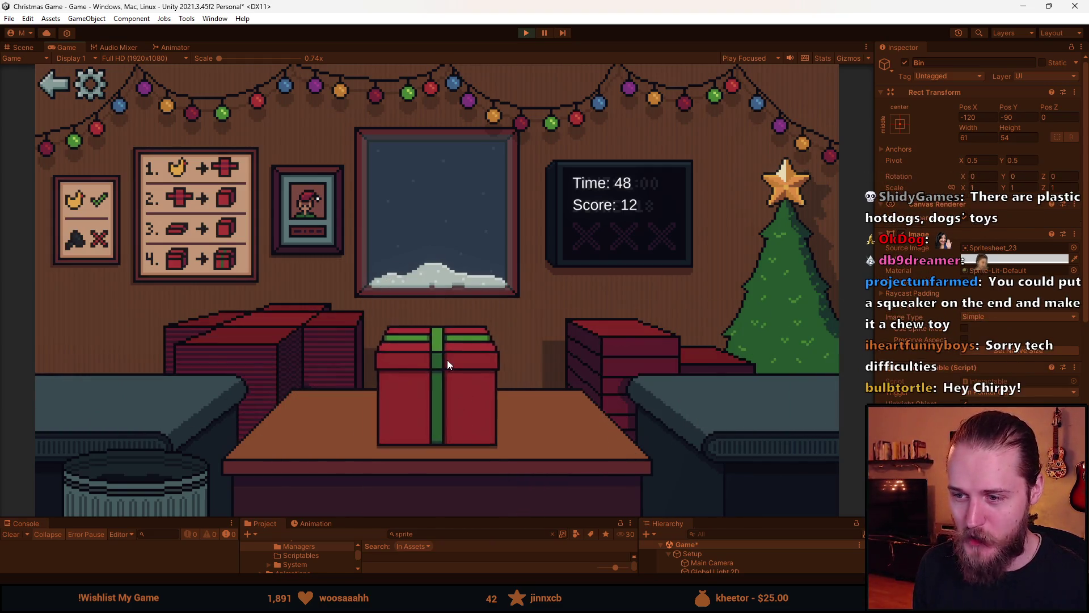
click(447, 363)
- Discard the toy car, wrap and send the teddy bear, reaching score 24, then stop playing
click(254, 394)
click(114, 397)
click(227, 461)
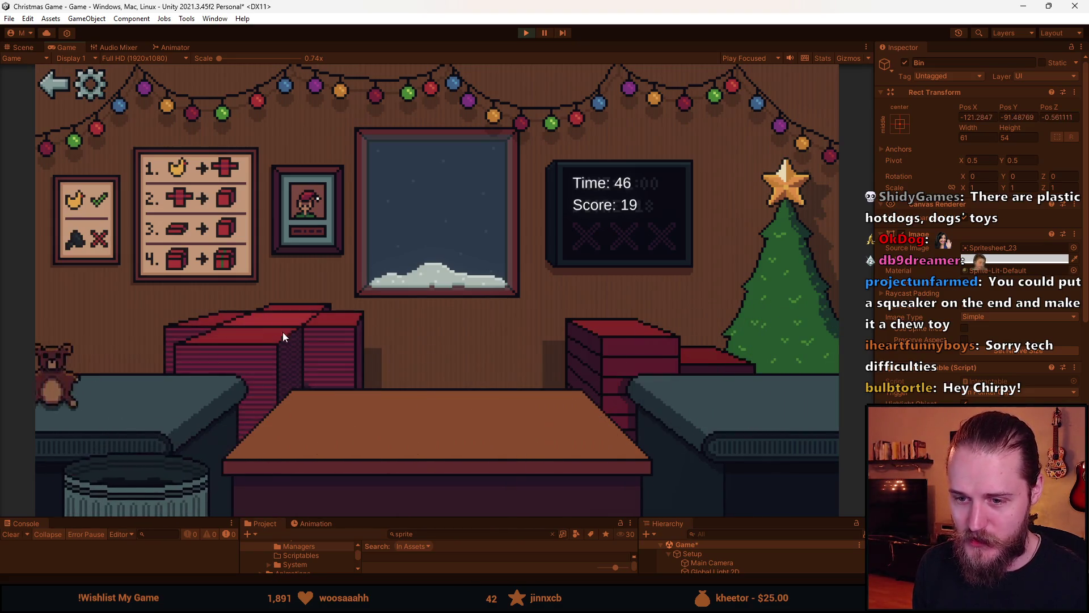
click(142, 389)
click(249, 340)
click(312, 416)
click(606, 356)
click(445, 369)
click(446, 369)
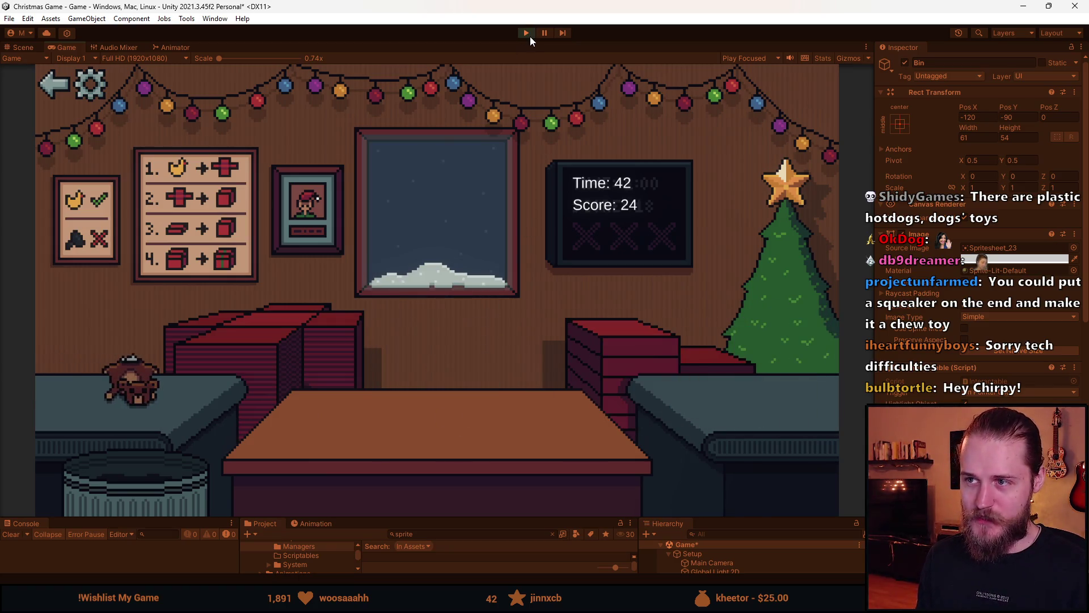
click(528, 34)
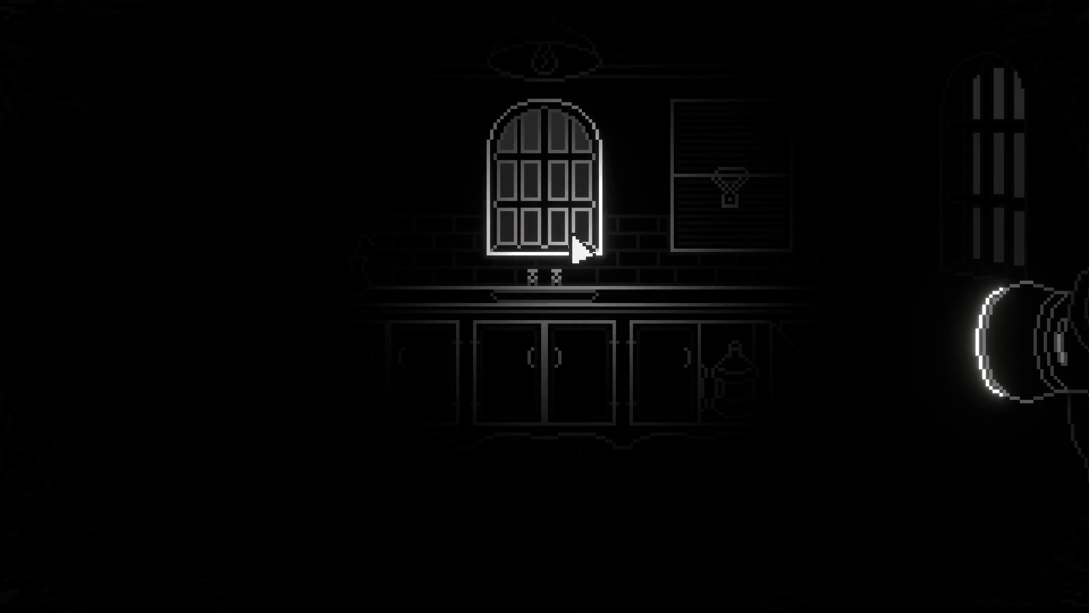
- In Shroud of Gloom, click the arched window, then open the cabinet and the cardboard box
click(579, 247)
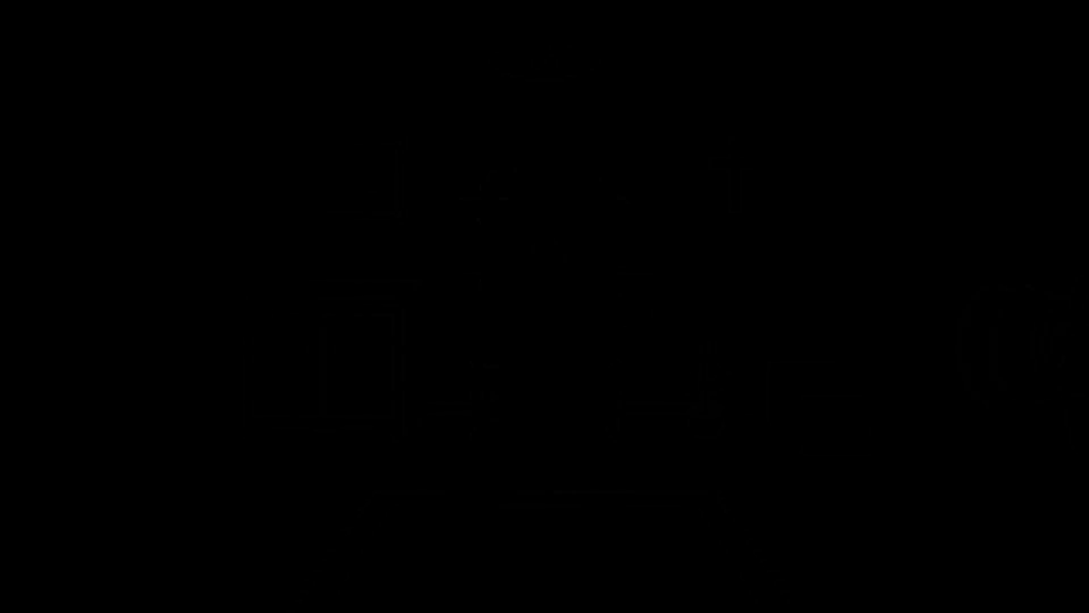
click(401, 335)
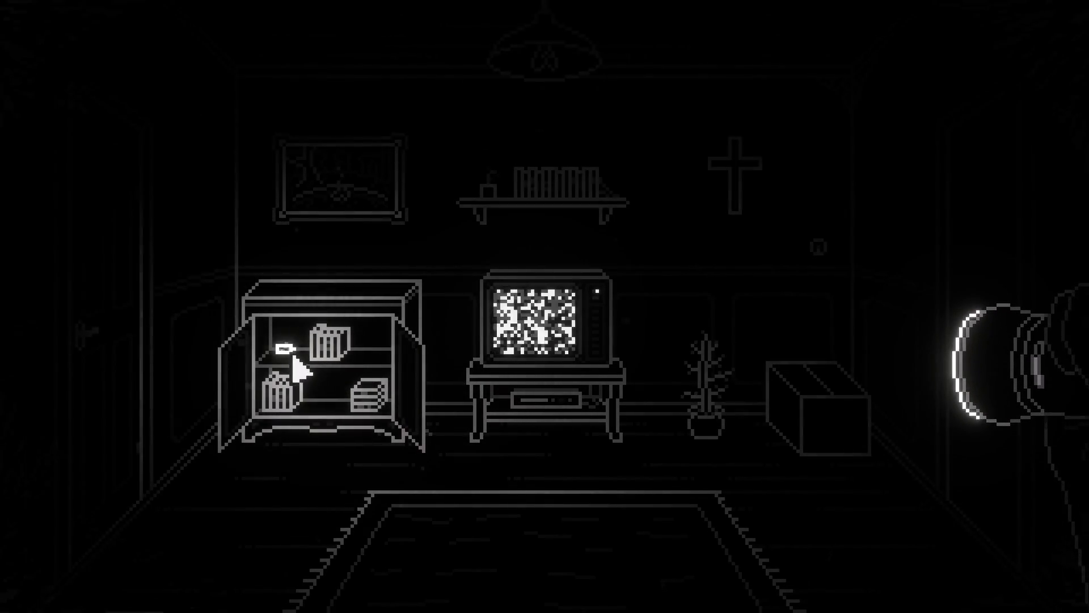
click(795, 428)
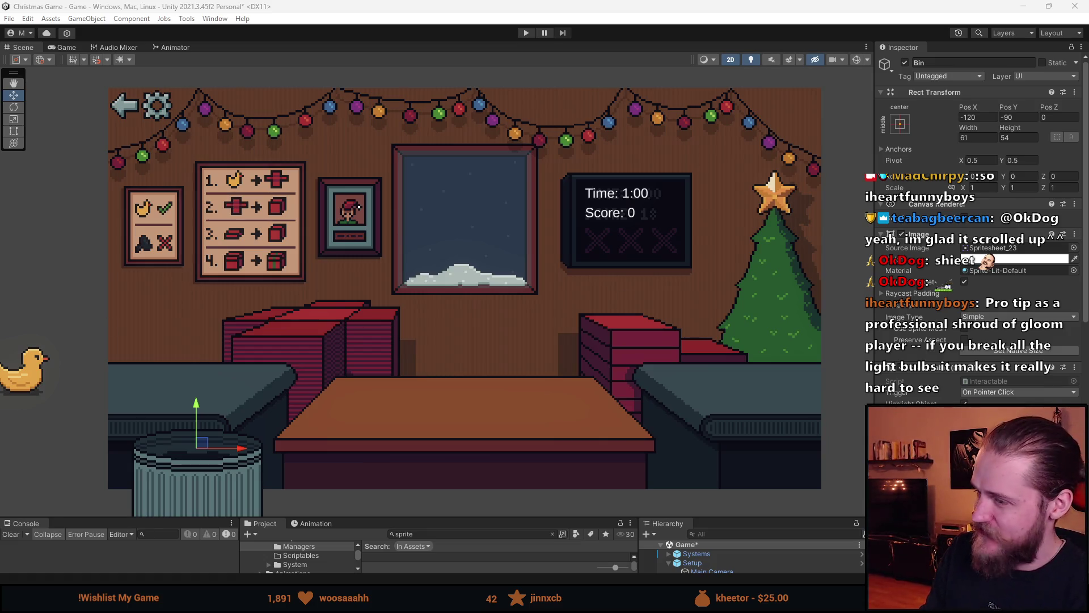
key(alt+Tab)
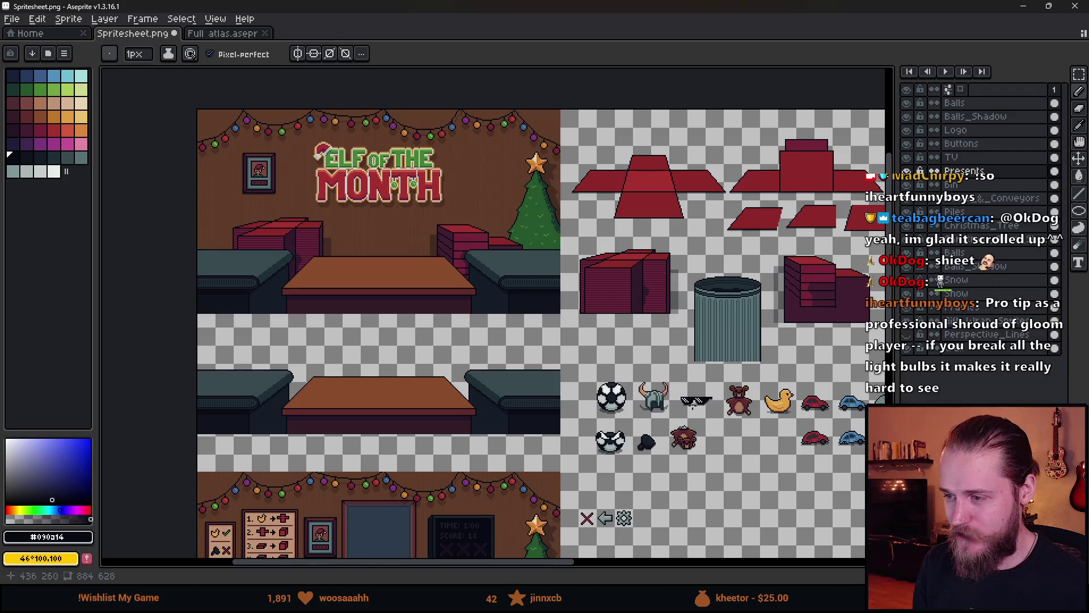
mouse_move(692, 404)
mouse_down()
mouse_move(244, 207)
mouse_move(358, 269)
mouse_up()
scroll(735, 290, up, 2)
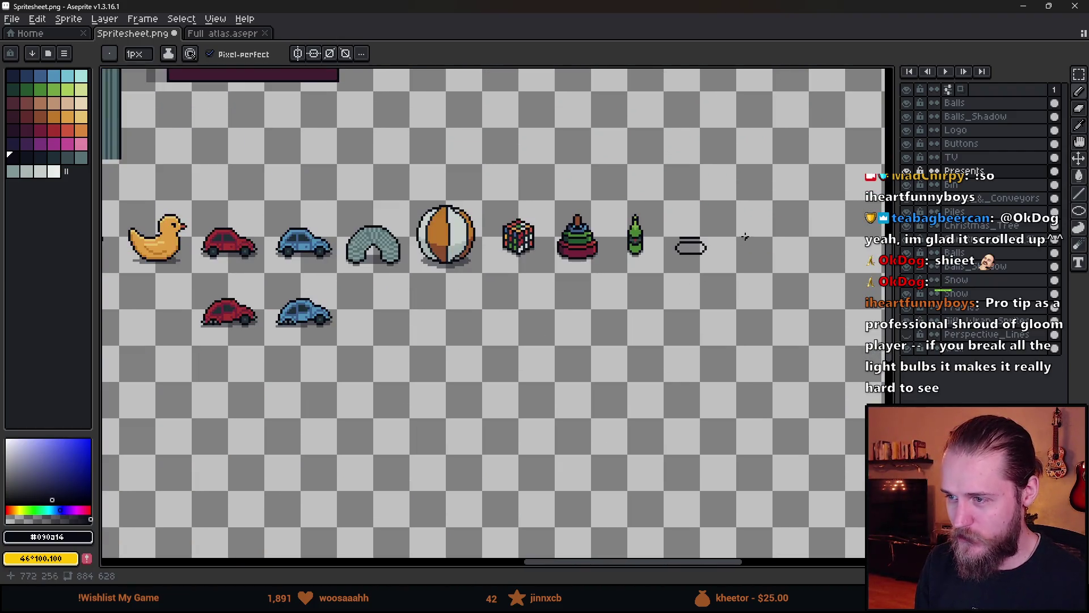
scroll(746, 237, down, 2)
scroll(578, 363, up, 1)
drag(517, 367, 576, 336)
scroll(576, 336, down, 1)
drag(754, 309, 541, 375)
scroll(541, 375, up, 1)
scroll(380, 353, up, 3)
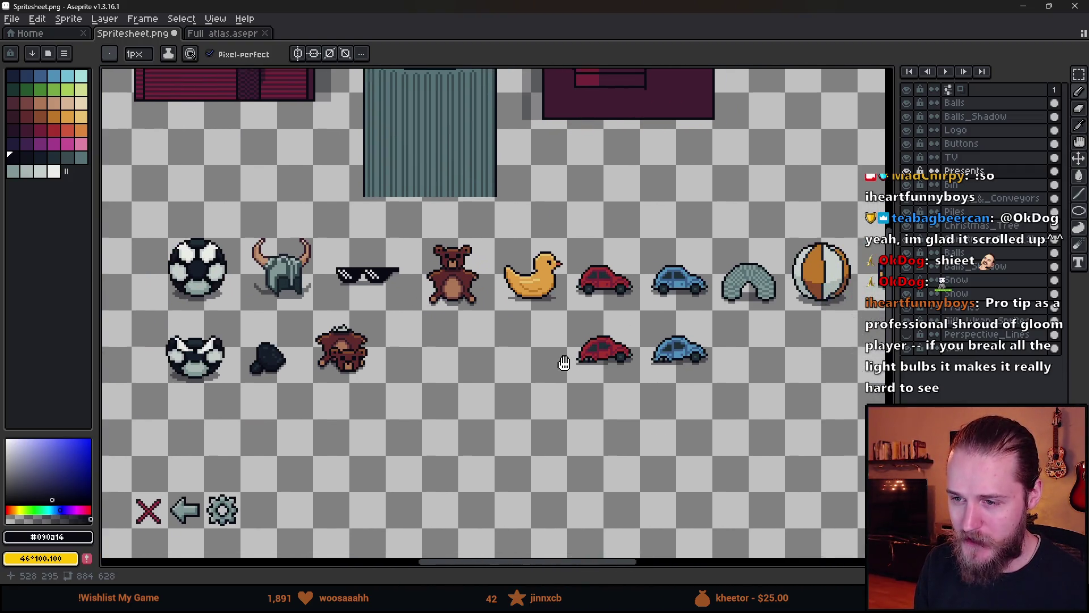
drag(564, 363, 533, 359)
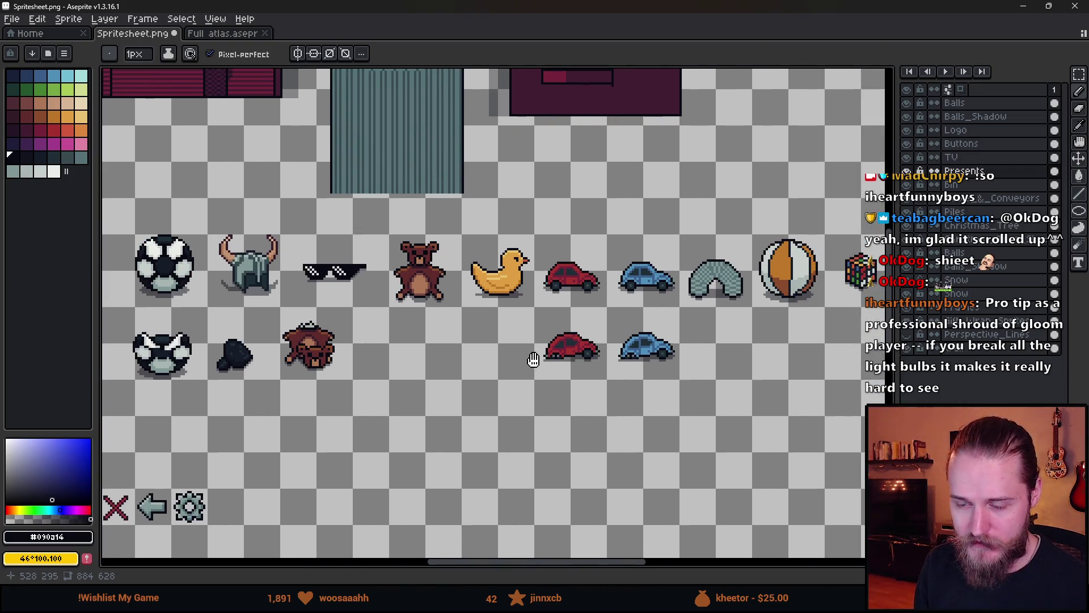
key(m)
scroll(540, 345, right, 5)
scroll(706, 352, left, 5)
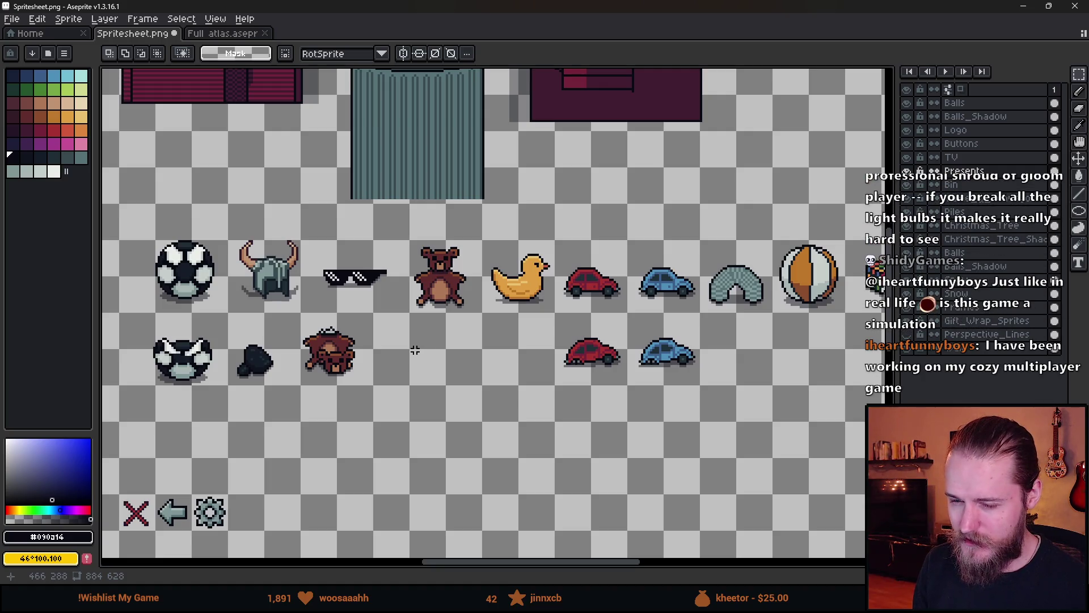
mouse_move(129, 310)
mouse_down()
mouse_move(192, 347)
mouse_move(443, 431)
mouse_up()
click(272, 332)
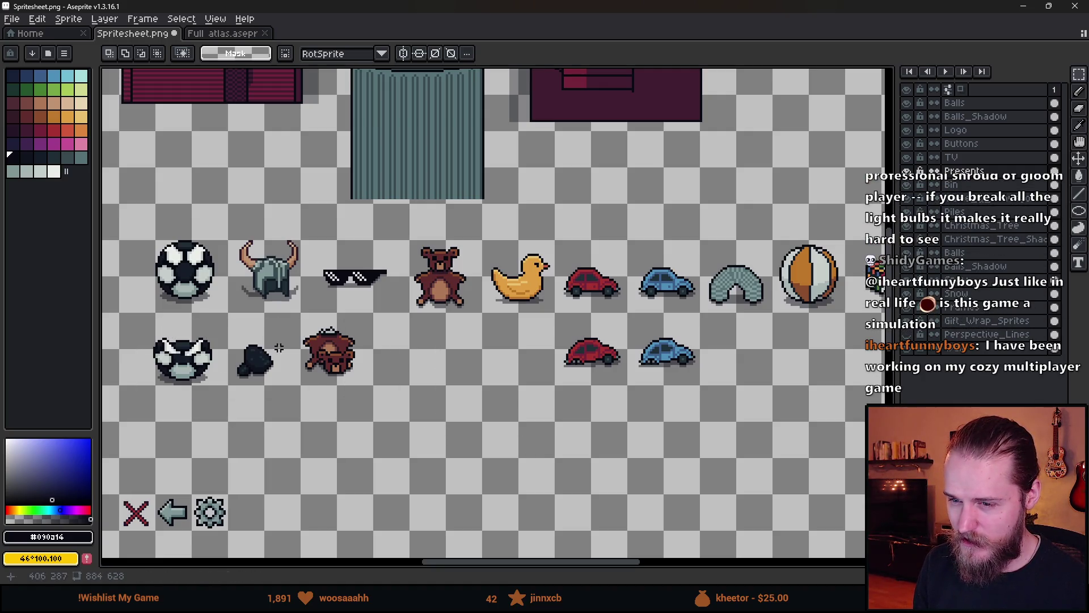
scroll(385, 326, down, 2)
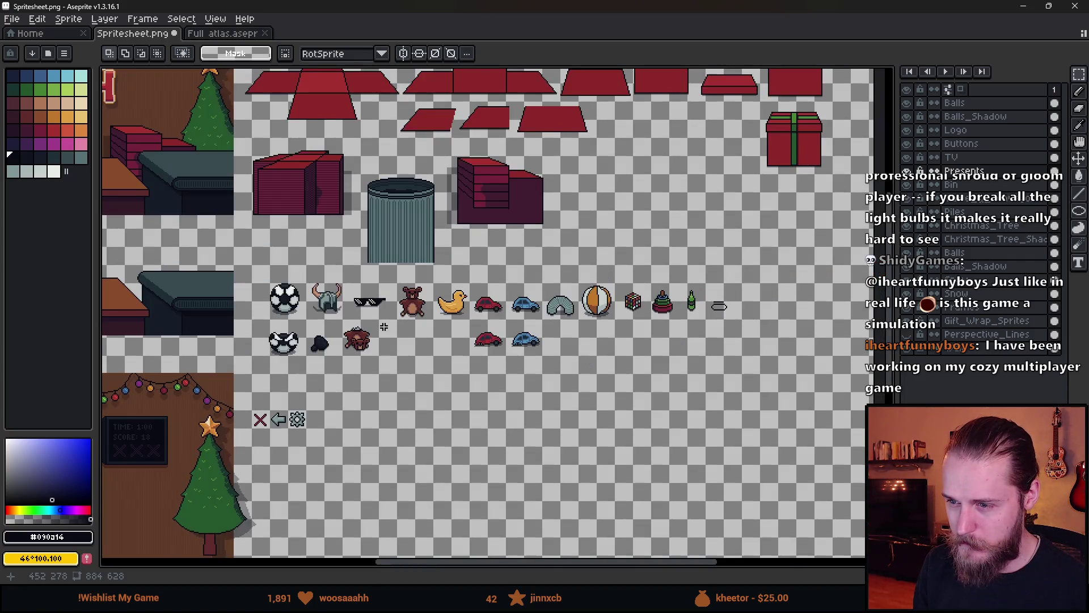
scroll(384, 327, up, 2)
mouse_move(420, 337)
mouse_down()
mouse_move(419, 353)
mouse_move(261, 361)
mouse_move(443, 360)
mouse_up()
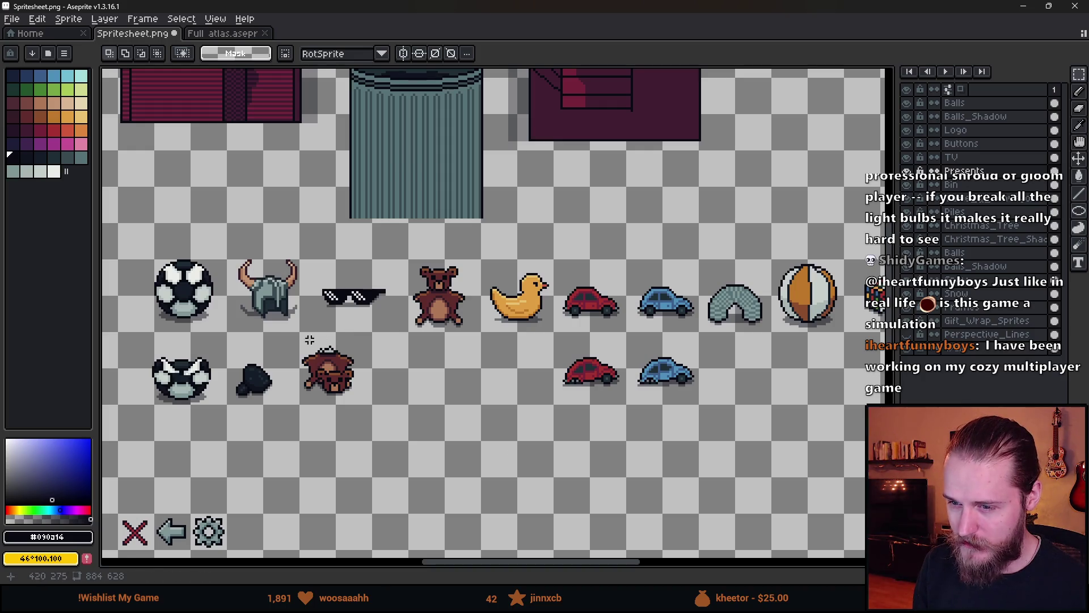
drag(586, 396, 312, 382)
drag(749, 321, 493, 355)
scroll(488, 318, up, 8)
key(i)
scroll(428, 270, down, 5)
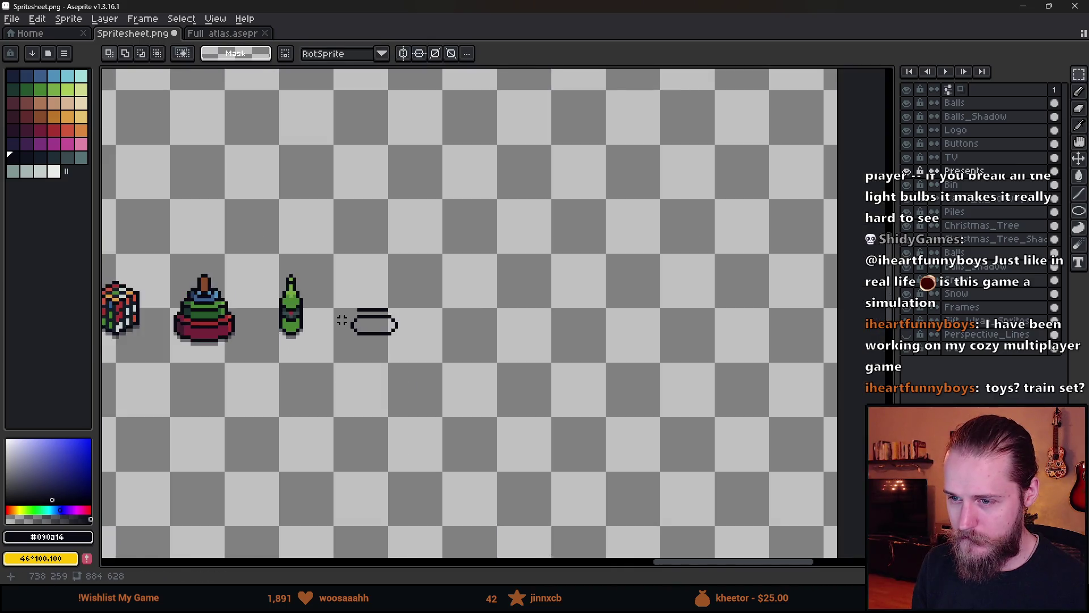
- Extend the pill's top bar to the left and fill its gap, removing stray pixels
scroll(340, 318, up, 5)
key(b)
click(363, 307)
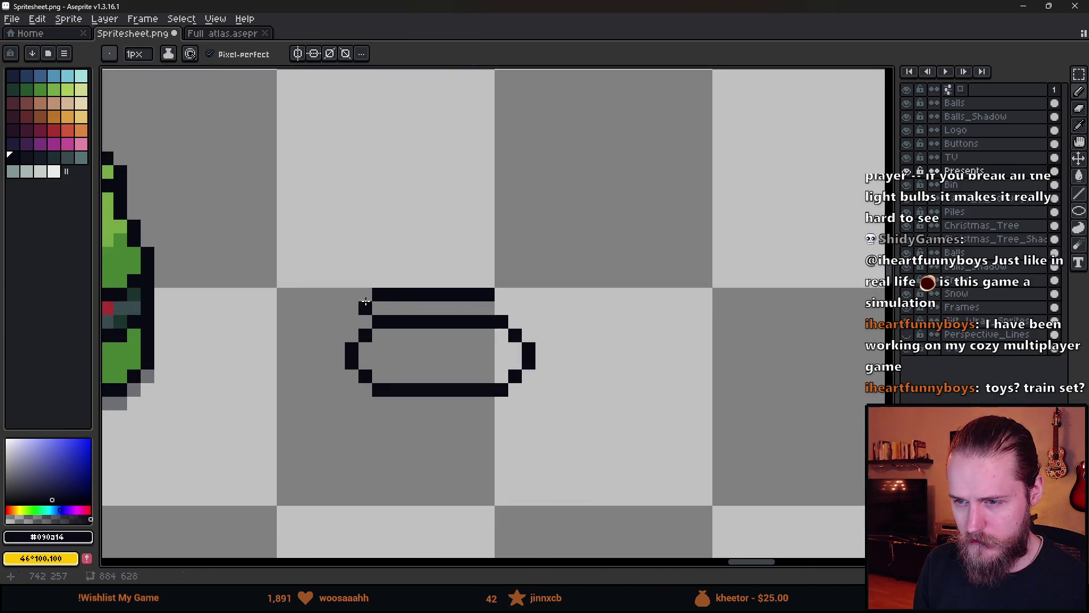
key(ctrl+z)
key(e)
click(487, 294)
key(b)
click(378, 295)
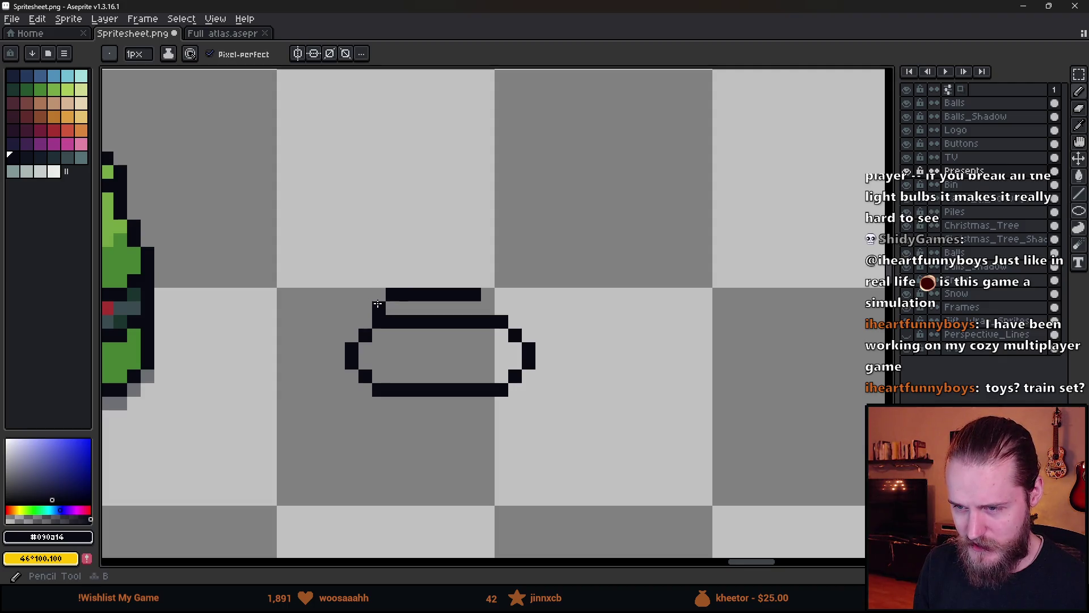
key(ctrl+z)
drag(379, 295, 365, 295)
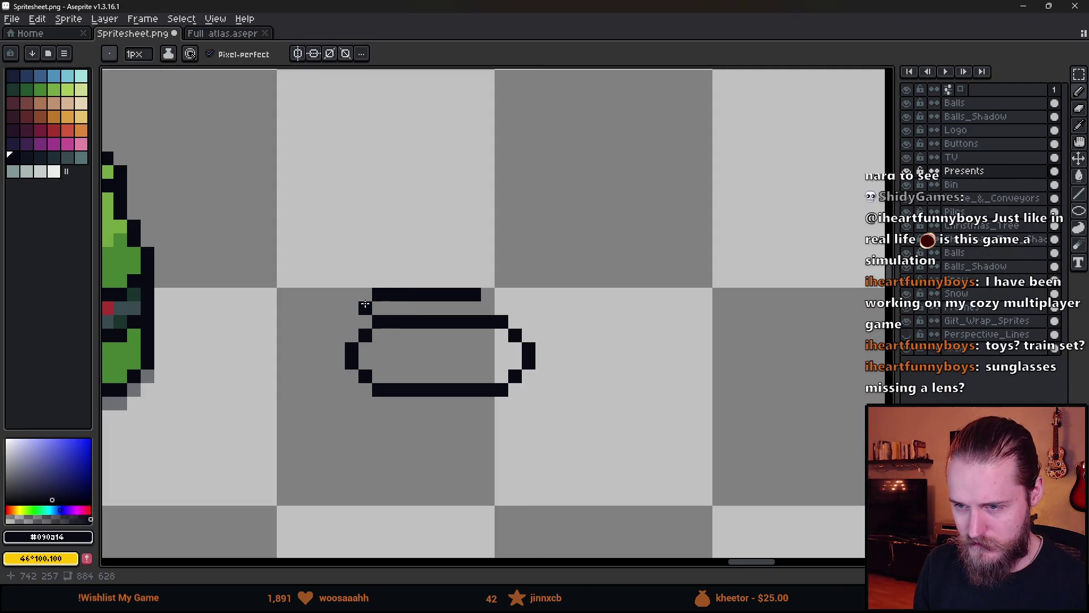
drag(506, 296, 503, 295)
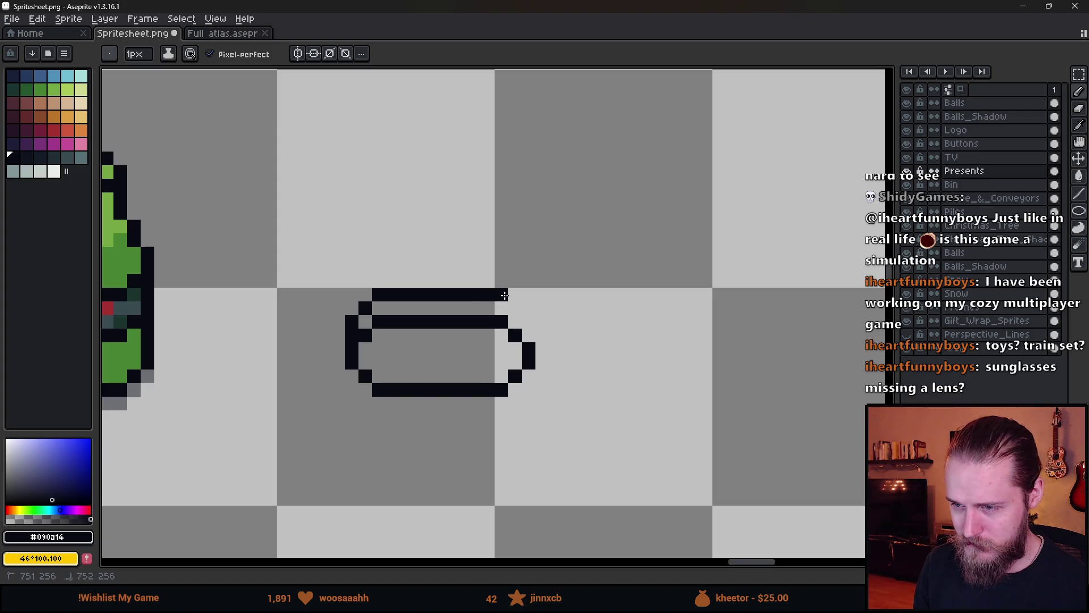
scroll(528, 336, down, 5)
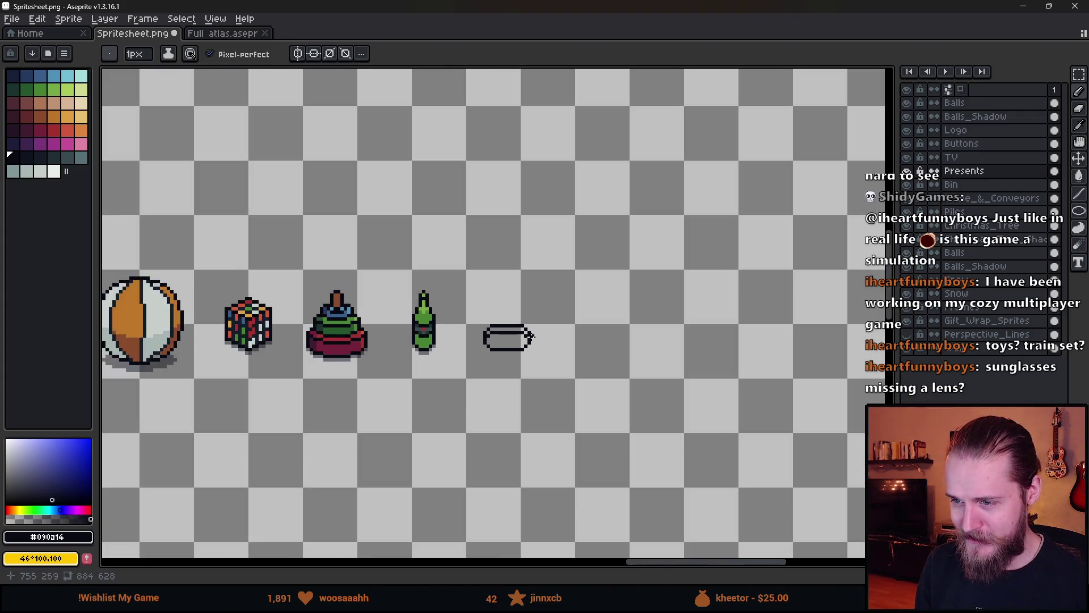
scroll(534, 338, up, 6)
- Draw the flared right-hand rim above the pill's right end
click(538, 338)
key(ctrl+z)
key(e)
click(519, 309)
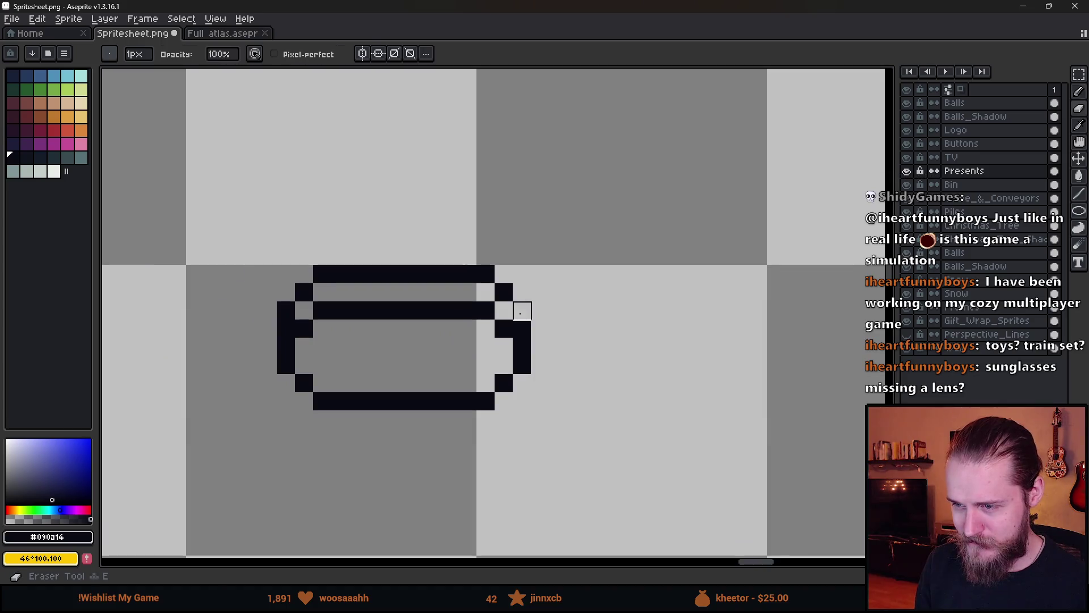
key(b)
click(523, 294)
mouse_move(540, 274)
mouse_down()
mouse_move(558, 274)
mouse_move(560, 310)
mouse_move(538, 319)
mouse_up()
click(571, 292)
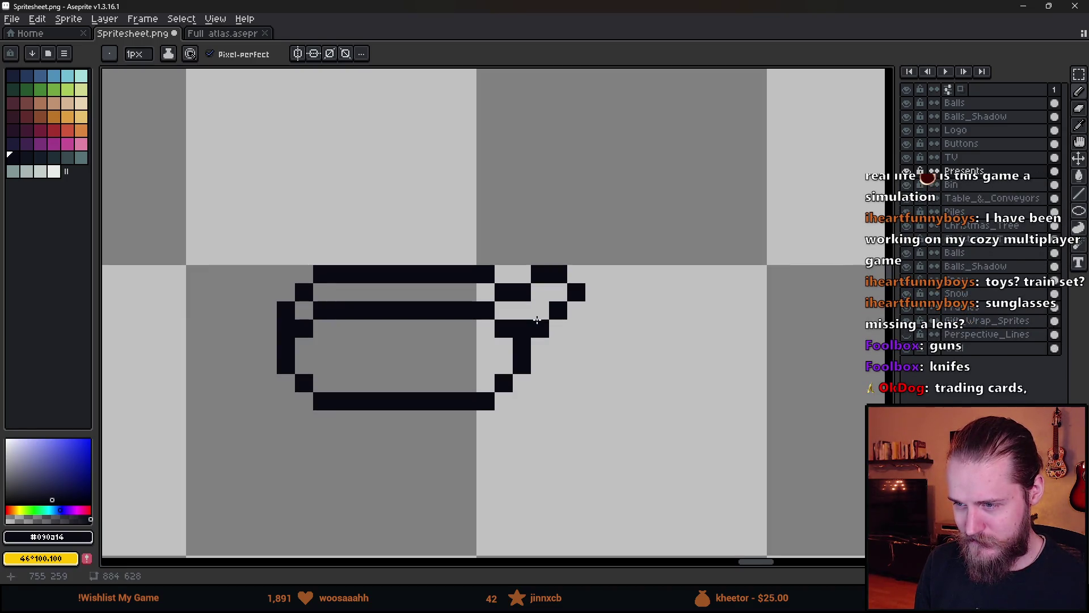
scroll(591, 345, down, 5)
scroll(591, 340, up, 6)
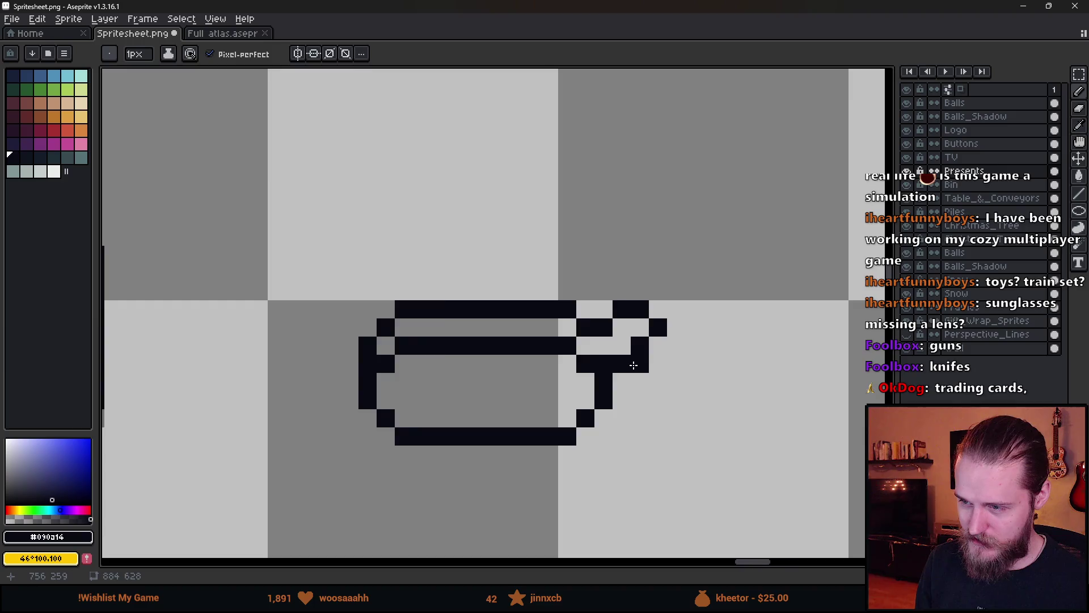
scroll(567, 357, down, 4)
scroll(563, 361, up, 6)
key(ctrl+z)
click(540, 363)
- Draw the matching flared rim on the left end of the outline
scroll(538, 363, down, 2)
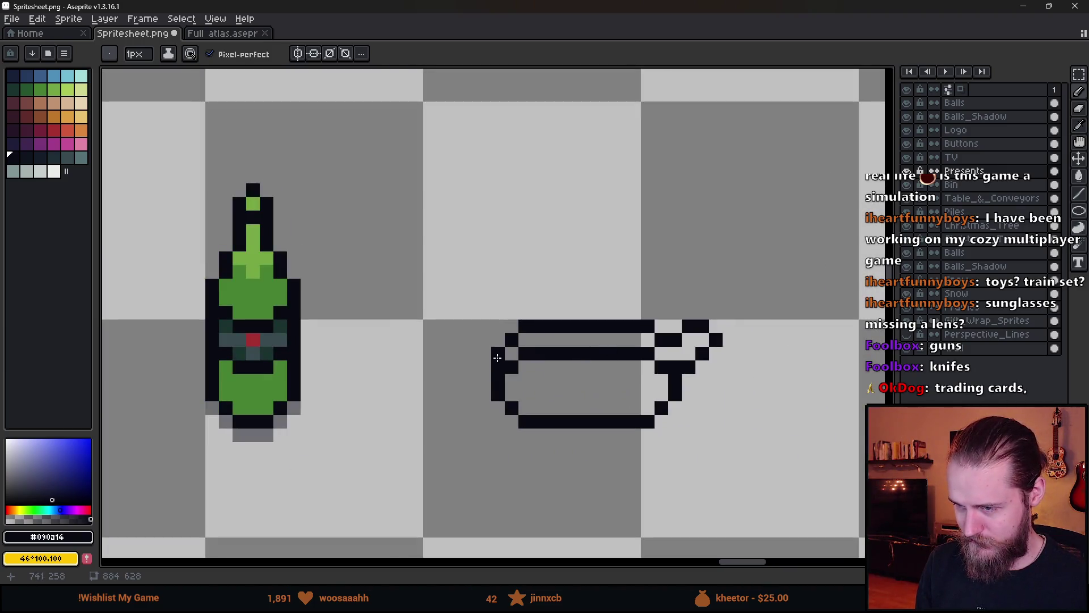
click(498, 343)
key(ctrl+z)
click(485, 368)
click(492, 341)
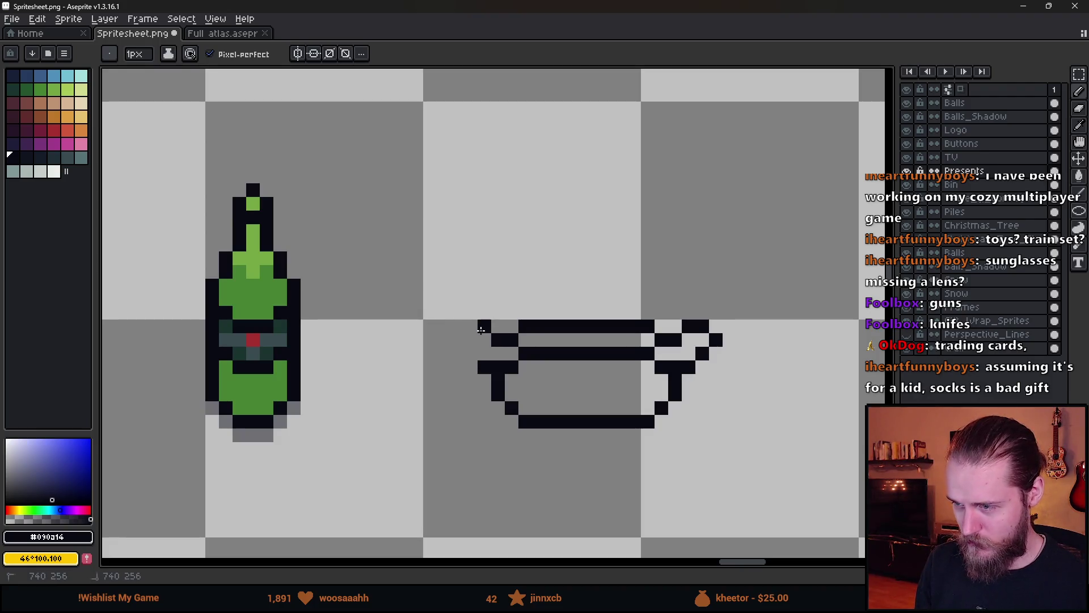
scroll(469, 356, down, 5)
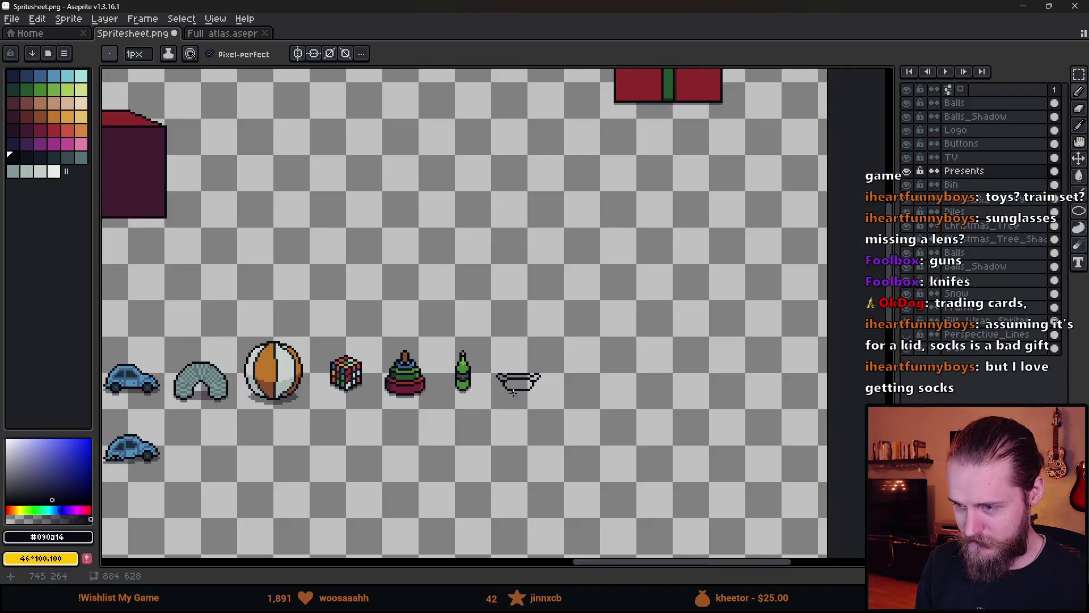
scroll(518, 379, up, 5)
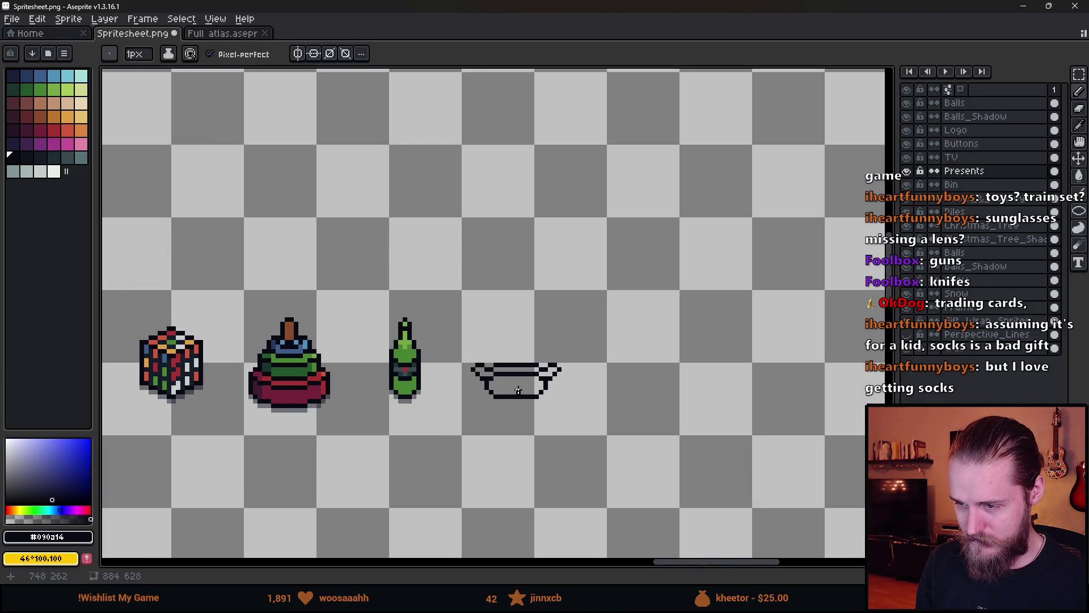
key(alt)
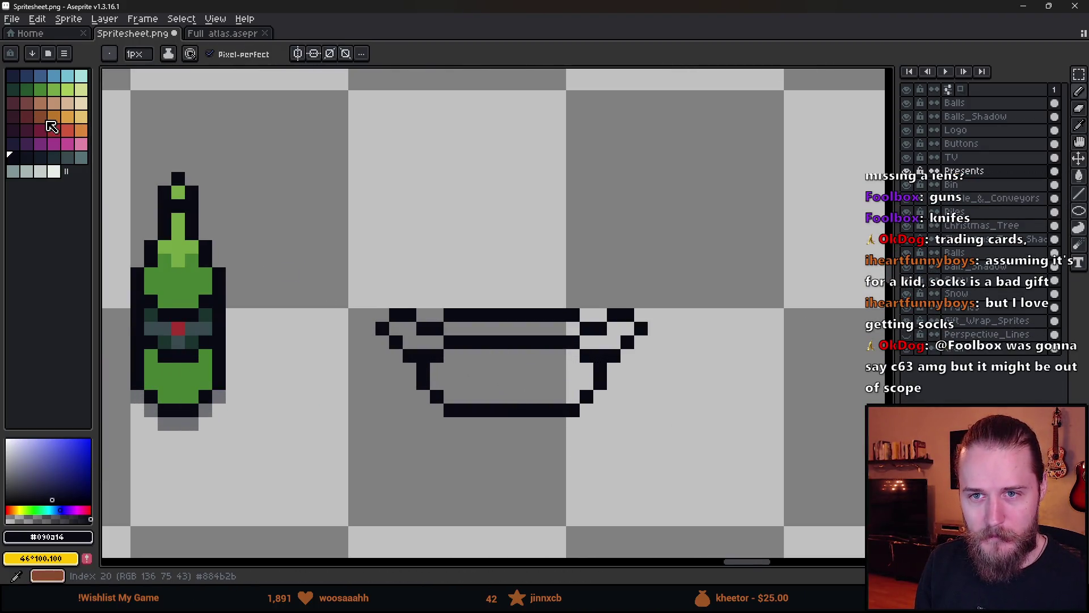
- Bucket-fill the bowl's body tan, its top strip dark reddish-brown, and its rims red
click(39, 105)
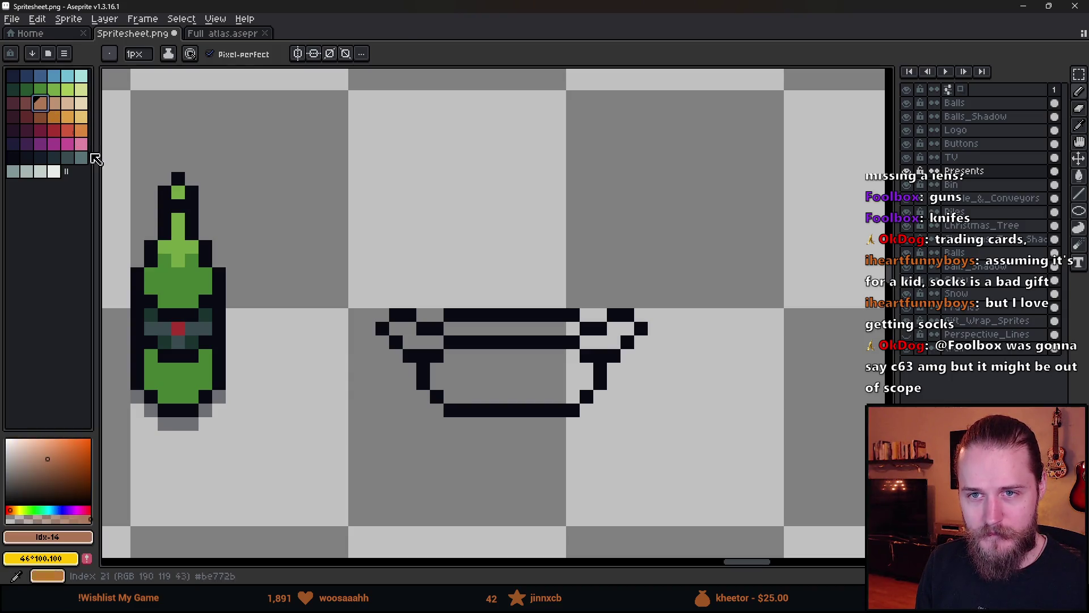
key(g)
click(520, 376)
click(26, 102)
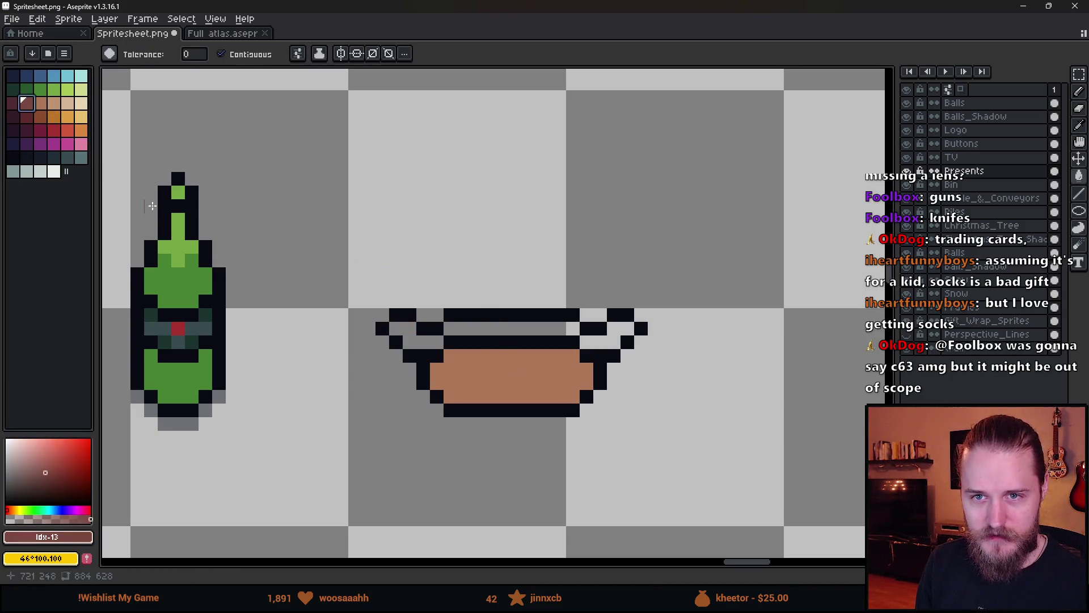
click(499, 328)
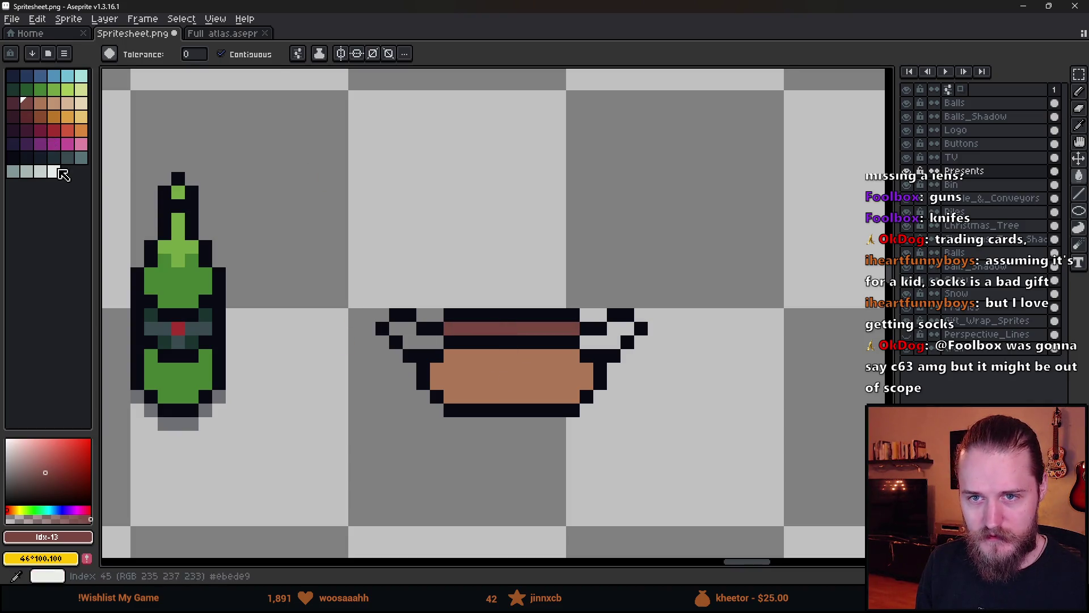
click(51, 122)
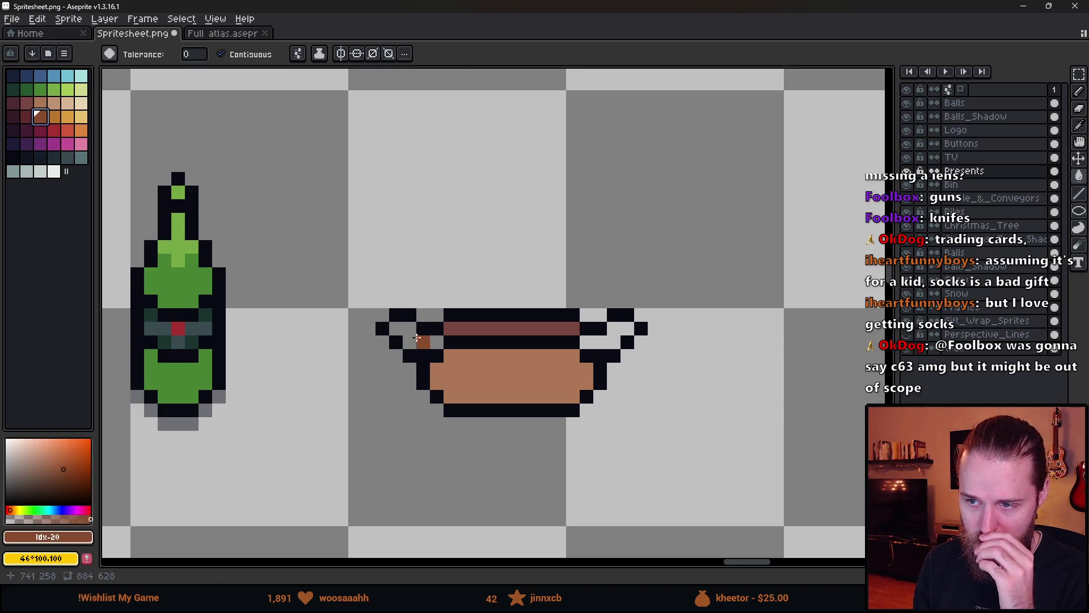
click(420, 342)
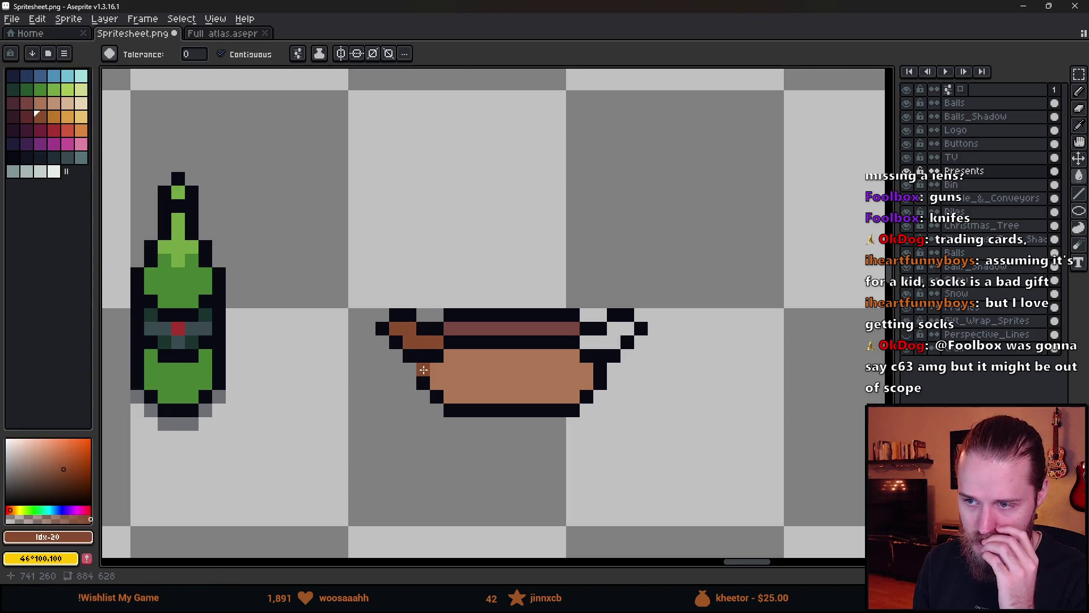
click(67, 130)
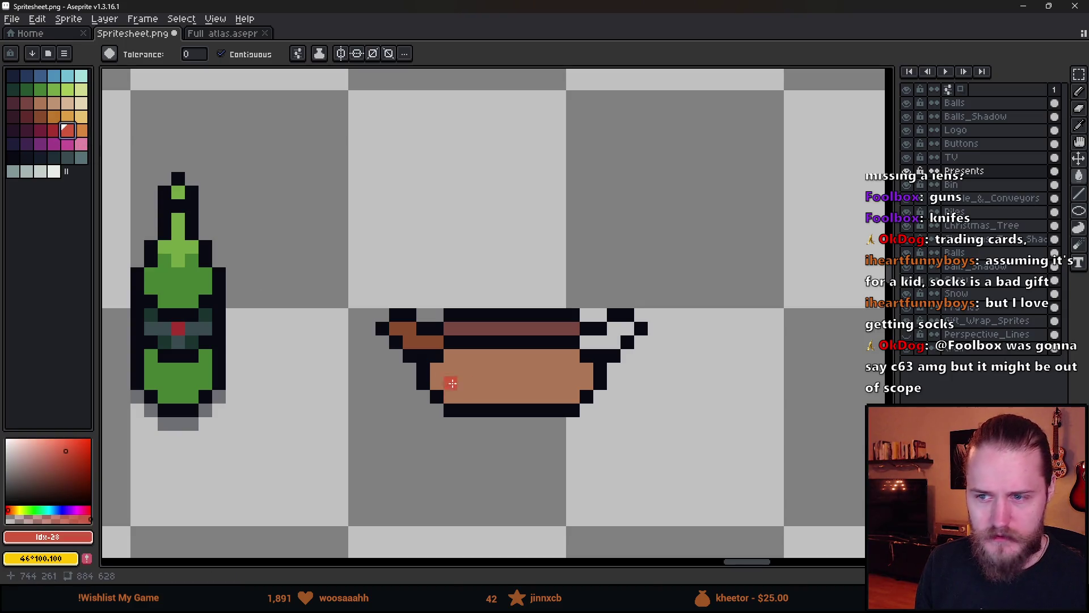
click(422, 341)
- Pencil the black strip under the bowl's rim red
scroll(471, 357, down, 3)
scroll(561, 380, up, 2)
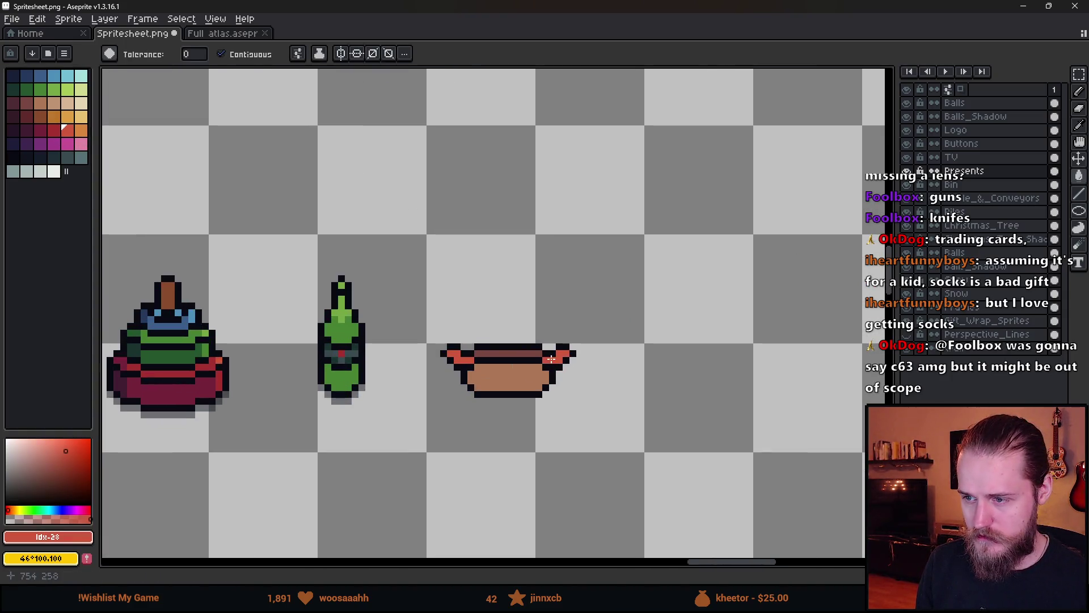
scroll(581, 379, down, 3)
scroll(593, 386, up, 2)
scroll(592, 386, up, 1)
scroll(602, 374, down, 3)
scroll(592, 381, up, 2)
scroll(568, 369, up, 4)
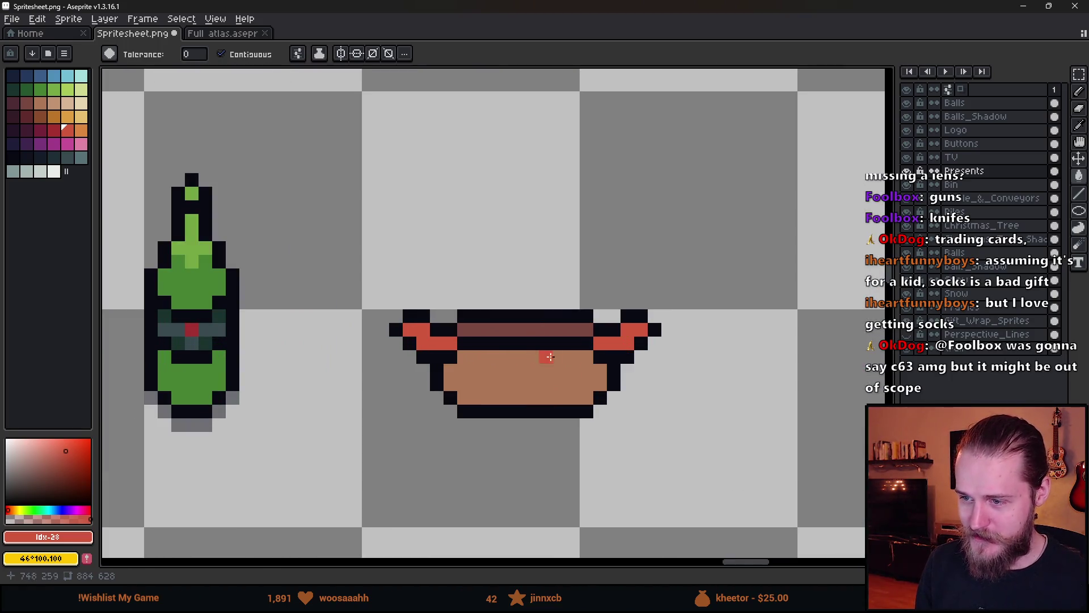
key(b)
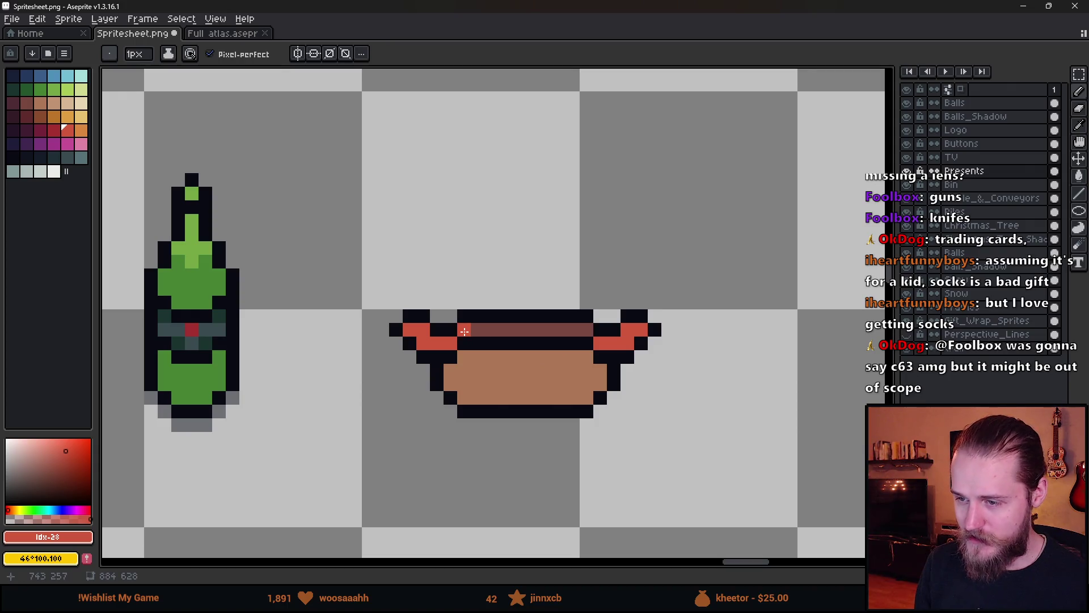
mouse_move(463, 344)
mouse_down()
mouse_move(590, 343)
mouse_move(460, 358)
mouse_up()
- Move the selected rim up one pixel and redraw a black outline across the rim gap
alt+click(604, 357)
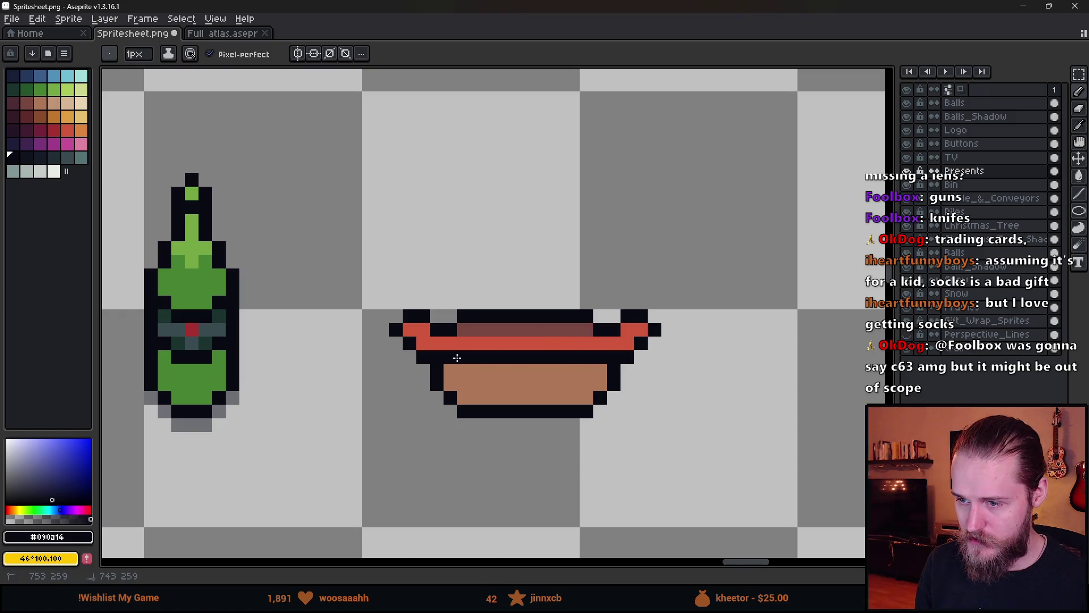
key(m)
mouse_move(445, 282)
mouse_down()
mouse_move(607, 337)
mouse_move(584, 315)
mouse_up()
key(ctrl+d)
key(b)
drag(451, 331, 601, 331)
scroll(607, 341, down, 6)
scroll(615, 364, up, 6)
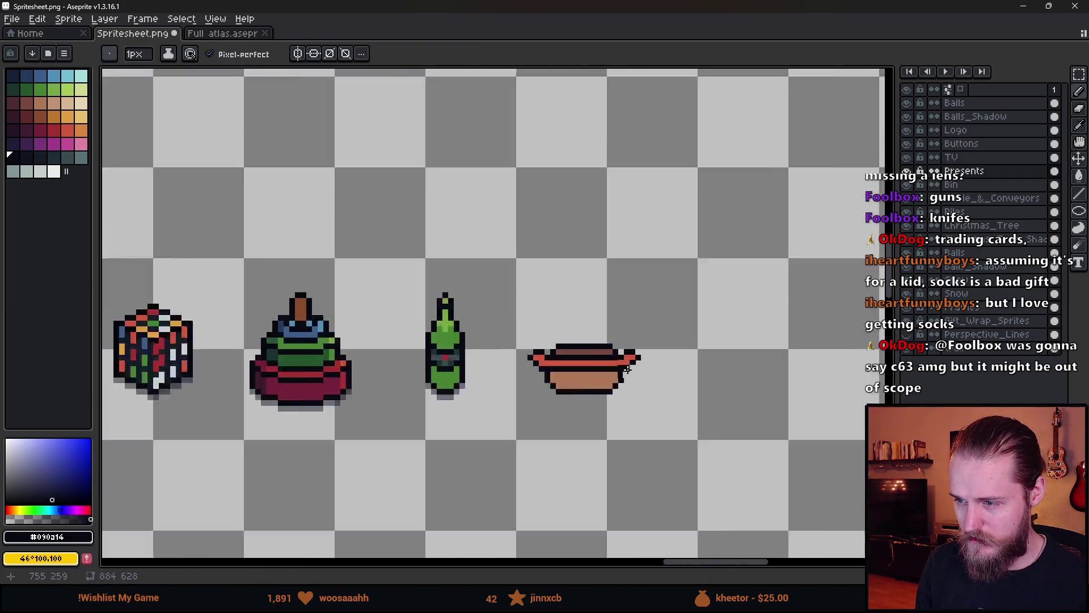
- Add black outline pixels at the tan body's edges and erase one on the right
scroll(541, 378, up, 1)
click(449, 378)
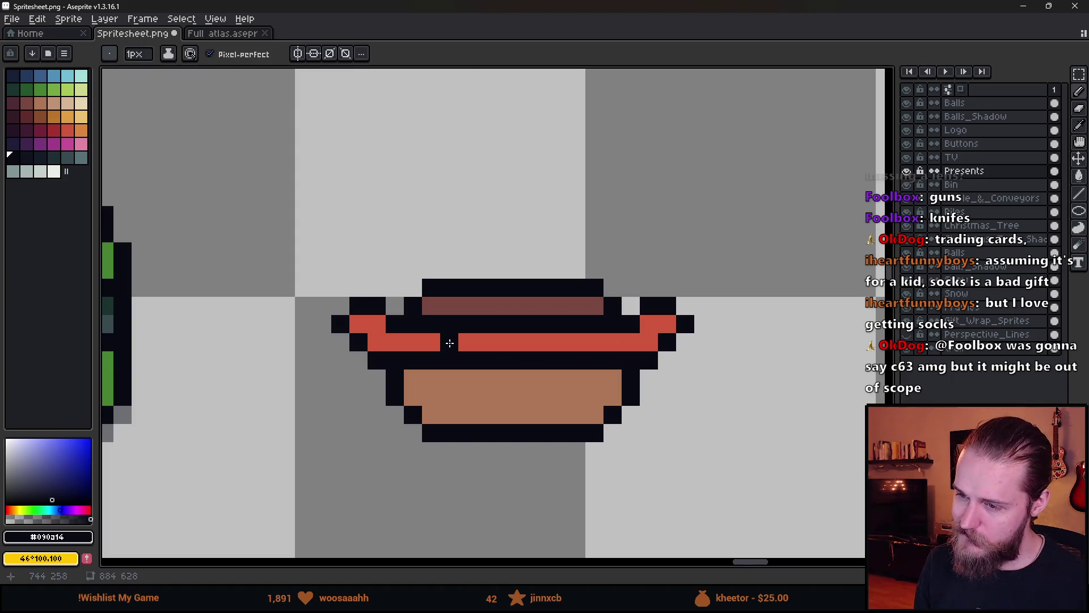
click(412, 378)
click(613, 378)
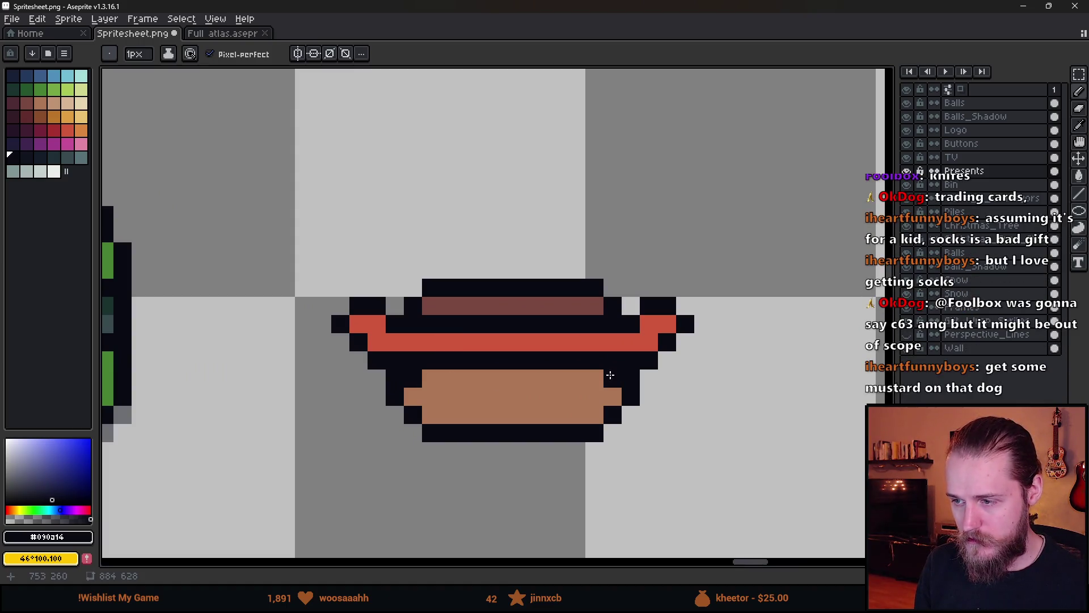
key(e)
click(630, 361)
- Recolour the sausage's left end, right end and tip outline pixels red
key(b)
alt+click(395, 343)
click(396, 361)
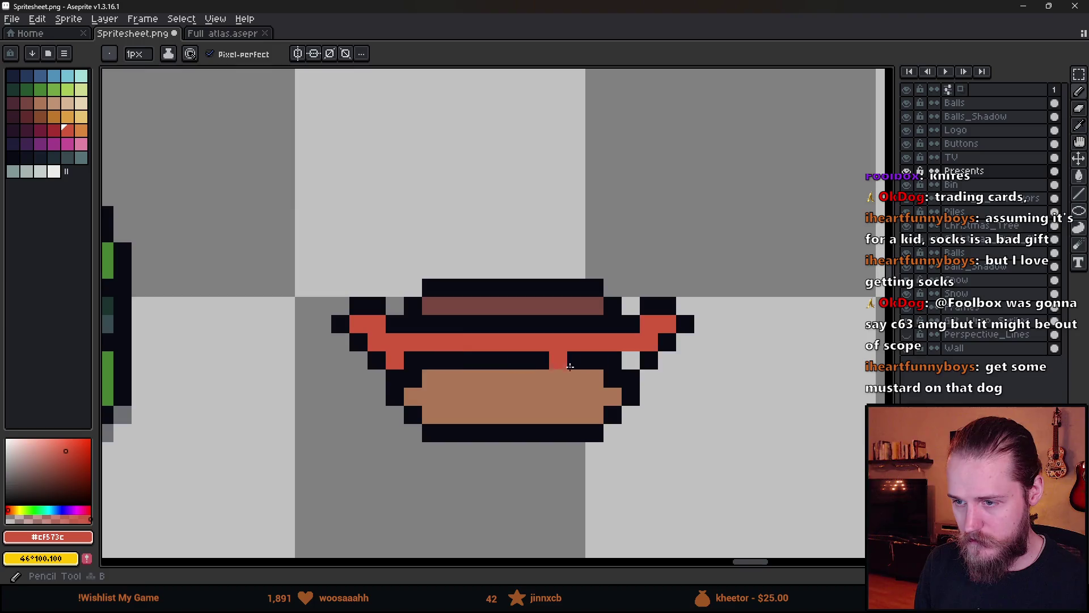
click(631, 361)
scroll(672, 401, down, 3)
scroll(671, 400, up, 3)
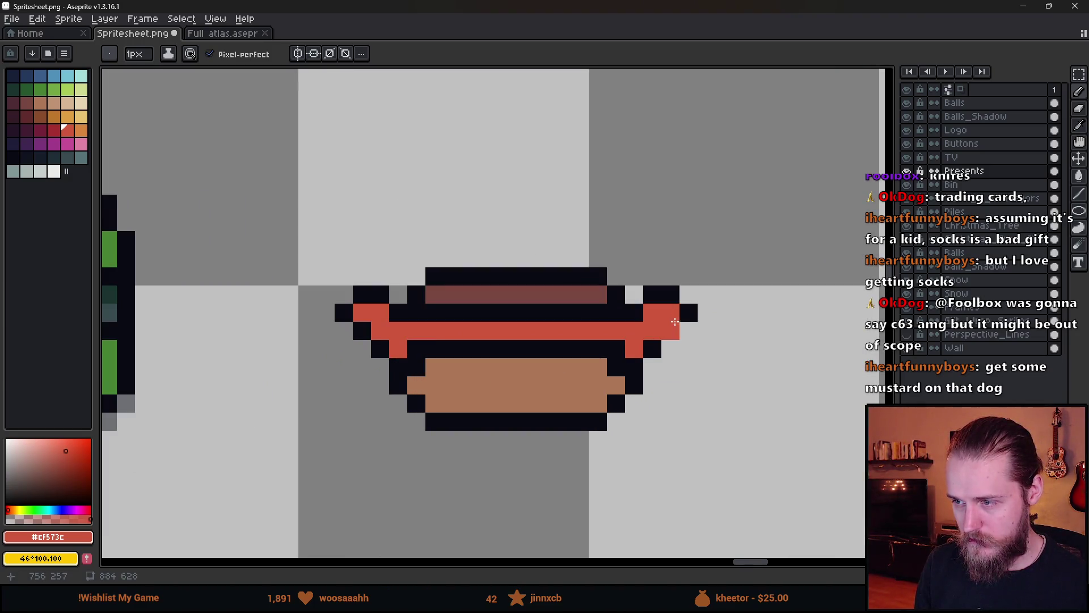
click(652, 350)
- Add black outline pixels beside the red rim at the sausage tip
alt+click(635, 366)
click(671, 349)
click(671, 366)
click(653, 366)
scroll(668, 401, down, 3)
scroll(667, 401, up, 5)
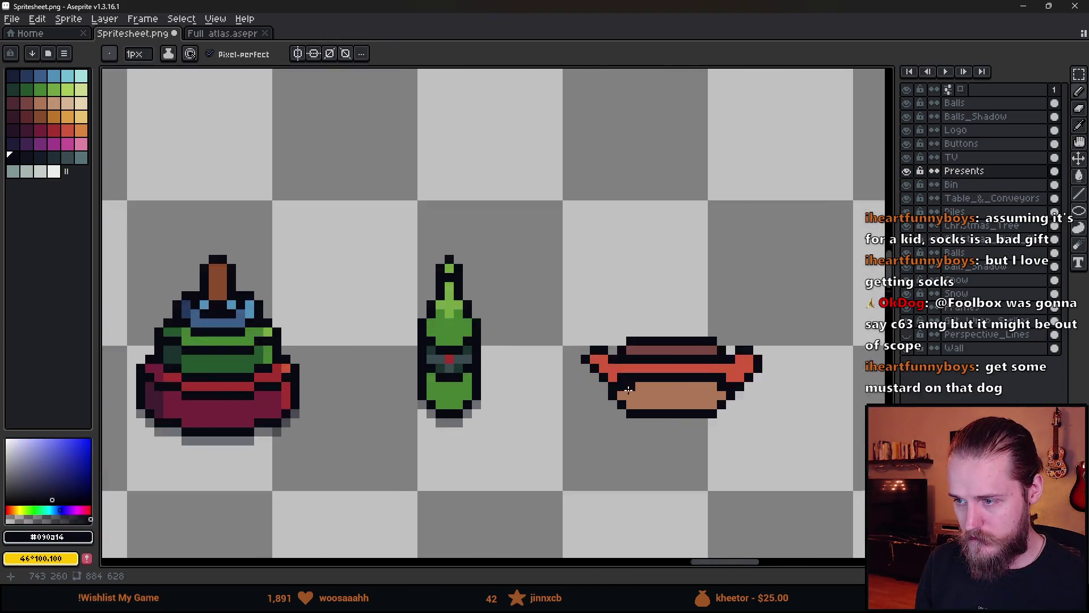
- Turn a pixel on the sausage's black band red, undoing a stray pixel on the bun
alt+click(564, 348)
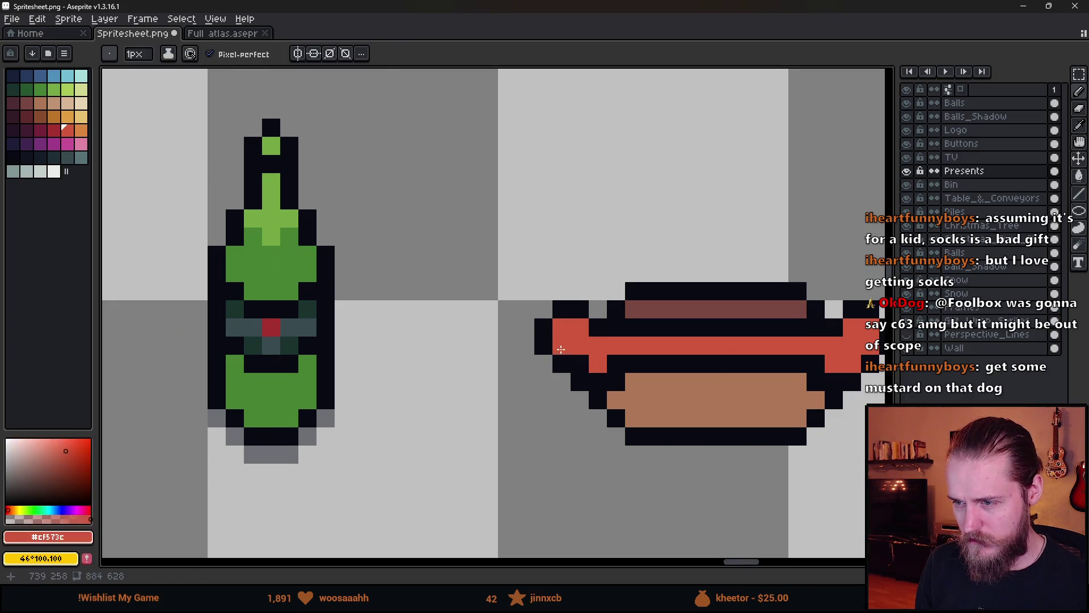
scroll(648, 404, down, 5)
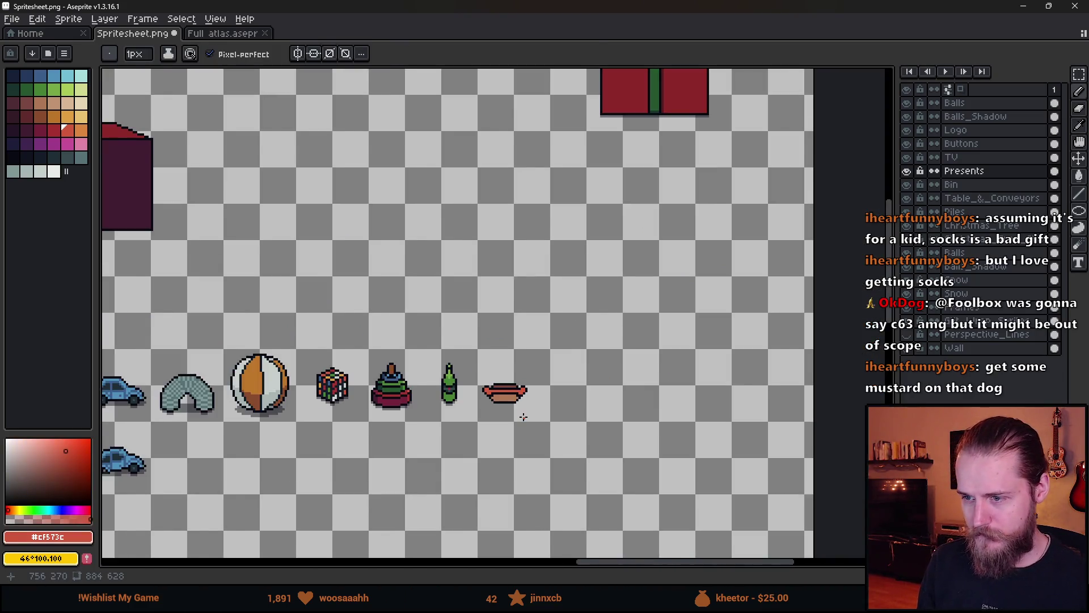
scroll(523, 417, up, 5)
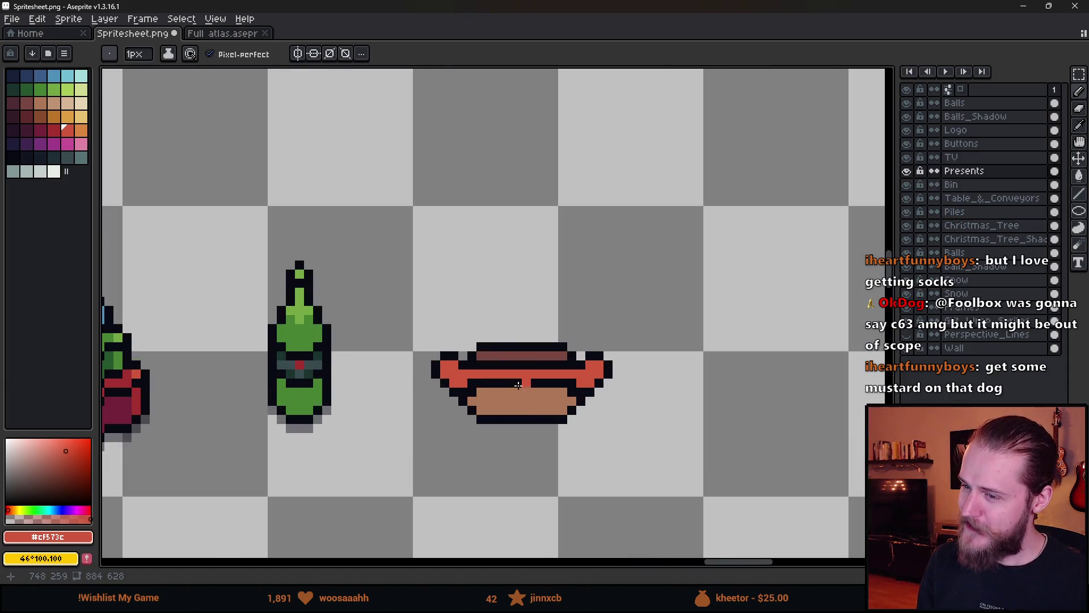
click(516, 392)
key(ctrl+z)
scroll(486, 380, up, 1)
click(445, 374)
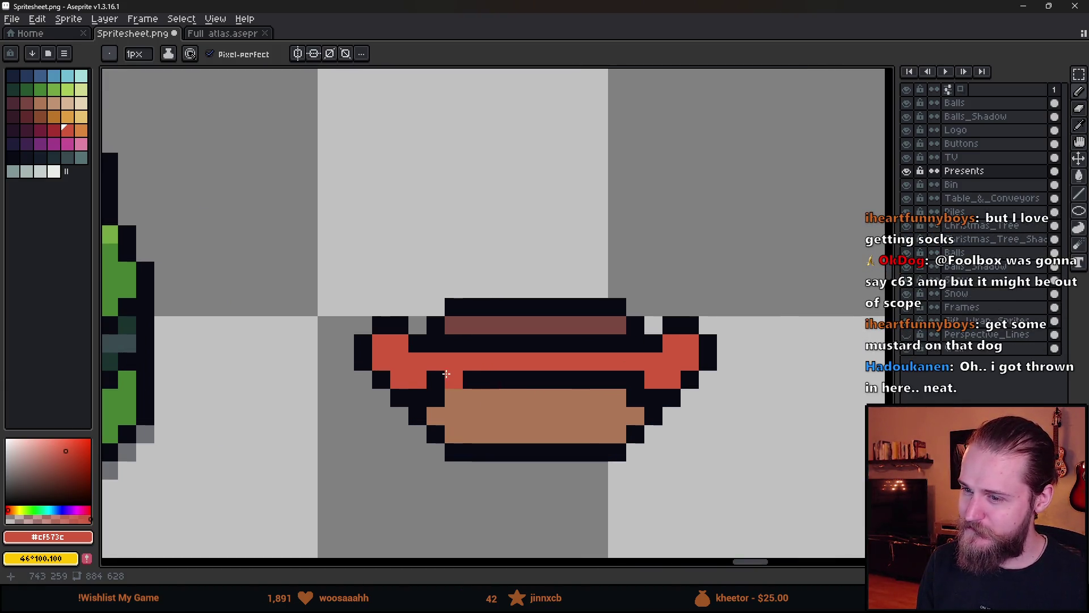
- Shade the sausage band with a darker red
click(50, 130)
click(418, 362)
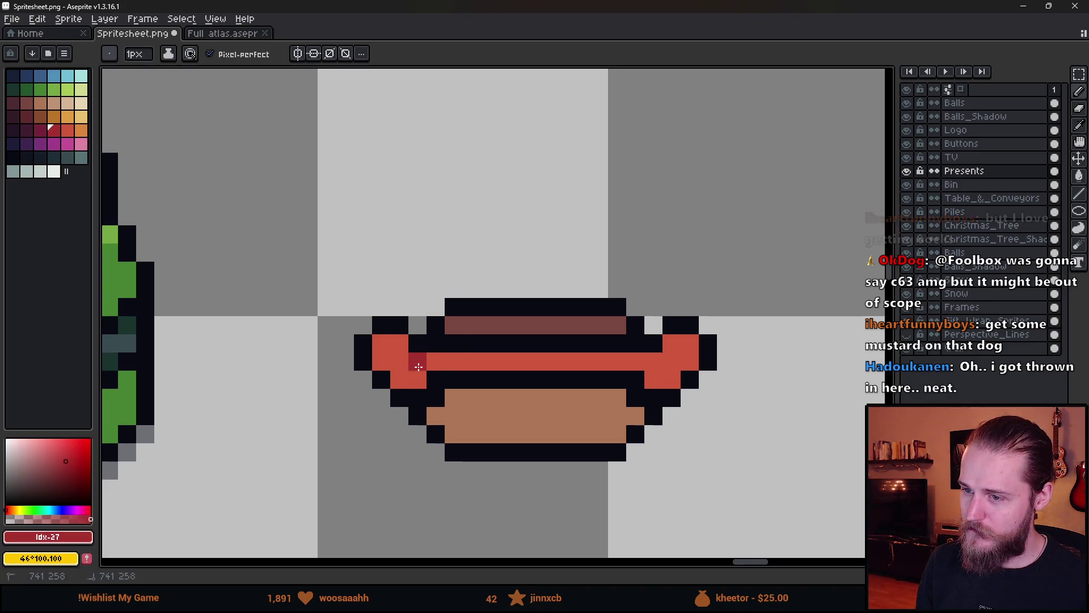
mouse_move(438, 349)
mouse_down()
mouse_move(530, 361)
mouse_move(596, 343)
mouse_move(622, 363)
mouse_move(671, 362)
mouse_up()
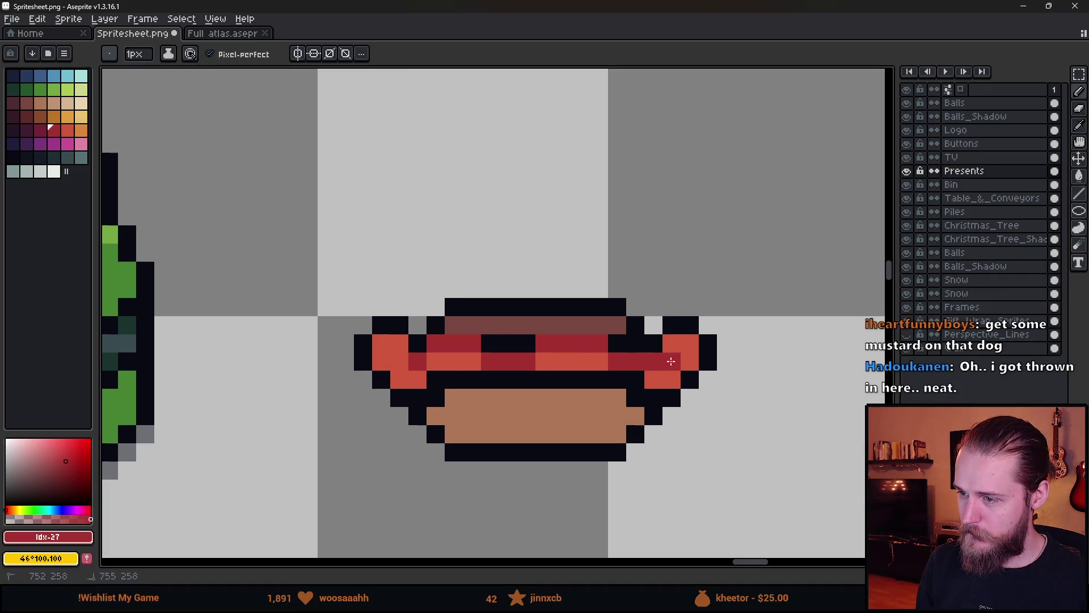
scroll(678, 356, down, 6)
scroll(529, 462, up, 2)
scroll(584, 367, down, 2)
scroll(584, 368, up, 5)
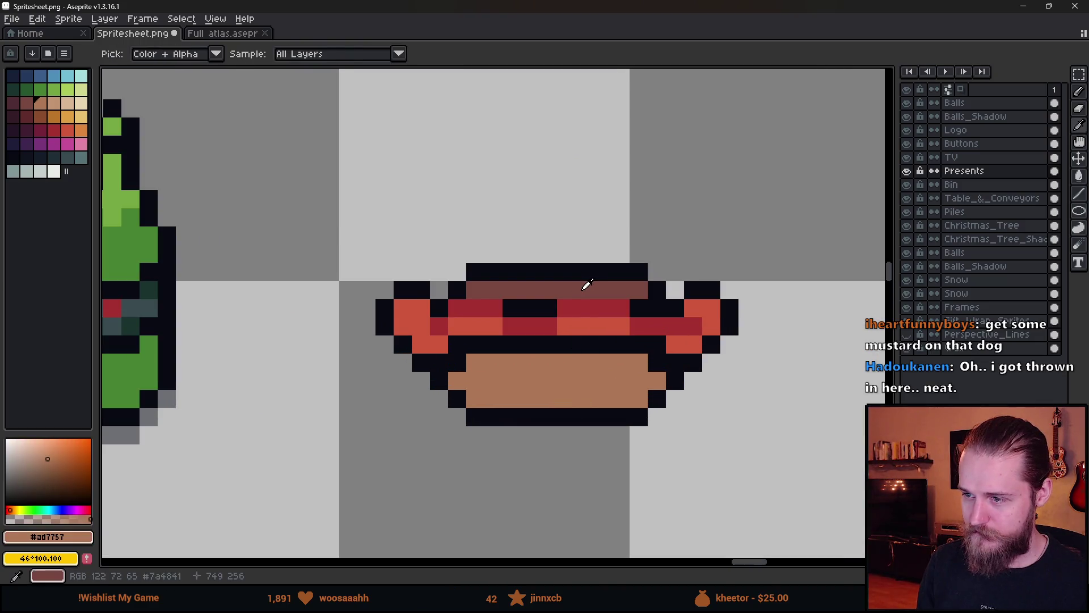
- Shade the bun's bottom row and right side with the dark brown
alt+click(584, 284)
click(471, 390)
mouse_move(470, 391)
mouse_down()
mouse_move(637, 396)
mouse_move(658, 382)
mouse_up()
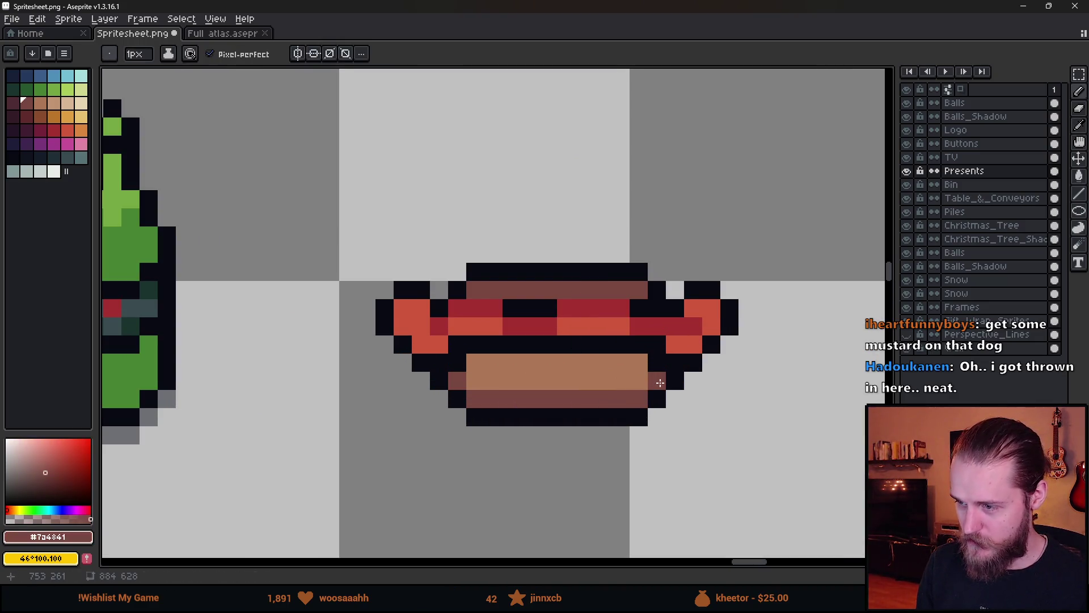
scroll(661, 386, down, 3)
scroll(660, 386, down, 3)
scroll(620, 334, up, 1)
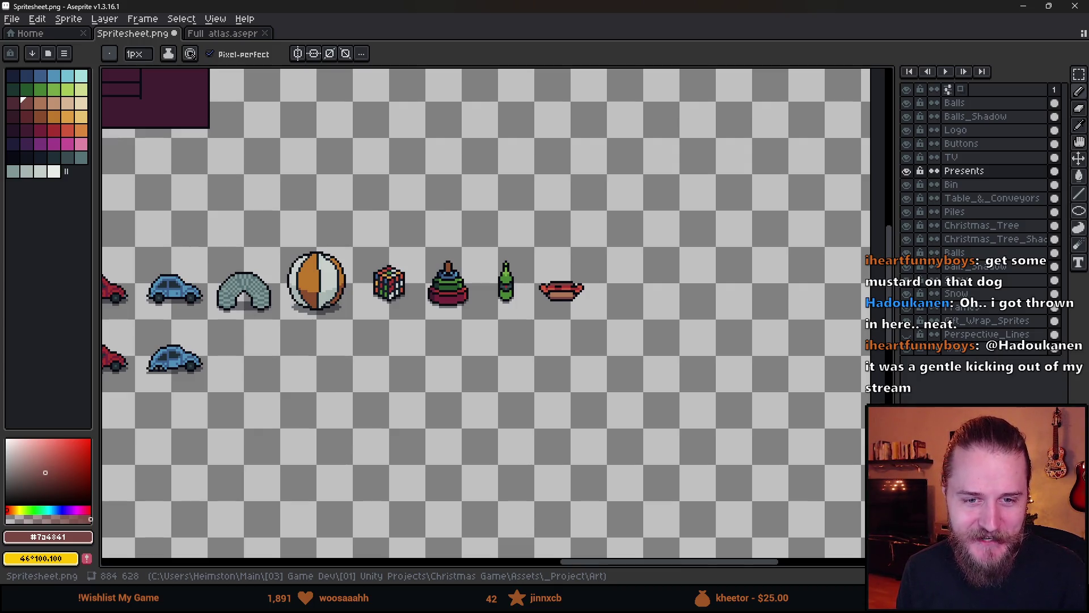
- Copy the sunglasses sprite and paste the copy in the row below
scroll(469, 343, left, 10)
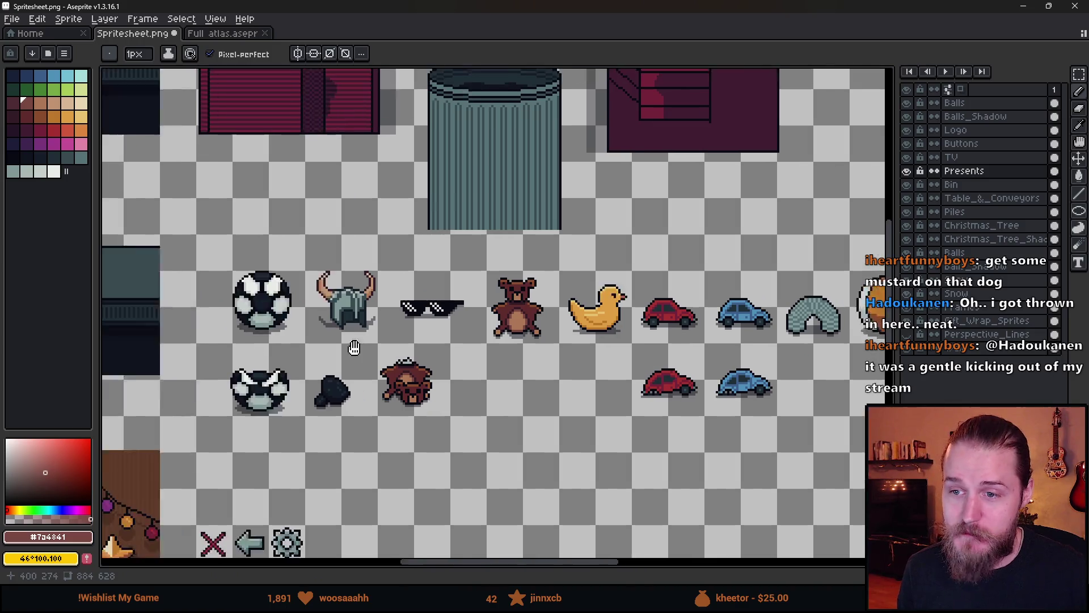
key(m)
scroll(553, 280, up, 2)
drag(324, 256, 477, 384)
drag(549, 449, 523, 327)
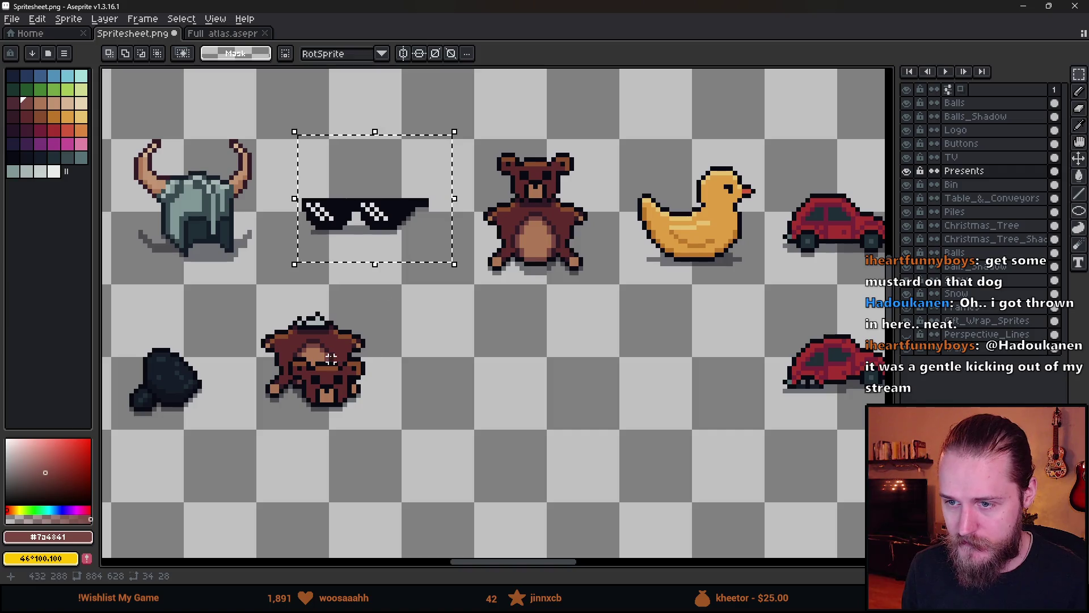
key(ctrl+c)
key(ctrl+v)
mouse_move(374, 227)
mouse_down()
mouse_move(500, 387)
mouse_move(515, 376)
mouse_up()
click(608, 478)
- Paint grey pixels across the copy's left lens
scroll(519, 368, up, 4)
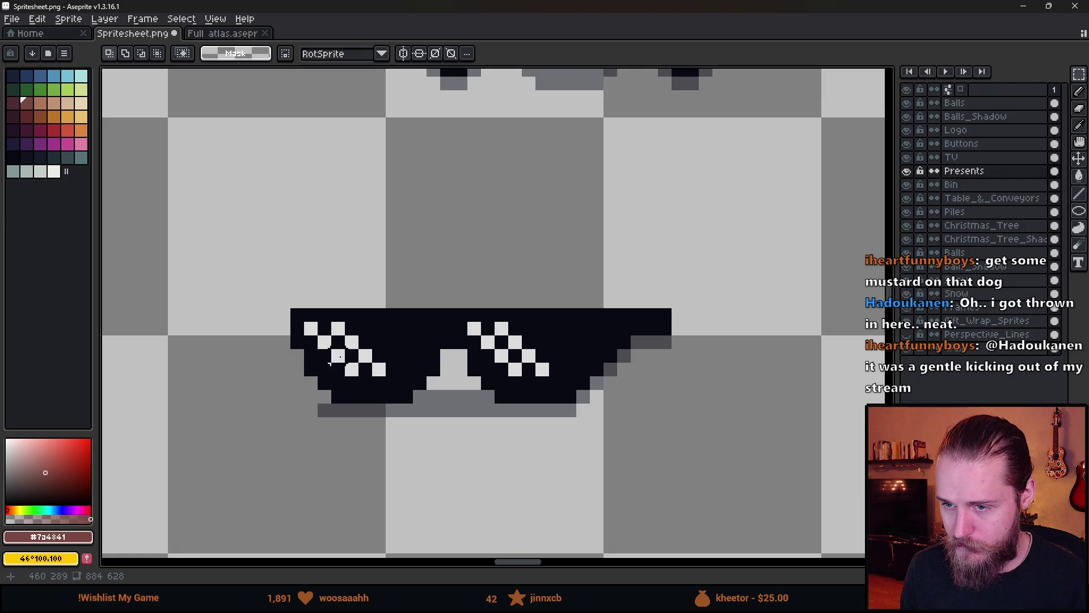
scroll(330, 363, up, 1)
key(b)
scroll(312, 340, down, 1)
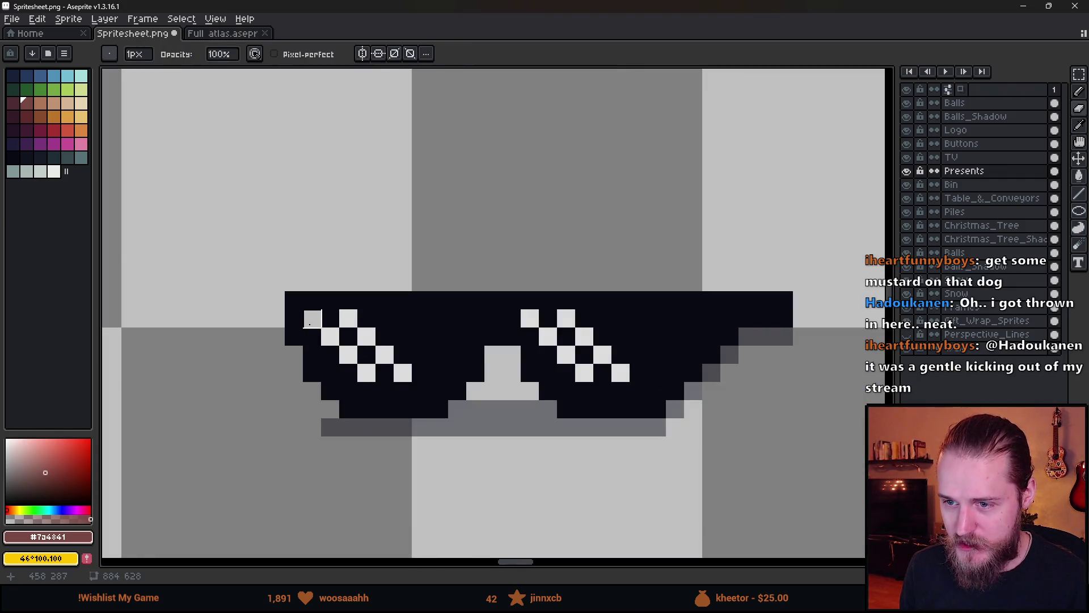
mouse_move(311, 344)
mouse_down()
mouse_move(329, 356)
mouse_move(328, 376)
mouse_move(422, 391)
mouse_move(457, 372)
mouse_move(476, 336)
mouse_move(358, 319)
mouse_move(321, 319)
mouse_move(312, 337)
mouse_move(476, 336)
mouse_move(448, 355)
mouse_move(348, 355)
mouse_move(385, 372)
mouse_move(437, 372)
mouse_up()
scroll(438, 372, down, 3)
scroll(632, 359, up, 2)
drag(632, 360, 107, 323)
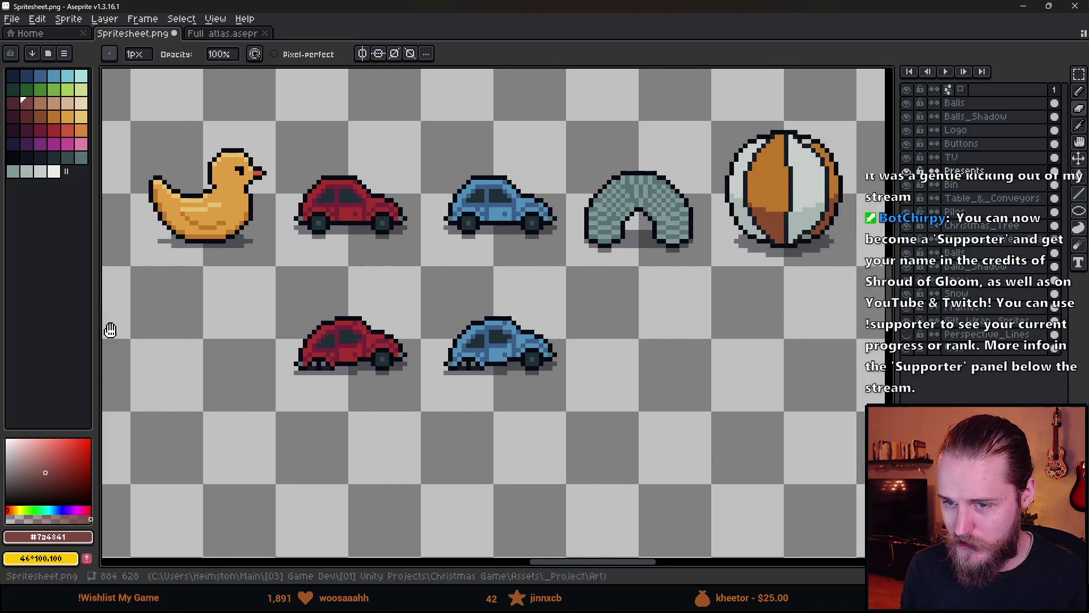
drag(258, 346, 648, 344)
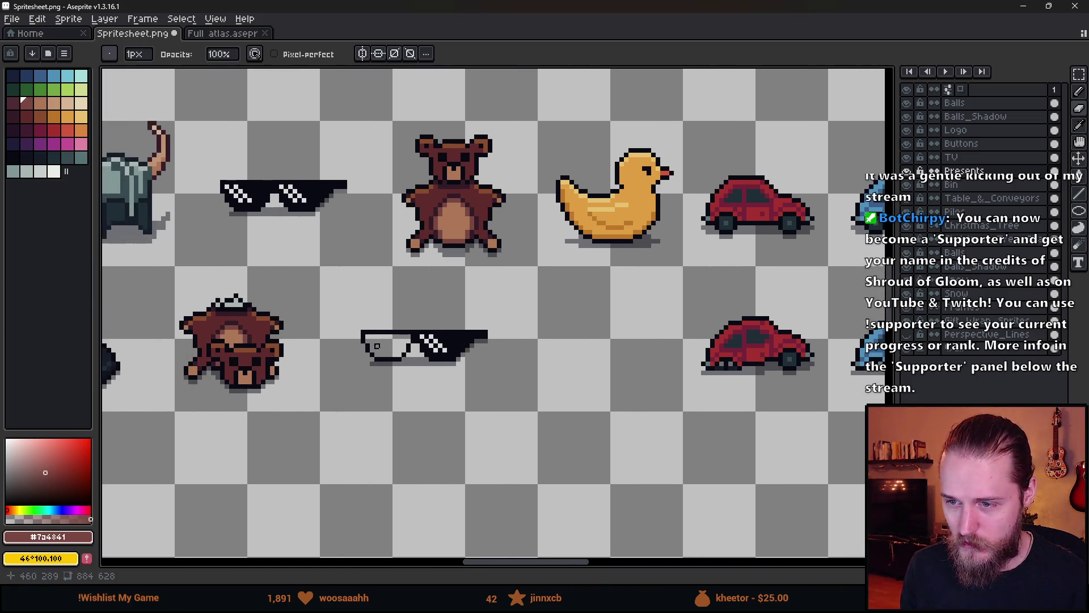
- Draw black outline lines around the left lens, undoing the last stroke
scroll(377, 346, up, 3)
alt+click(353, 296)
click(343, 320)
mouse_move(343, 320)
mouse_down()
mouse_move(366, 333)
mouse_move(480, 336)
mouse_up()
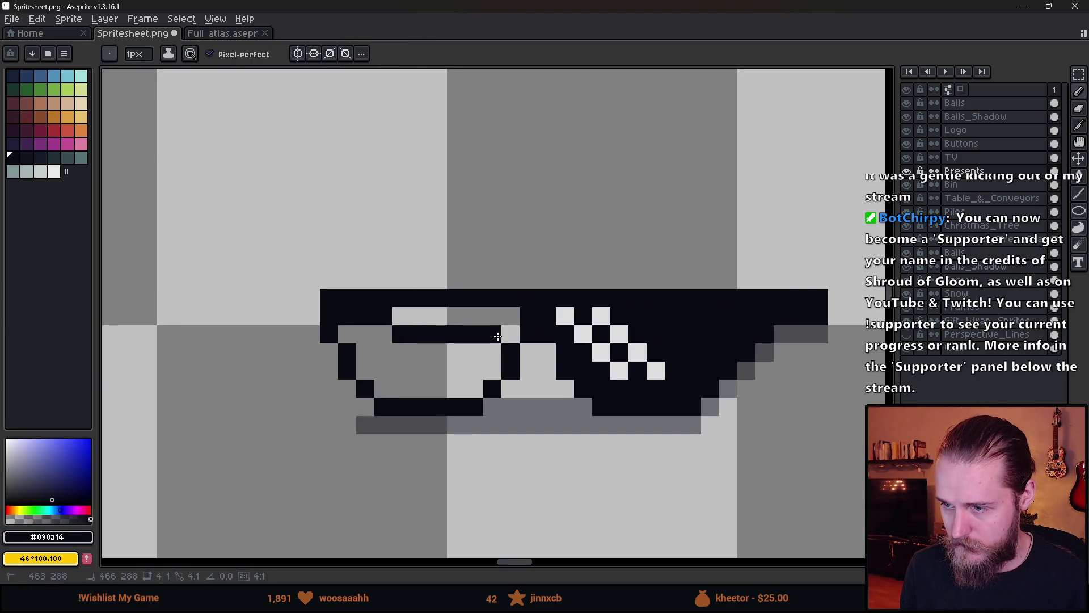
scroll(514, 374, down, 5)
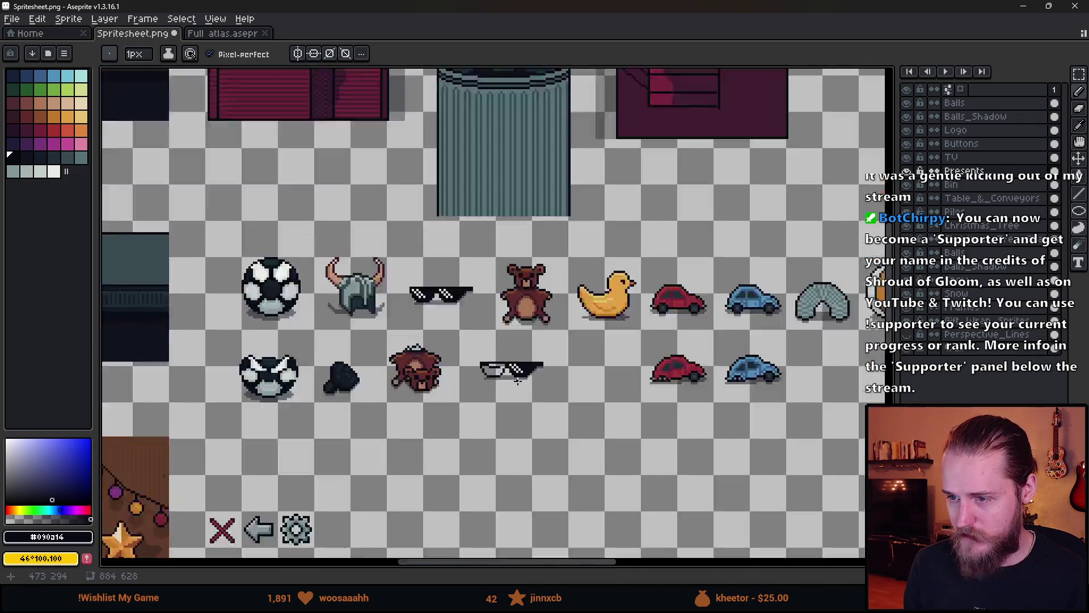
scroll(518, 380, up, 5)
mouse_move(454, 318)
mouse_down()
mouse_move(346, 317)
mouse_move(261, 290)
mouse_up()
click(424, 363)
scroll(431, 368, down, 6)
scroll(453, 386, up, 2)
key(ctrl+z)
- Draw the black top edge of the sunglasses frame
scroll(449, 379, up, 3)
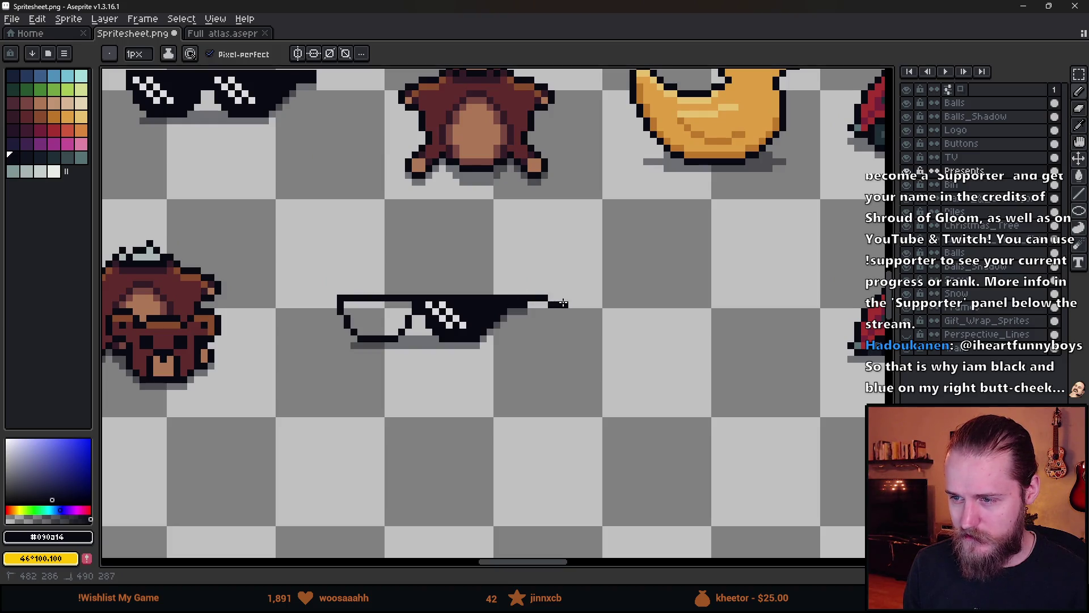
scroll(408, 309, up, 5)
mouse_move(187, 284)
mouse_down()
mouse_move(170, 284)
mouse_move(432, 287)
mouse_move(435, 339)
mouse_up()
scroll(492, 391, down, 5)
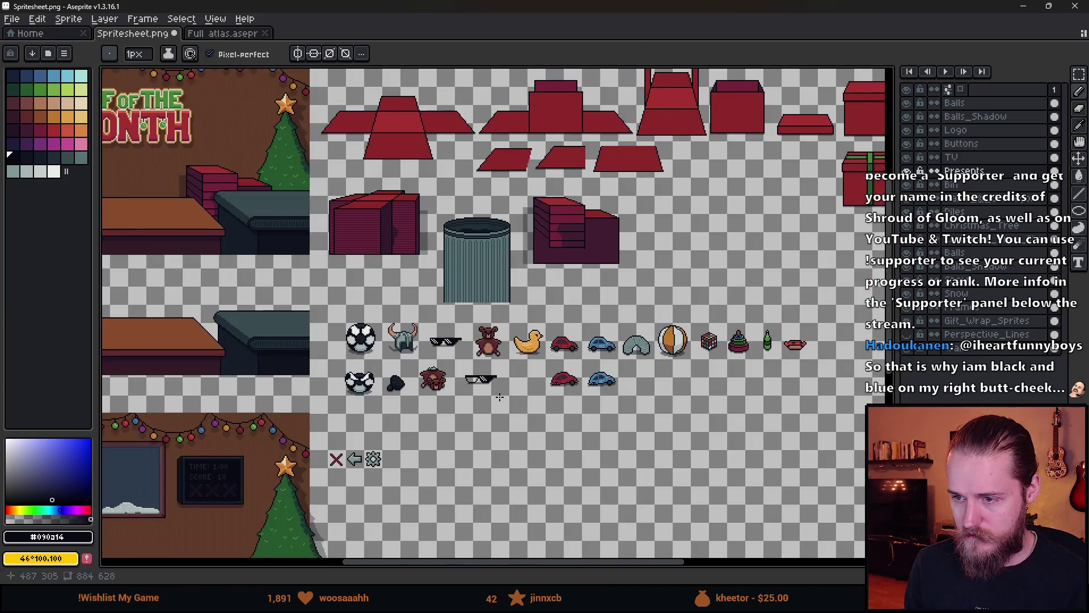
scroll(499, 391, up, 2)
drag(622, 382, 504, 367)
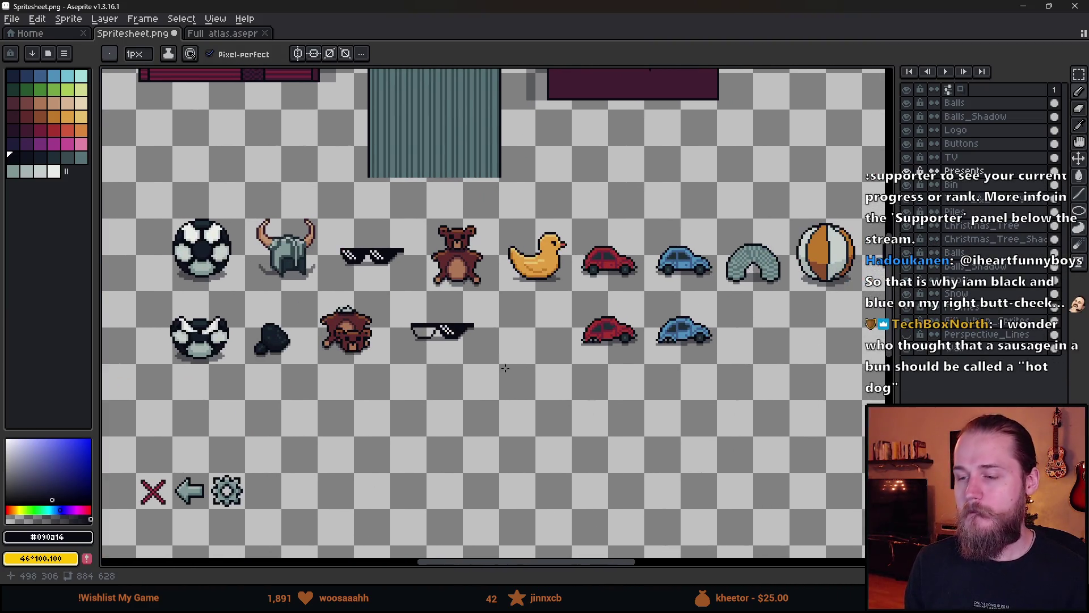
- Pan and zoom along the toy rows to inspect the hot dog and neighbouring sprites
scroll(502, 357, down, 3)
scroll(502, 356, up, 3)
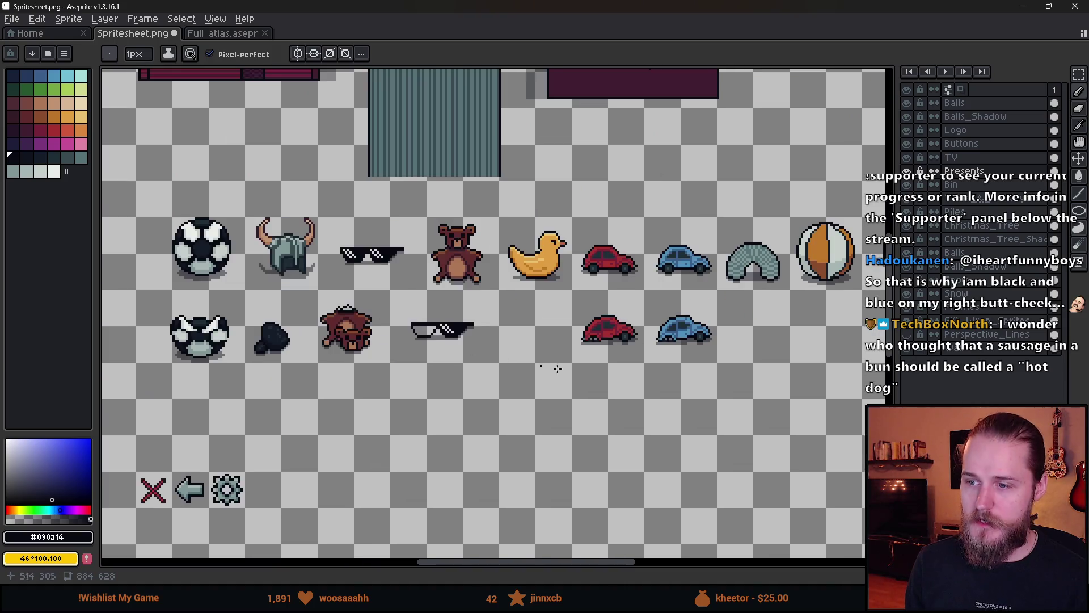
scroll(648, 366, right, 2)
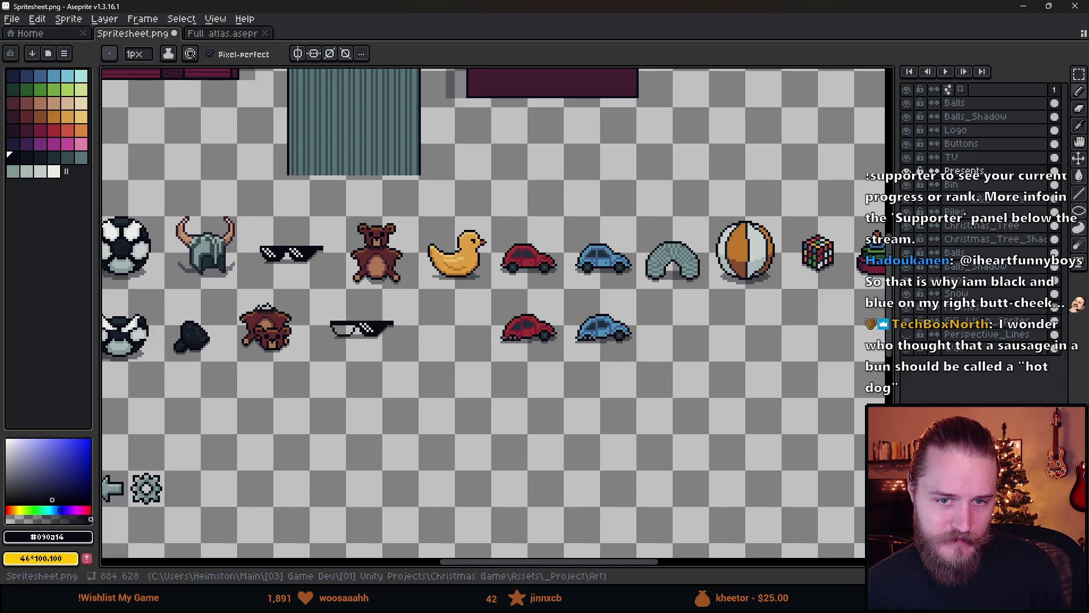
scroll(538, 318, right, 3)
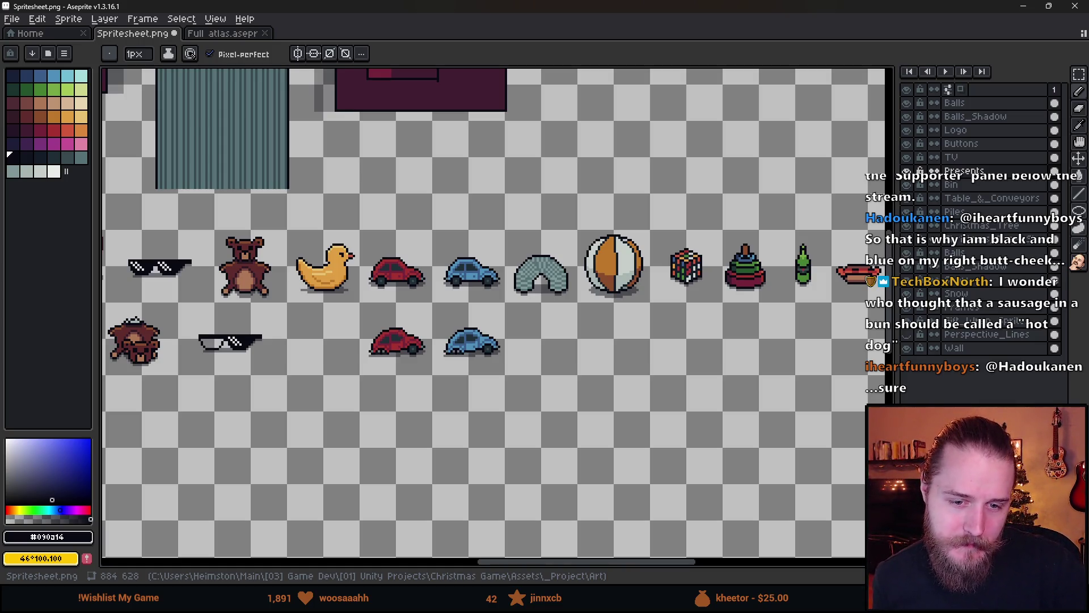
drag(264, 335, 396, 323)
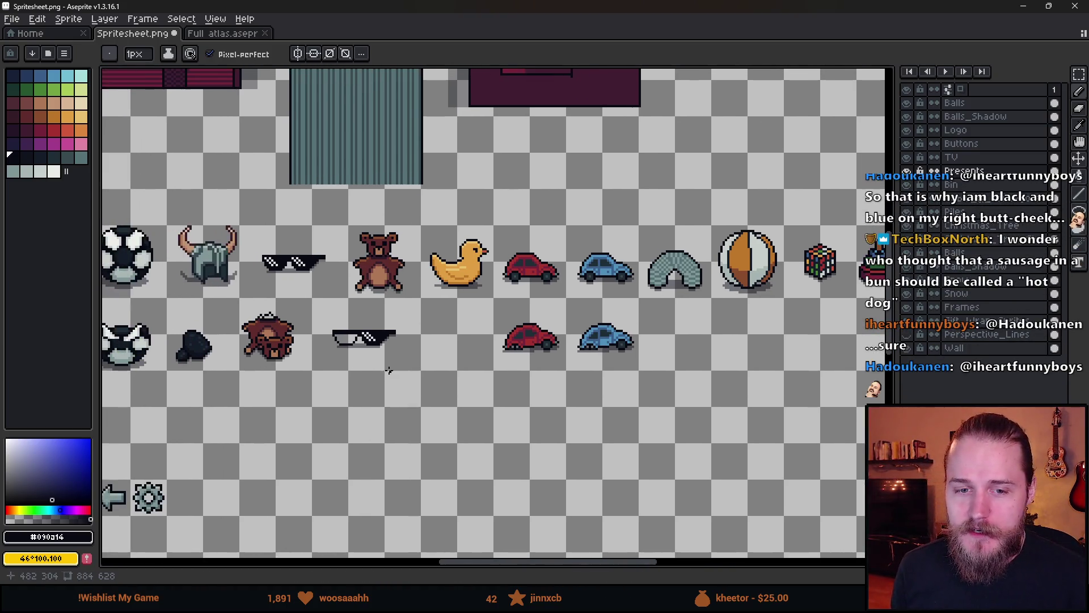
mouse_move(297, 311)
mouse_down()
mouse_move(397, 326)
mouse_move(159, 322)
mouse_up()
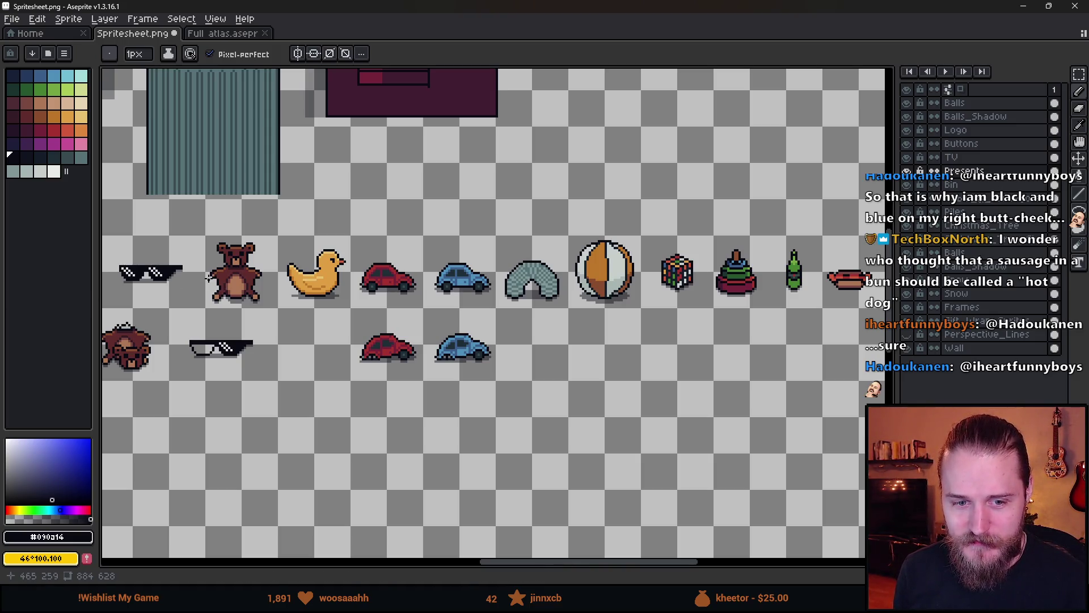
scroll(414, 289, down, 2)
scroll(624, 283, up, 4)
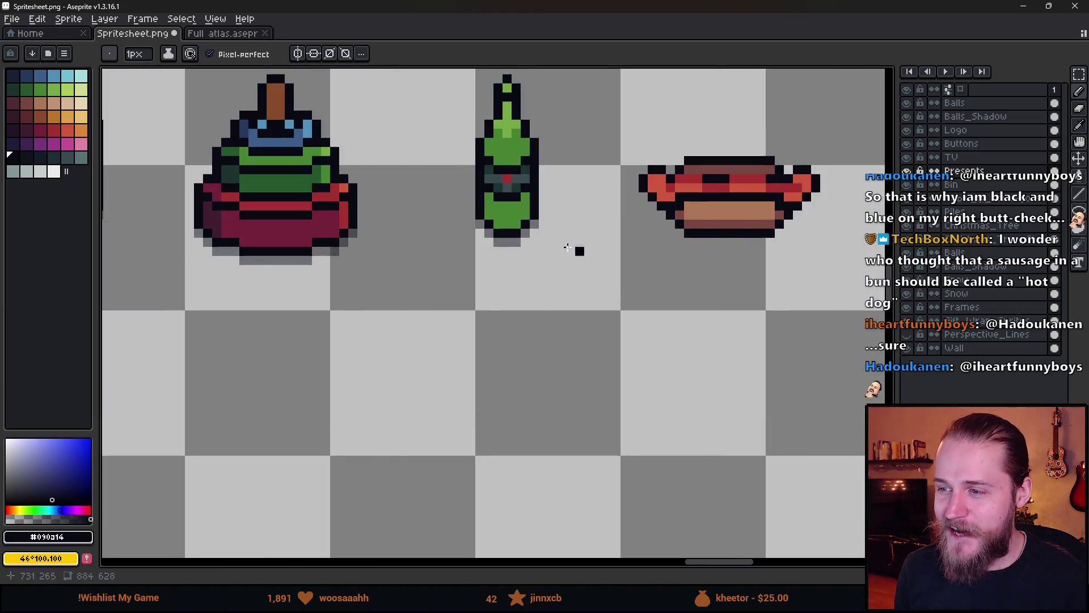
scroll(452, 272, down, 3)
scroll(432, 296, up, 1)
scroll(555, 354, down, 1)
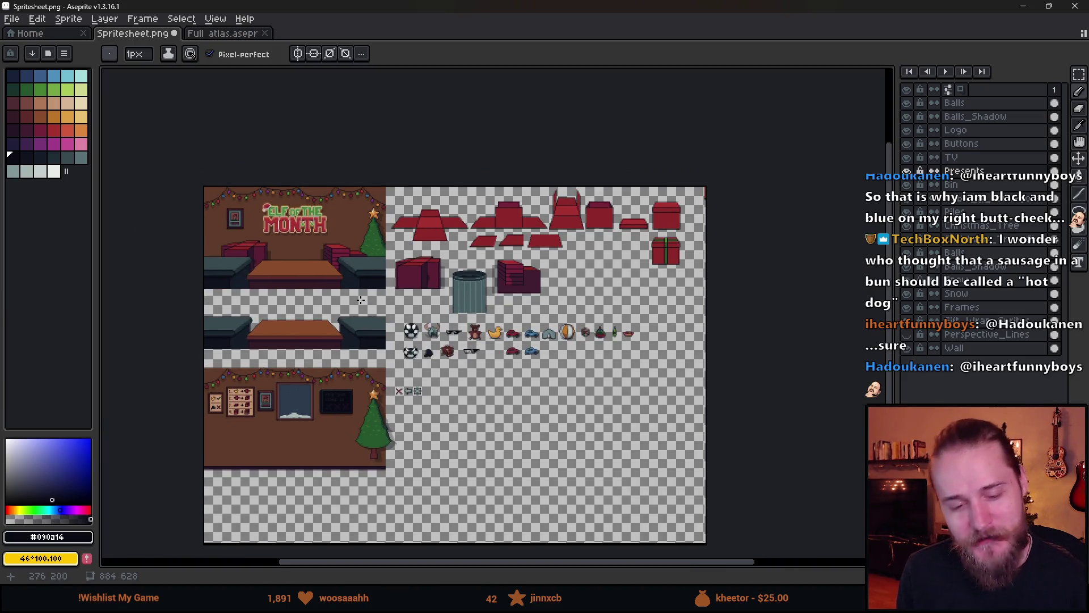
scroll(506, 361, up, 4)
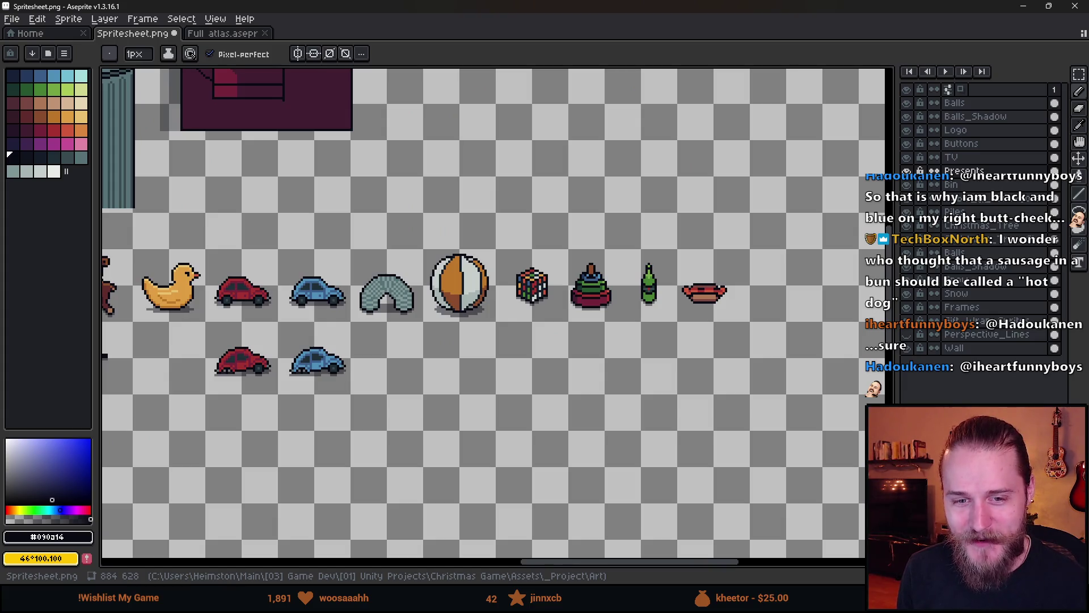
scroll(494, 313, left, 2)
scroll(533, 318, down, 2)
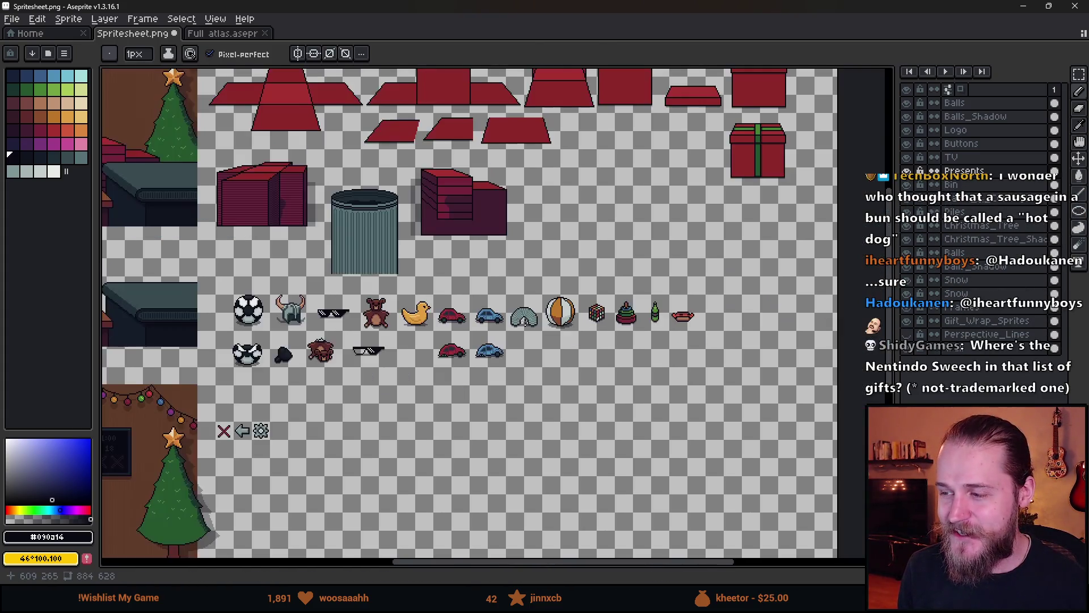
scroll(534, 319, left, 1)
- Trace lasso selections under the toy rows, clear them, then lasso around the green bottle
mouse_move(289, 336)
mouse_down()
mouse_move(658, 341)
mouse_move(680, 306)
mouse_move(397, 290)
mouse_move(307, 341)
mouse_move(368, 342)
mouse_up()
key(ctrl+d)
key(ctrl+z)
key(ctrl+d)
mouse_move(637, 336)
mouse_down()
mouse_move(325, 340)
mouse_move(347, 294)
mouse_move(536, 289)
mouse_move(627, 333)
mouse_move(343, 352)
mouse_move(272, 299)
mouse_move(614, 276)
mouse_move(618, 336)
mouse_move(464, 356)
mouse_up()
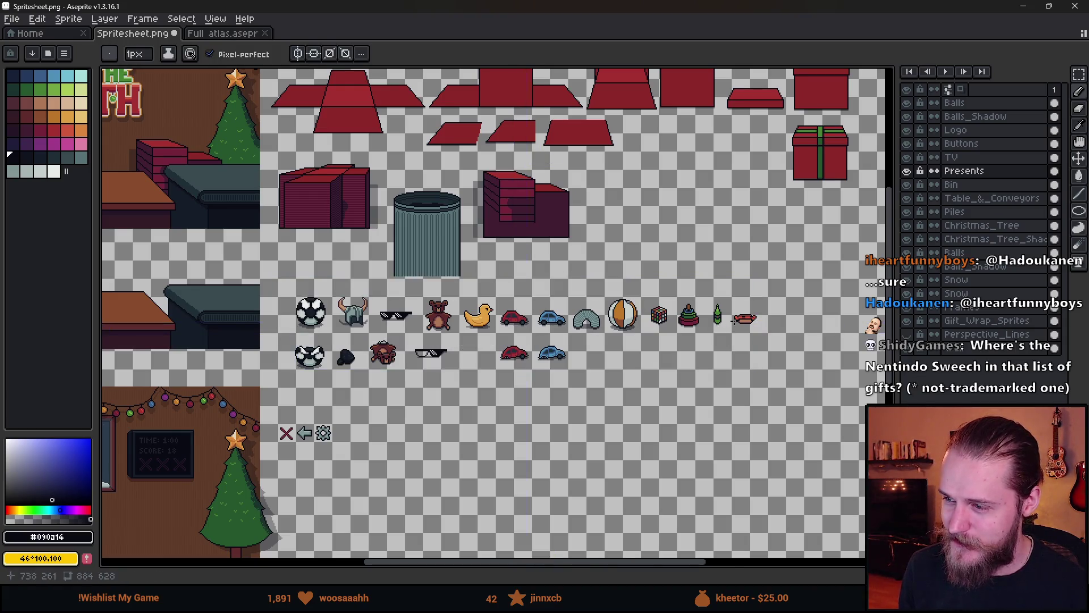
scroll(736, 322, up, 3)
mouse_move(718, 233)
mouse_down()
mouse_move(771, 292)
mouse_move(653, 340)
mouse_move(615, 340)
mouse_up()
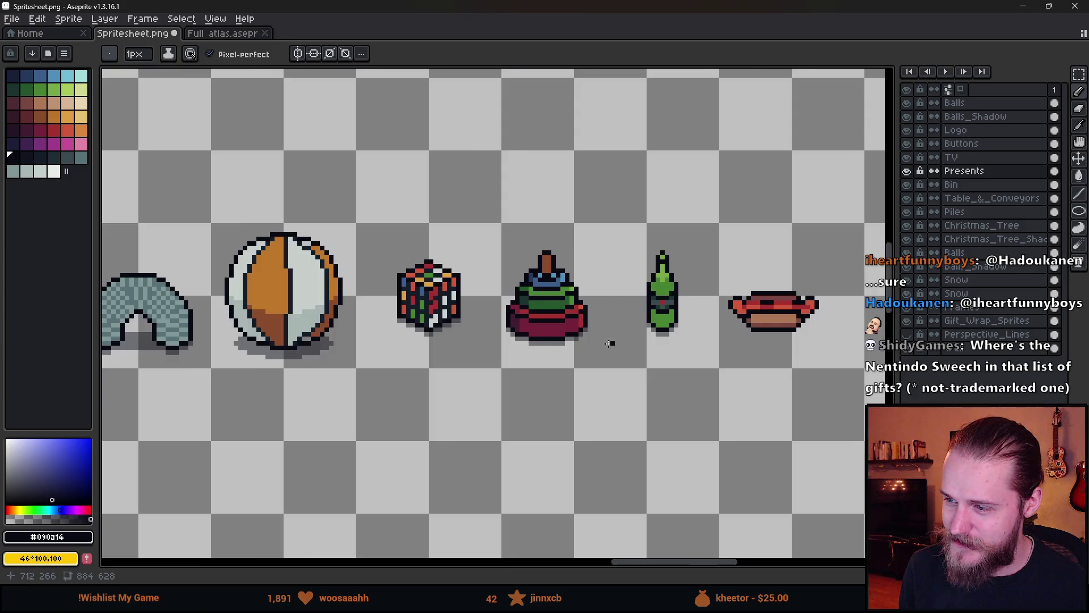
scroll(615, 340, down, 3)
scroll(606, 346, up, 2)
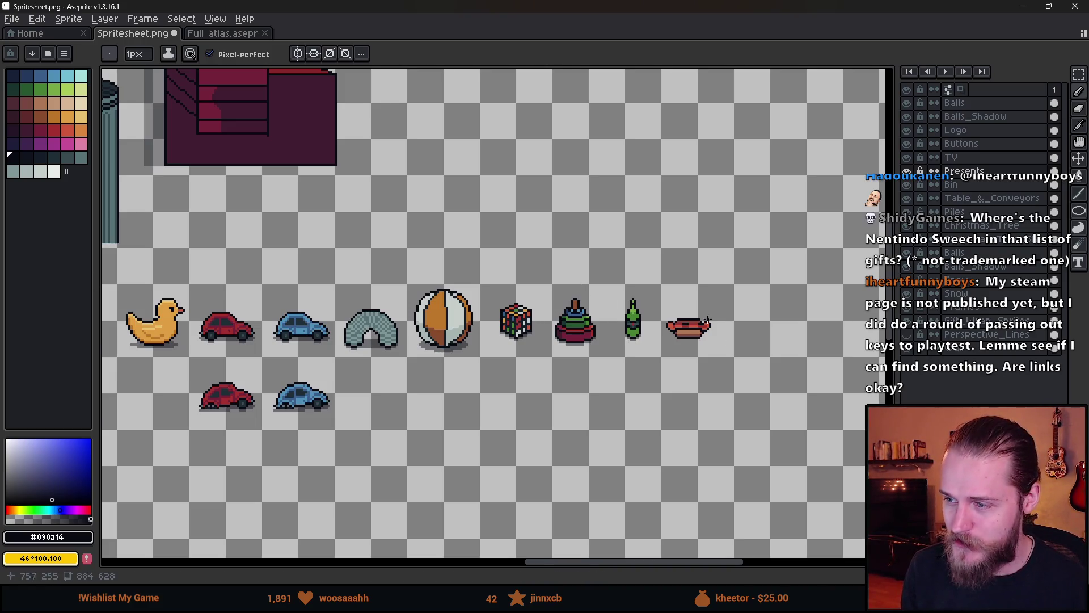
- Sample the sausage's dark red, darken its top pixels, then undo the last darkening stroke
scroll(710, 320, up, 3)
scroll(657, 346, up, 3)
key(alt)
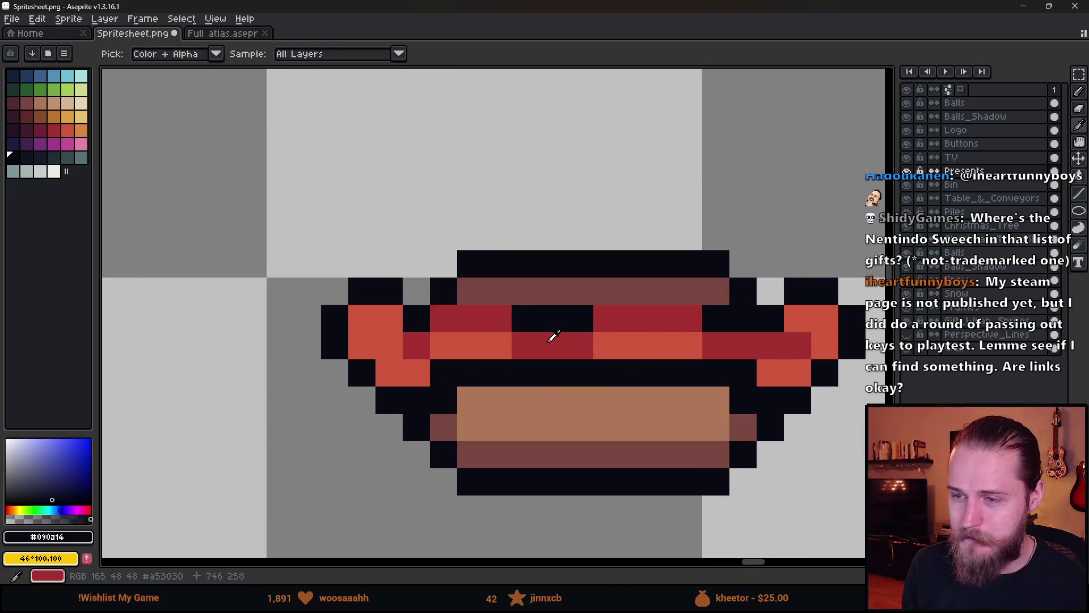
alt+click(553, 337)
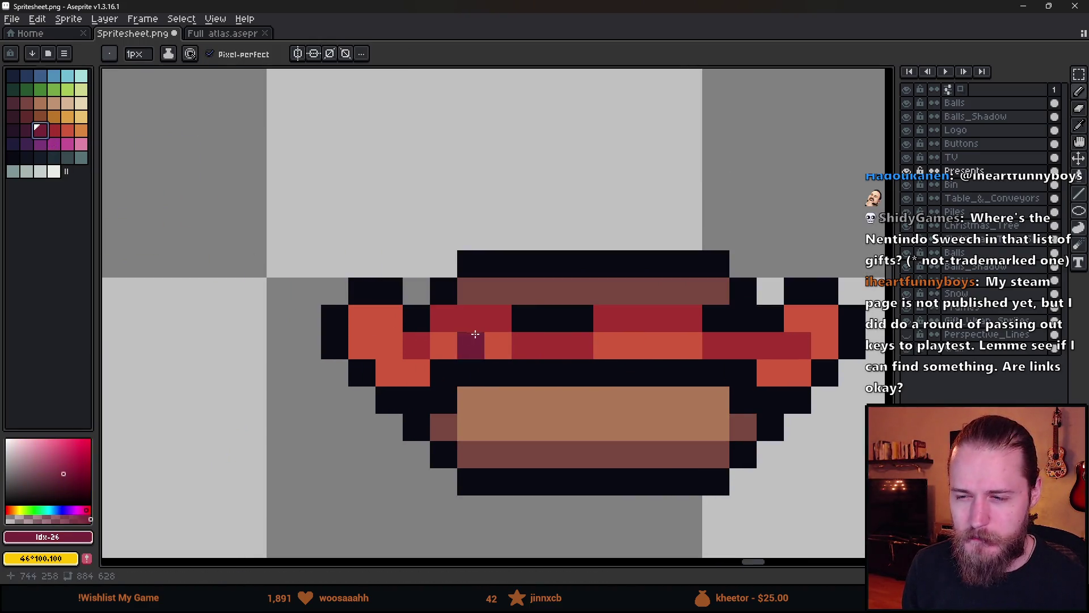
drag(443, 321, 499, 321)
click(688, 321)
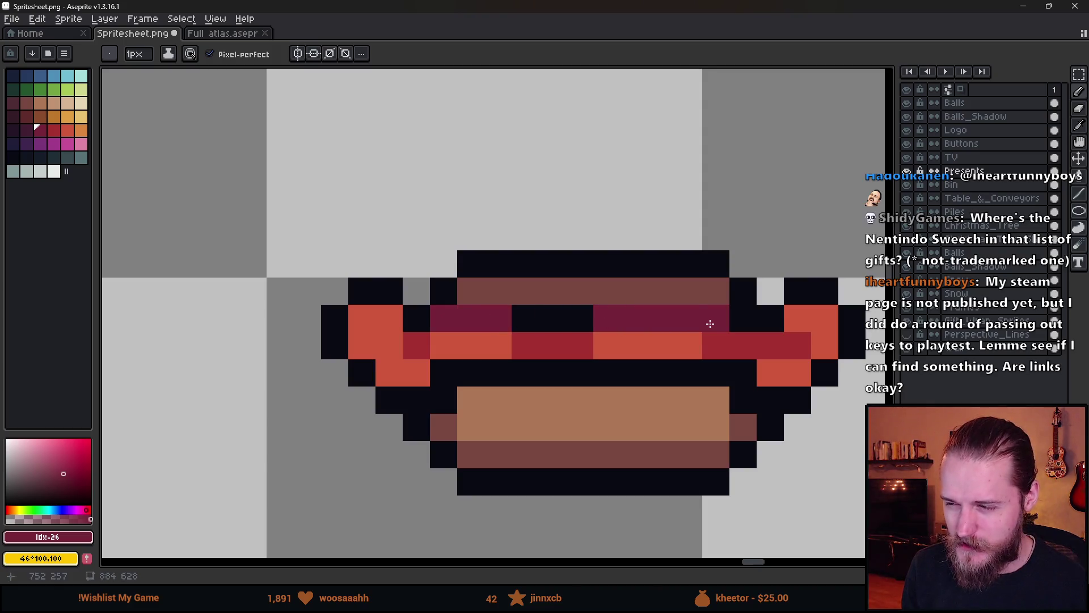
drag(672, 321, 607, 322)
scroll(590, 386, down, 8)
key(ctrl+z)
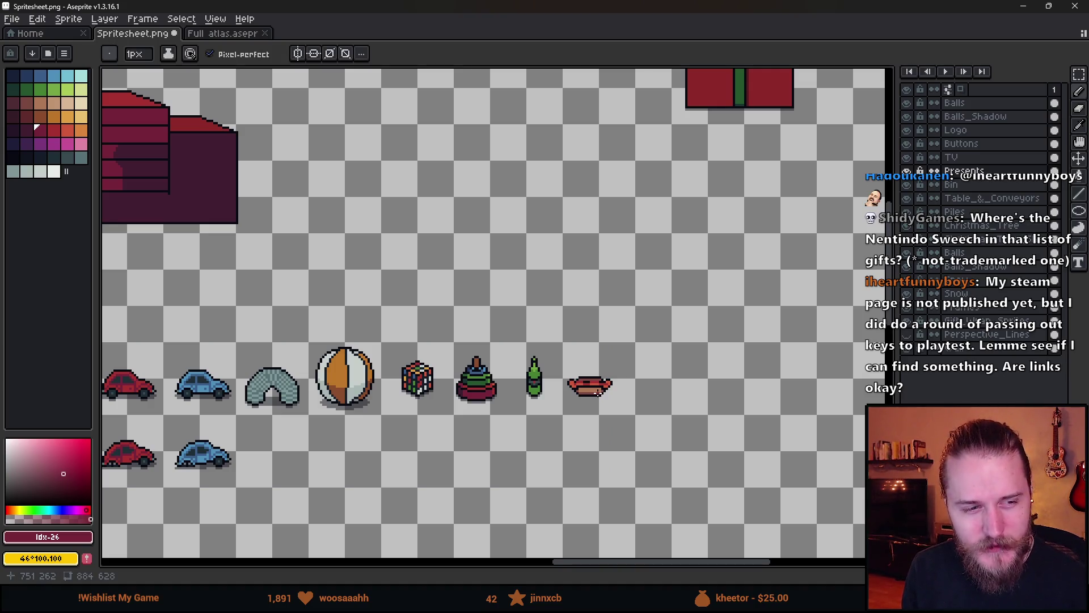
- Pan across the sprite sheet to look over the duck, bin and toys row
drag(597, 392, 711, 349)
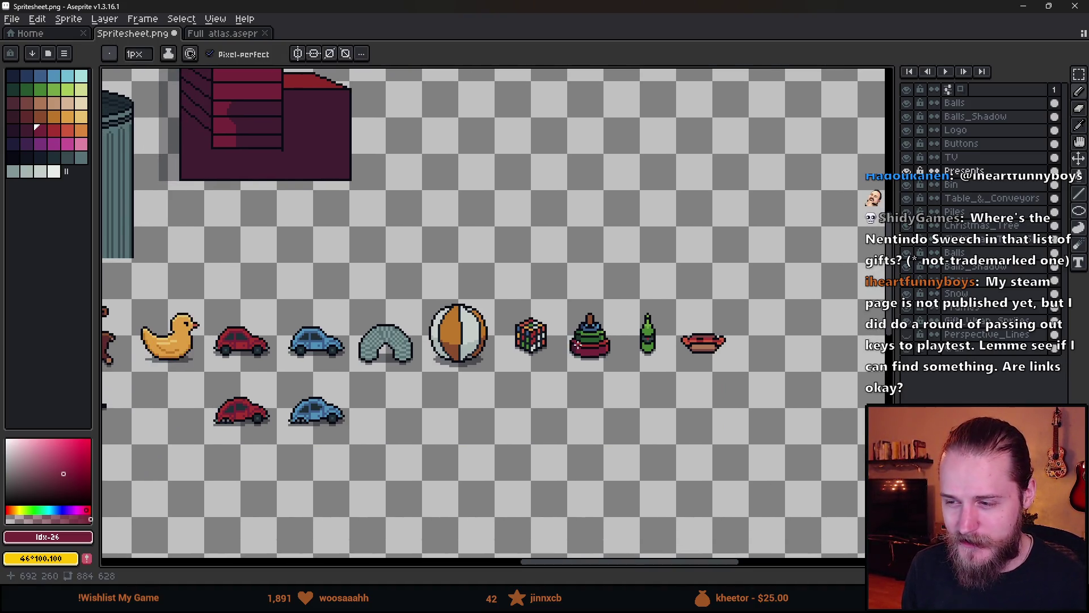
scroll(511, 325, down, 1)
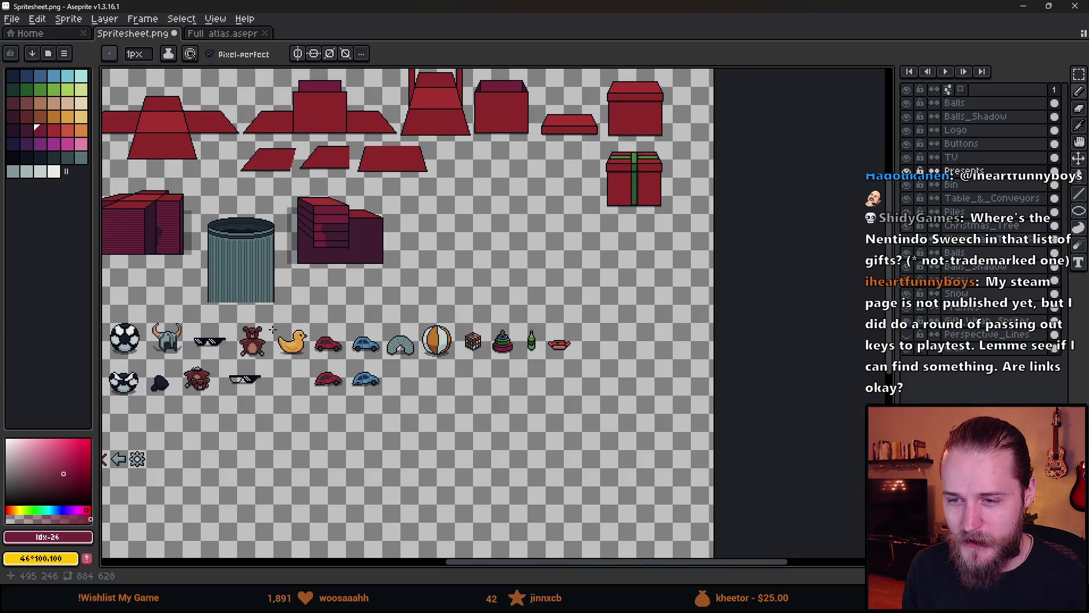
drag(273, 342, 425, 321)
scroll(319, 309, up, 1)
key(m)
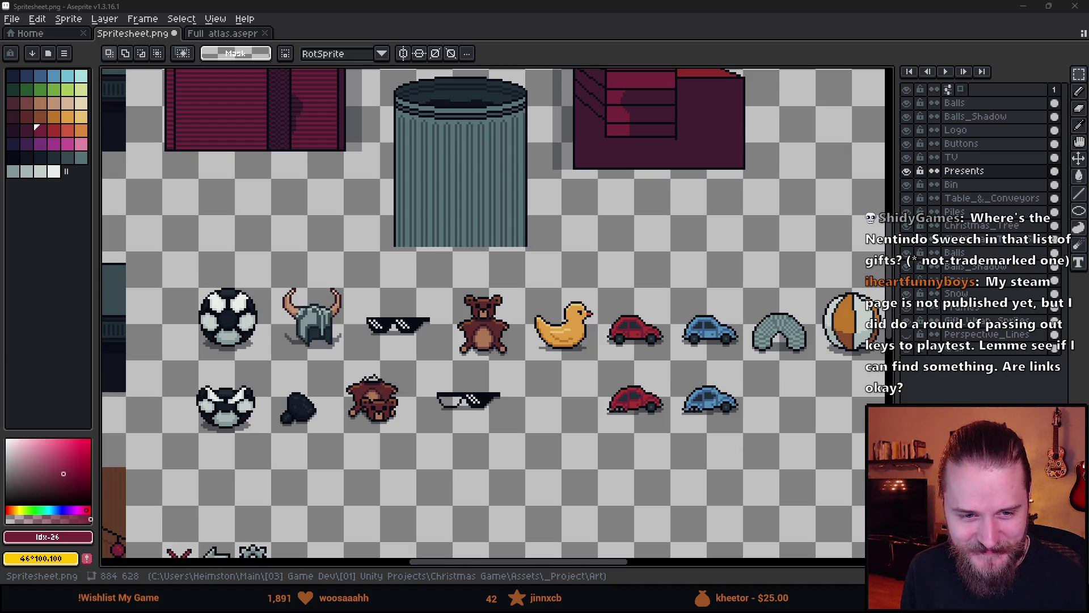
scroll(502, 401, right, 5)
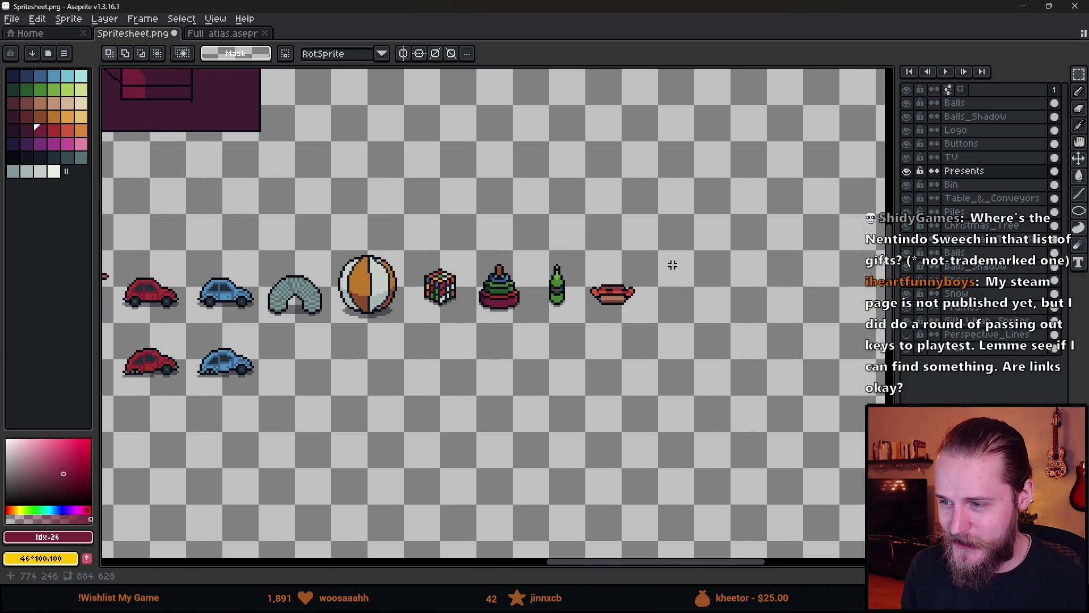
scroll(482, 301, up, 3)
scroll(481, 301, up, 1)
- Pick the orange swatch and pencil a zigzag of mustard pixels along the sausage
click(68, 116)
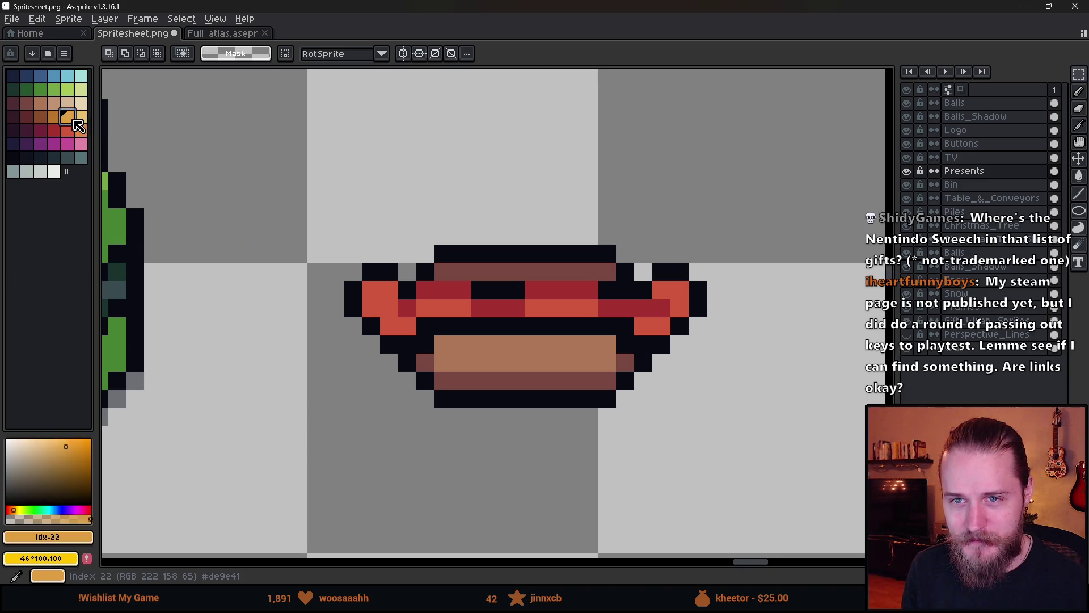
key(b)
click(443, 308)
click(462, 308)
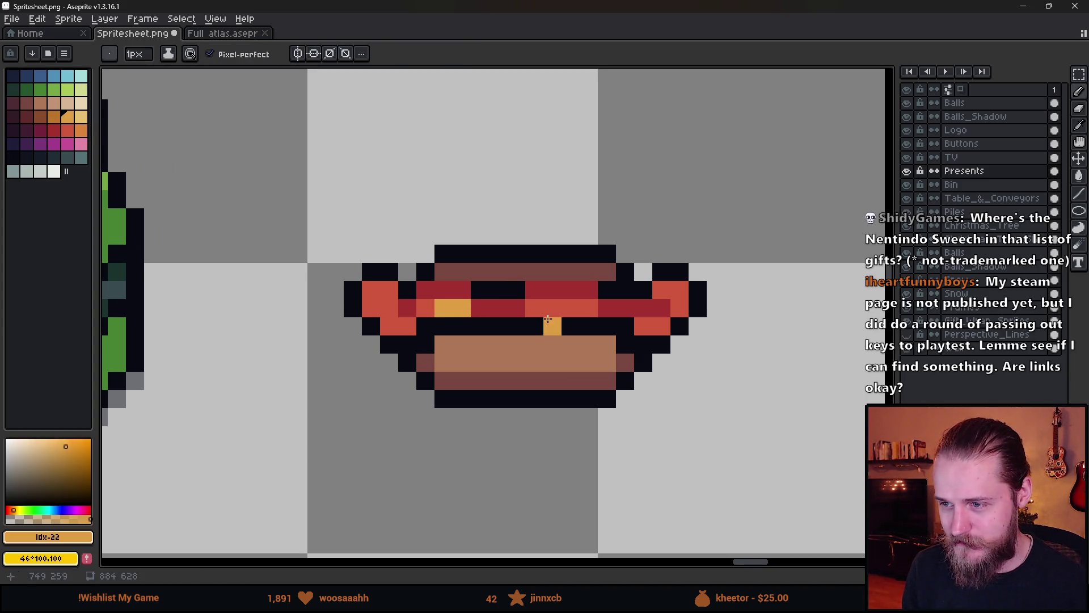
click(589, 308)
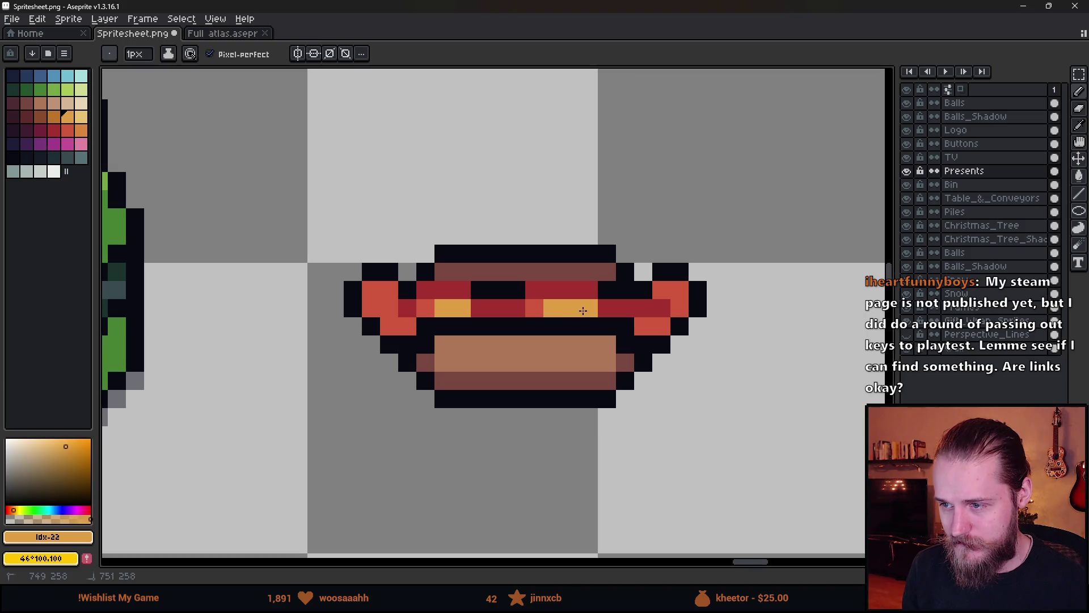
scroll(584, 328, down, 3)
scroll(583, 328, up, 2)
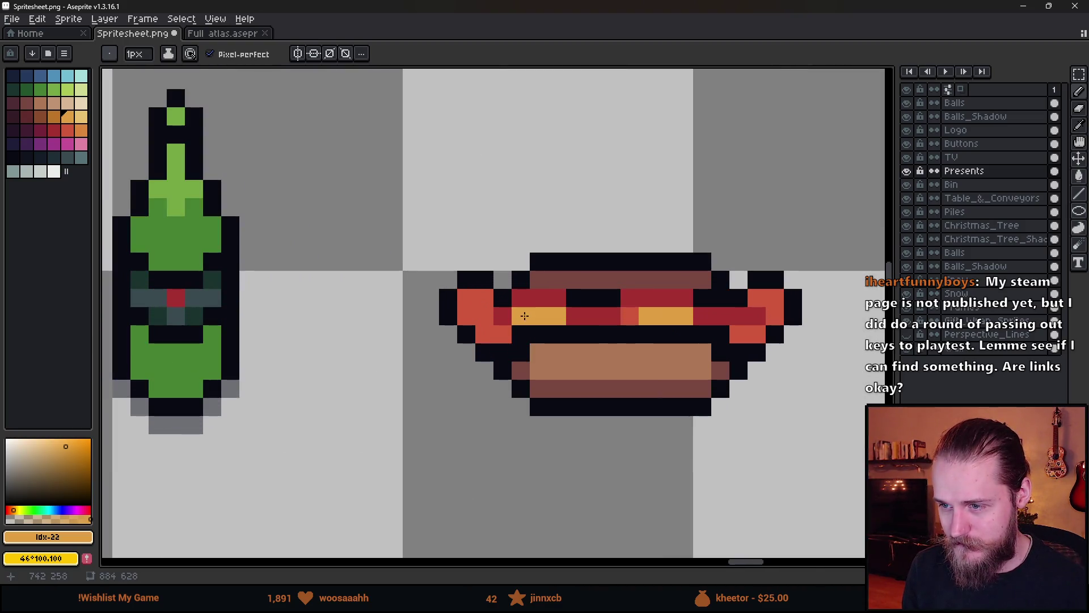
scroll(598, 384, down, 3)
scroll(598, 385, down, 2)
scroll(605, 391, up, 2)
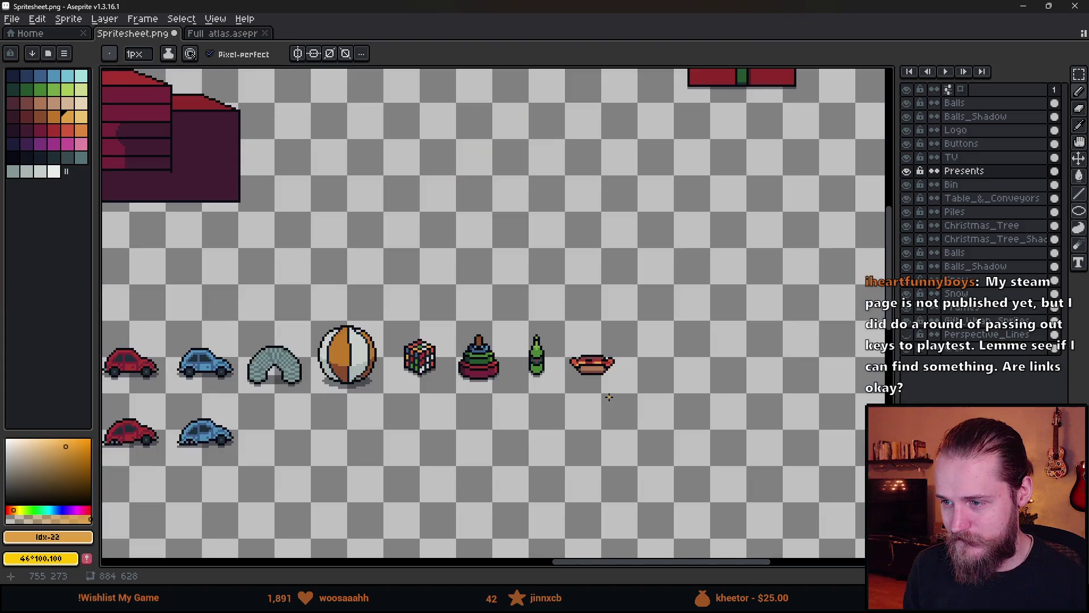
drag(451, 386, 480, 373)
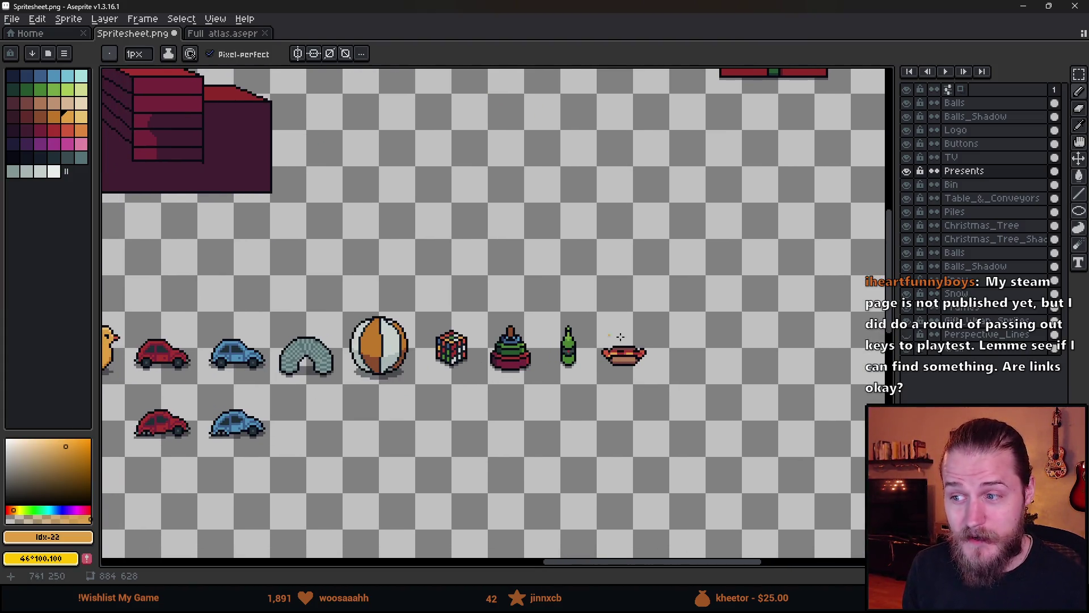
scroll(637, 360, up, 3)
scroll(642, 364, down, 2)
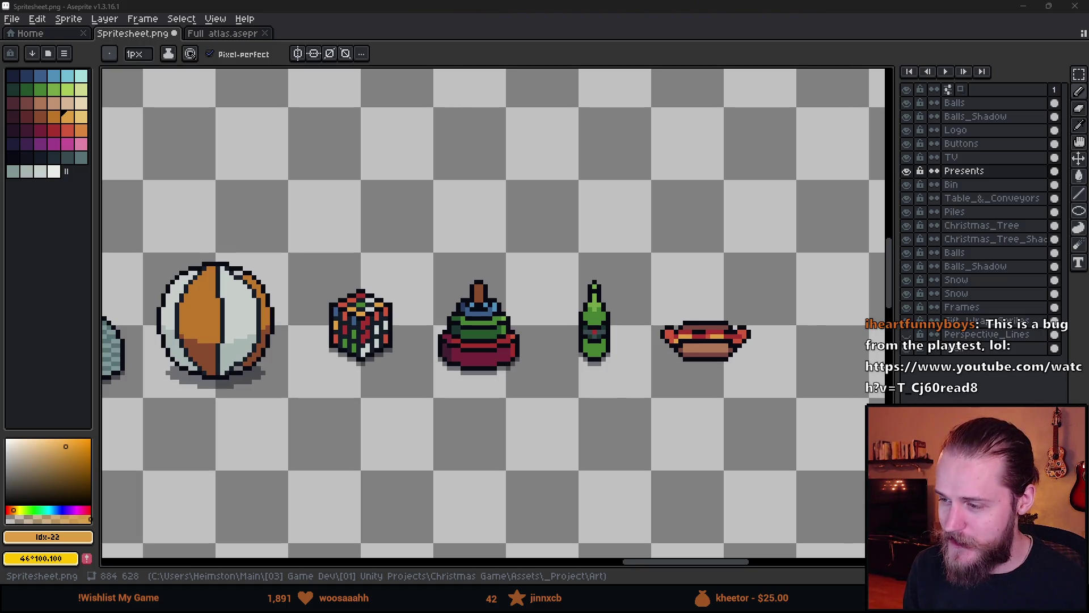
scroll(487, 316, down, 3)
drag(487, 317, 799, 293)
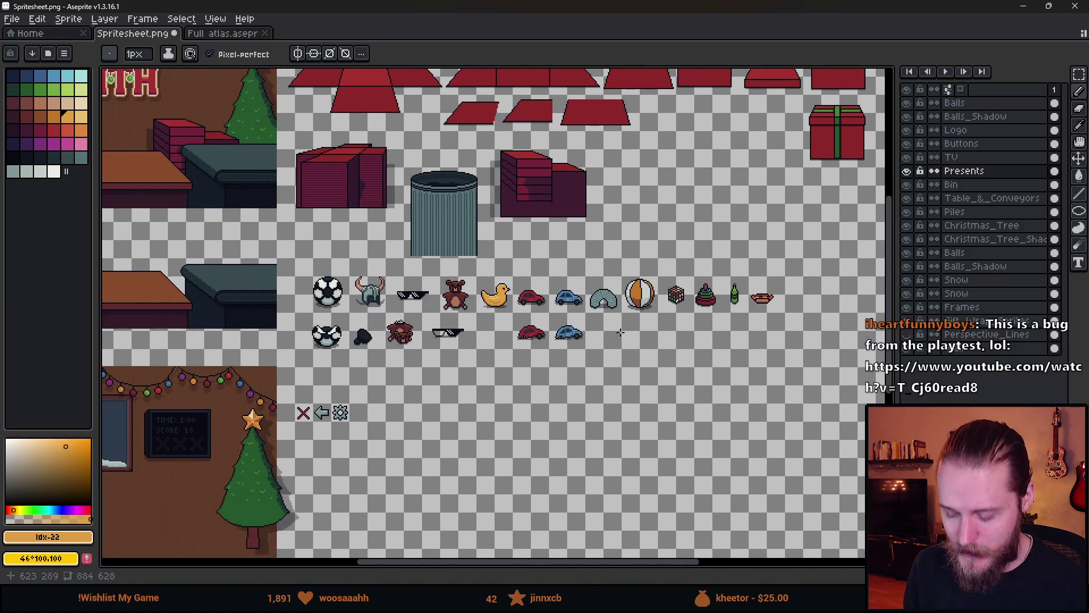
key(m)
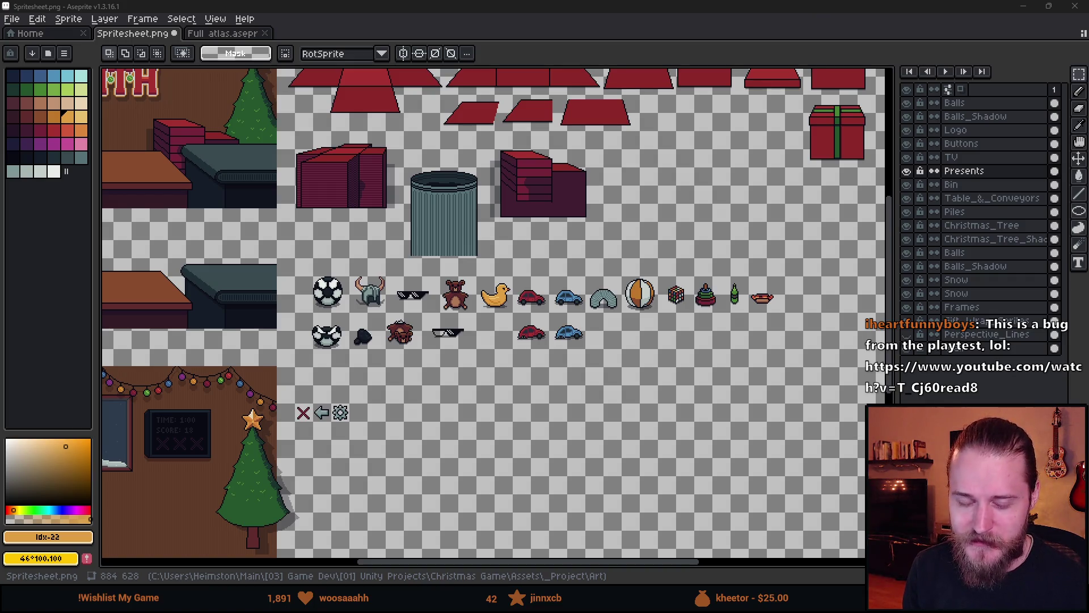
drag(215, 321, 354, 307)
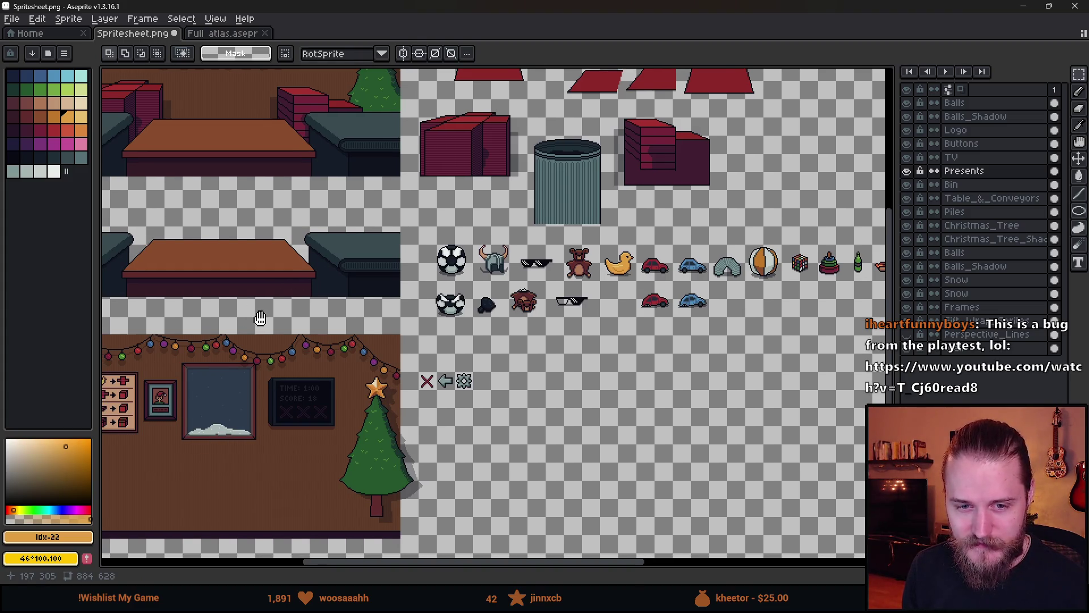
drag(260, 316, 274, 326)
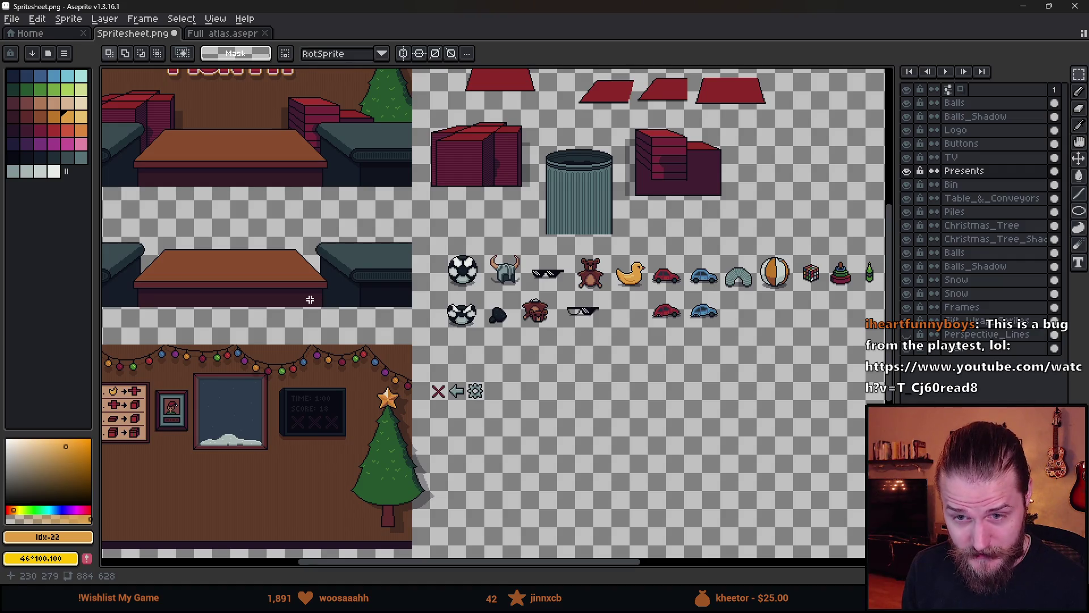
mouse_move(501, 350)
mouse_down()
mouse_move(258, 364)
mouse_move(243, 328)
mouse_up()
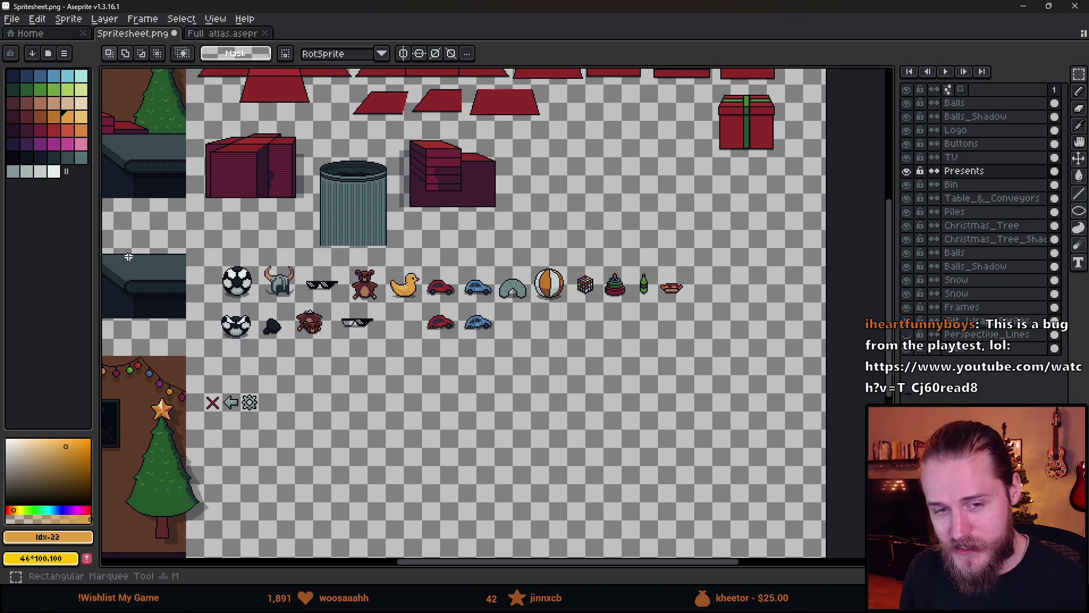
scroll(707, 282, up, 4)
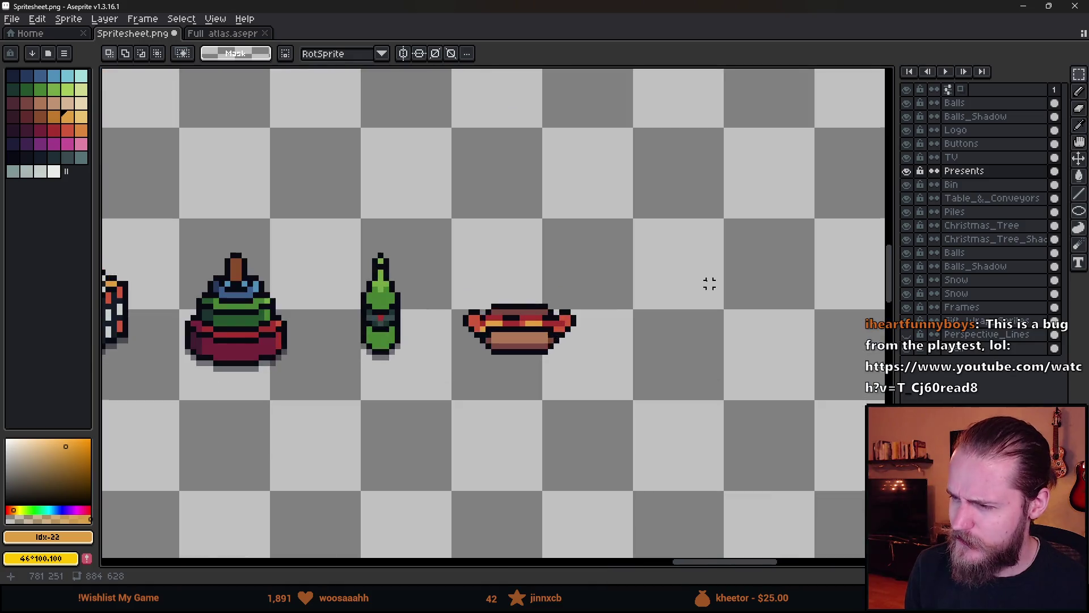
- Sample the near-black outline colour and draw a shadow row under the hot dog
scroll(567, 252, down, 3)
scroll(567, 252, down, 2)
scroll(567, 261, up, 7)
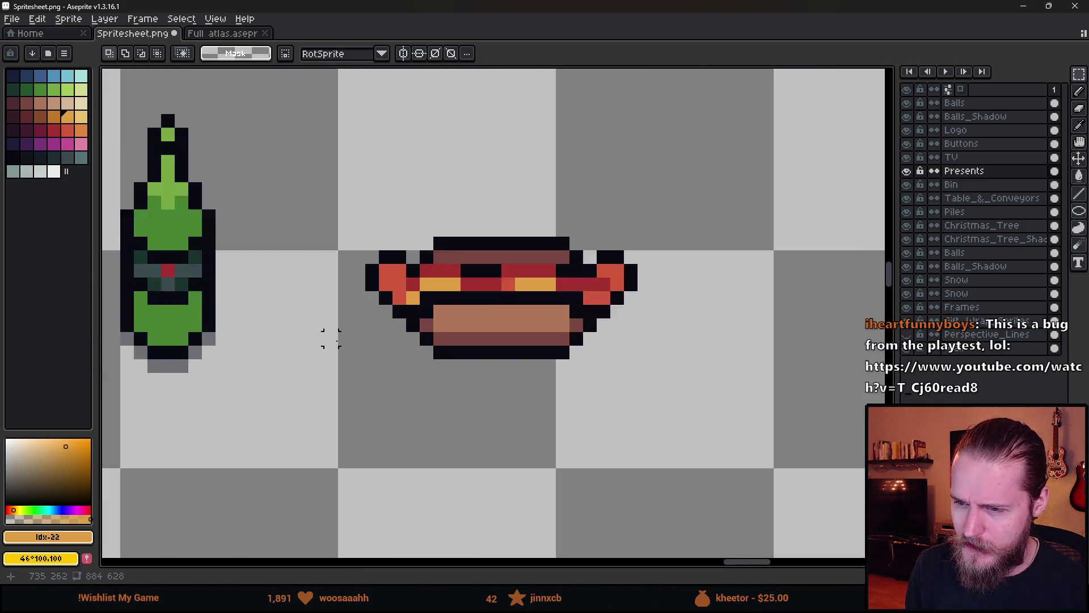
scroll(331, 339, up, 1)
key(i)
click(147, 352)
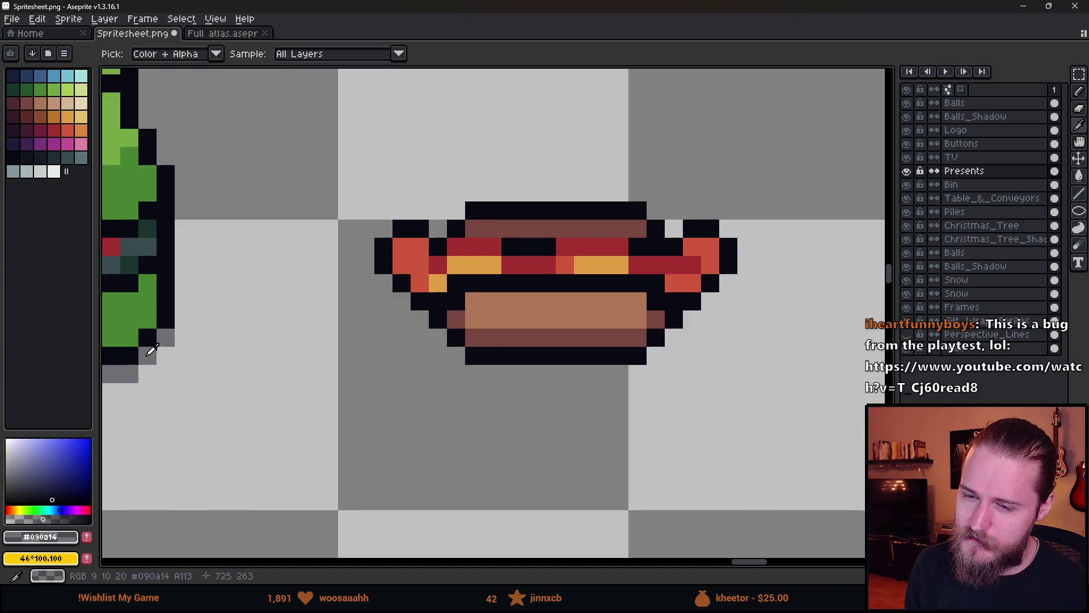
key(b)
mouse_move(471, 368)
mouse_down()
mouse_move(640, 373)
mouse_move(661, 359)
mouse_move(730, 357)
mouse_move(675, 340)
mouse_move(669, 369)
mouse_up()
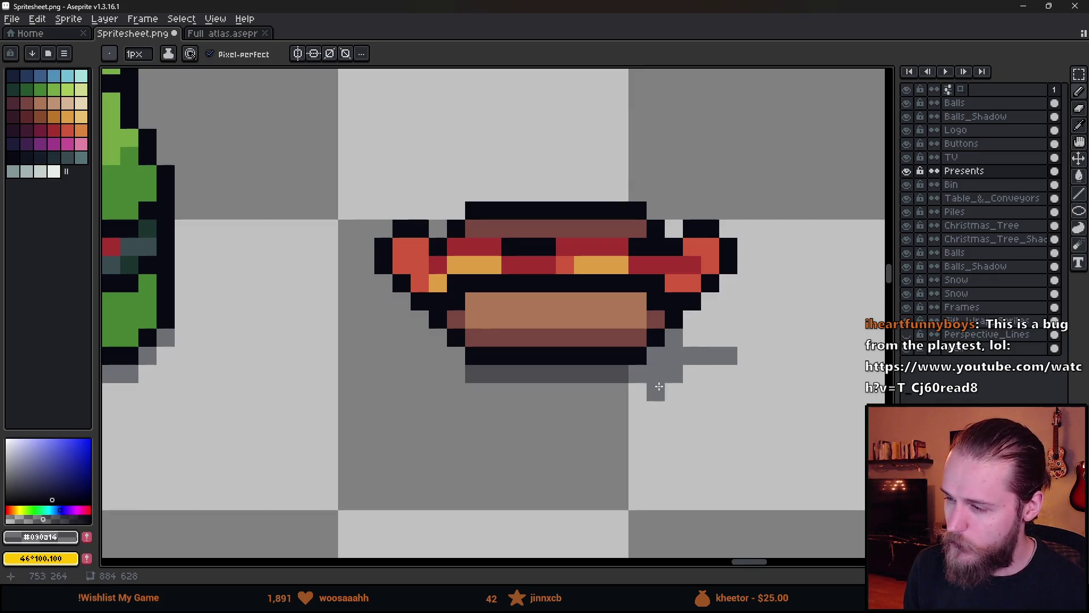
- Extend the hot dog's shadow under its left end and add a second shadow row
scroll(695, 339, down, 5)
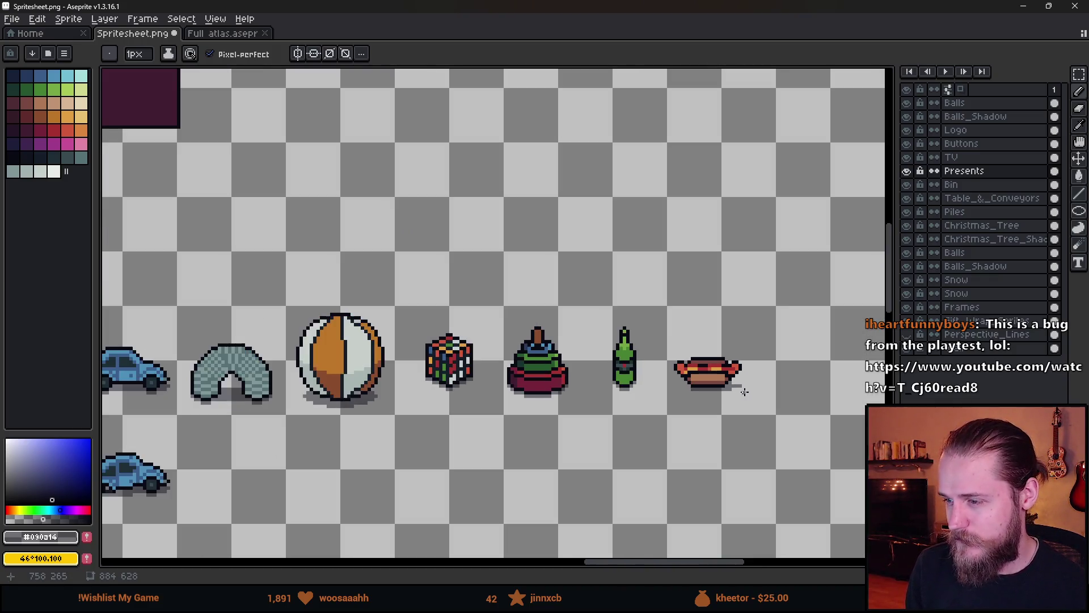
scroll(704, 352, up, 5)
click(712, 362)
scroll(700, 360, down, 3)
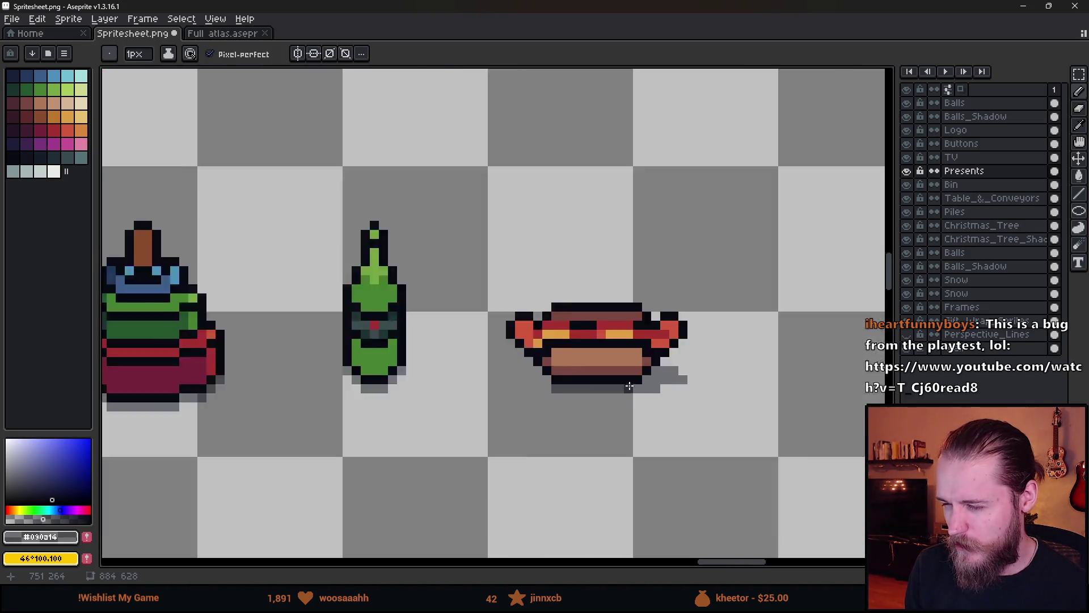
scroll(597, 402, up, 3)
mouse_move(607, 420)
mouse_down()
mouse_move(486, 420)
mouse_move(462, 384)
mouse_move(416, 391)
mouse_up()
mouse_move(469, 367)
mouse_down()
mouse_move(428, 365)
mouse_move(463, 368)
mouse_up()
- Zoom back out over the teddy, duck, bin and toys row, then switch to the YouTube video
scroll(464, 367, down, 7)
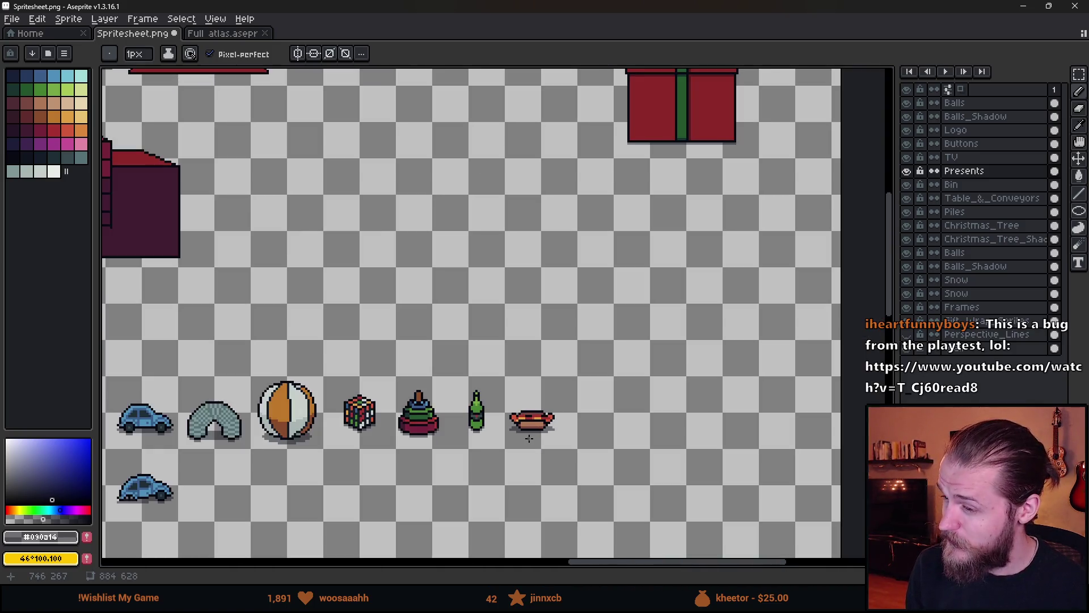
scroll(637, 336, down, 2)
scroll(661, 359, up, 4)
scroll(637, 343, down, 4)
scroll(638, 346, down, 1)
scroll(639, 347, up, 2)
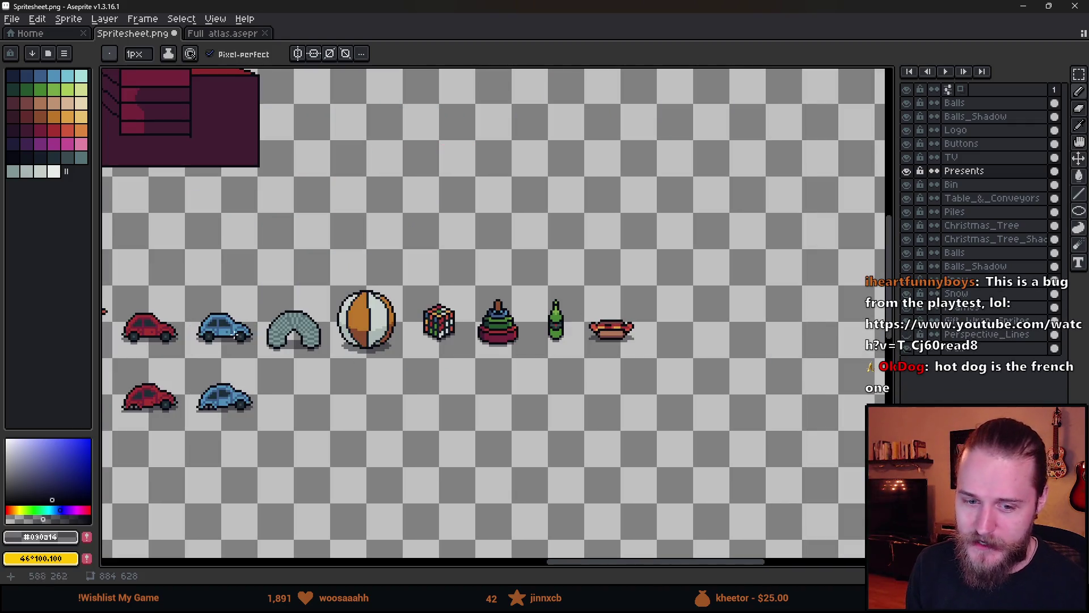
drag(284, 376, 561, 337)
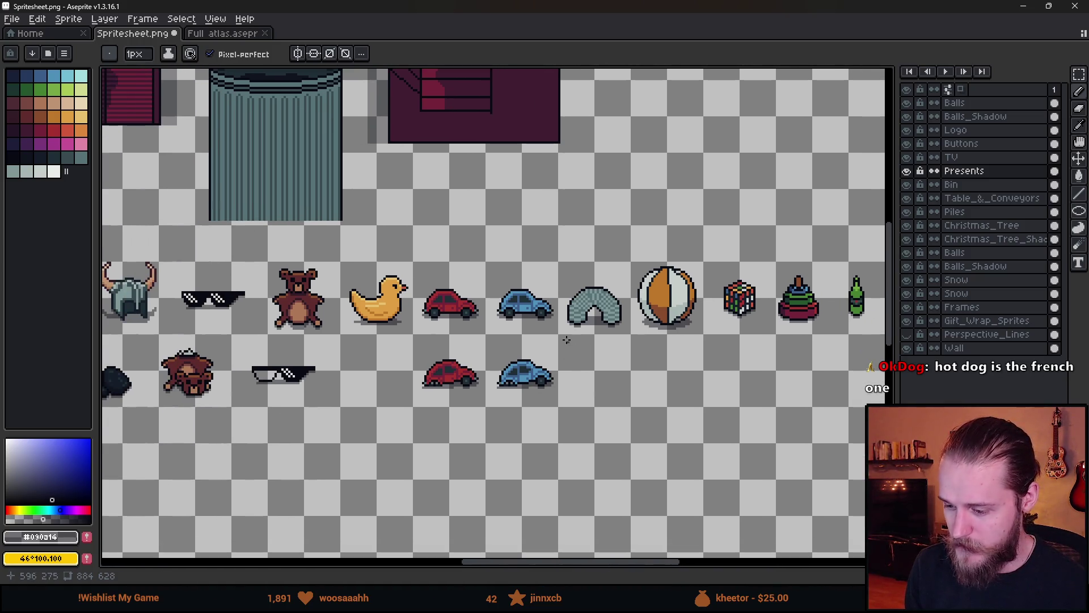
scroll(564, 336, down, 2)
scroll(760, 326, up, 2)
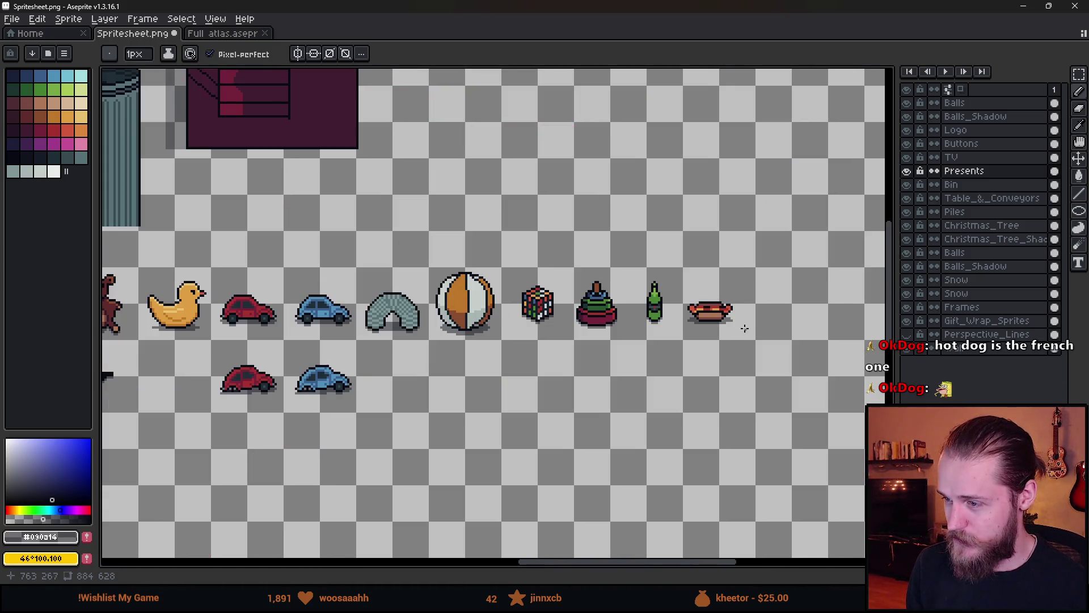
scroll(725, 322, up, 5)
scroll(726, 322, up, 1)
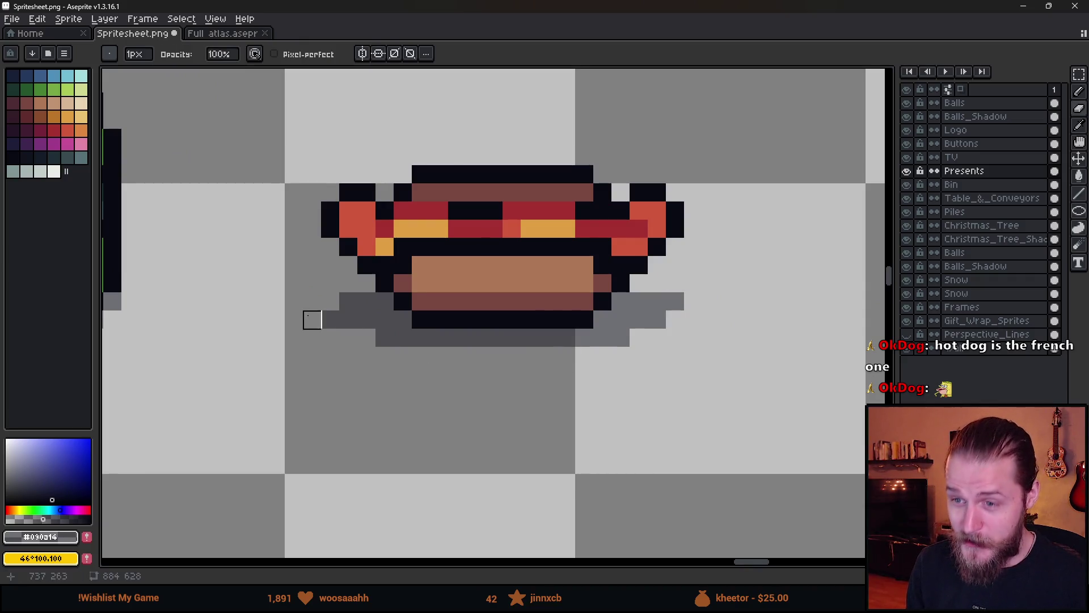
key(e)
scroll(340, 352, down, 5)
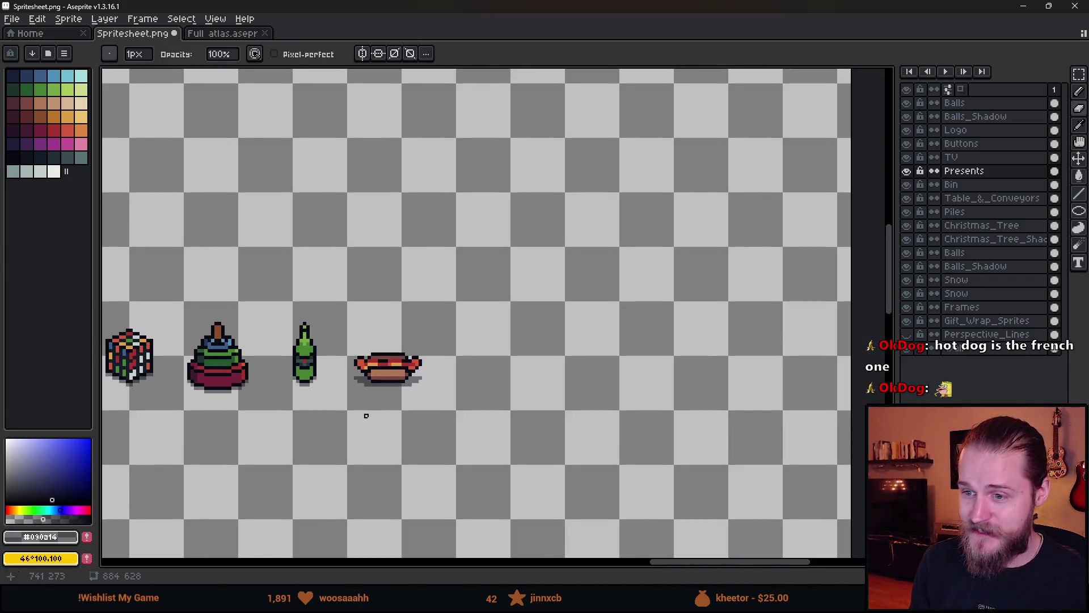
drag(365, 413, 638, 383)
scroll(638, 383, down, 1)
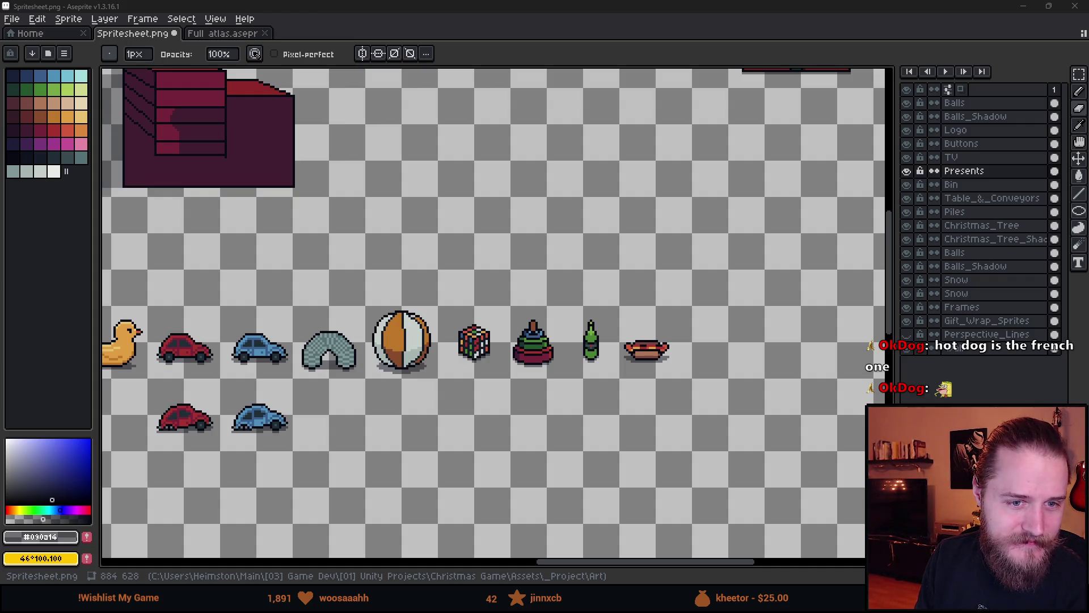
key(alt+Tab)
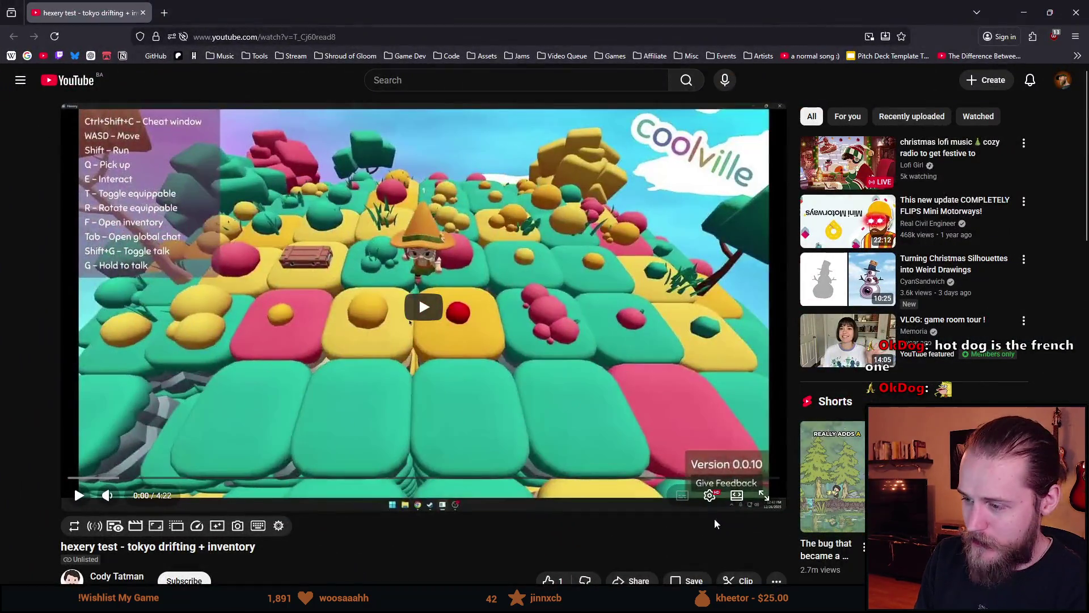
- Put the hexery test video in theater mode, pausing and resuming at 0:17, 0:30 and 0:31
click(729, 501)
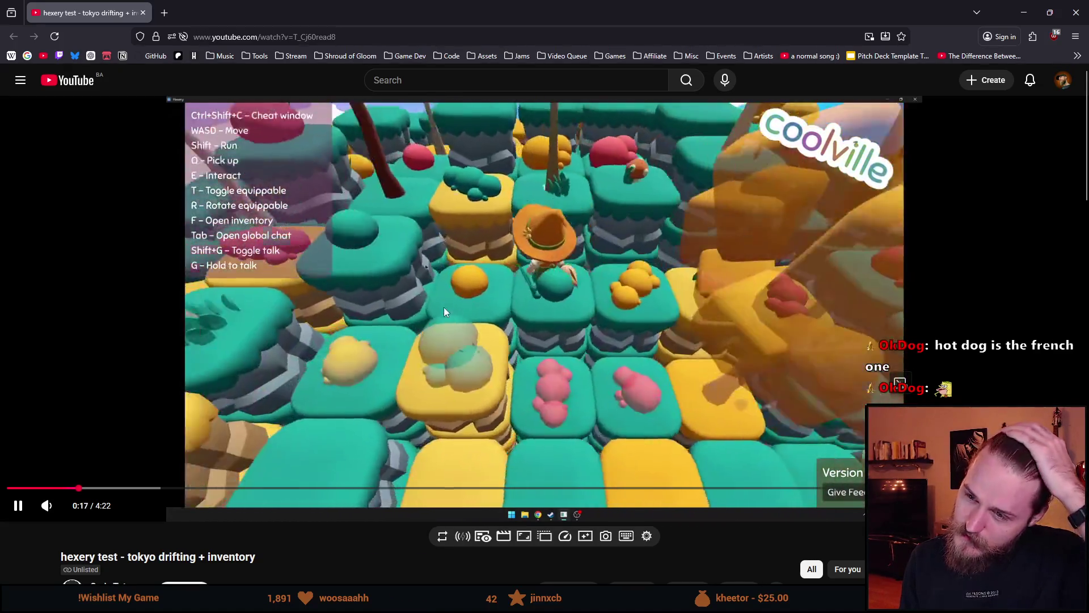
click(429, 253)
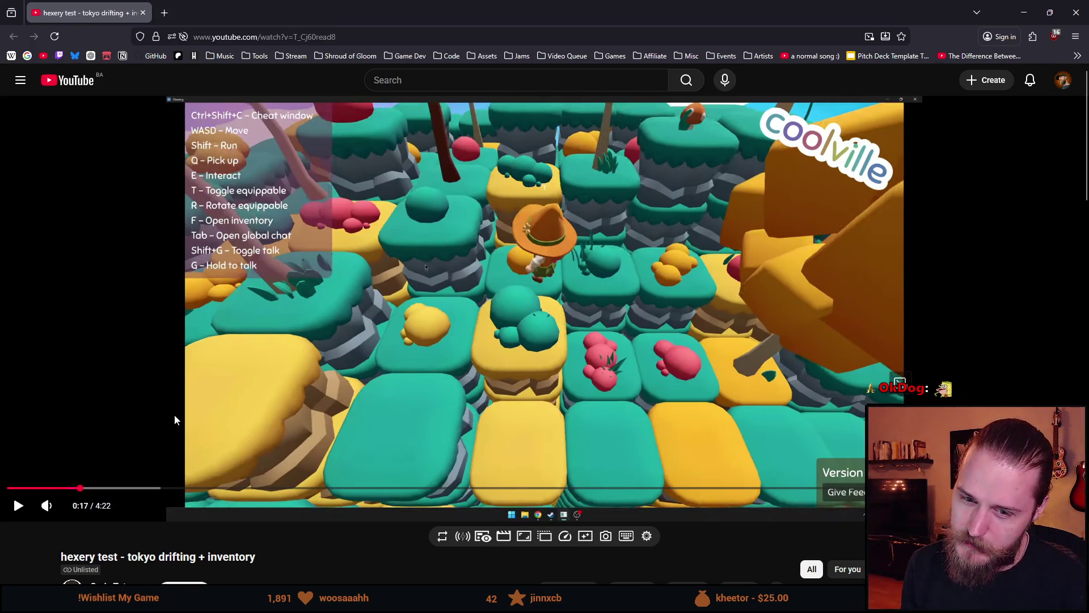
click(17, 506)
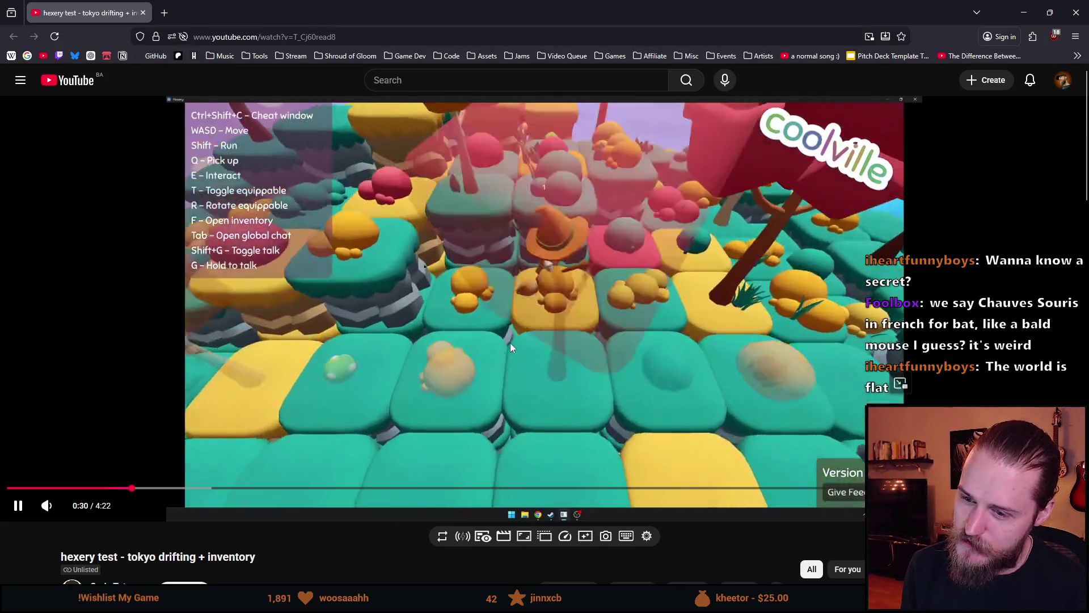
click(427, 345)
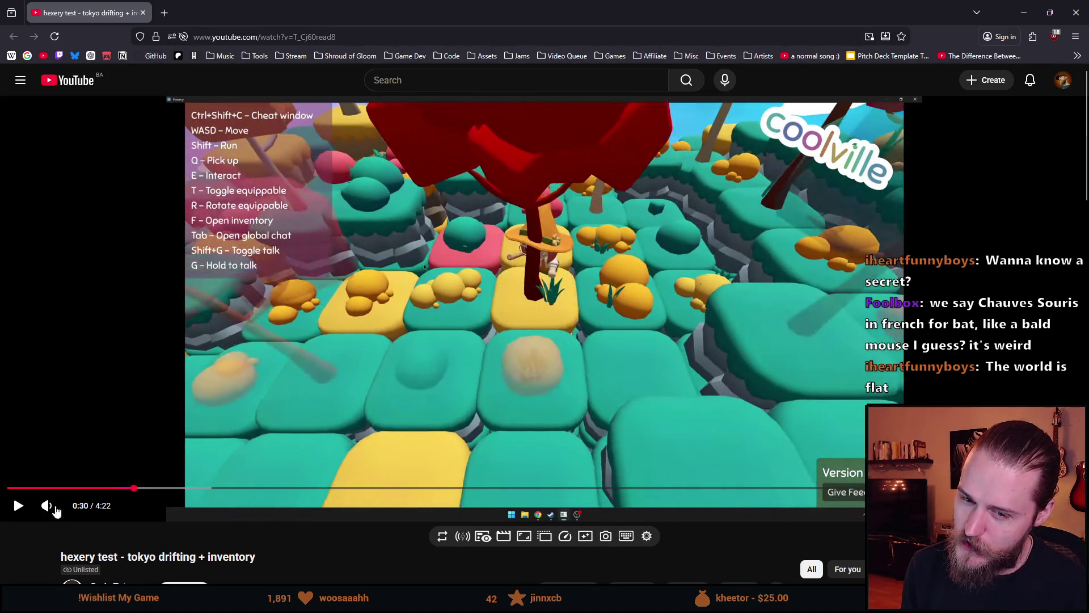
click(16, 509)
click(16, 508)
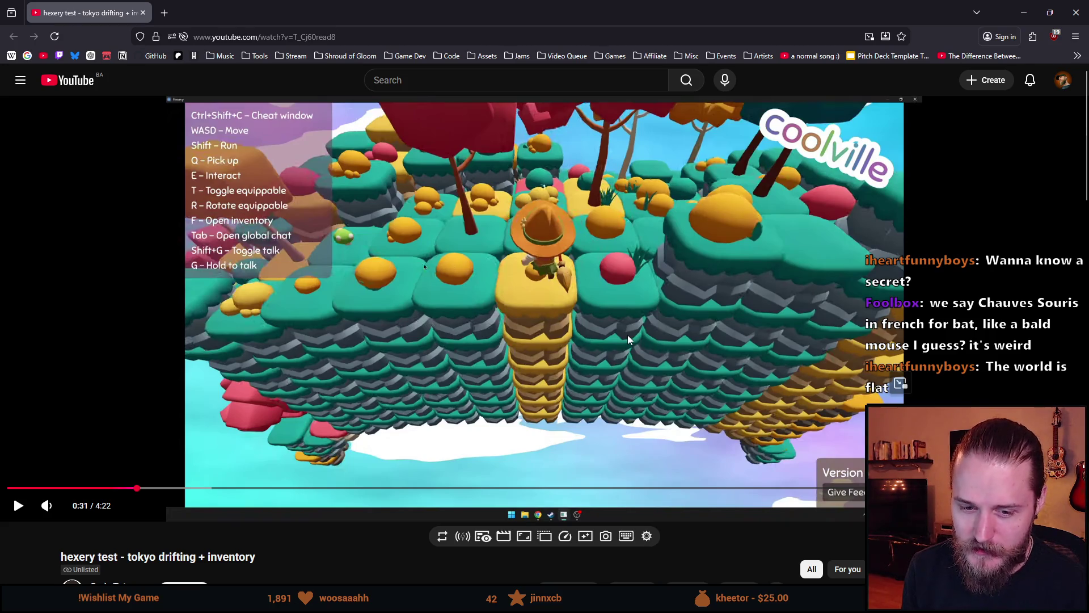
click(503, 306)
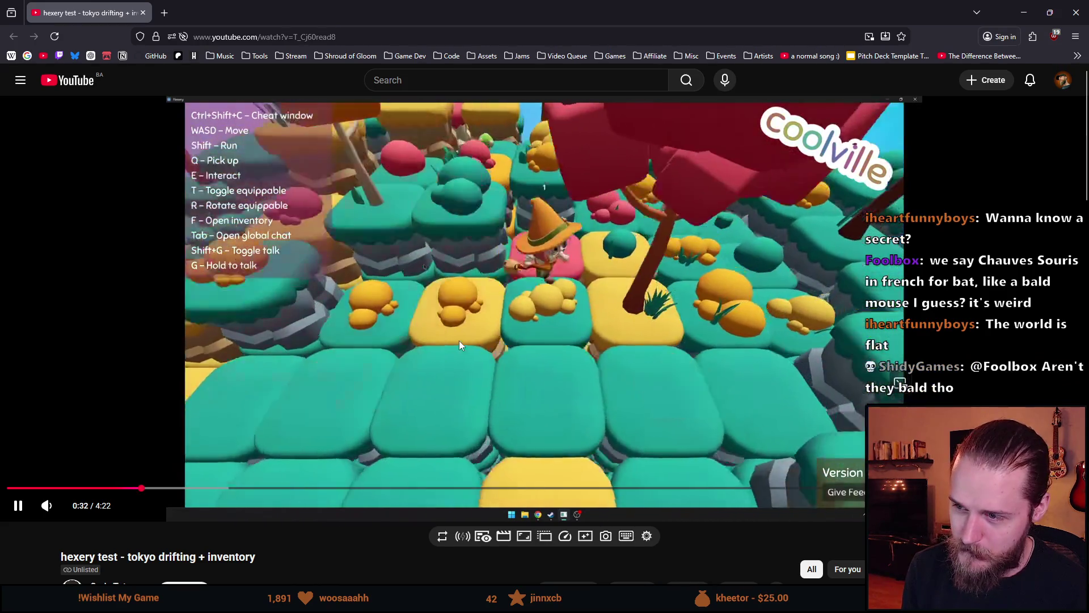
- Let the video play on to 0:55, pause it there, and return to Aseprite
click(450, 362)
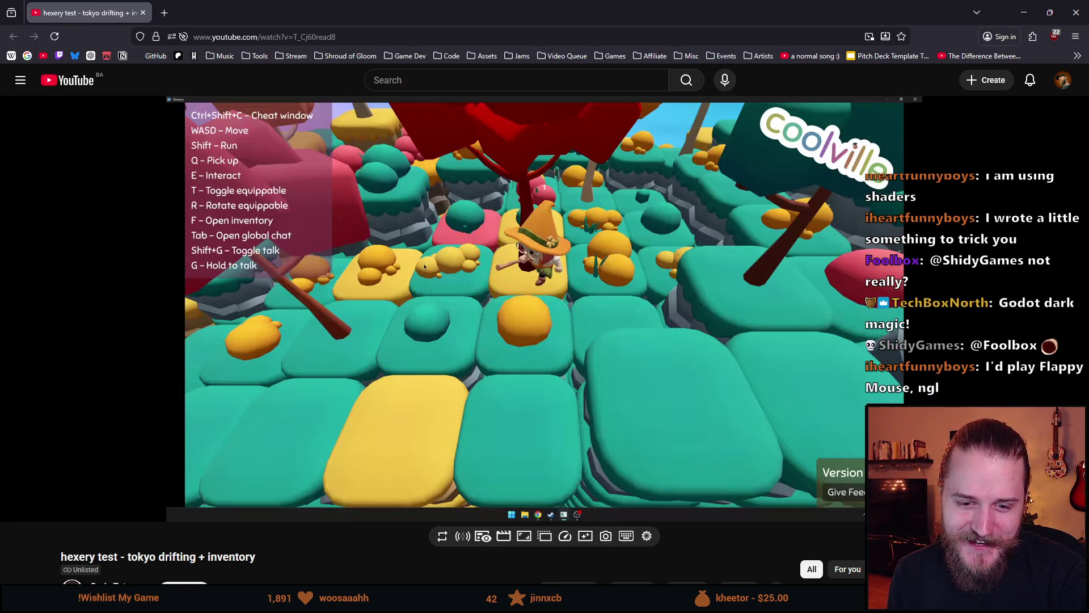
click(495, 308)
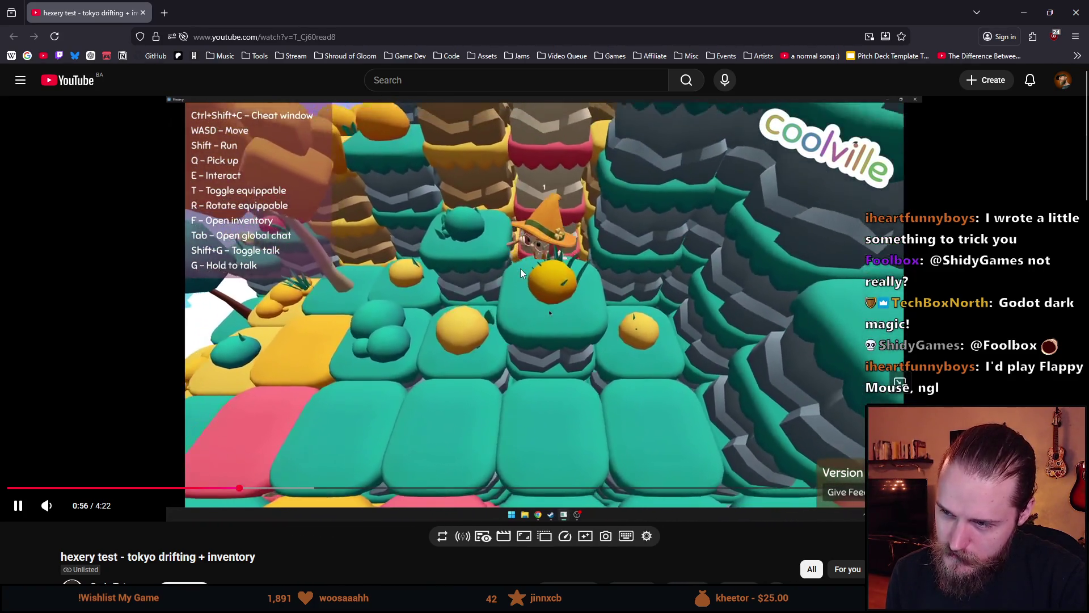
click(520, 268)
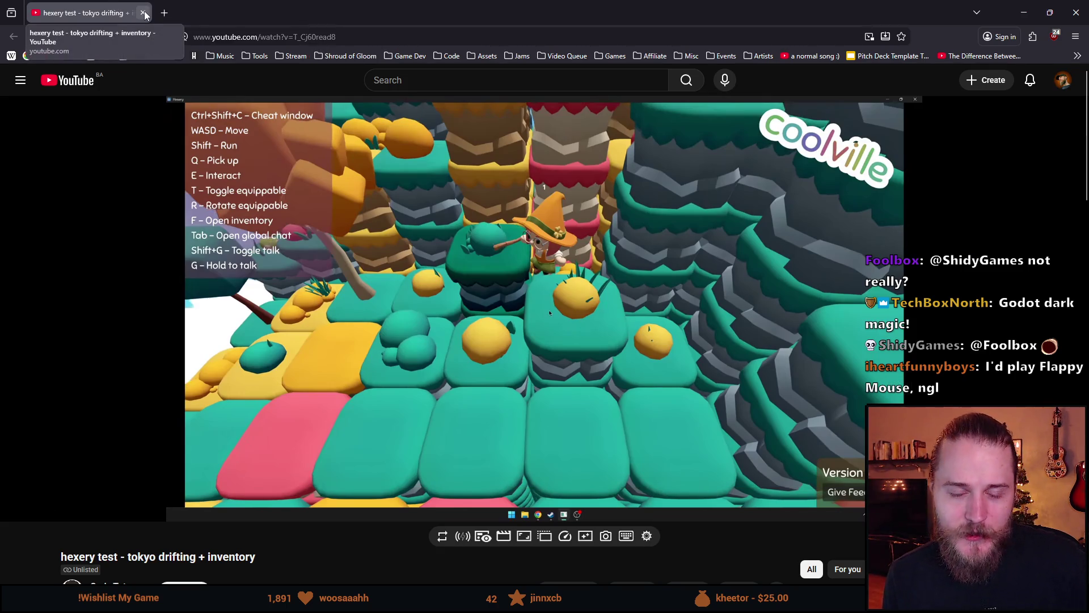
key(alt+Tab)
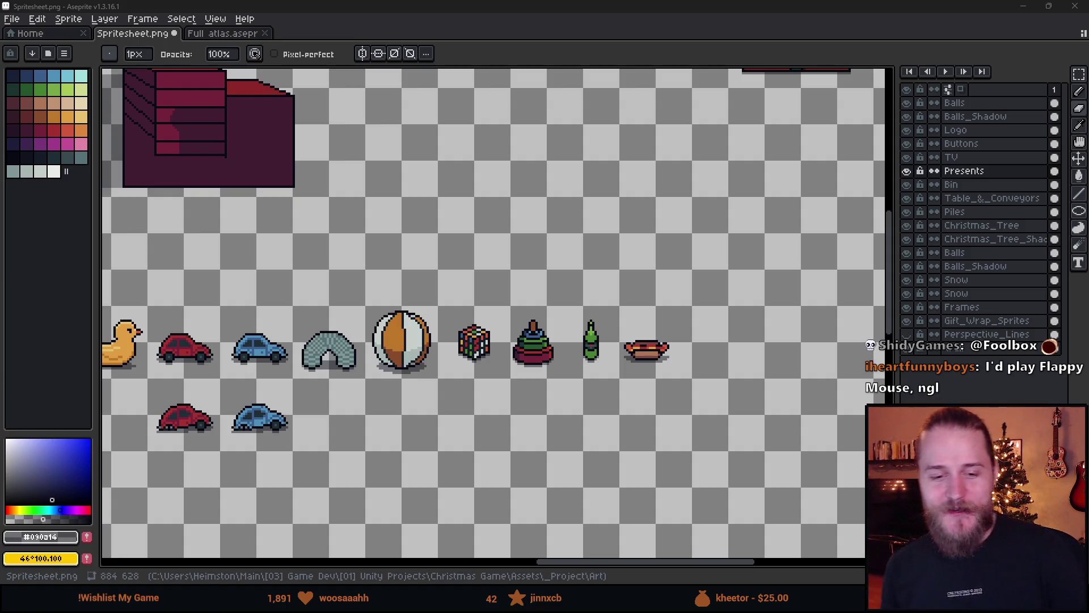
- Marquee-select the area around the hot dog to gauge its size, then deselect
scroll(402, 324, down, 3)
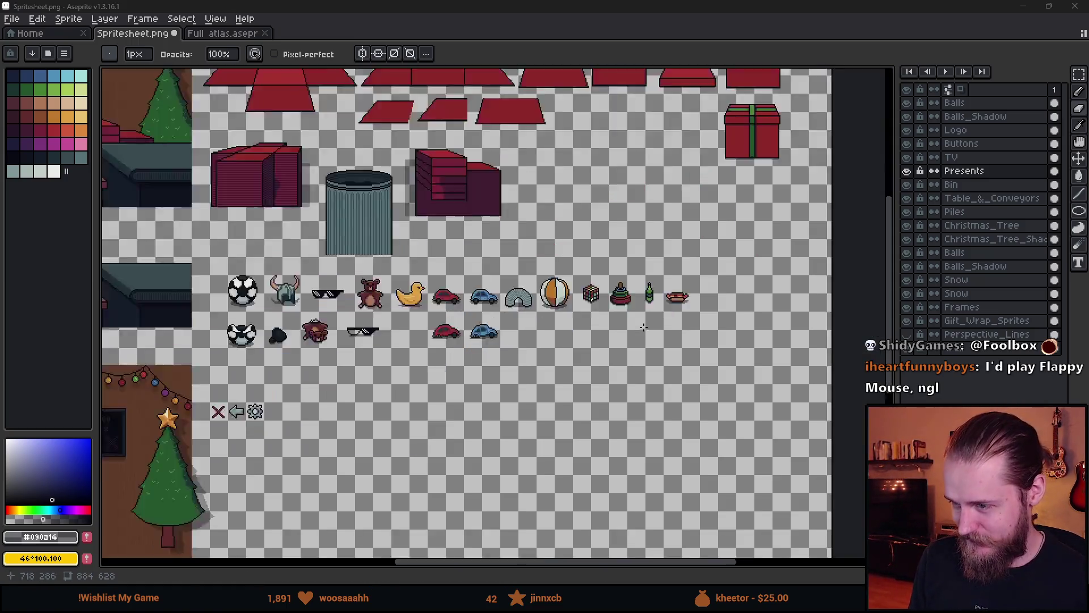
scroll(682, 290, up, 5)
drag(682, 290, 543, 327)
key(m)
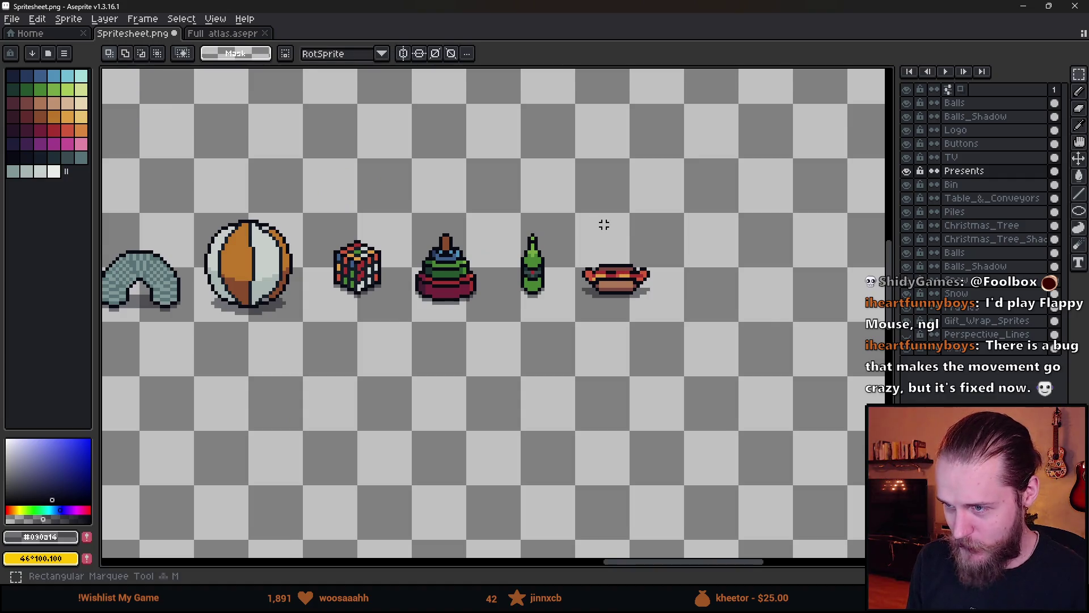
scroll(595, 222, up, 1)
drag(581, 208, 728, 353)
click(728, 353)
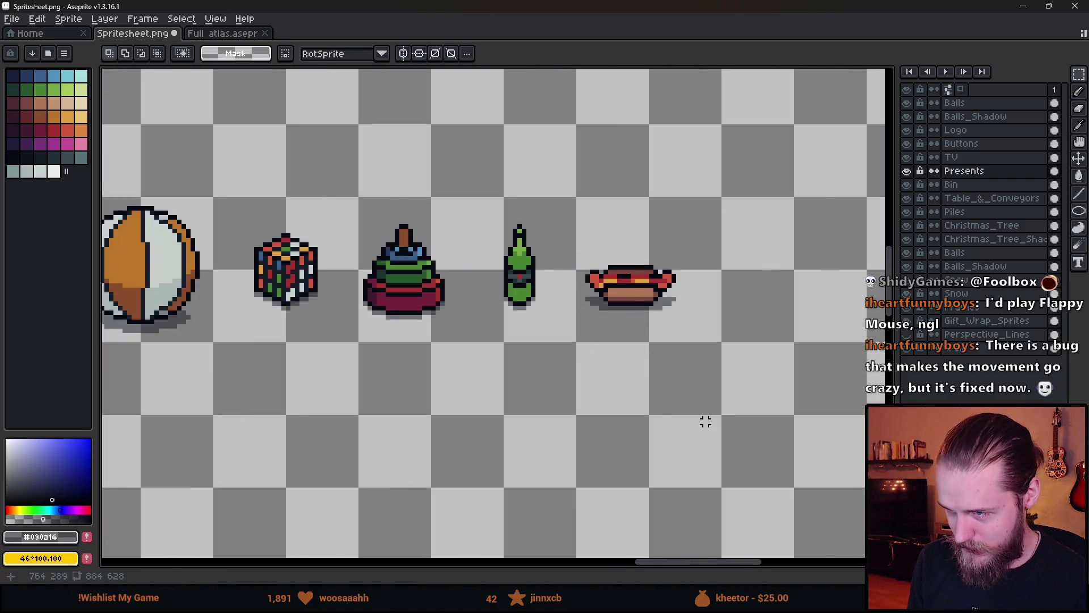
- With the pencil, draw a black rounded-rectangle outline to the right of the hot dog
scroll(678, 304, up, 3)
scroll(658, 366, down, 1)
scroll(658, 366, down, 2)
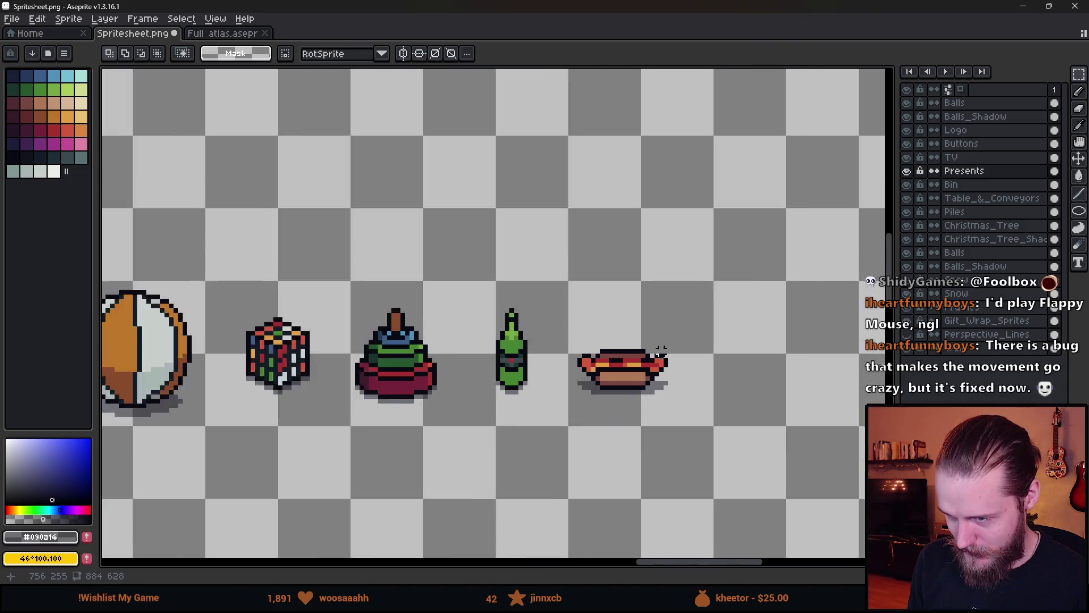
scroll(633, 322, down, 1)
mouse_move(355, 415)
mouse_down()
mouse_move(544, 323)
mouse_move(537, 315)
mouse_move(704, 243)
mouse_move(390, 317)
mouse_up()
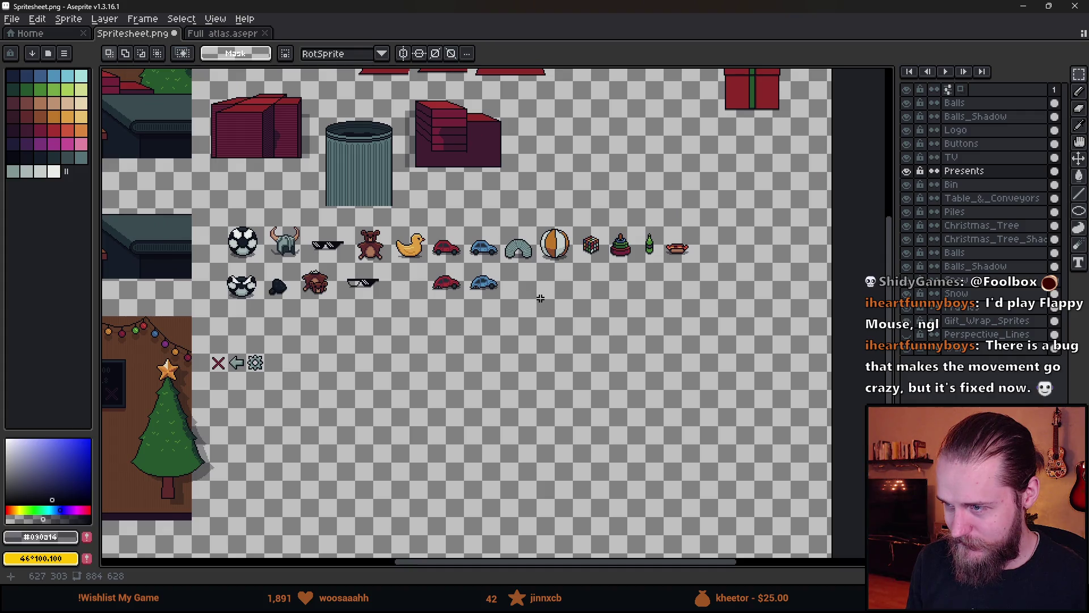
mouse_move(541, 298)
mouse_down()
mouse_move(572, 304)
mouse_move(503, 344)
mouse_up()
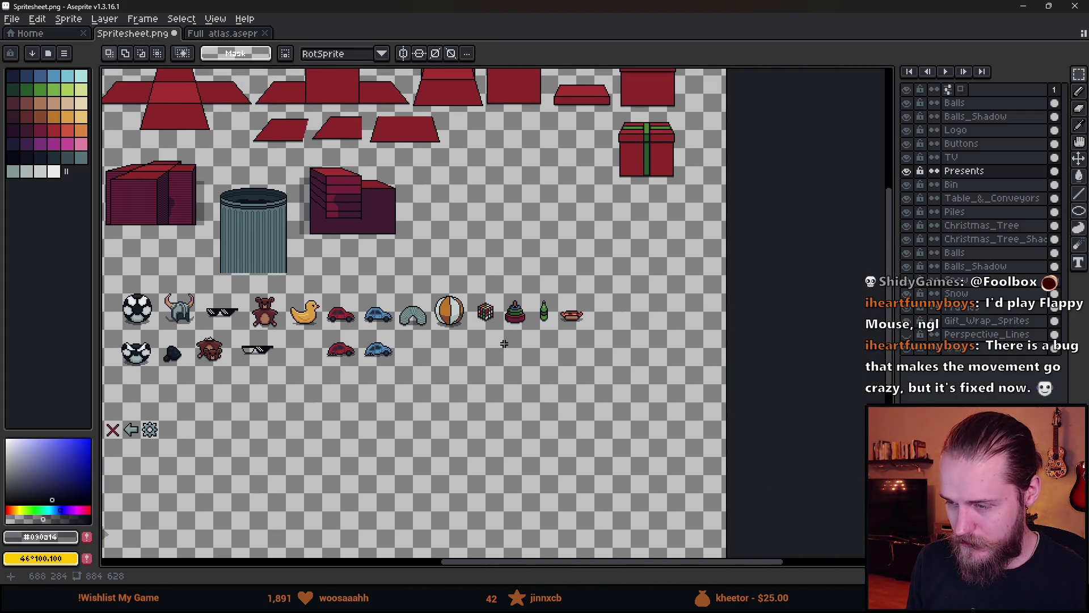
scroll(389, 317, up, 3)
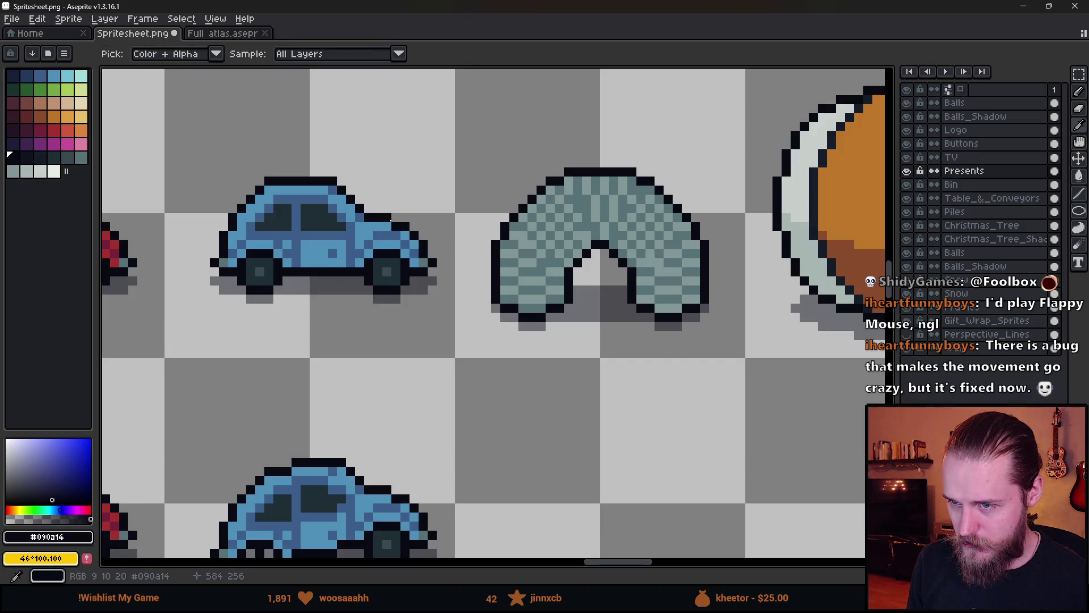
scroll(431, 245, down, 2)
scroll(515, 274, up, 4)
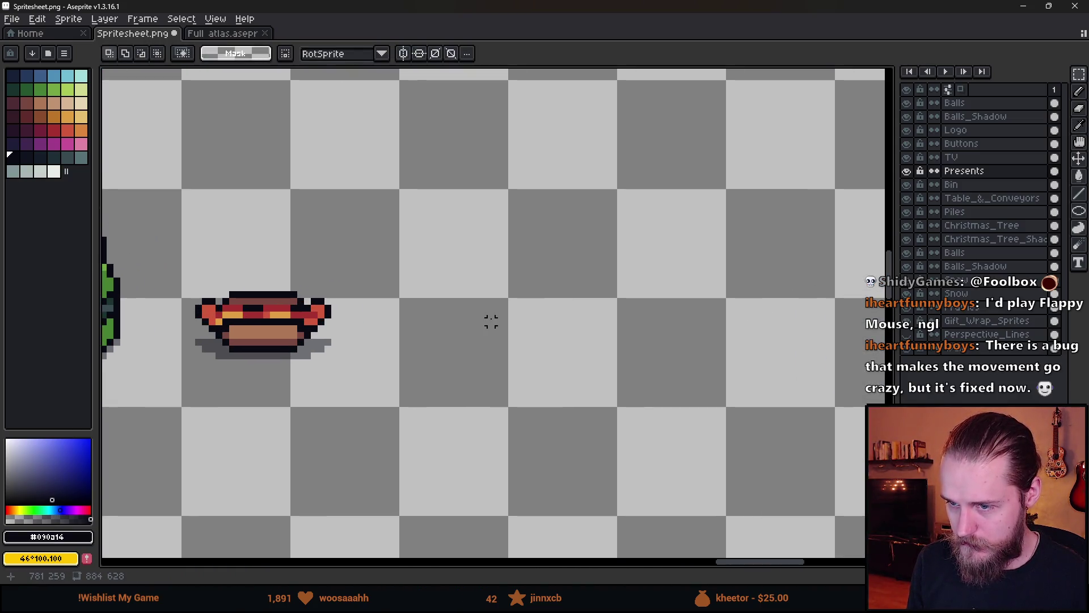
key(b)
scroll(446, 312, up, 1)
mouse_move(424, 333)
mouse_down()
mouse_move(415, 268)
mouse_move(427, 254)
mouse_move(646, 252)
mouse_move(652, 295)
mouse_move(660, 273)
mouse_move(660, 332)
mouse_move(650, 341)
mouse_move(434, 340)
mouse_up()
scroll(434, 339, down, 5)
scroll(434, 339, up, 4)
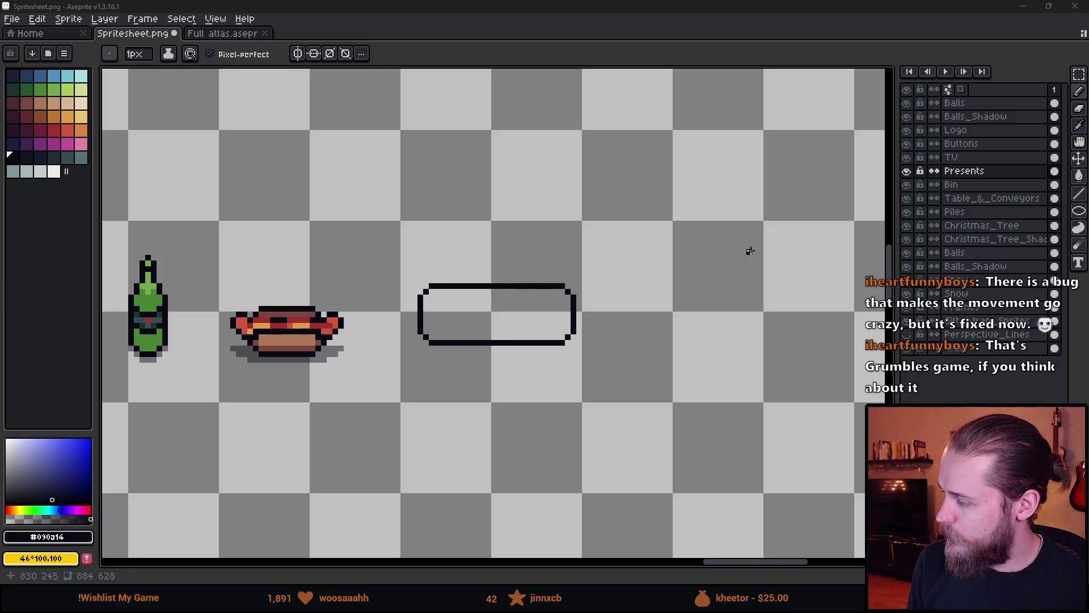
scroll(627, 346, down, 1)
scroll(554, 316, up, 1)
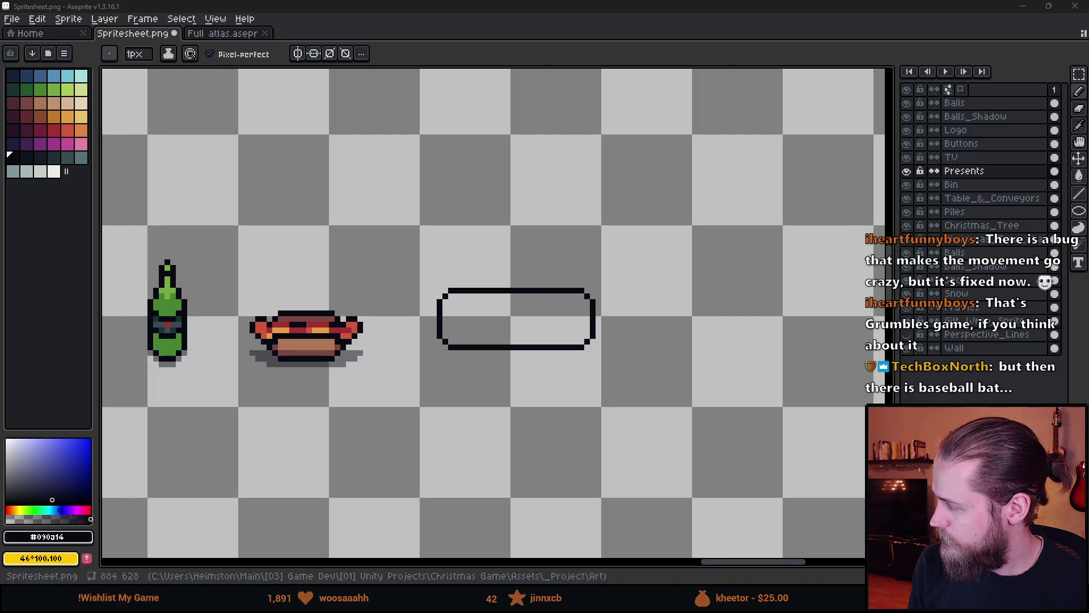
- Browse the 'toy train' Google Images results for reference, then return to the Aseprite spritesheet
key(alt+Tab)
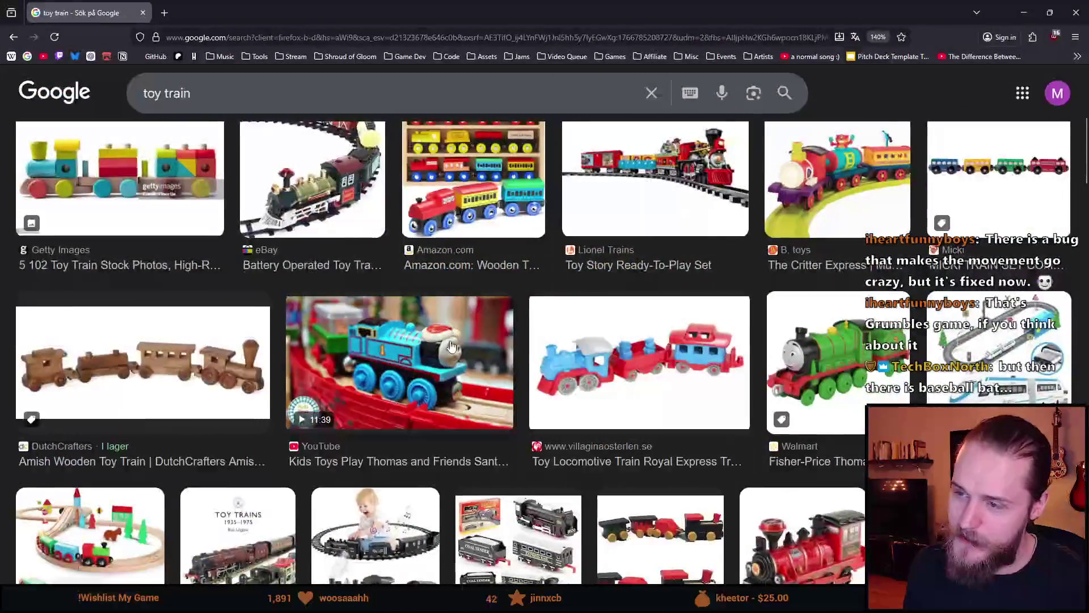
scroll(446, 335, down, 3)
scroll(446, 338, down, 5)
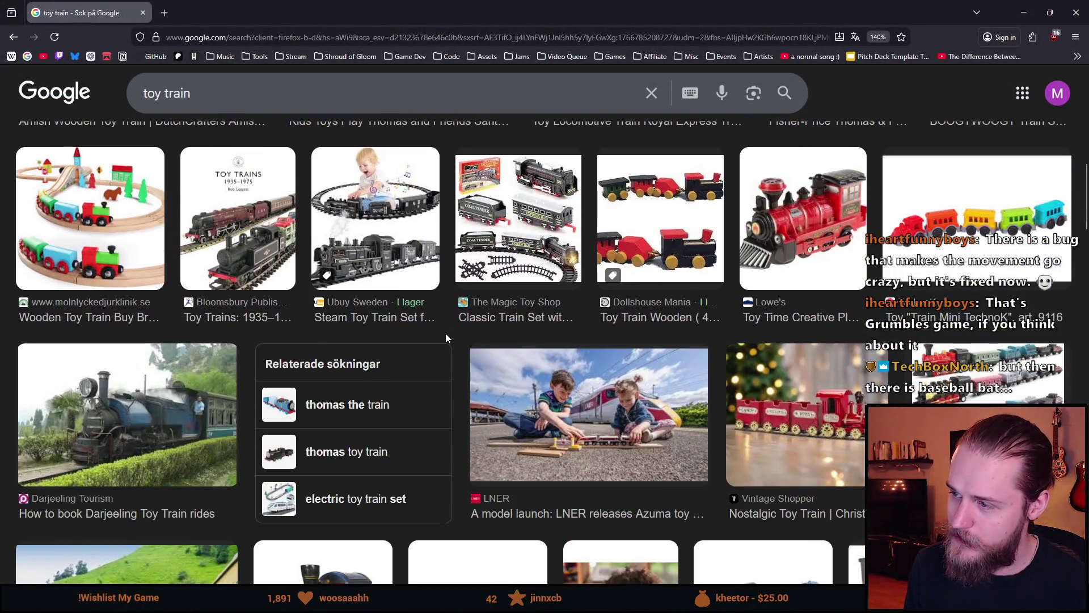
scroll(848, 329, down, 4)
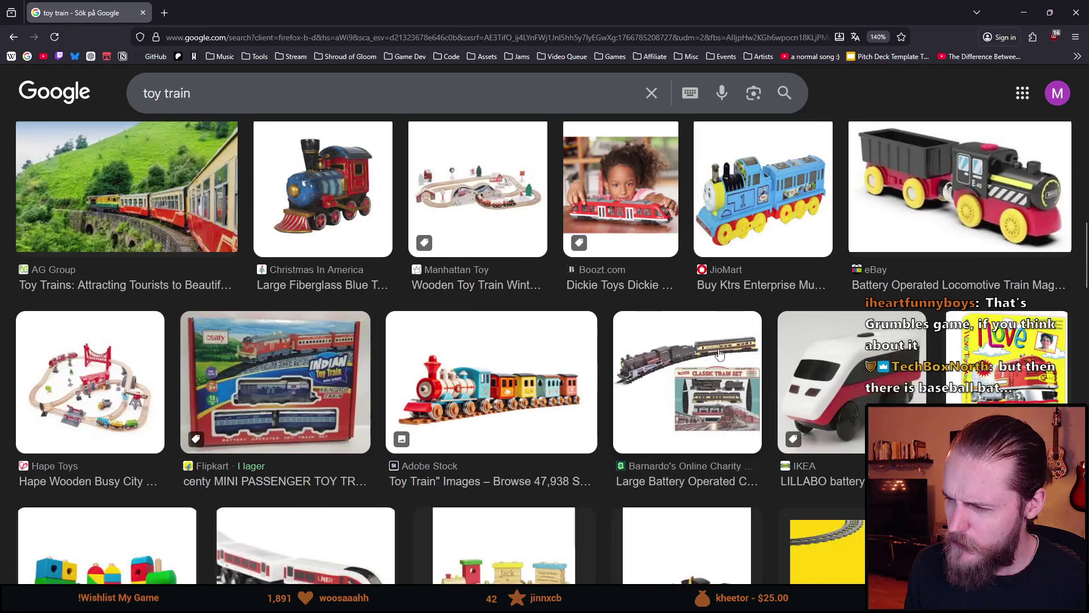
scroll(554, 408, down, 1)
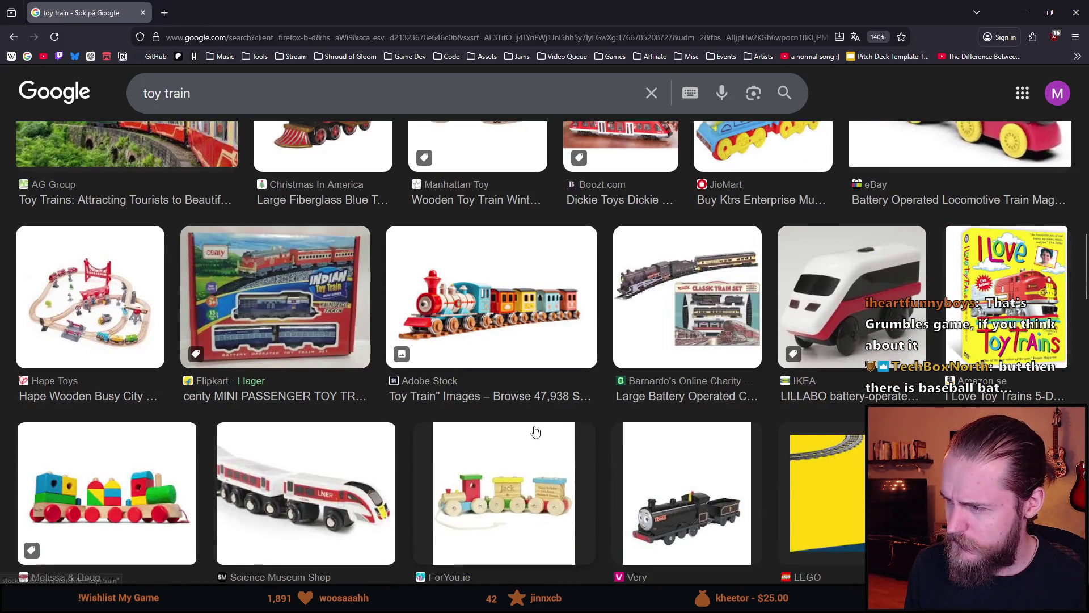
scroll(535, 431, down, 2)
scroll(535, 431, down, 3)
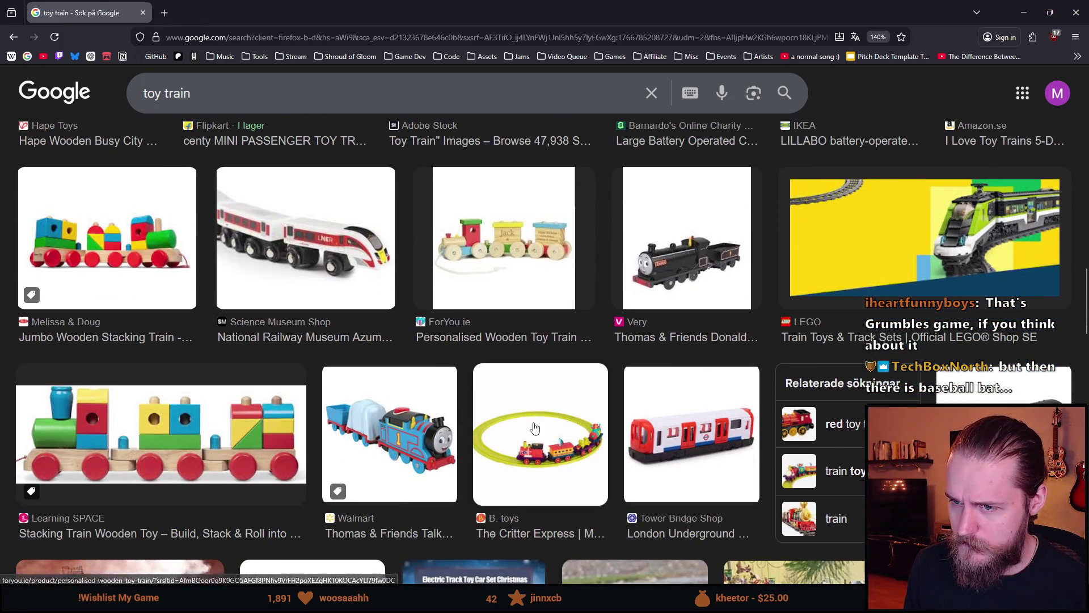
scroll(535, 426, down, 1)
scroll(535, 426, down, 1)
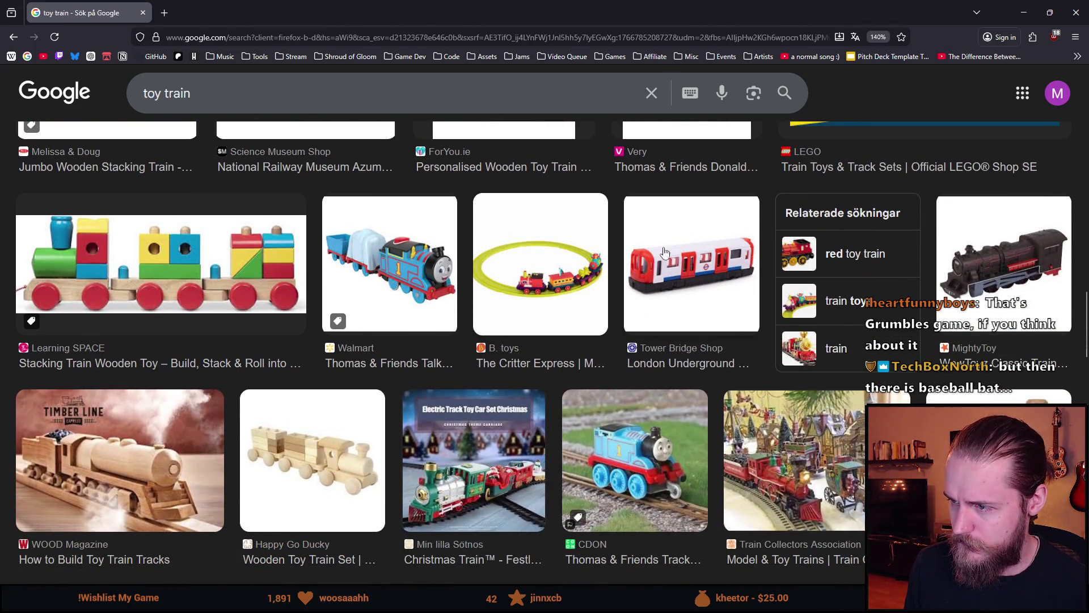
scroll(485, 301, down, 1)
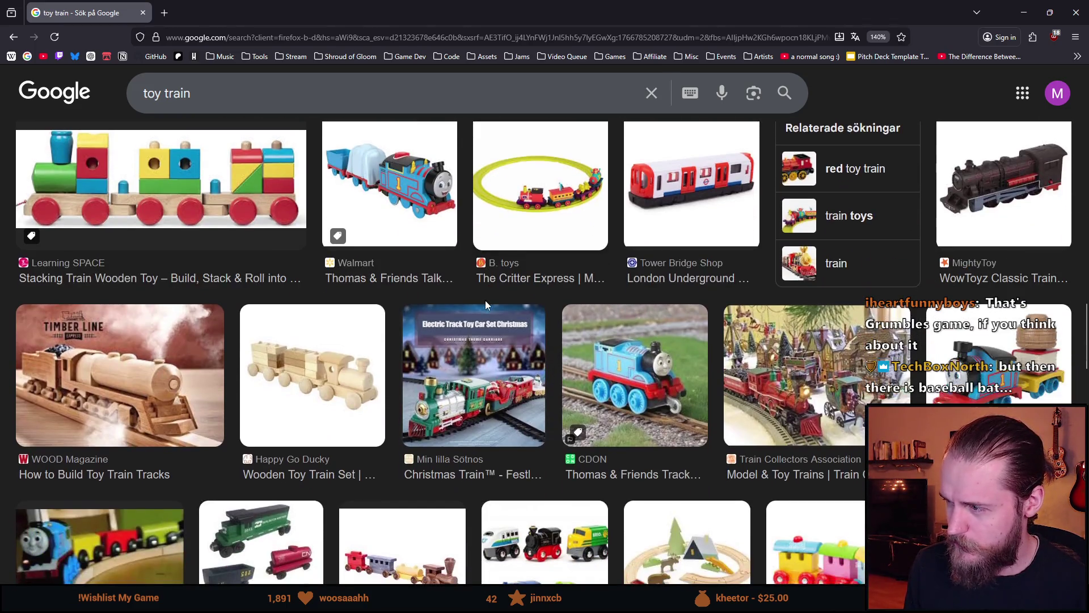
scroll(292, 413, down, 2)
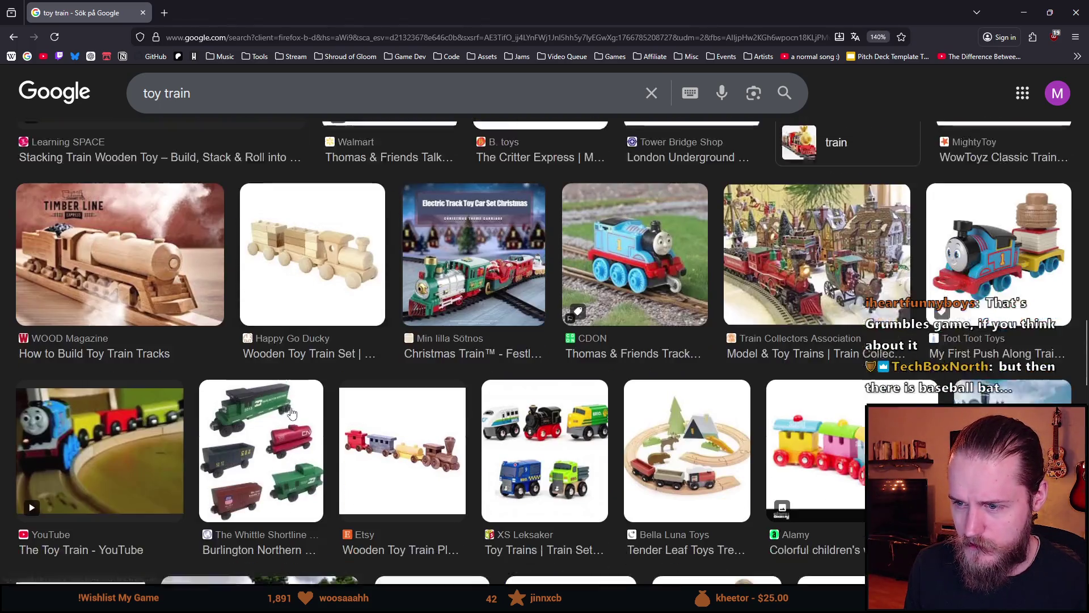
scroll(292, 413, down, 3)
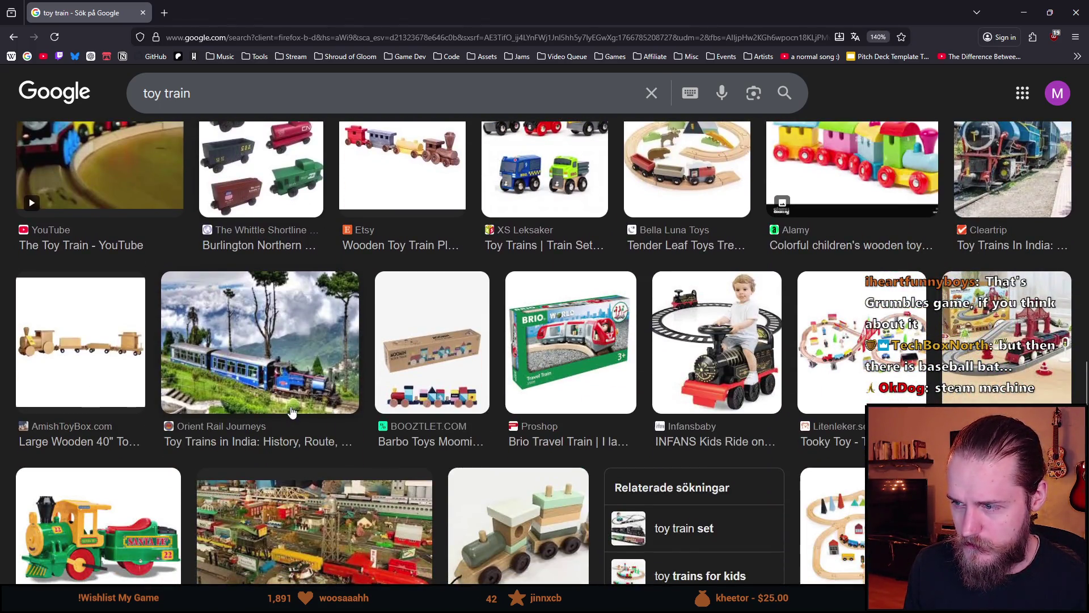
scroll(292, 413, down, 3)
scroll(391, 440, up, 15)
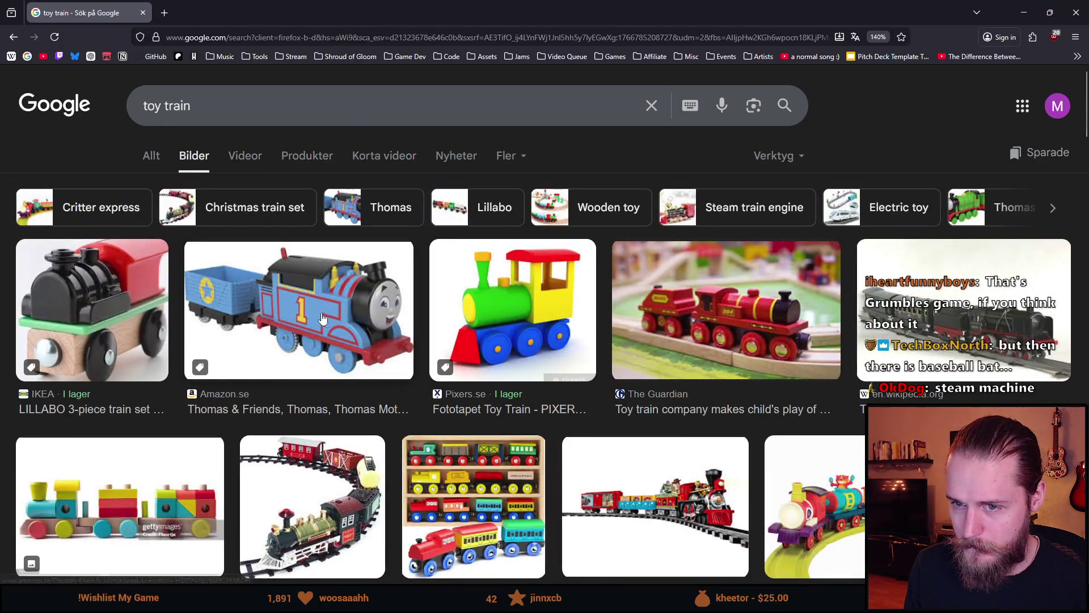
key(alt+Tab)
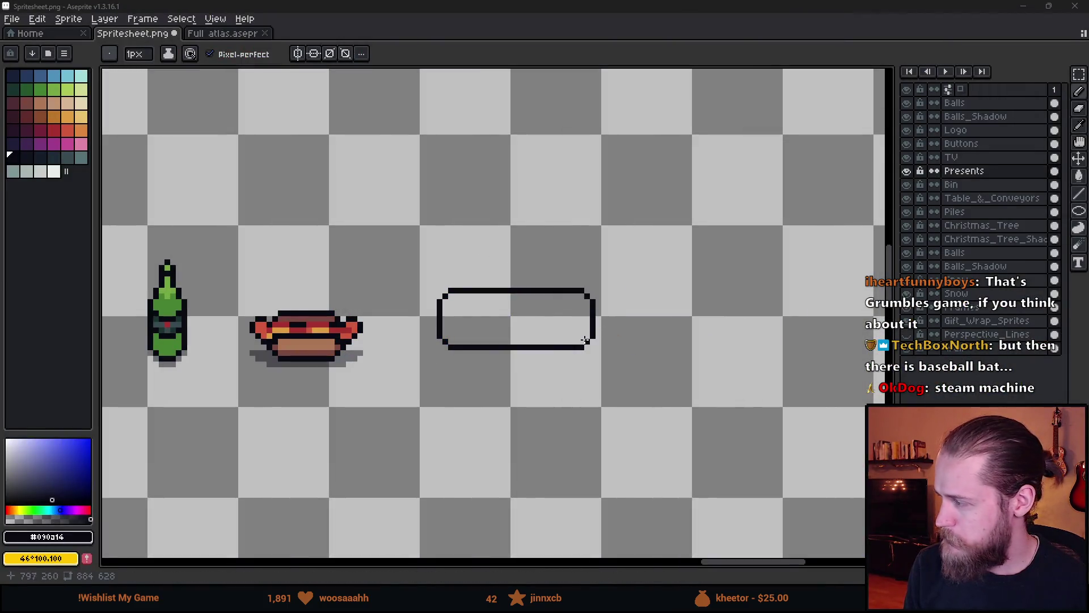
- Delete the rounded rectangle outline beside the hot dog
scroll(596, 326, up, 1)
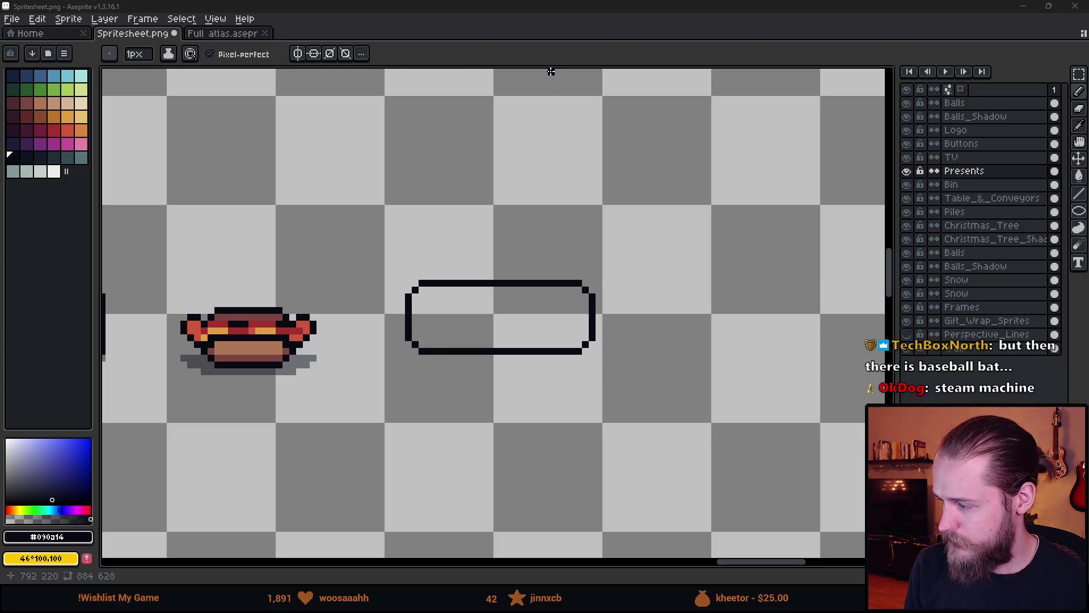
key(m)
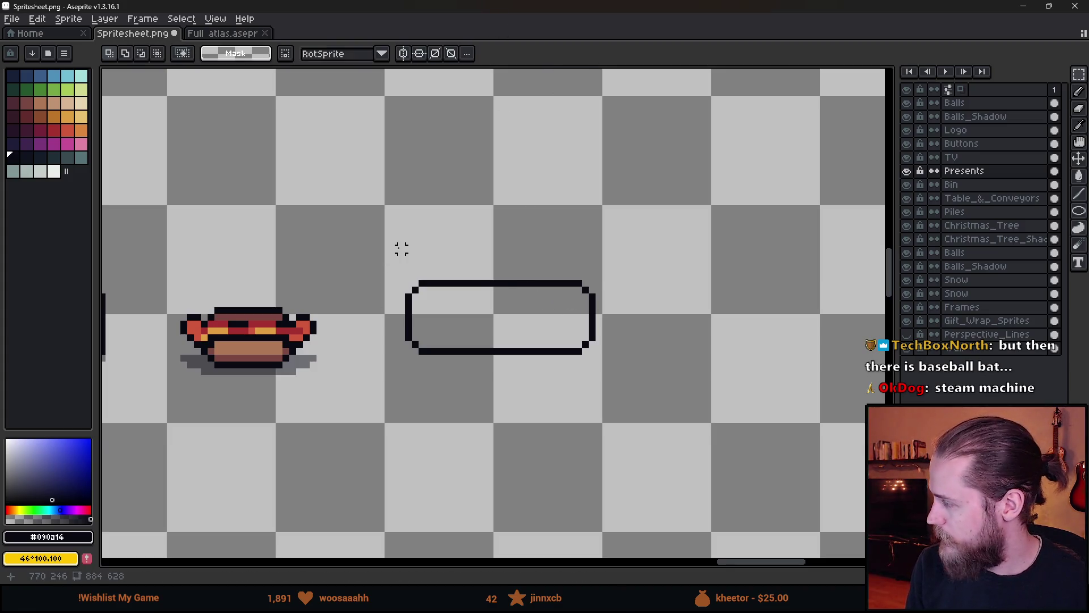
drag(401, 206, 687, 433)
key(Delete)
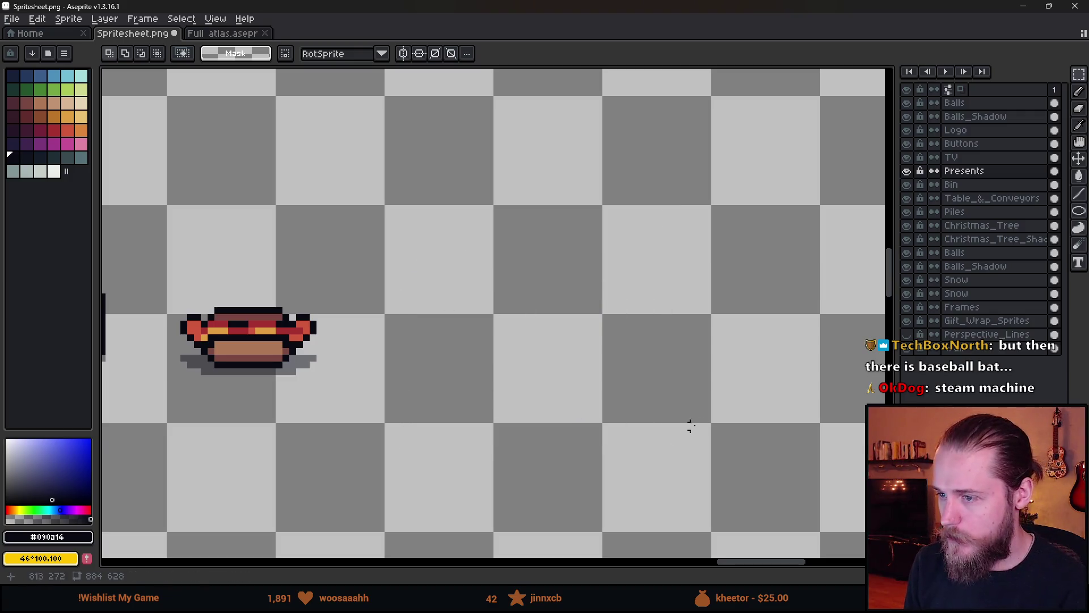
- Pencil four wheel dots along the bottom where the train will sit
scroll(504, 338, up, 1)
key(b)
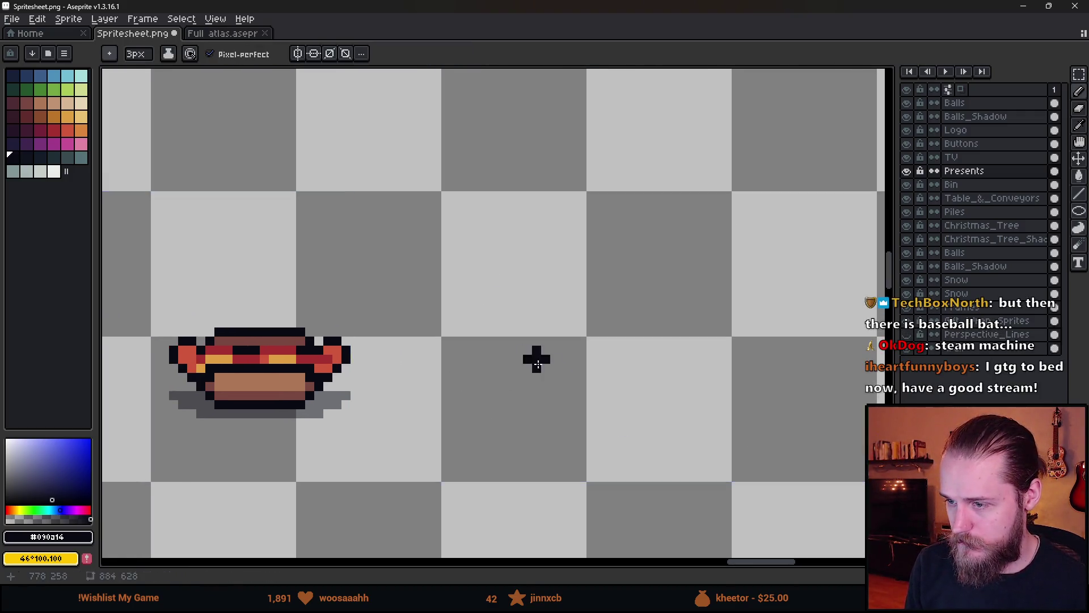
click(617, 379)
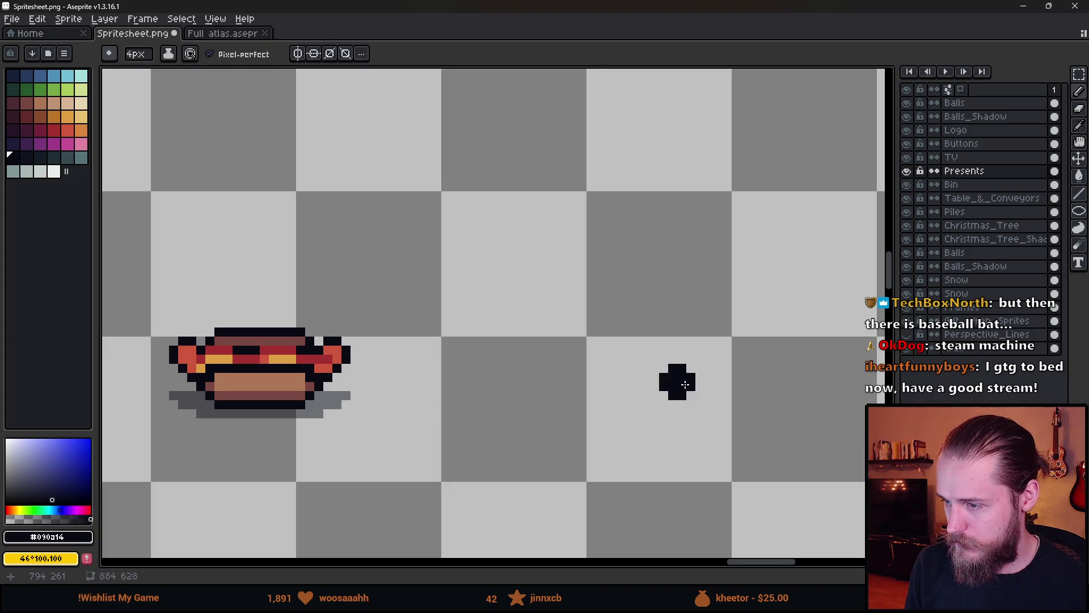
drag(675, 382, 665, 381)
click(656, 379)
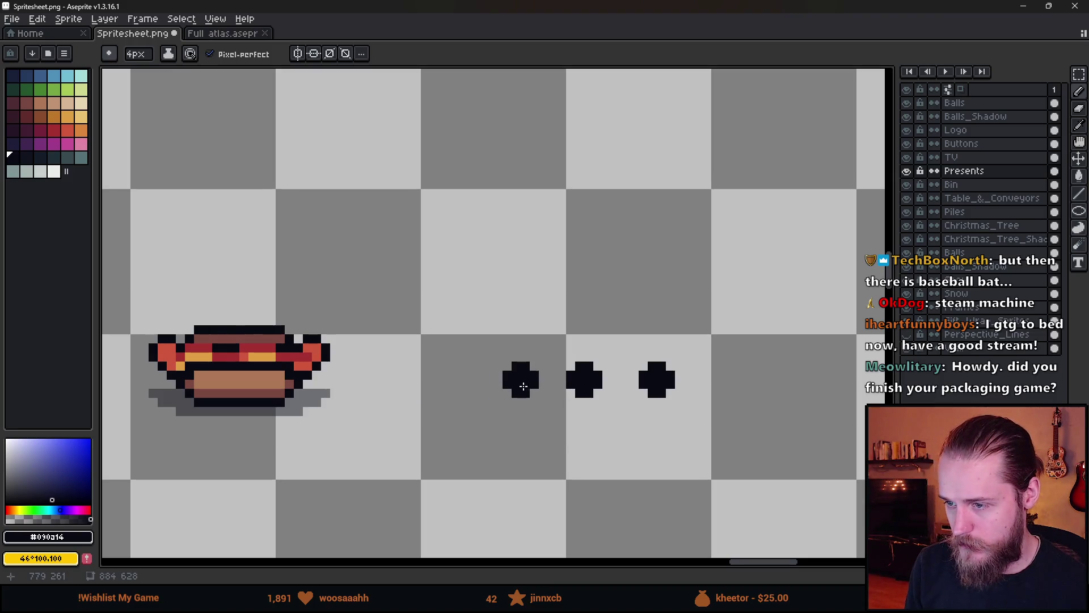
click(512, 379)
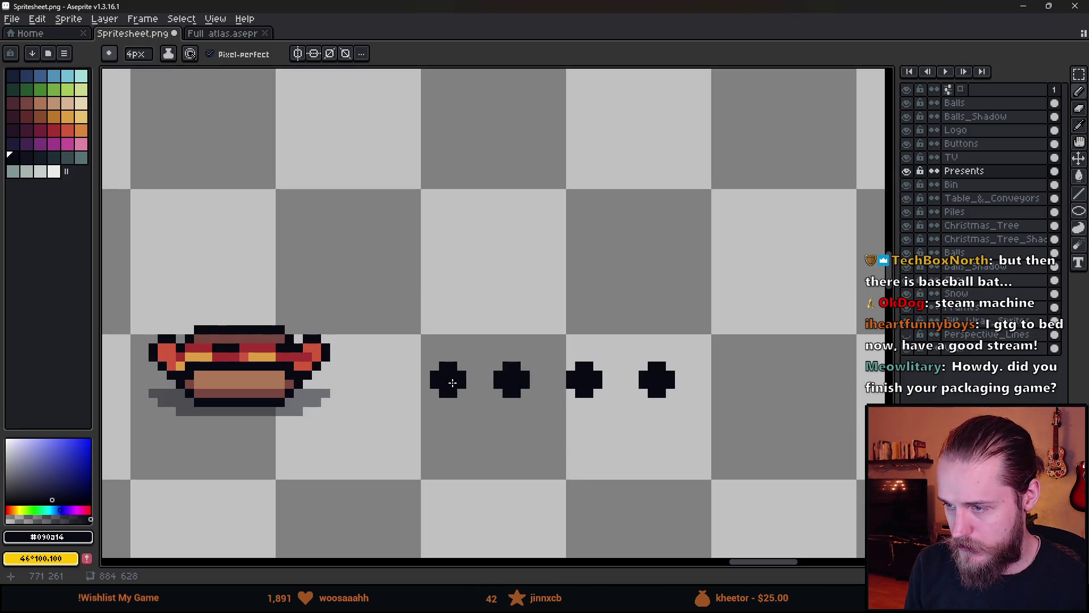
click(452, 383)
- Nudge the wheel dots into place, shifting the right wheel left and the left pair right
key(m)
drag(400, 322, 695, 454)
key(Right)
key(Right)
key(Return)
drag(626, 313, 740, 409)
key(Left)
key(ctrl+d)
mouse_move(421, 324)
mouse_down()
mouse_move(570, 448)
mouse_move(569, 460)
mouse_up()
key(Right)
key(ctrl+d)
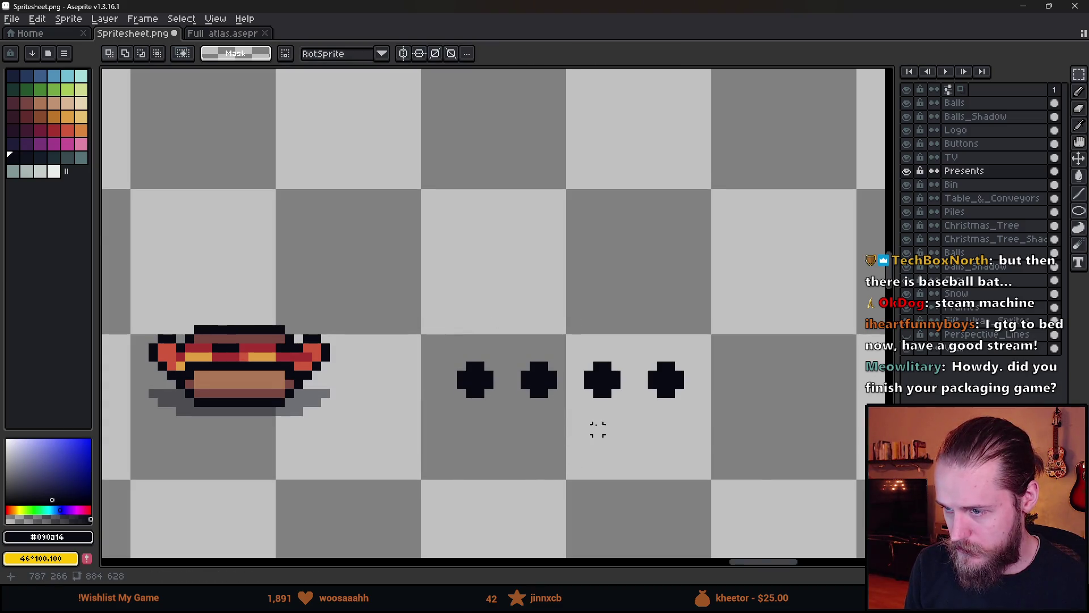
- Erase the centres of all four wheels to make them hollow rings
scroll(598, 428, down, 3)
scroll(583, 406, up, 5)
key(alt)
mouse_move(534, 444)
mouse_down()
mouse_move(568, 409)
mouse_move(539, 435)
mouse_up()
scroll(559, 445, down, 3)
key(ctrl+z)
scroll(559, 445, up, 4)
key(e)
mouse_move(321, 408)
mouse_down()
mouse_move(319, 436)
mouse_move(348, 420)
mouse_up()
click(709, 414)
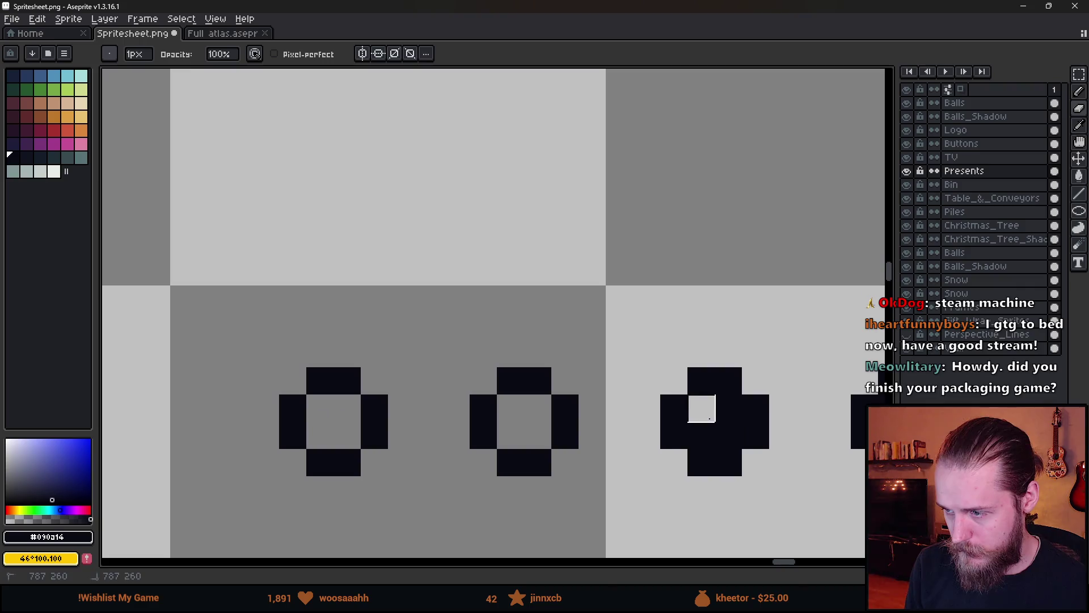
drag(709, 414, 725, 433)
key(ctrl+z)
mouse_move(655, 400)
mouse_down()
mouse_move(652, 431)
mouse_move(685, 423)
mouse_up()
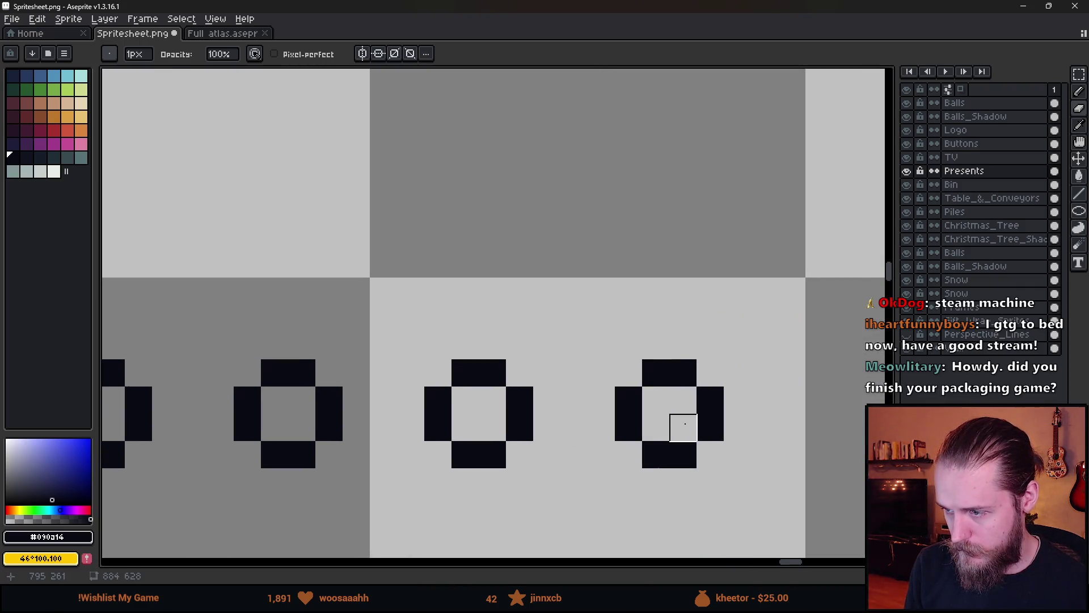
- Pencil the front chassis top bar above its wheels with a corner extending down
scroll(685, 424, down, 5)
scroll(651, 437, up, 3)
key(b)
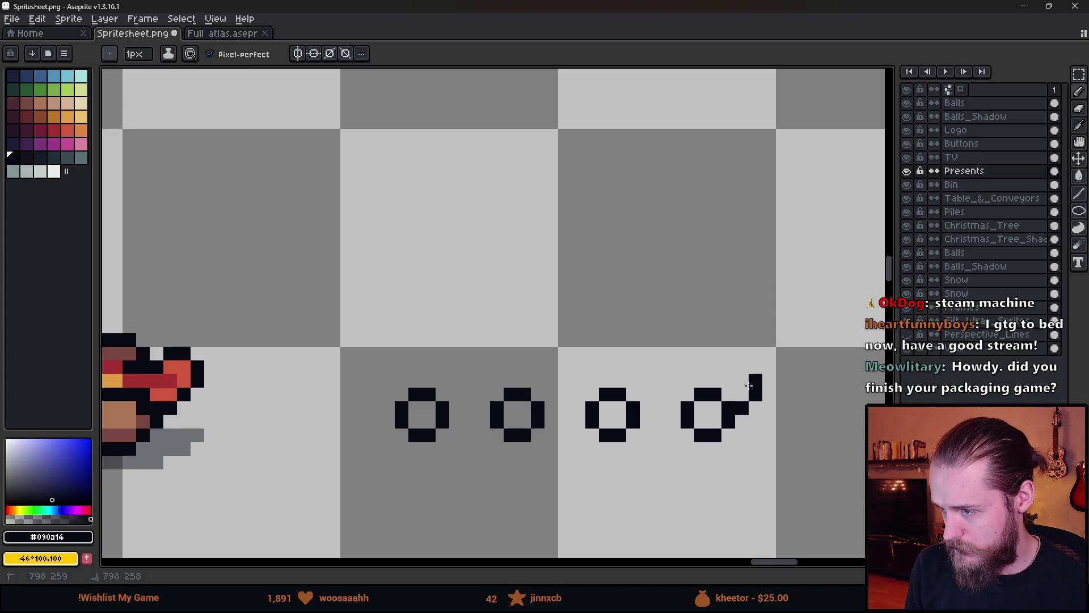
drag(741, 369, 572, 378)
click(567, 396)
key(ctrl+z)
key(ctrl+z)
click(581, 367)
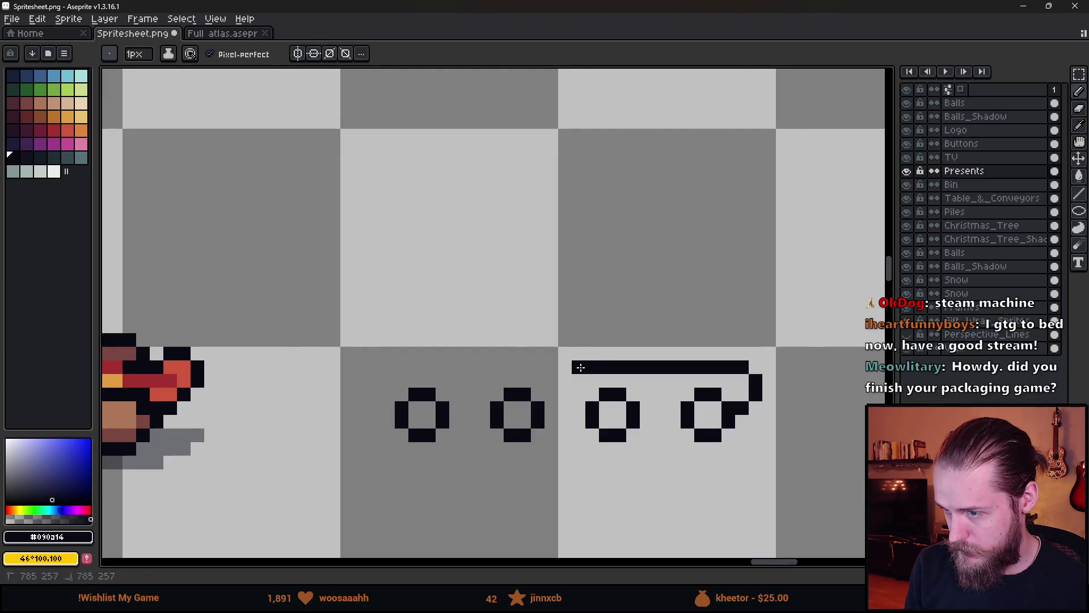
click(551, 395)
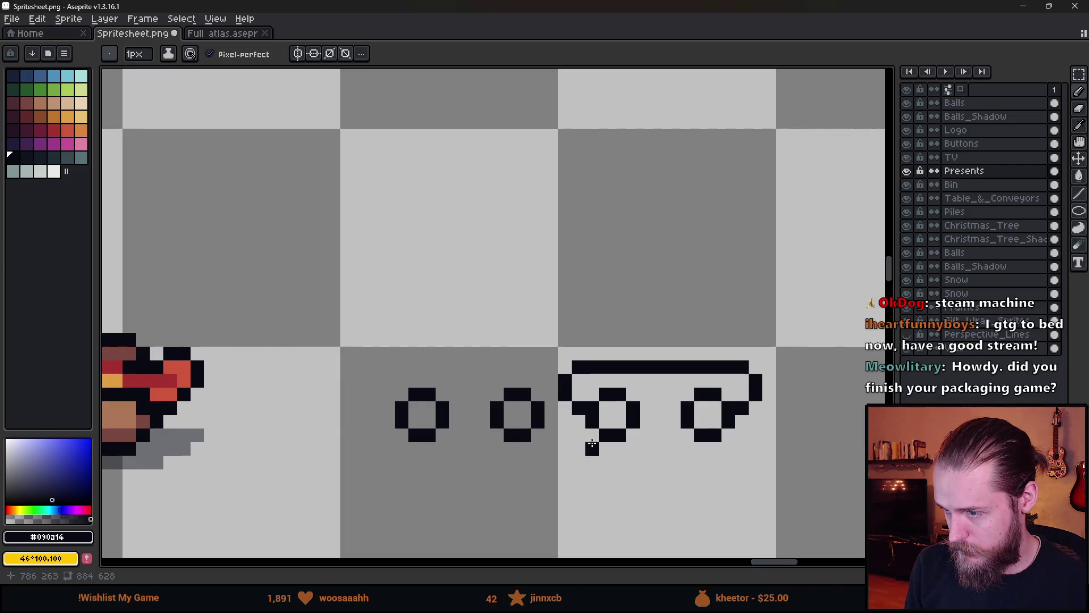
scroll(568, 420, down, 4)
scroll(578, 431, up, 5)
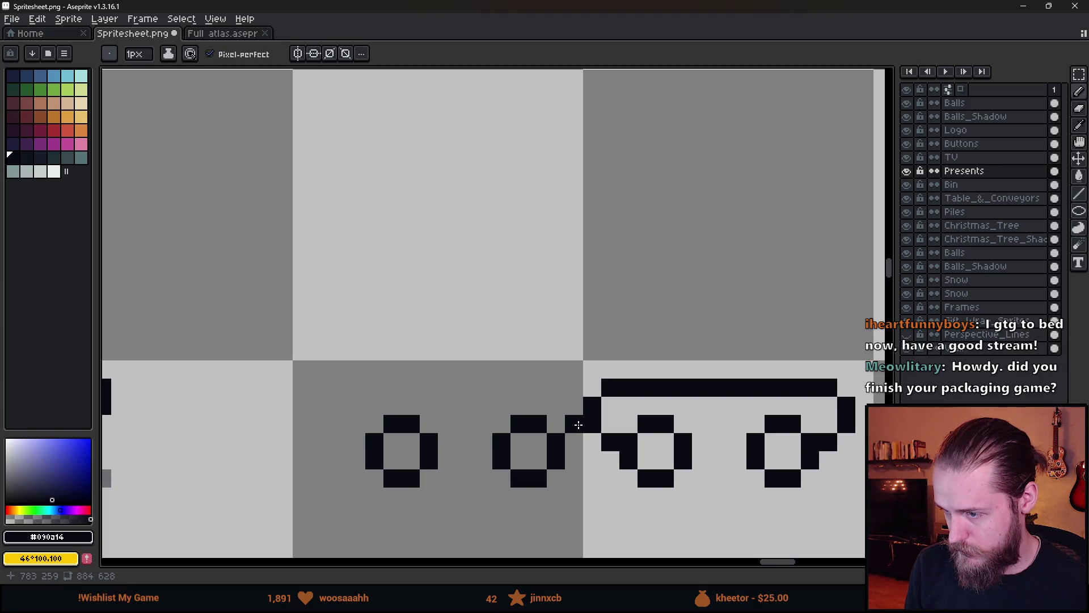
drag(577, 423, 560, 401)
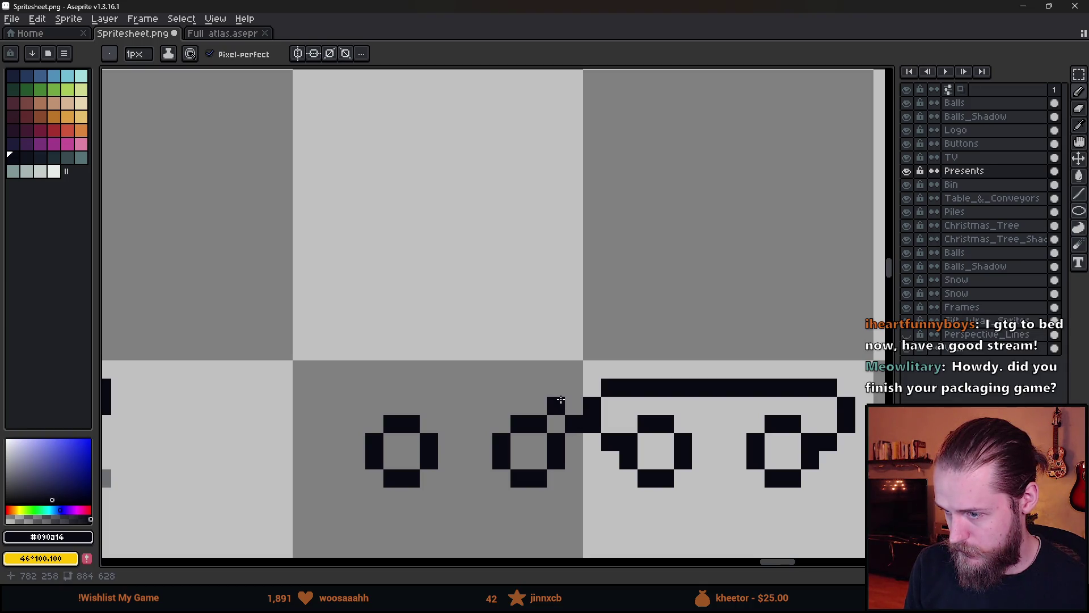
- Draw the rear carriage's chassis bar and the coupling between the two cars
mouse_move(560, 390)
mouse_down()
mouse_move(369, 395)
mouse_move(355, 424)
mouse_up()
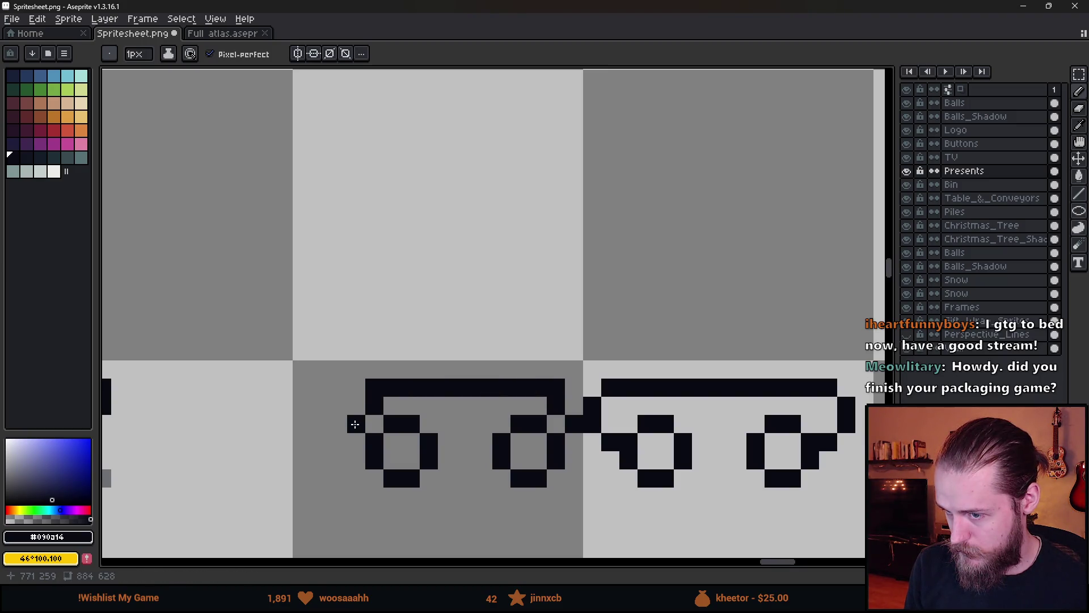
scroll(435, 491, down, 5)
scroll(423, 481, up, 5)
drag(443, 473, 491, 477)
drag(689, 473, 743, 473)
scroll(743, 473, down, 5)
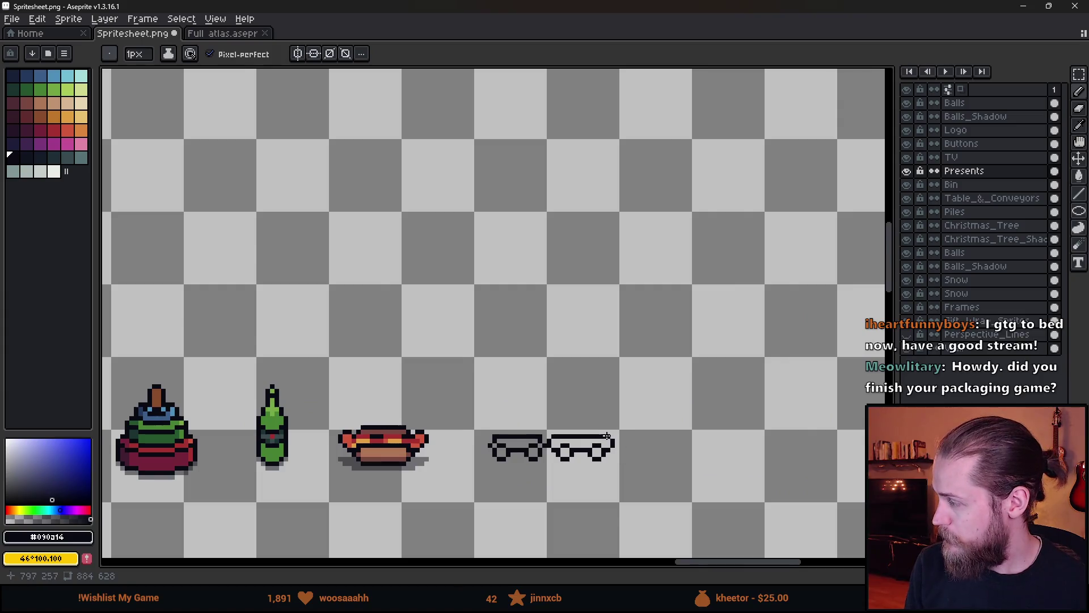
scroll(606, 435, up, 2)
scroll(589, 445, up, 2)
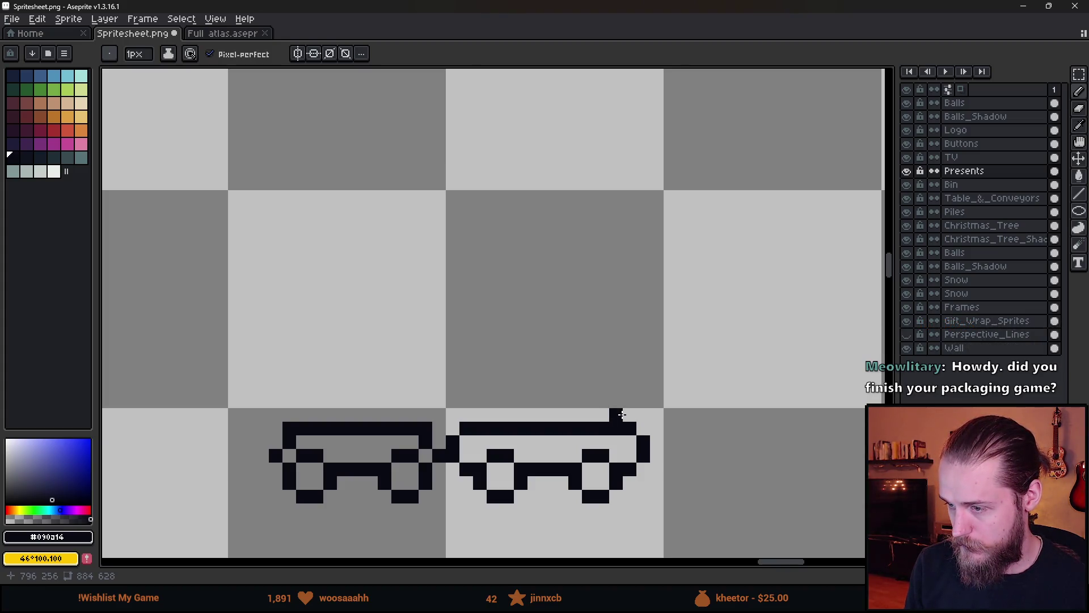
- Raise an upright line above the front car's deck
click(618, 403)
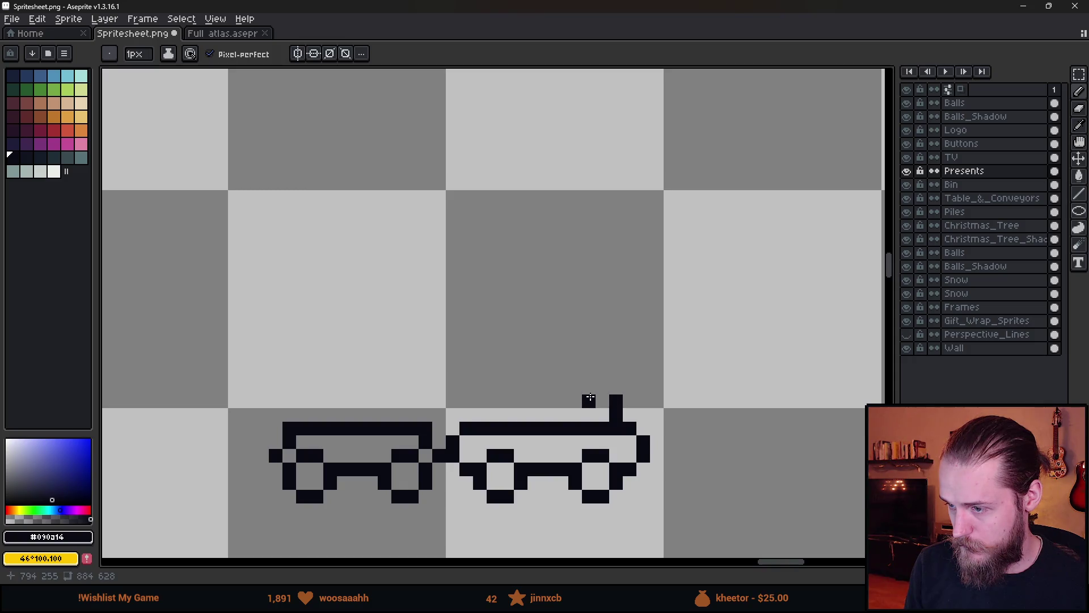
drag(602, 381, 613, 392)
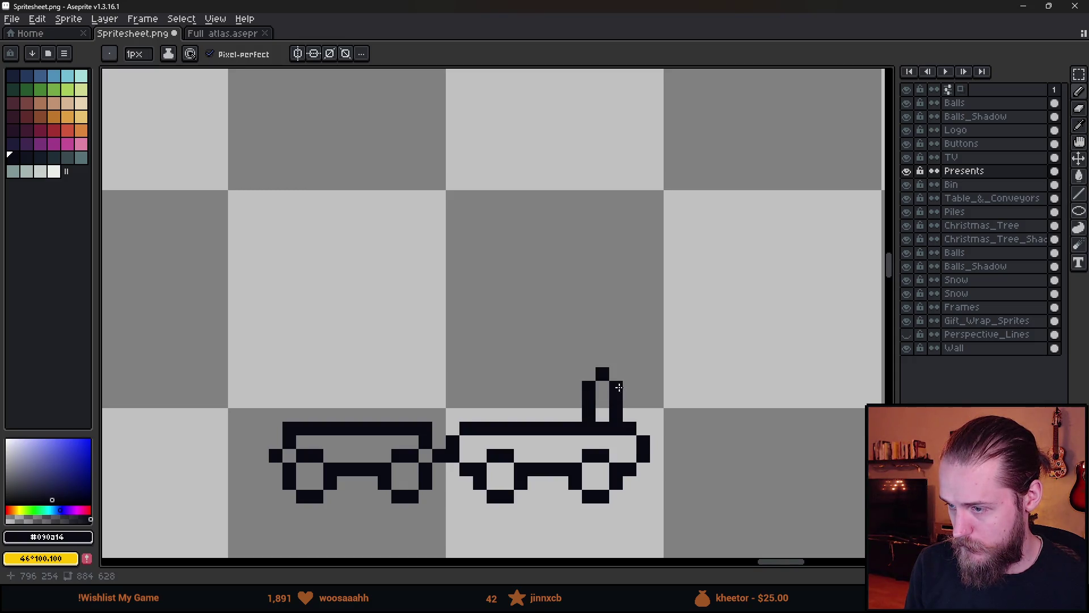
scroll(658, 459, down, 5)
scroll(637, 455, up, 5)
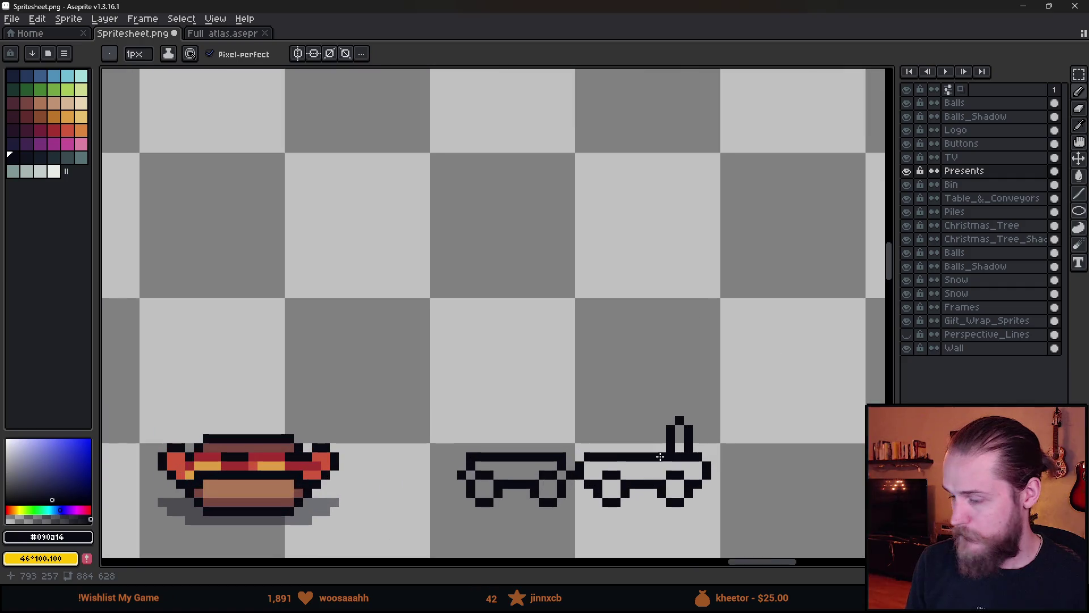
- Draw the locomotive cab's vertical wall and its roof line
drag(686, 441, 687, 426)
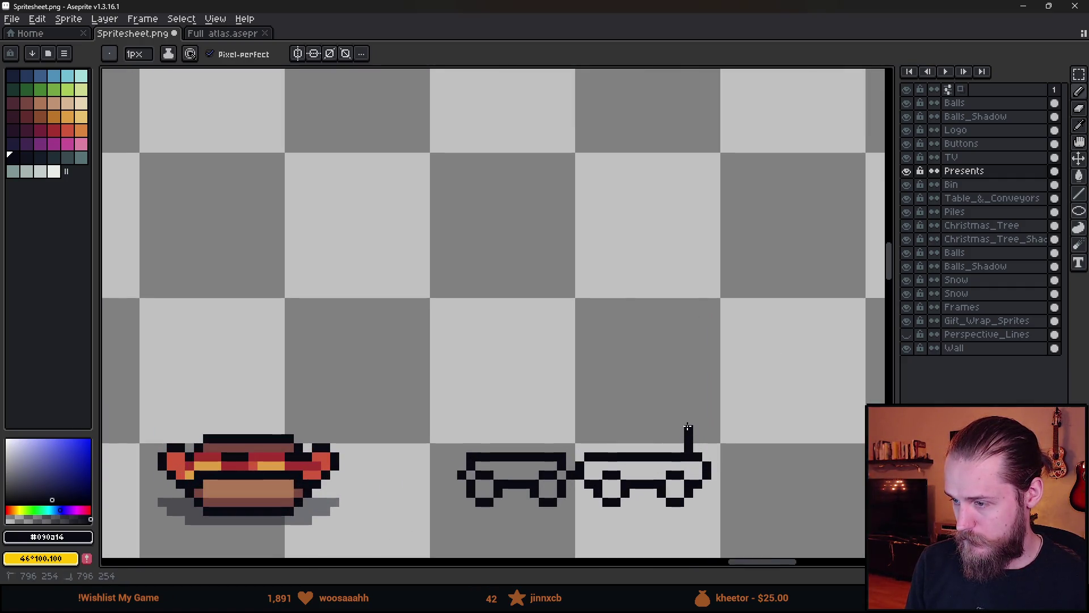
click(671, 419)
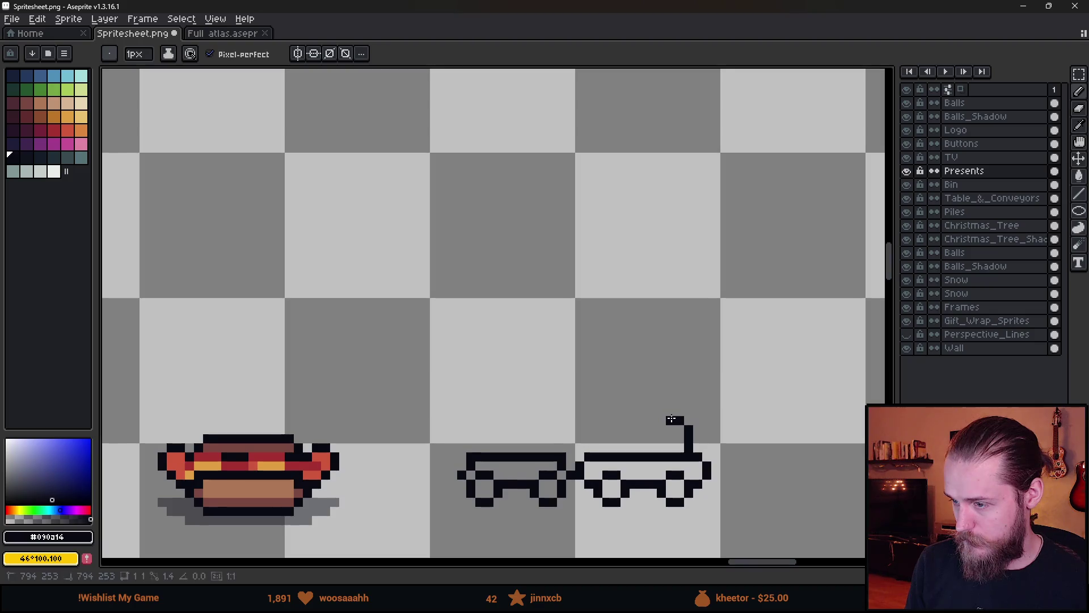
mouse_move(671, 419)
mouse_down()
mouse_move(644, 420)
mouse_move(634, 392)
mouse_move(589, 402)
mouse_move(589, 451)
mouse_up()
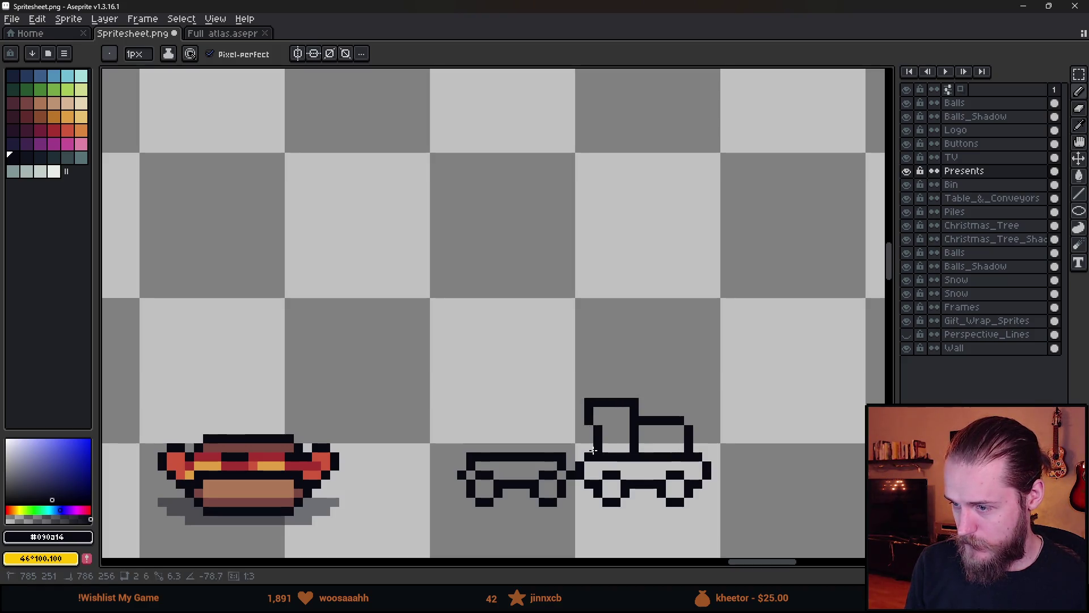
scroll(608, 413, up, 1)
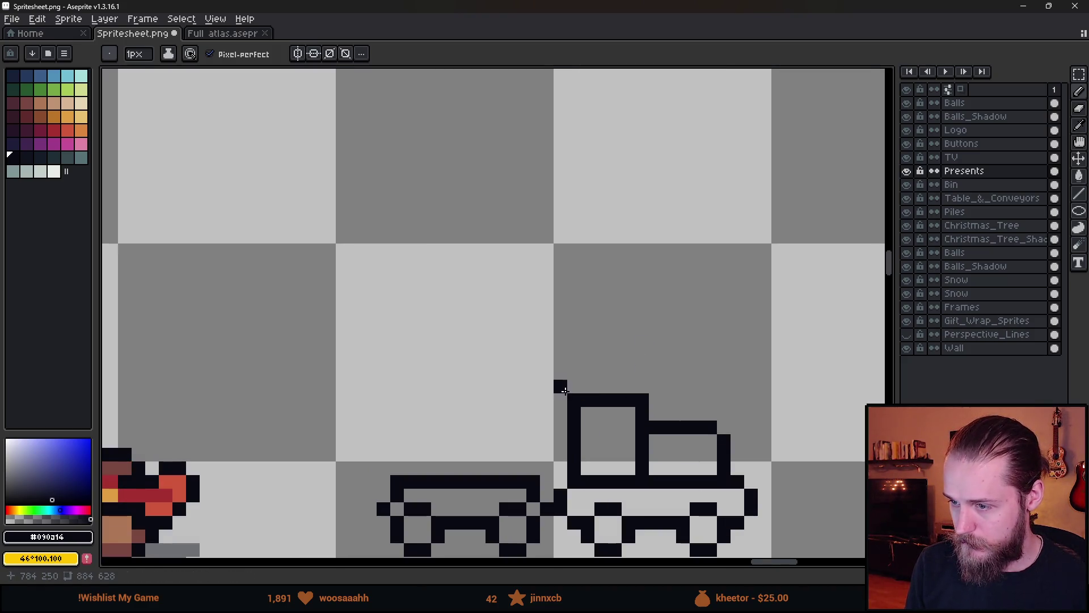
- Add the overhanging roof brim over the cab and a window inside it
mouse_move(570, 377)
mouse_down()
mouse_move(644, 375)
mouse_move(659, 388)
mouse_up()
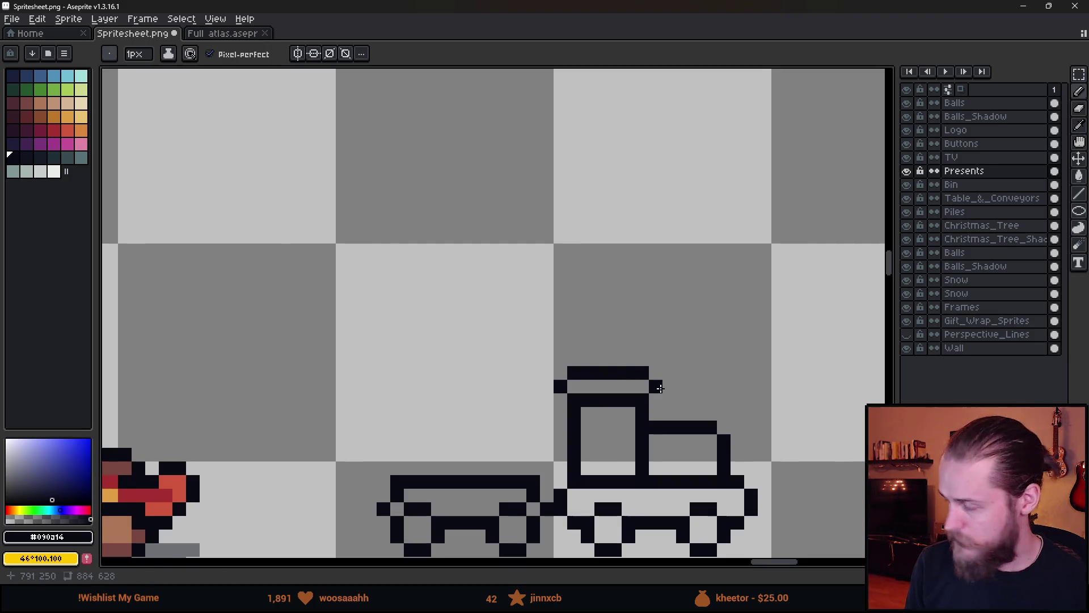
scroll(659, 442, up, 2)
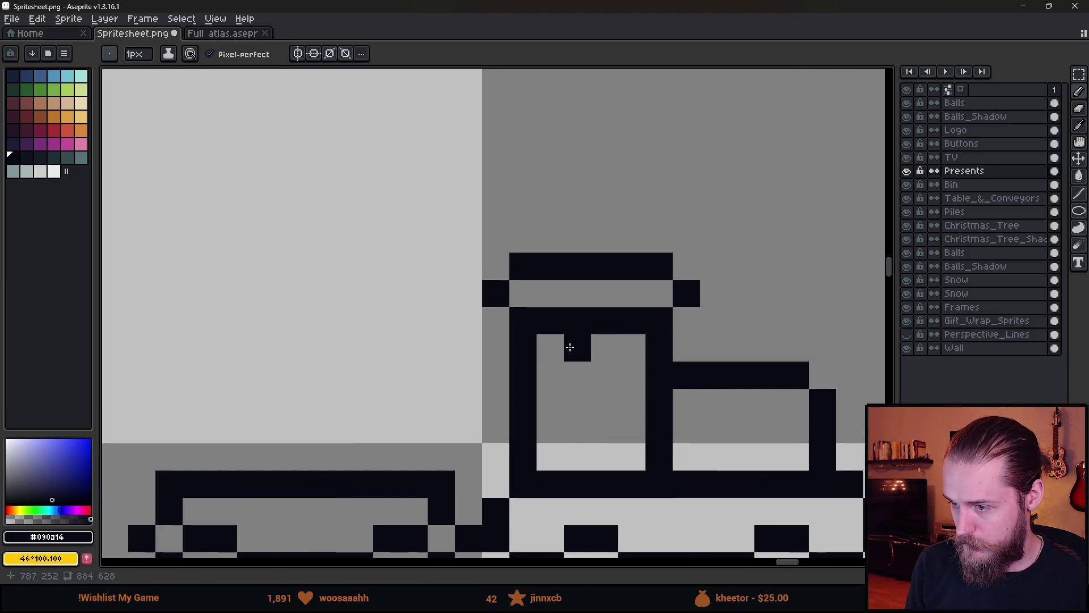
drag(572, 348, 598, 363)
click(604, 348)
scroll(761, 453, down, 2)
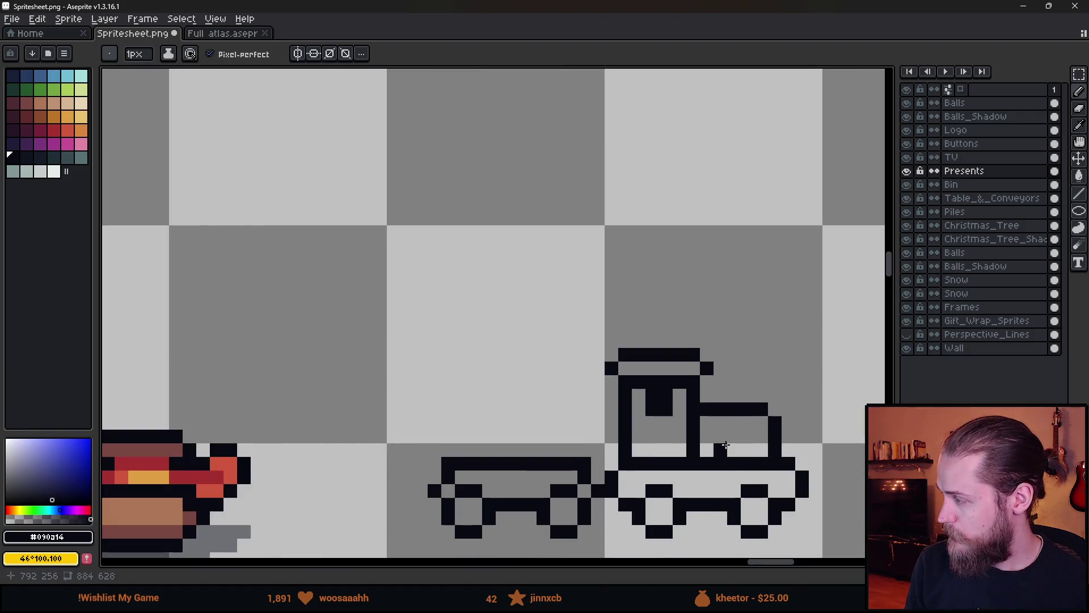
scroll(760, 453, up, 1)
scroll(749, 417, up, 1)
- Add small chimney bumps on the locomotive roof and a vertical line on the carriage
mouse_move(737, 335)
mouse_down()
mouse_move(728, 339)
mouse_move(734, 310)
mouse_up()
click(670, 341)
scroll(732, 437, down, 5)
scroll(772, 494, down, 1)
scroll(737, 499, up, 1)
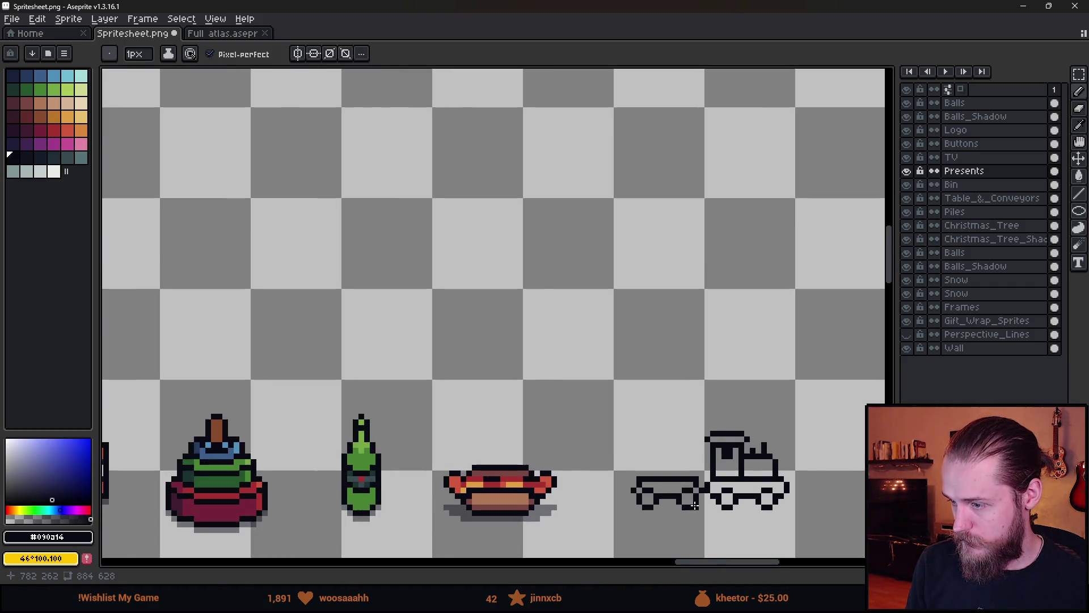
scroll(695, 506, up, 1)
scroll(695, 505, up, 1)
mouse_move(603, 365)
mouse_down()
mouse_move(618, 276)
mouse_move(403, 253)
mouse_move(396, 285)
mouse_move(590, 291)
mouse_up()
- Draw the carriage roof line and side edge, shifting its top-left corner one pixel right
mouse_move(425, 328)
mouse_down()
mouse_move(425, 304)
mouse_move(425, 369)
mouse_up()
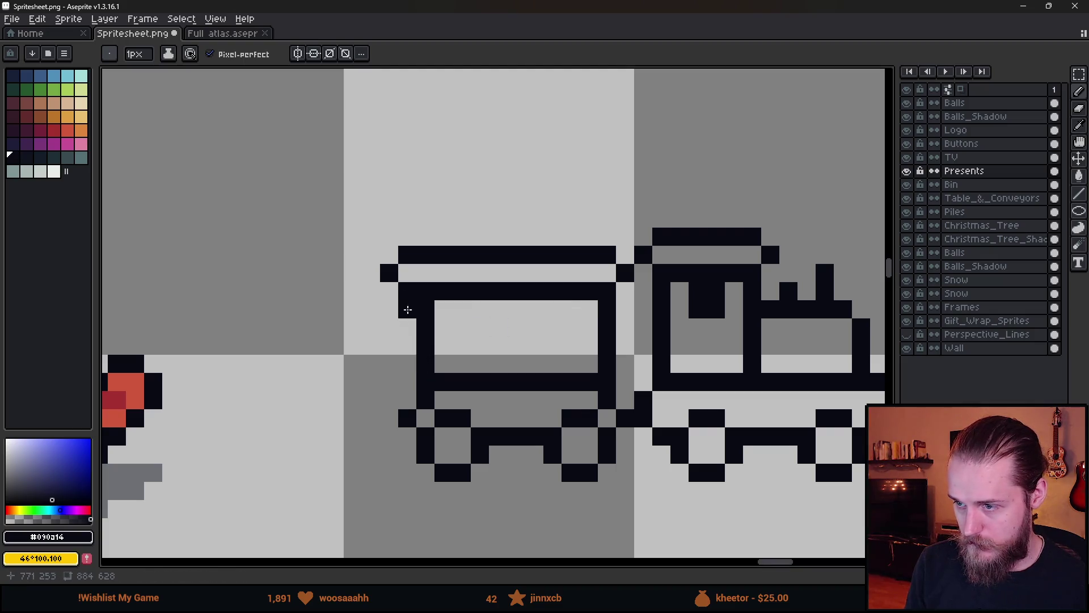
key(m)
mouse_move(363, 210)
mouse_down()
mouse_move(417, 301)
mouse_move(427, 284)
mouse_up()
key(ctrl+d)
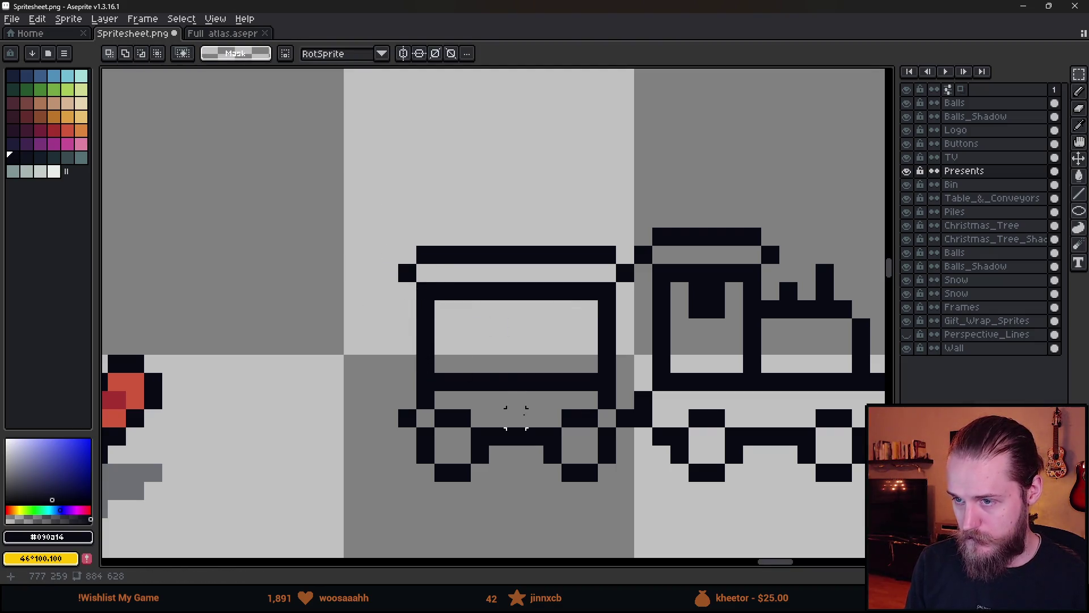
scroll(516, 417, down, 5)
scroll(511, 420, up, 5)
- Pencil dark window notches into the carriage body
key(b)
mouse_move(494, 403)
mouse_down()
mouse_move(477, 420)
mouse_move(490, 423)
mouse_up()
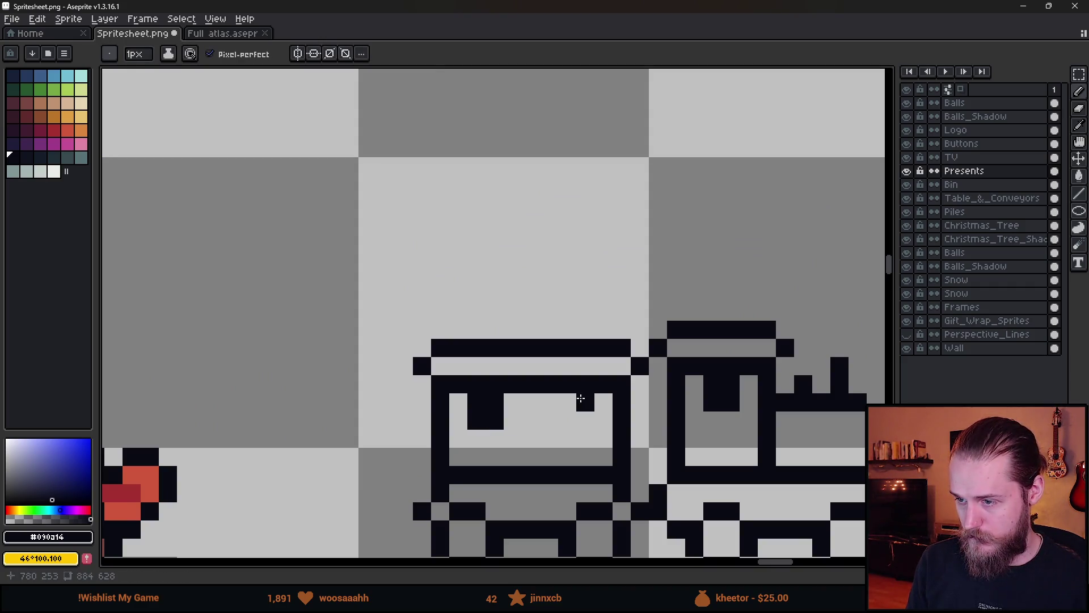
scroll(579, 425, down, 5)
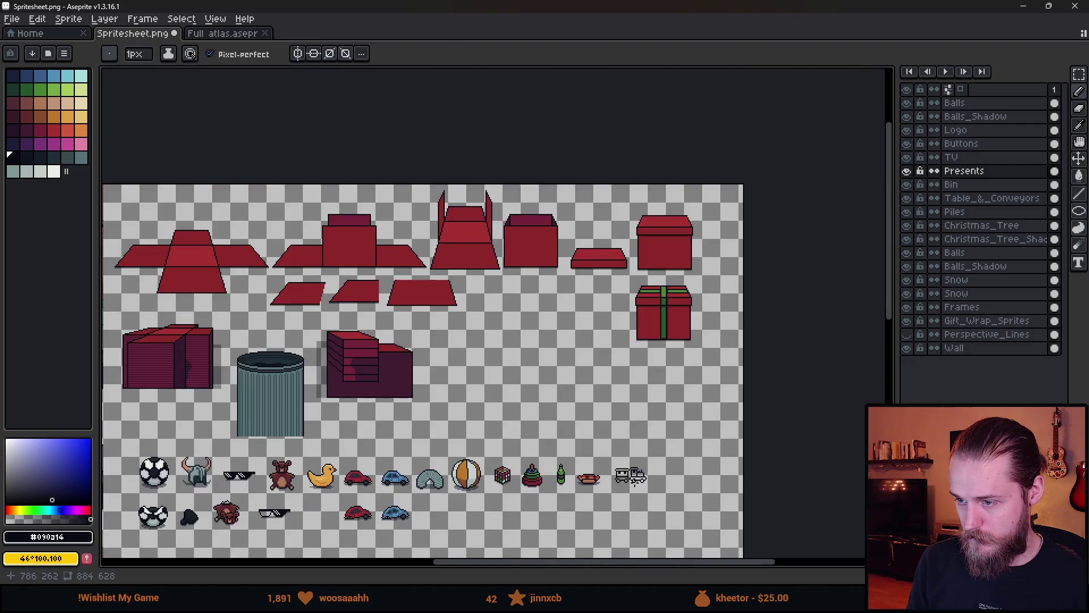
scroll(632, 482, down, 3)
scroll(582, 420, up, 4)
scroll(520, 381, up, 1)
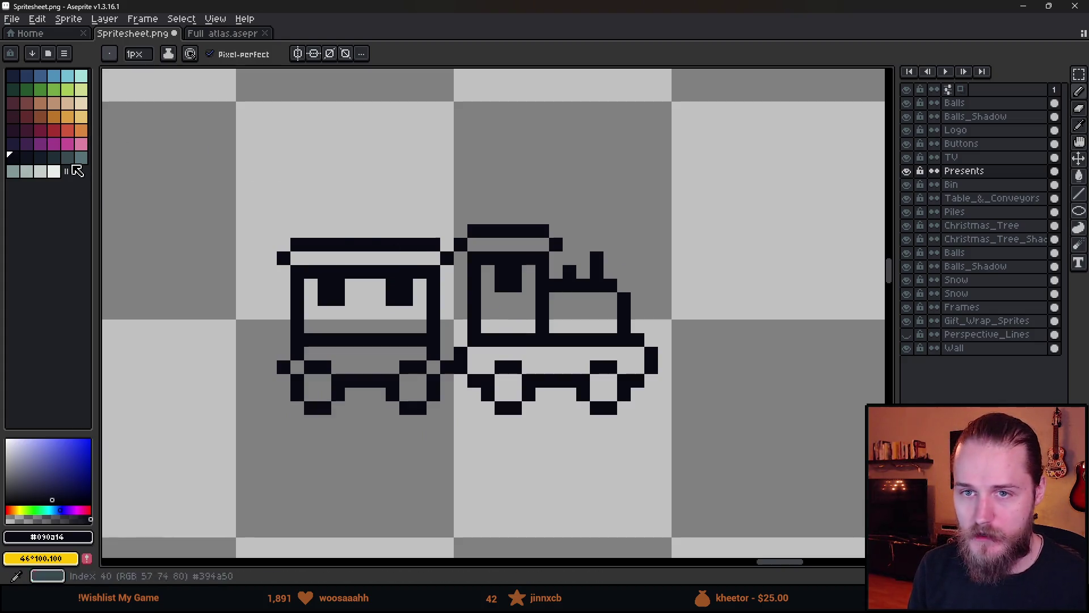
- Fill the locomotive: blue lower body, orange cab window, green boiler, red cab band
click(45, 78)
key(g)
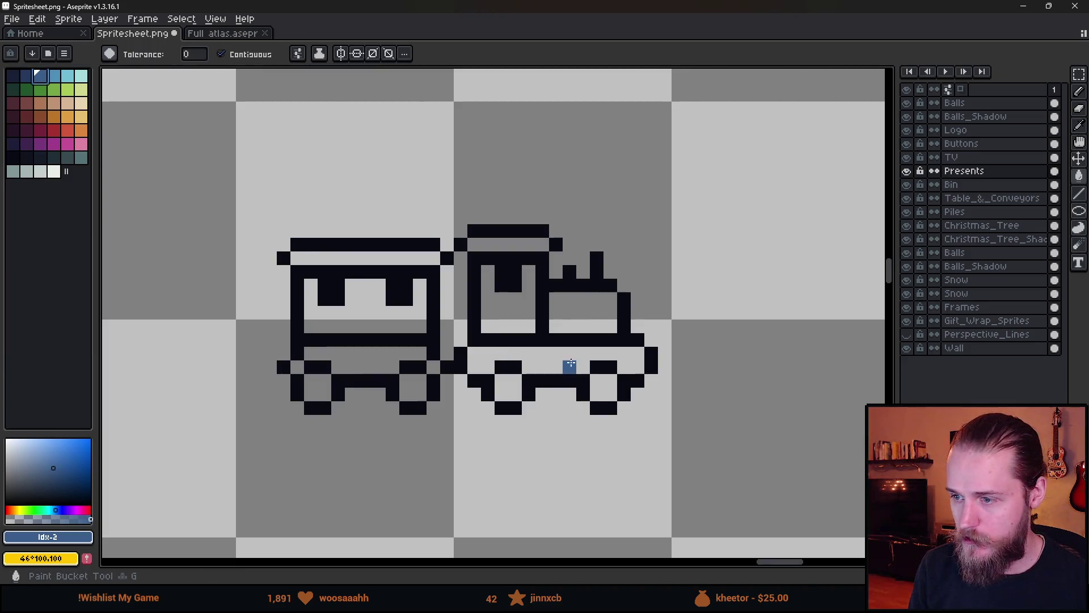
click(567, 364)
click(67, 116)
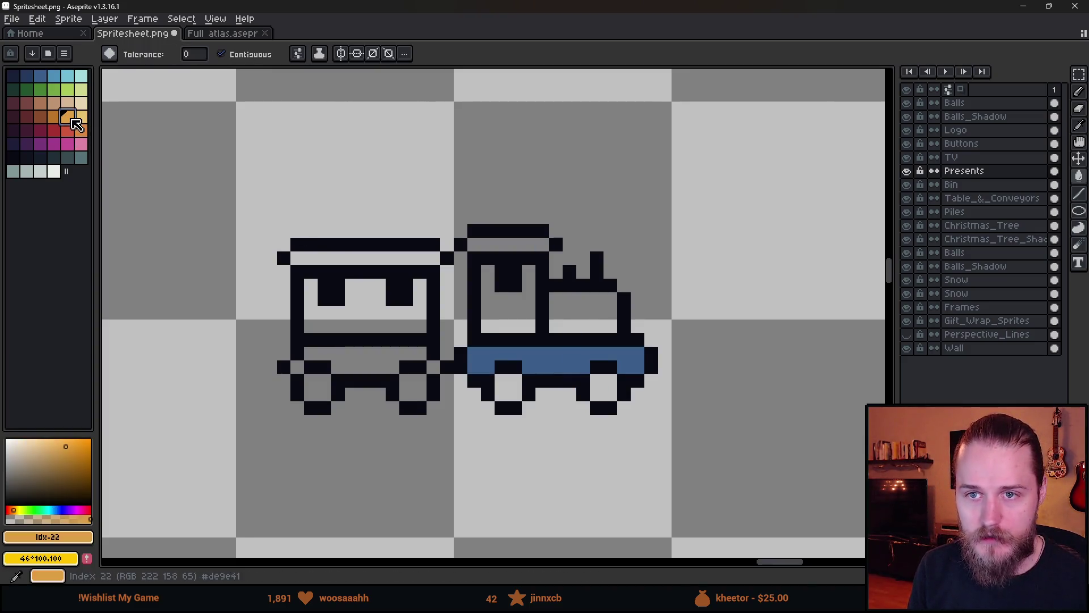
click(504, 308)
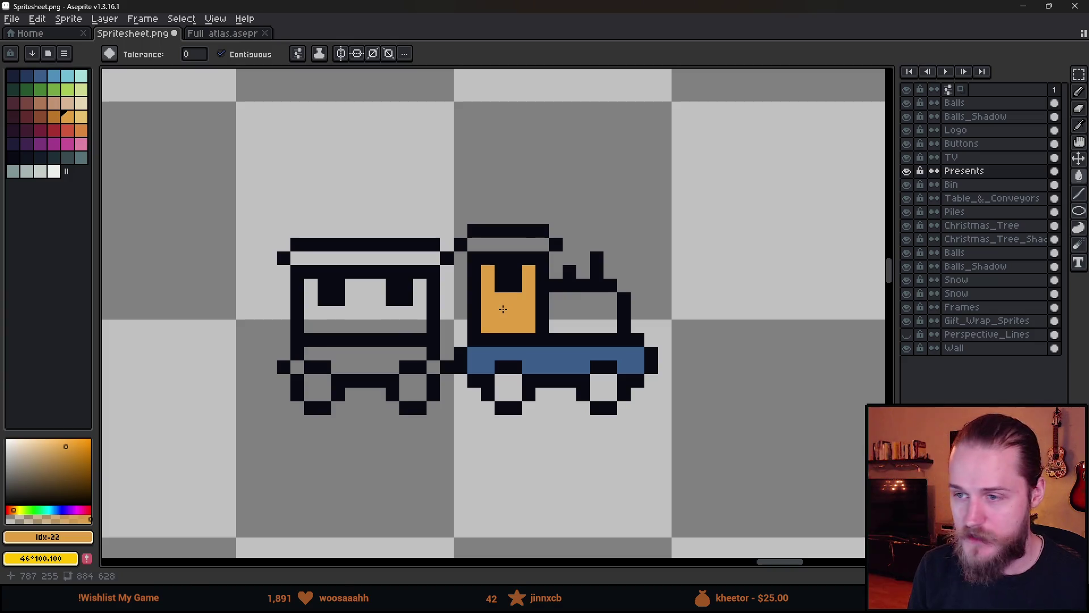
click(42, 90)
click(579, 313)
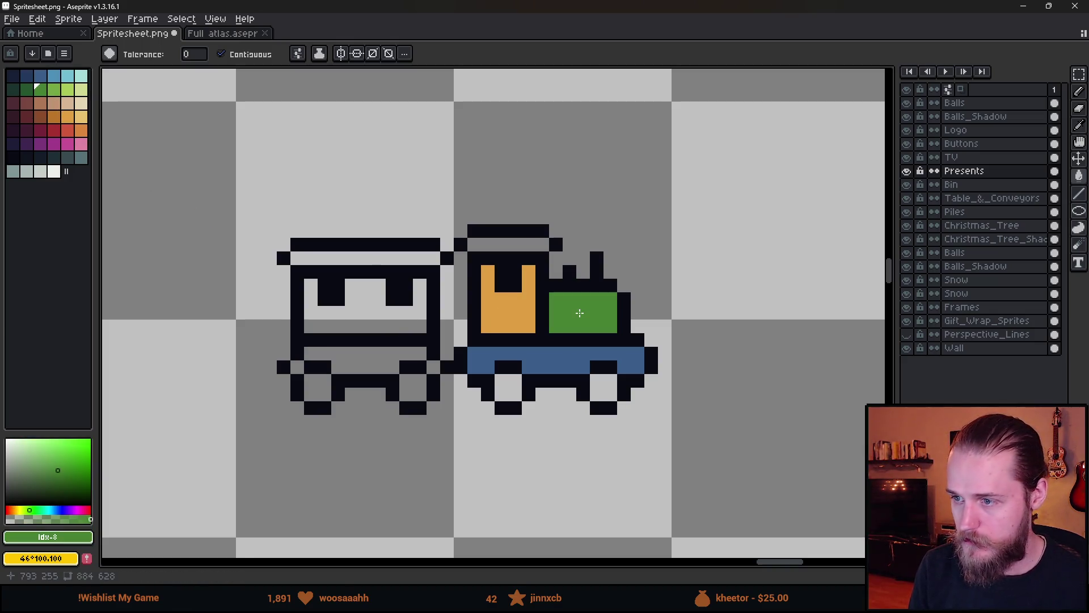
click(53, 130)
click(505, 244)
- Fill all four train wheels with a light teal
scroll(542, 383, down, 4)
scroll(542, 382, down, 4)
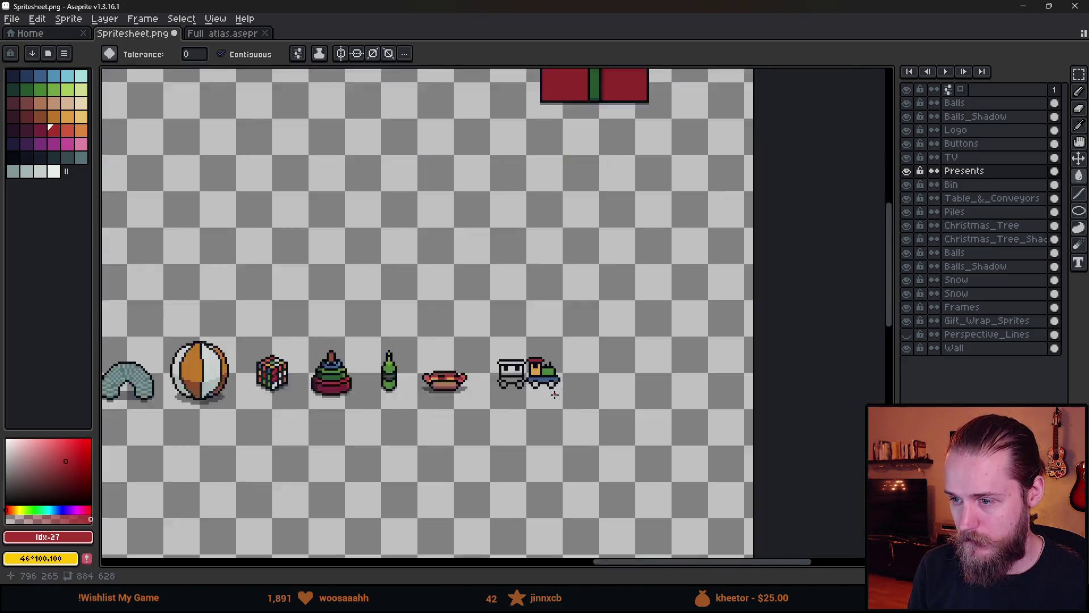
scroll(524, 360, up, 7)
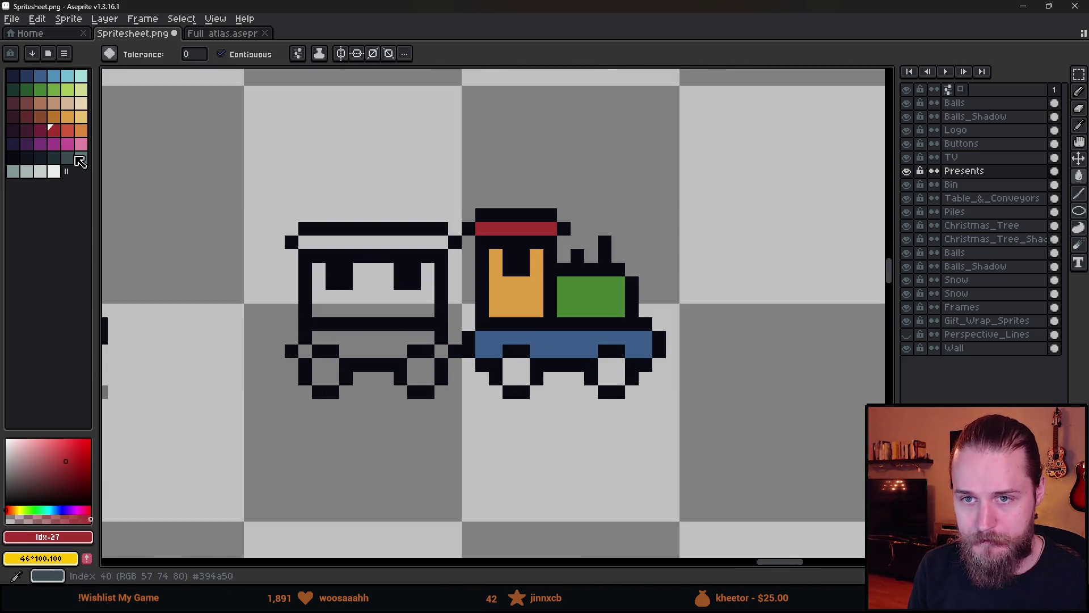
click(67, 157)
click(525, 382)
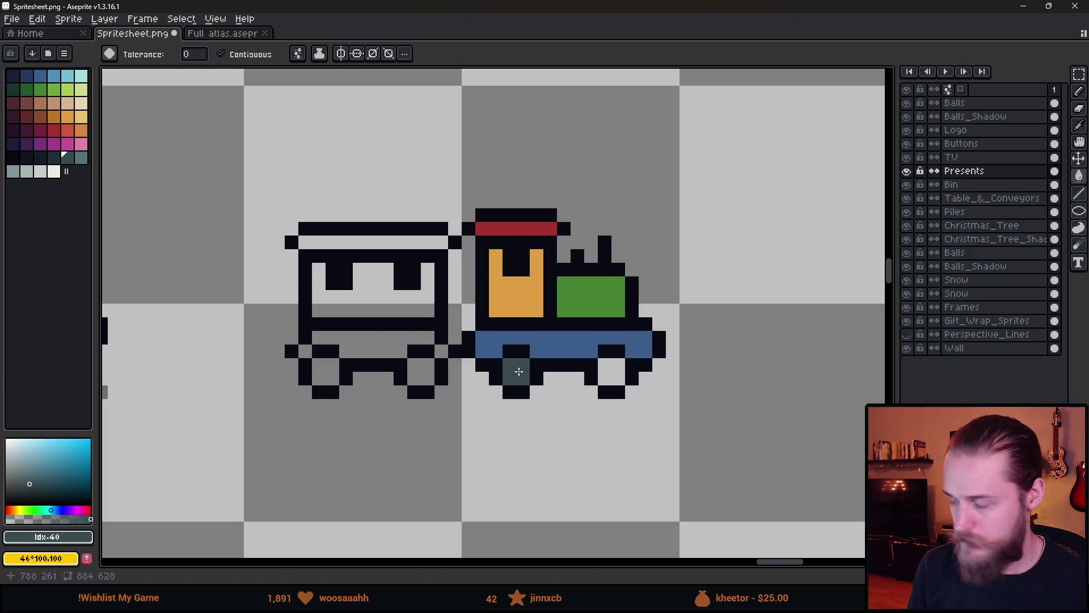
click(80, 157)
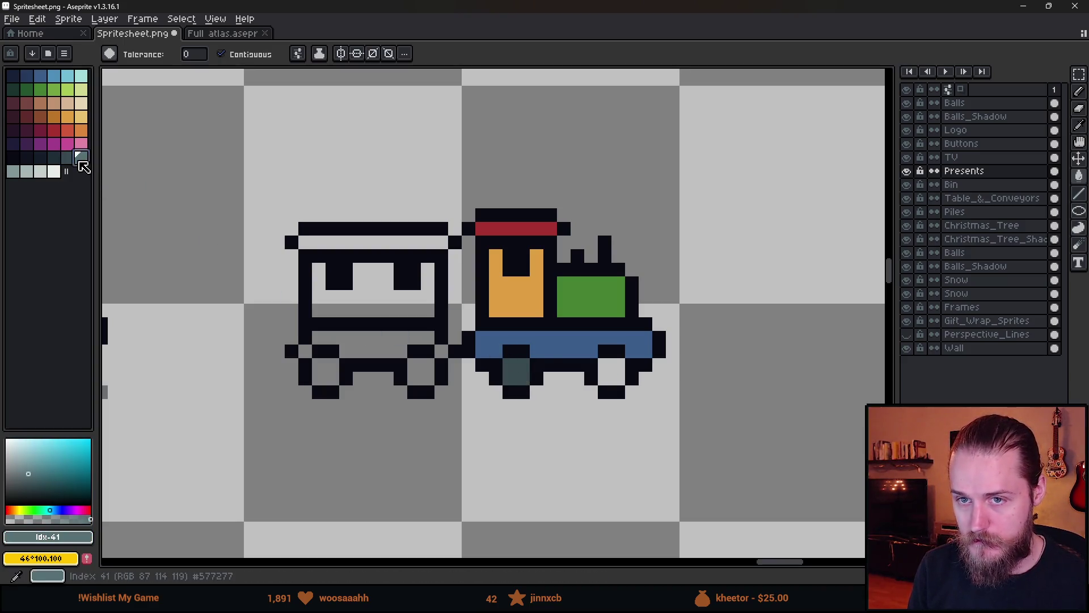
click(502, 373)
click(611, 371)
click(420, 372)
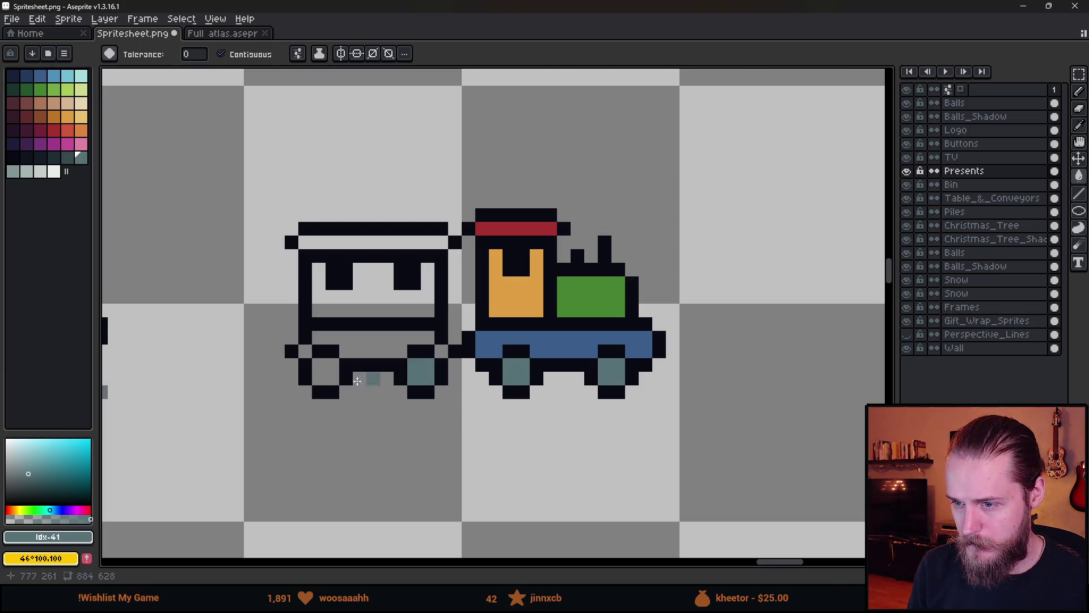
click(322, 371)
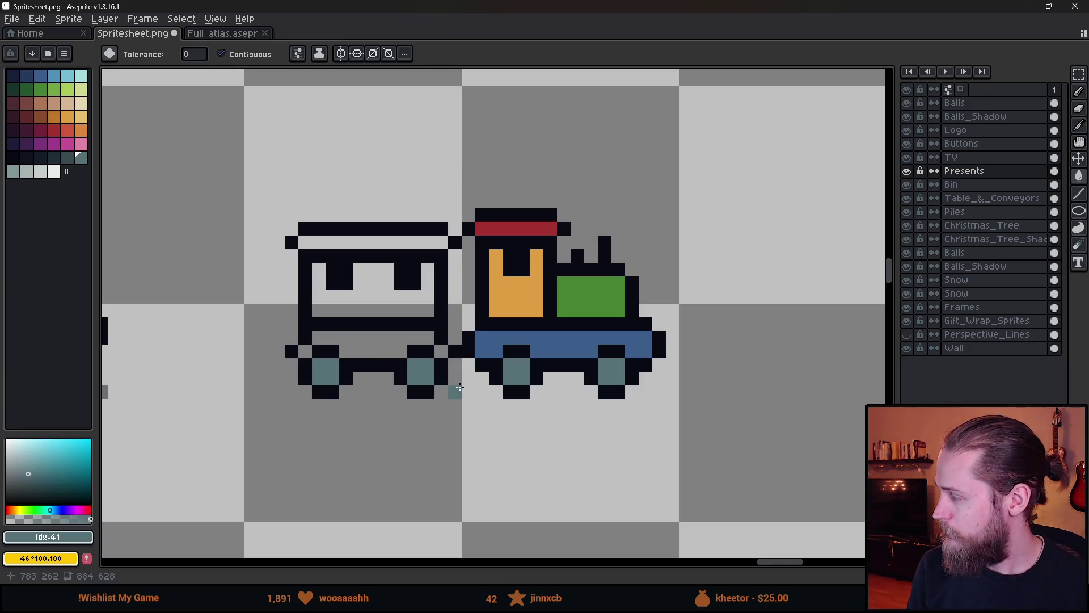
- Match the carriage to the locomotive: orange window, red roof stripe, blue lower band
scroll(459, 387, down, 1)
scroll(433, 351, up, 1)
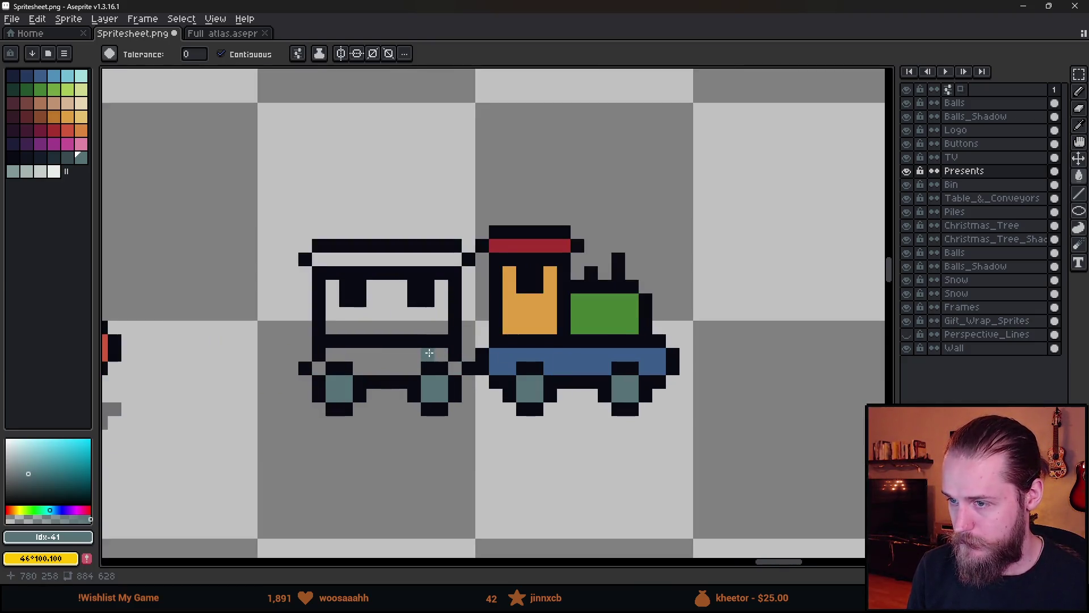
alt+click(528, 308)
click(397, 306)
alt+click(528, 245)
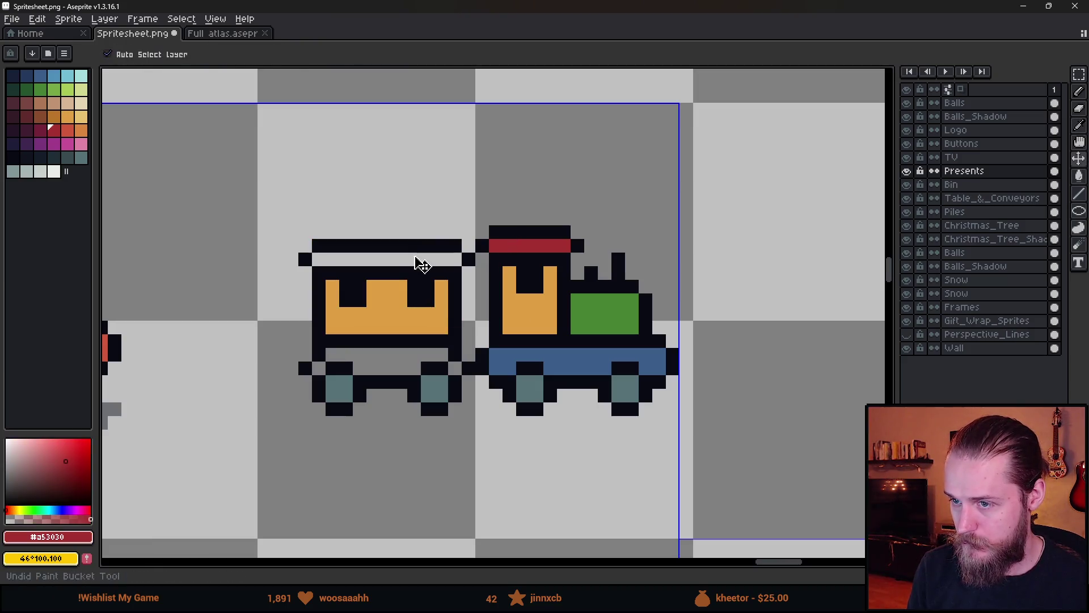
click(418, 259)
alt+click(520, 355)
click(397, 354)
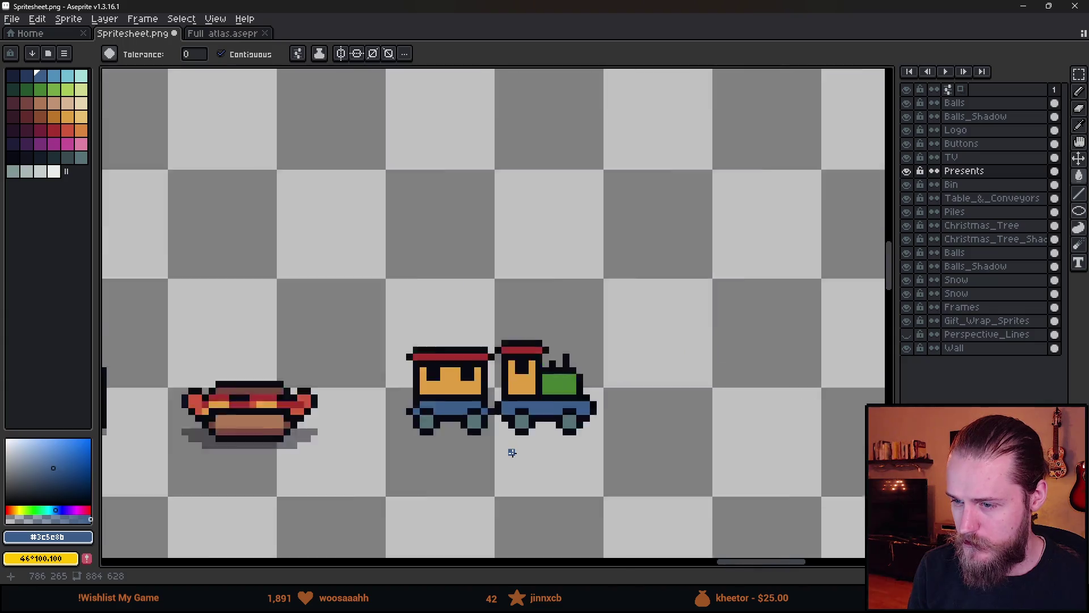
scroll(509, 450, down, 8)
scroll(519, 456, up, 2)
- Select the whole train and trial-move it into the presents area, then cancel and deselect
drag(526, 454, 708, 352)
scroll(708, 352, down, 2)
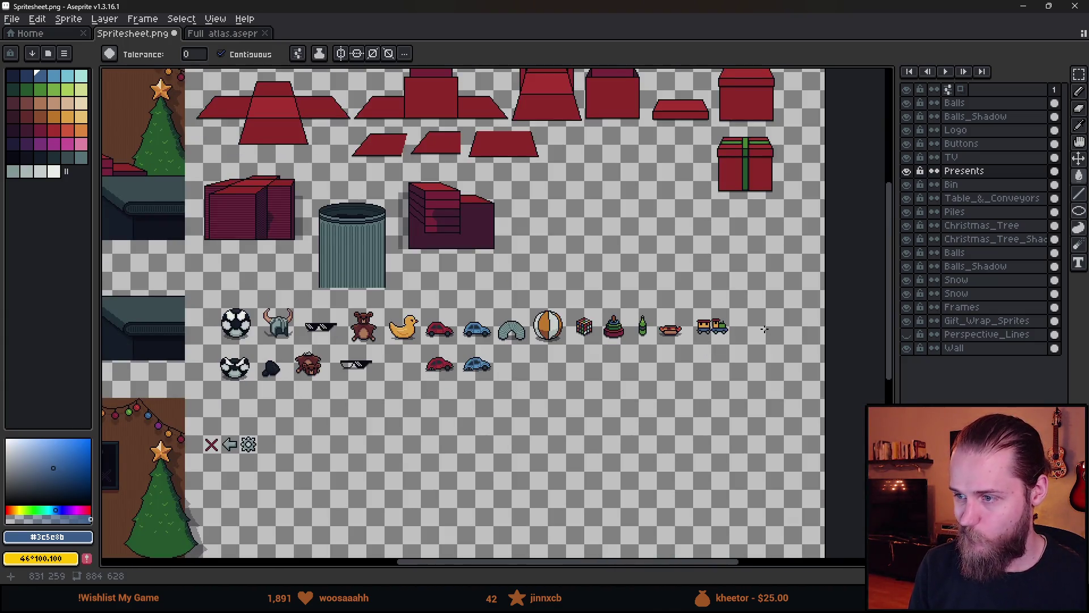
scroll(737, 331, up, 3)
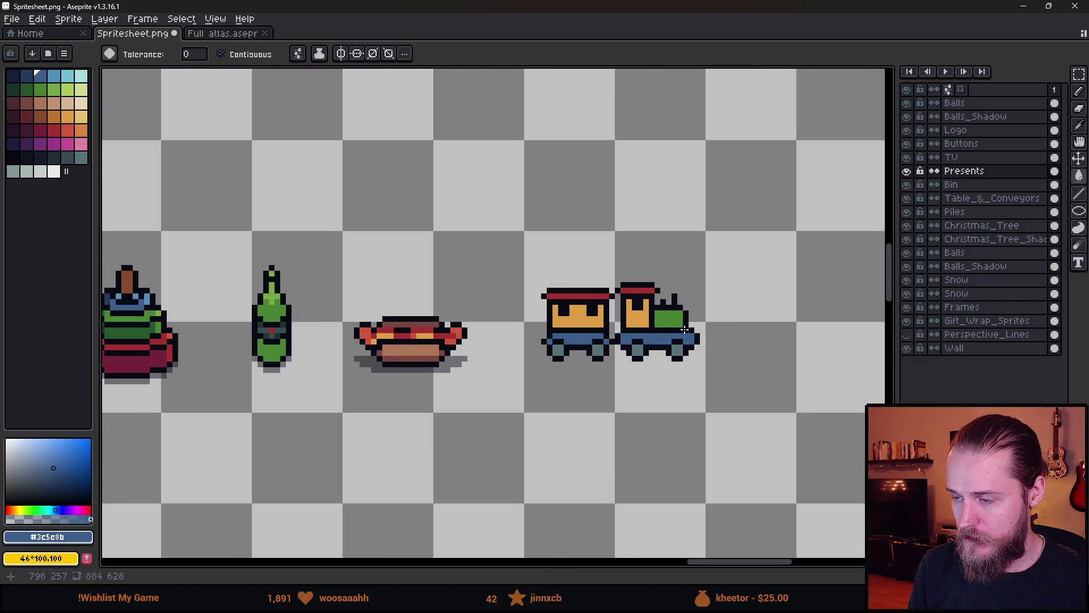
key(m)
drag(515, 267, 766, 491)
scroll(650, 407, down, 2)
scroll(661, 412, down, 1)
mouse_move(663, 413)
mouse_down()
mouse_move(568, 177)
mouse_move(498, 164)
mouse_move(369, 187)
mouse_move(391, 183)
mouse_move(193, 196)
mouse_up()
key(Escape)
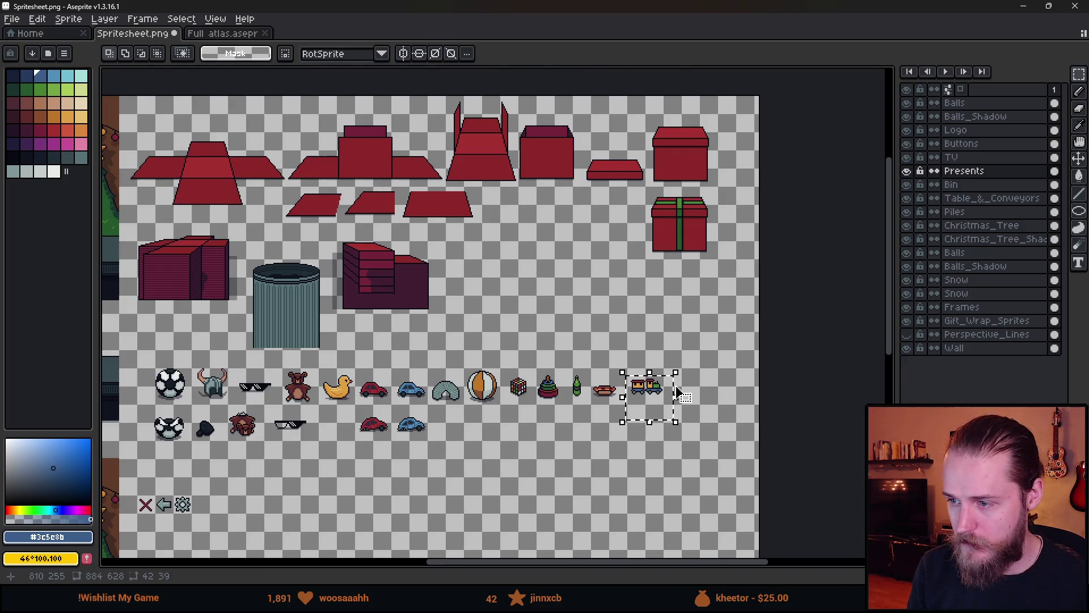
scroll(692, 392, up, 5)
key(ctrl+d)
- Sample the hotdog's translucent shadow colour and pencil a shadow under the carriage and locomotive
drag(540, 401, 545, 340)
scroll(437, 237, up, 1)
key(b)
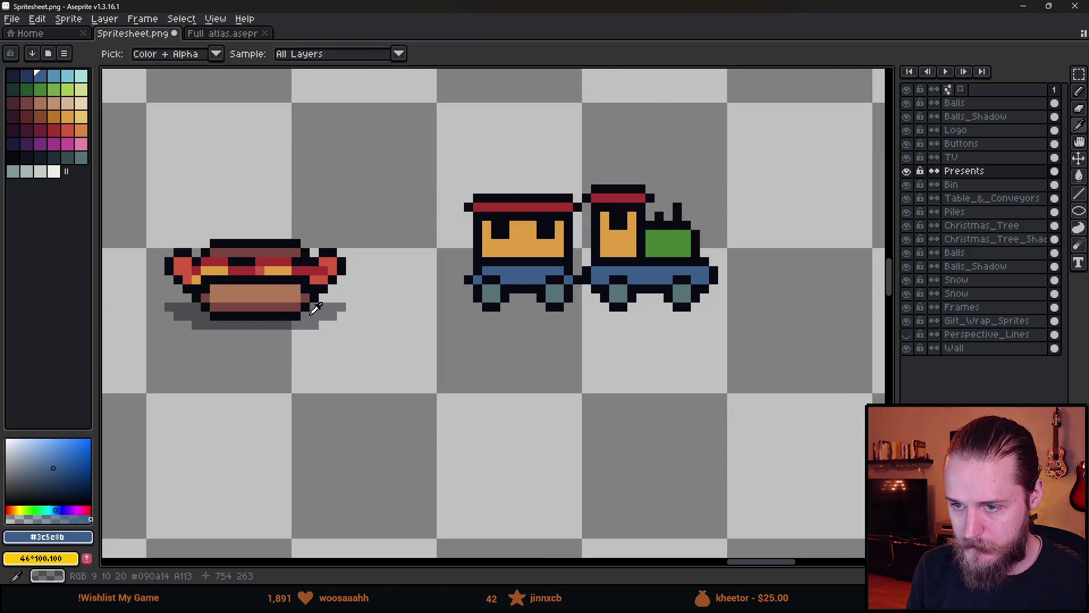
alt+click(311, 304)
scroll(353, 311, up, 1)
mouse_move(370, 318)
mouse_down()
mouse_move(370, 331)
mouse_move(465, 333)
mouse_move(480, 332)
mouse_move(433, 316)
mouse_move(573, 331)
mouse_move(565, 319)
mouse_move(642, 320)
mouse_move(628, 332)
mouse_move(742, 318)
mouse_up()
click(710, 331)
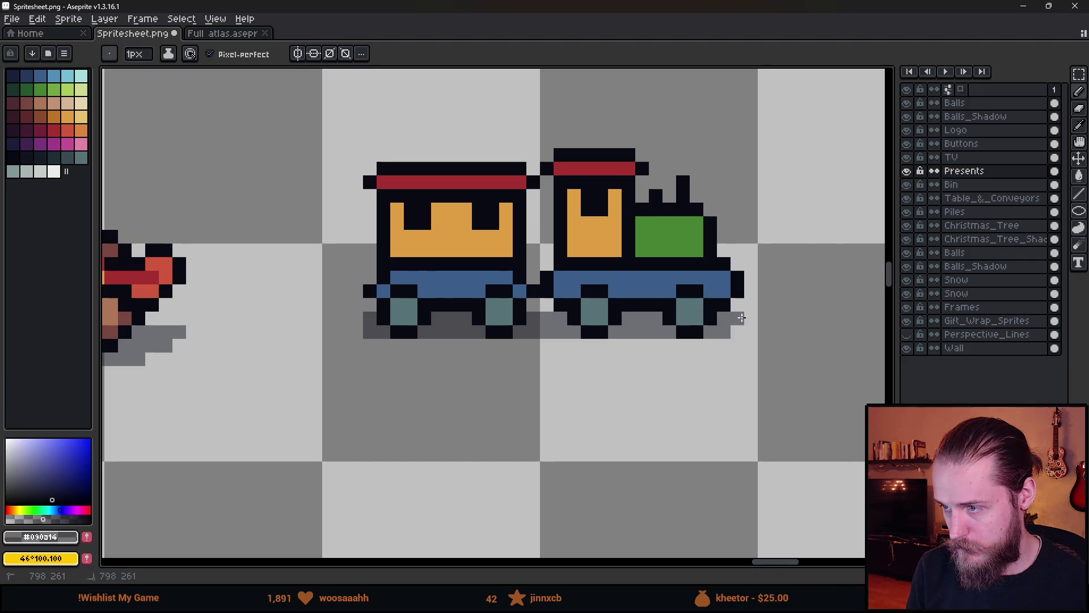
click(729, 327)
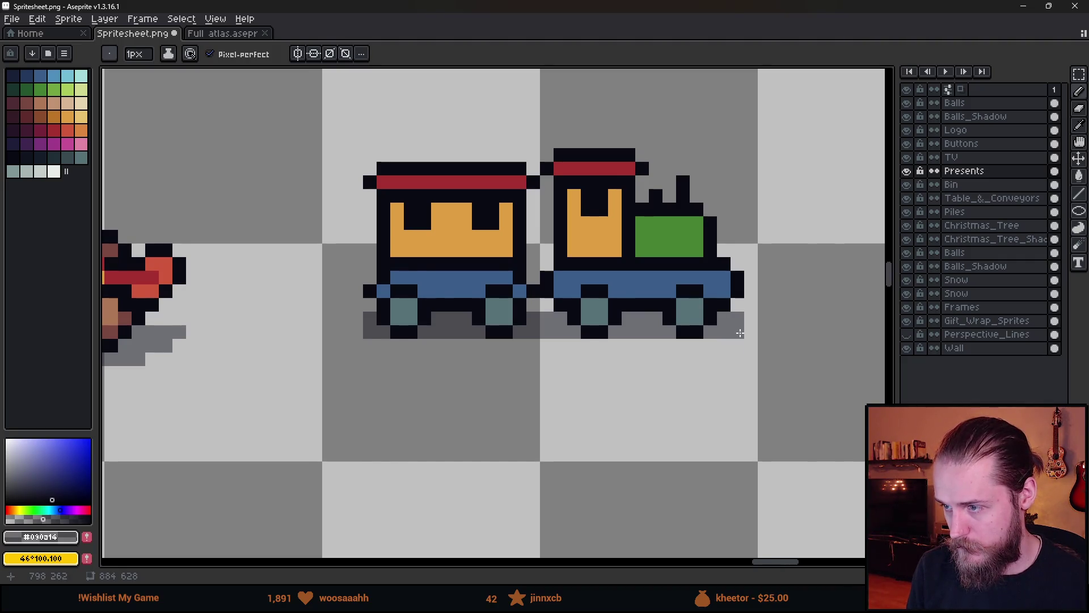
- Add shadow pixels beneath the carriage's right wheel and both locomotive wheels
scroll(731, 374, down, 4)
scroll(726, 377, up, 4)
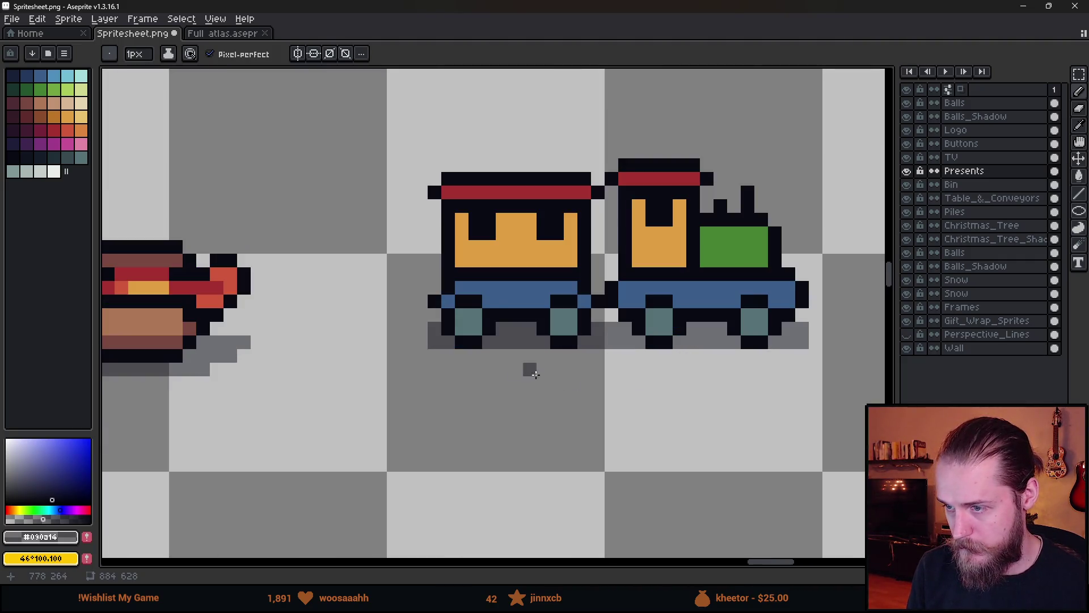
click(560, 355)
click(660, 355)
click(747, 357)
scroll(747, 363, down, 5)
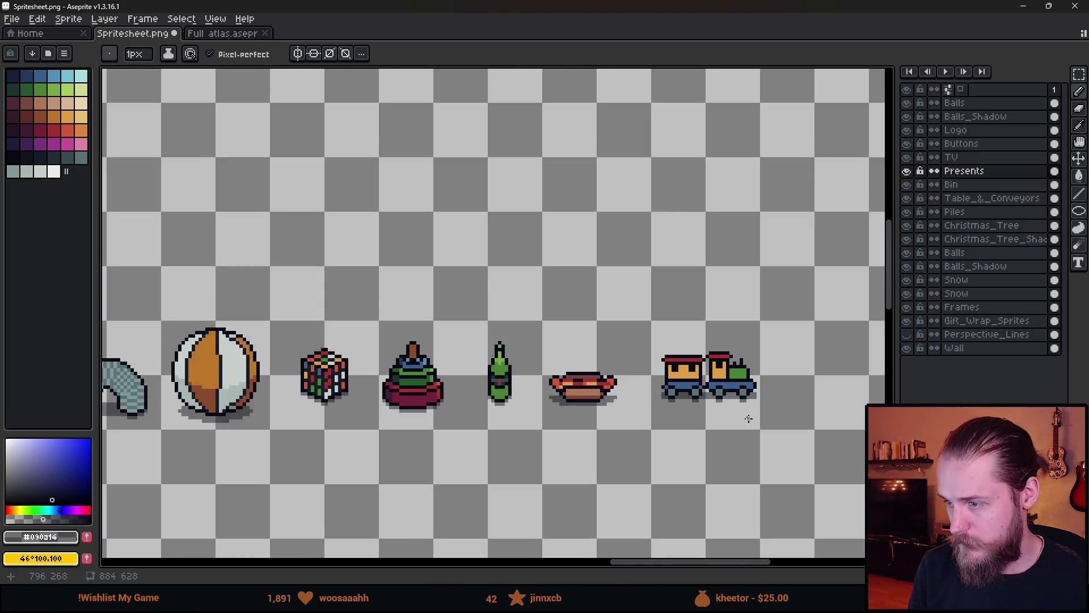
drag(751, 488, 658, 455)
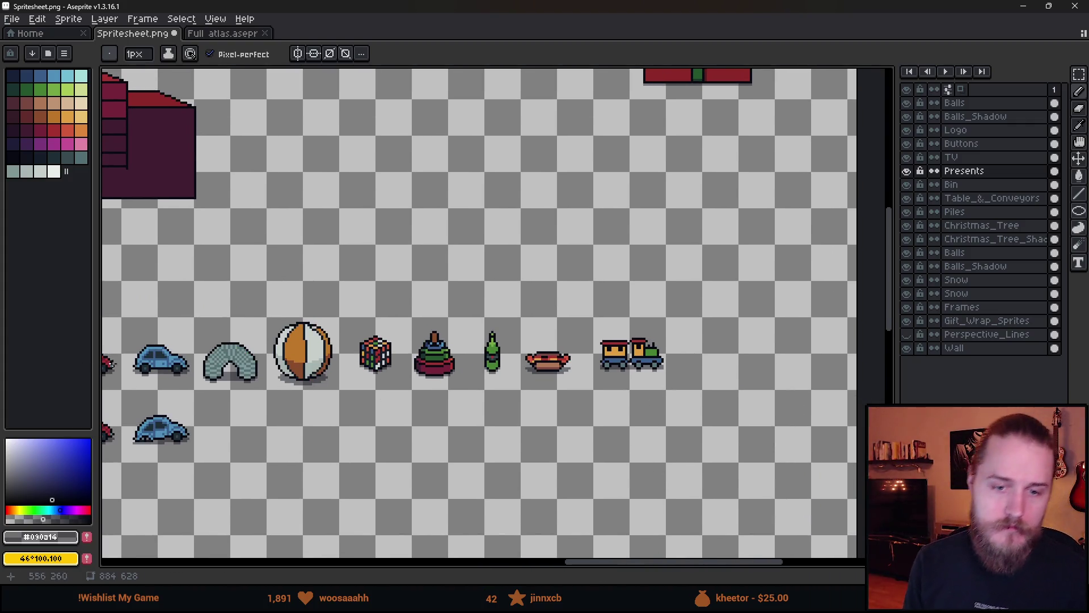
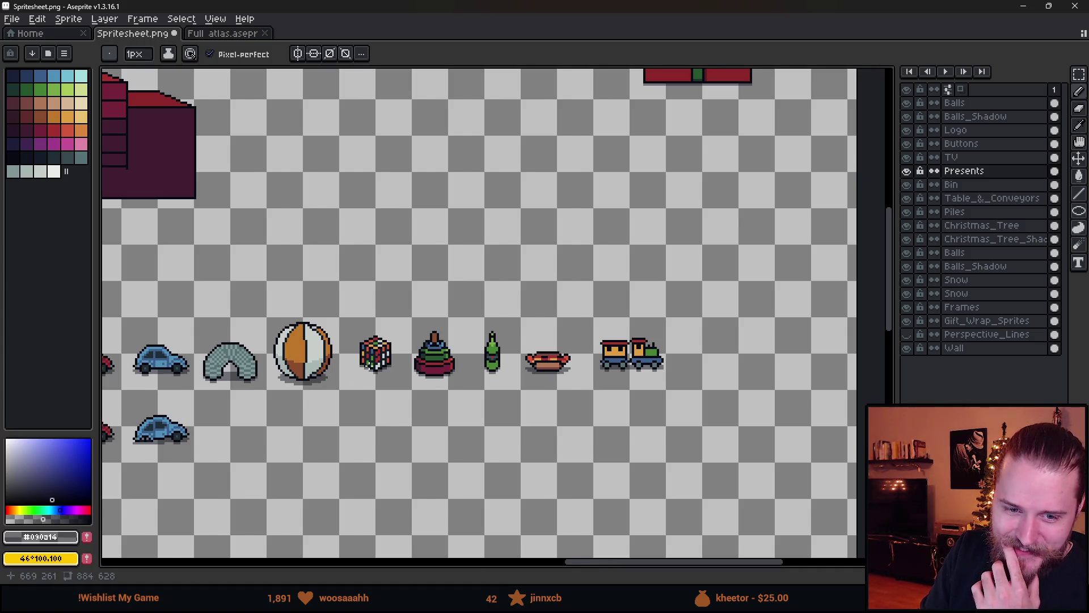
- Zoom in on the toy train, marquee-select it, then clear the selection
scroll(368, 368, down, 2)
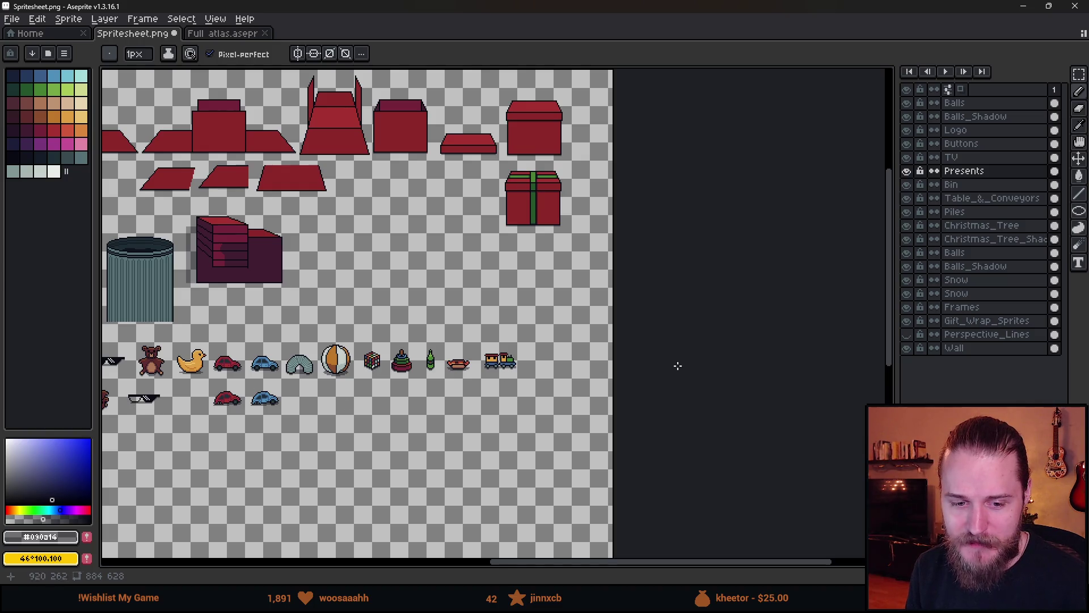
scroll(463, 341, down, 3)
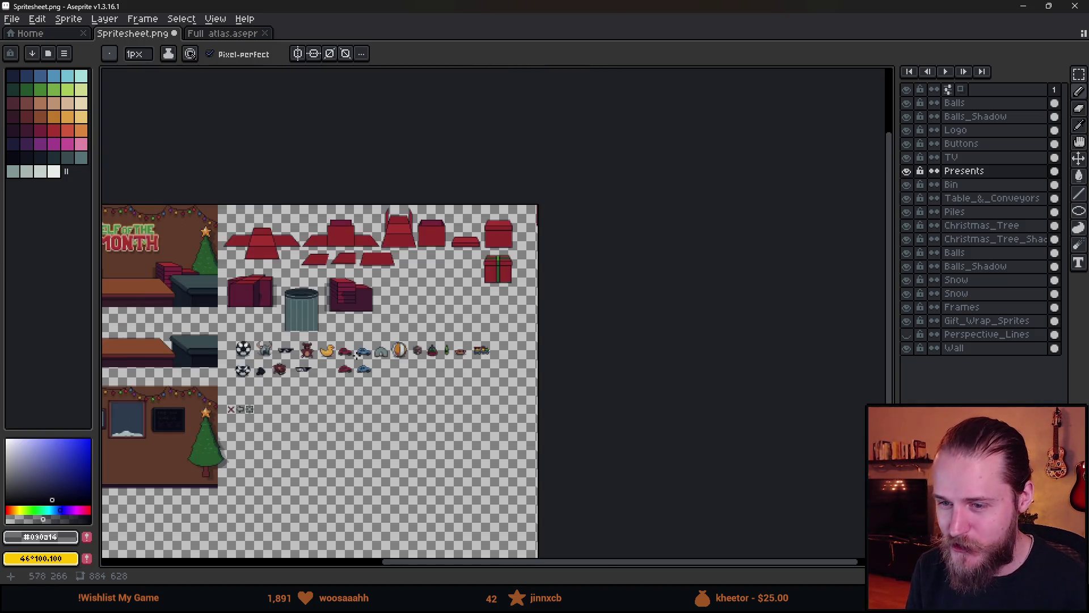
scroll(399, 379, up, 1)
scroll(399, 379, up, 1)
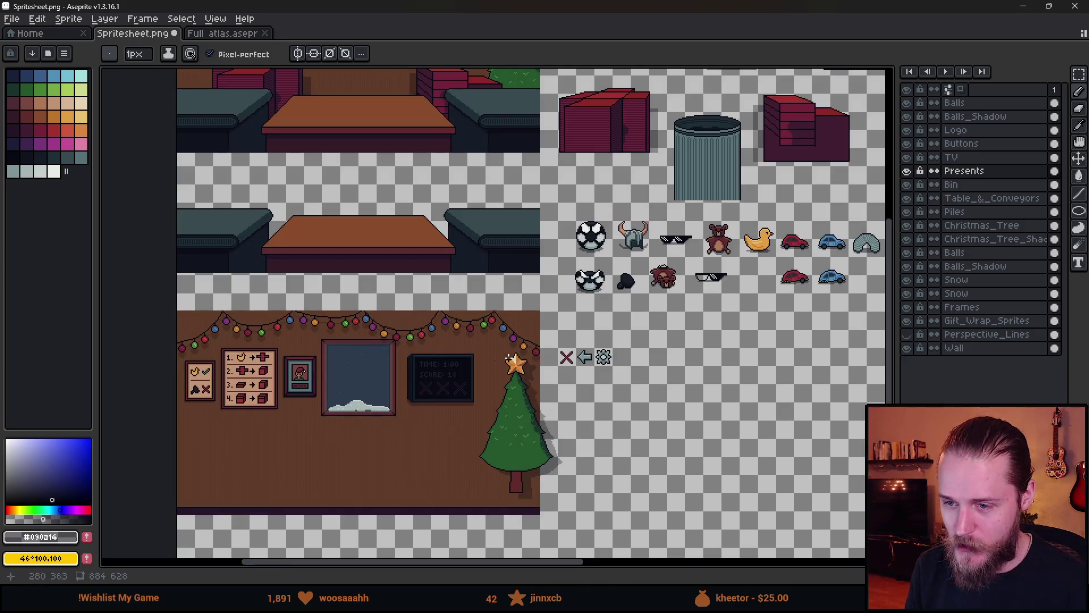
scroll(165, 368, down, 1)
scroll(613, 316, up, 1)
key(m)
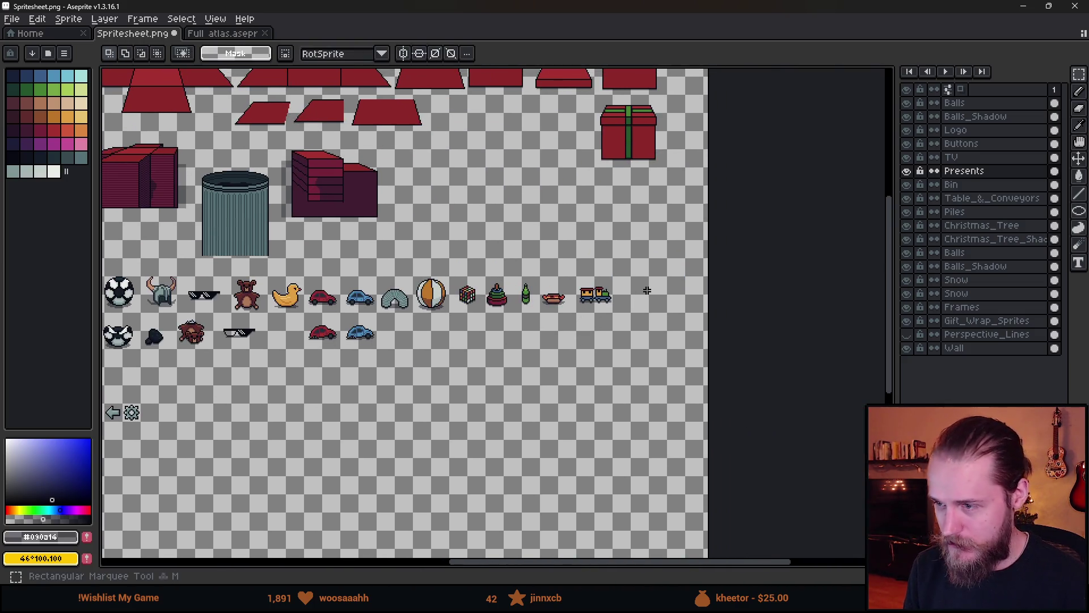
scroll(640, 296, up, 4)
drag(377, 235, 628, 399)
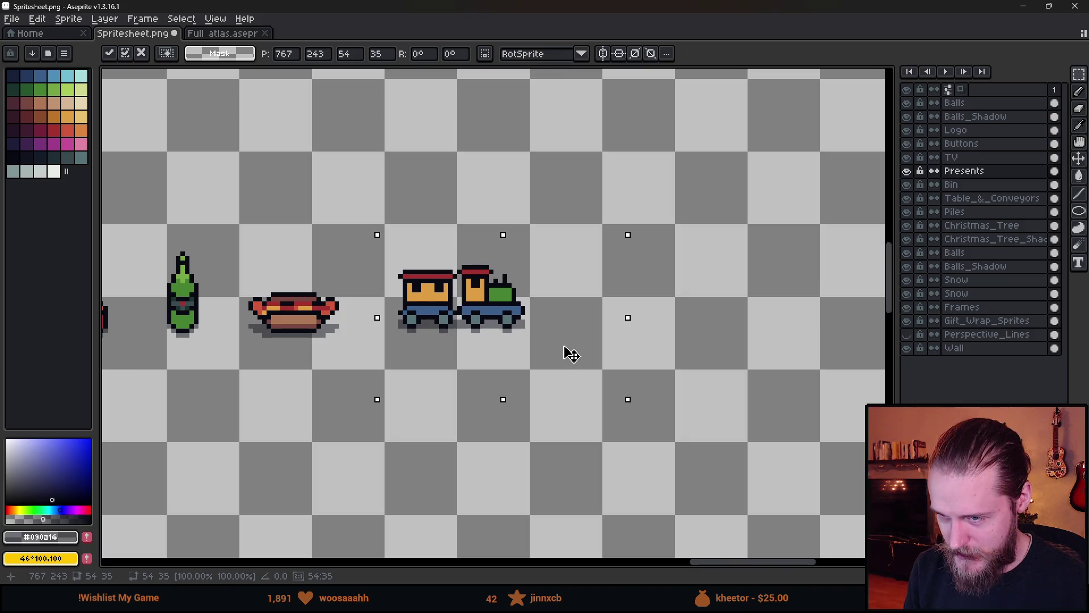
key(ctrl+d)
- Draw a row of the darkest blue along the train's base above the wheels
scroll(430, 317, up, 4)
key(b)
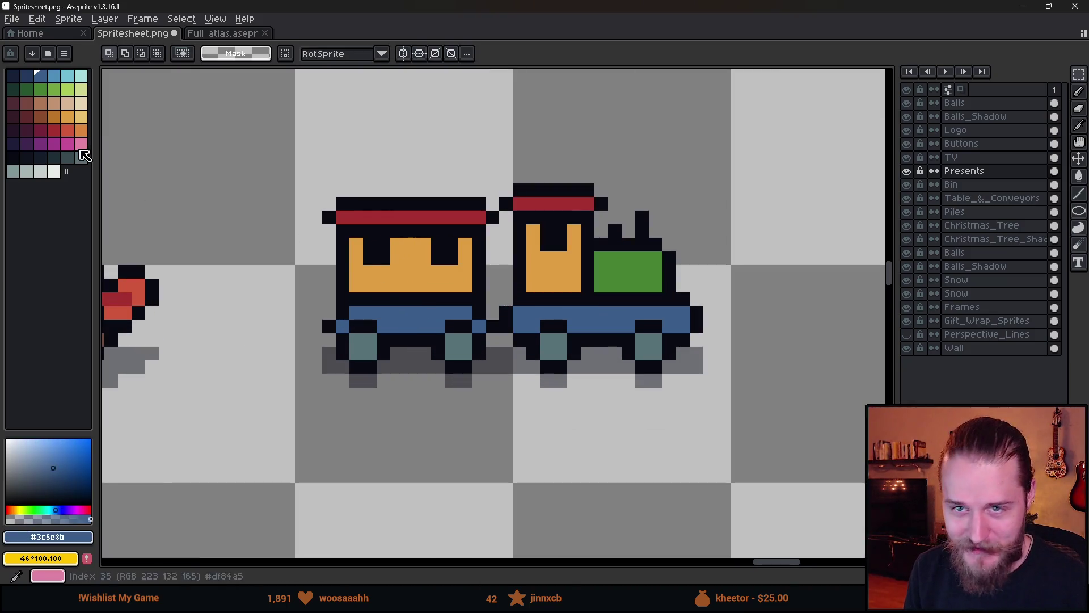
click(26, 75)
drag(346, 334, 679, 328)
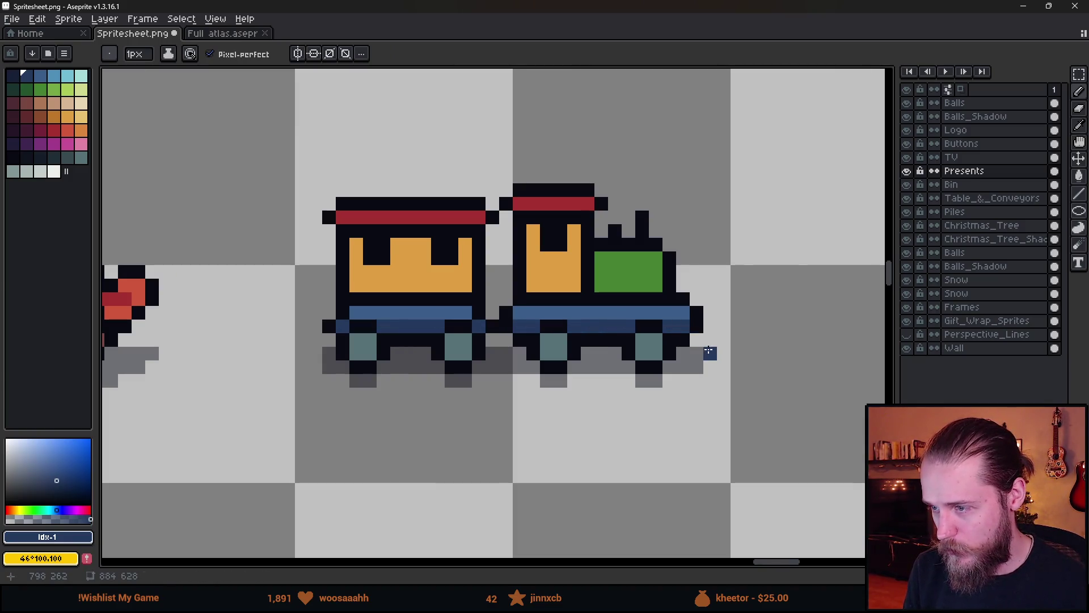
- Try shading the green block's bottom row with darker green, then undo it
scroll(709, 346, down, 5)
scroll(709, 344, down, 2)
scroll(681, 318, up, 7)
alt+click(645, 279)
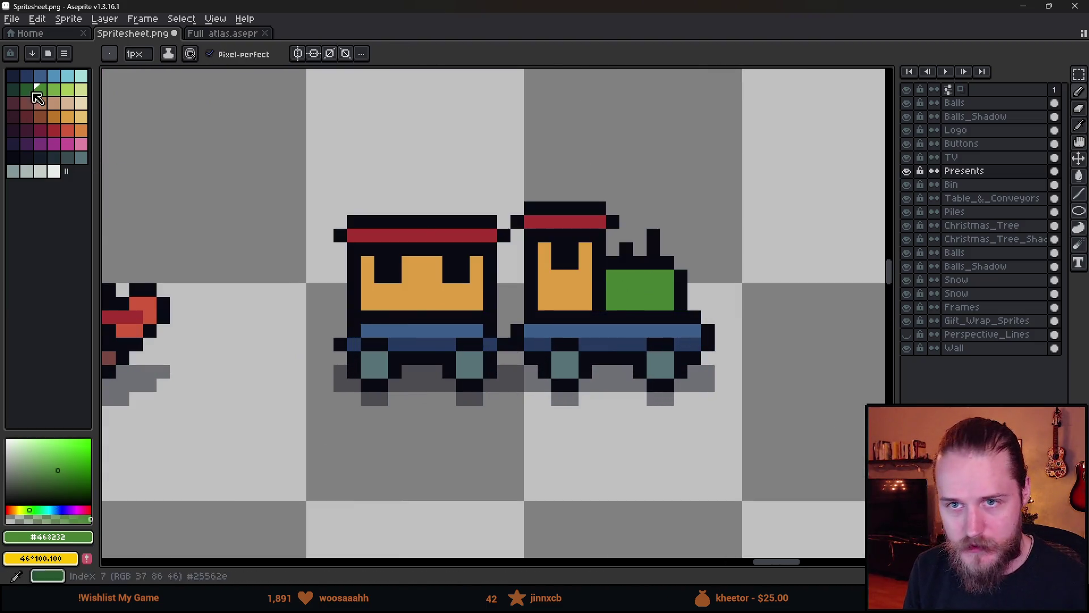
click(27, 89)
drag(672, 303, 609, 302)
key(ctrl+z)
- Shade the bottom rows of both orange blocks with a darker orange
click(53, 116)
drag(479, 301, 363, 303)
drag(544, 303, 593, 303)
- Highlight the green block's top row with a lighter green
alt+click(663, 274)
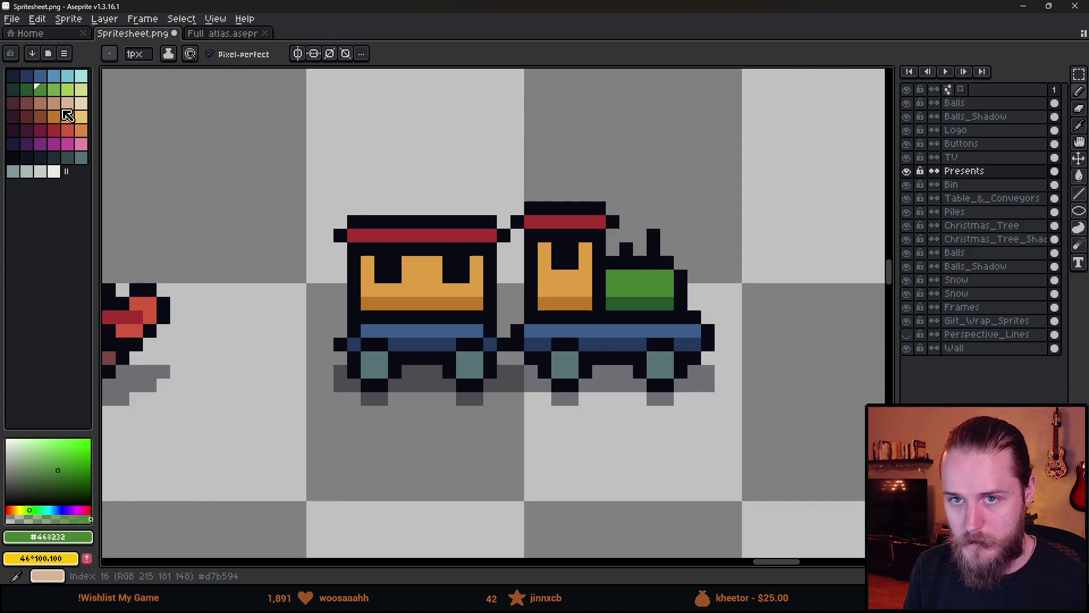
click(53, 89)
drag(664, 275, 622, 272)
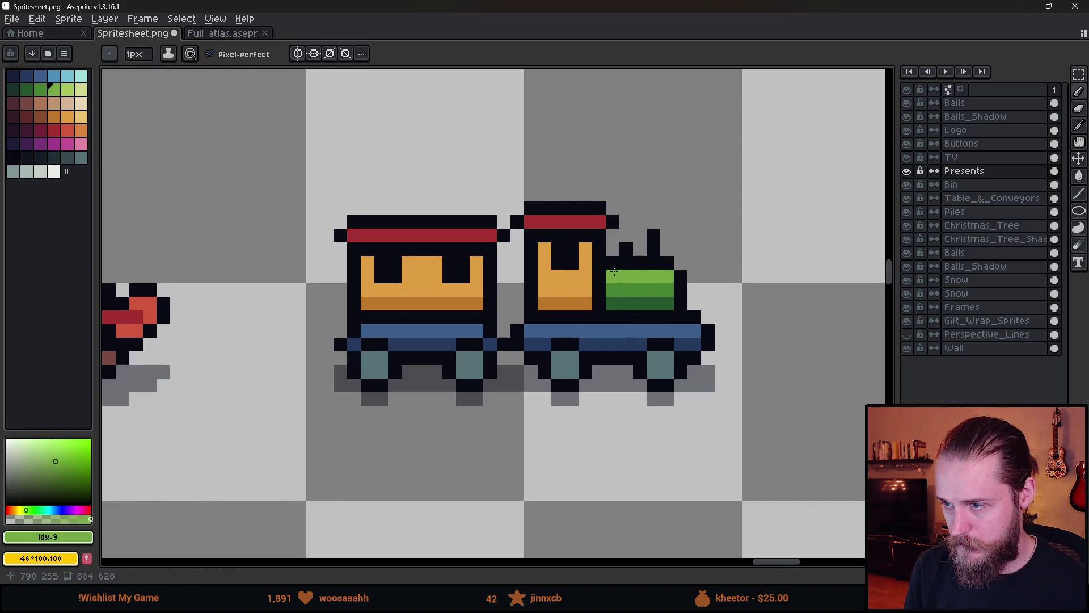
scroll(686, 311, down, 5)
scroll(685, 288, up, 5)
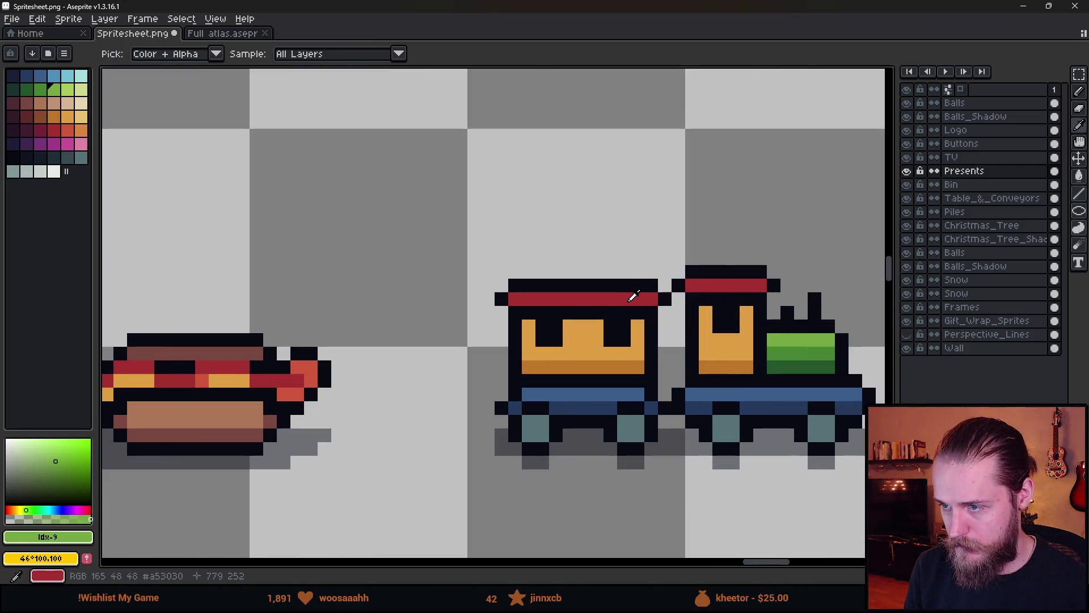
alt+click(627, 294)
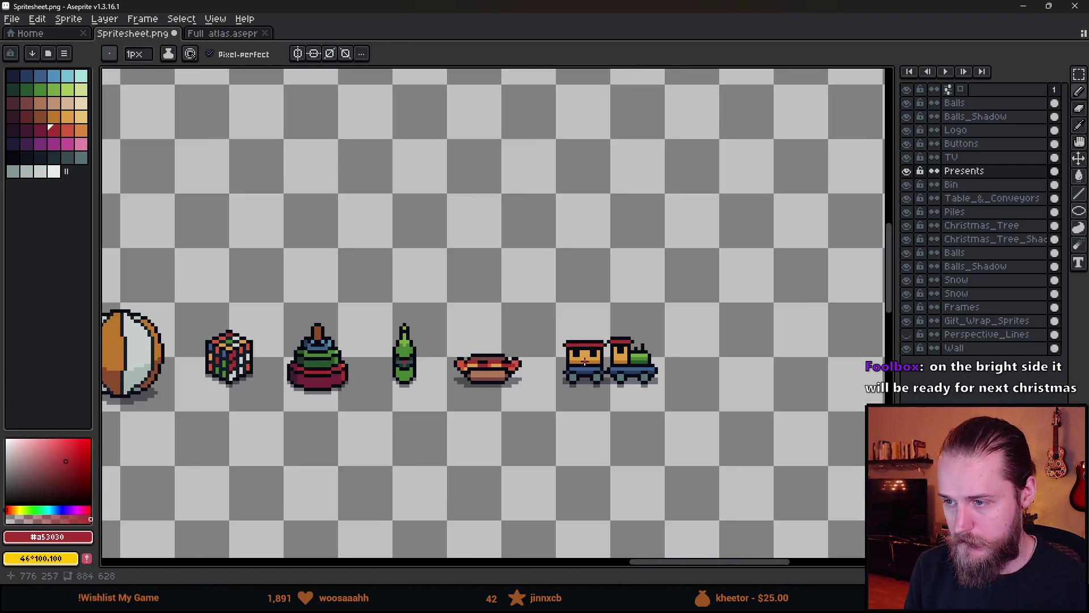
scroll(569, 307, down, 5)
scroll(569, 307, down, 2)
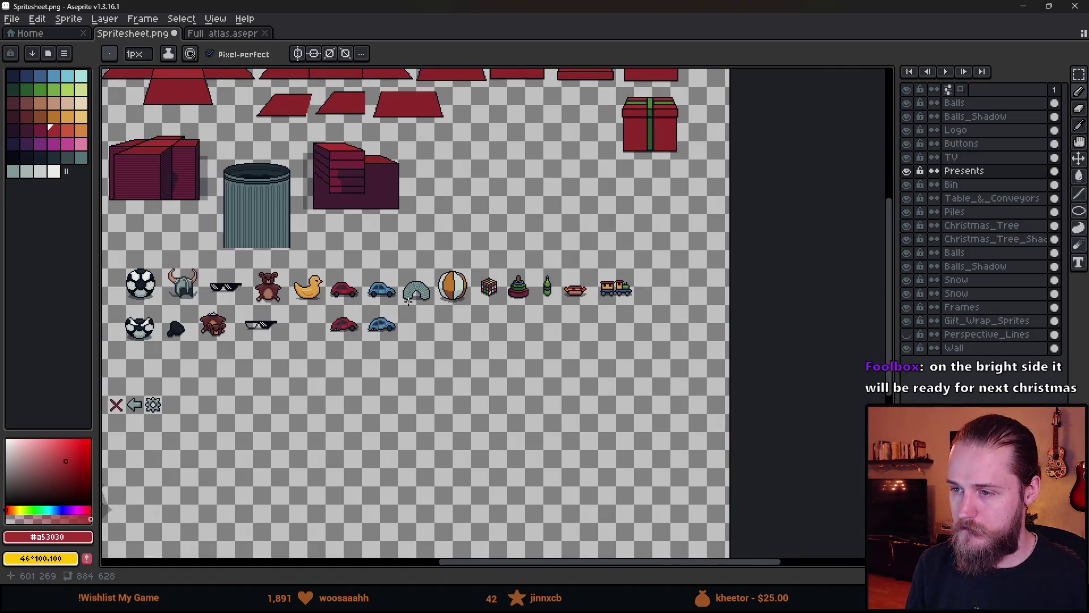
drag(408, 301, 530, 301)
scroll(745, 298, up, 2)
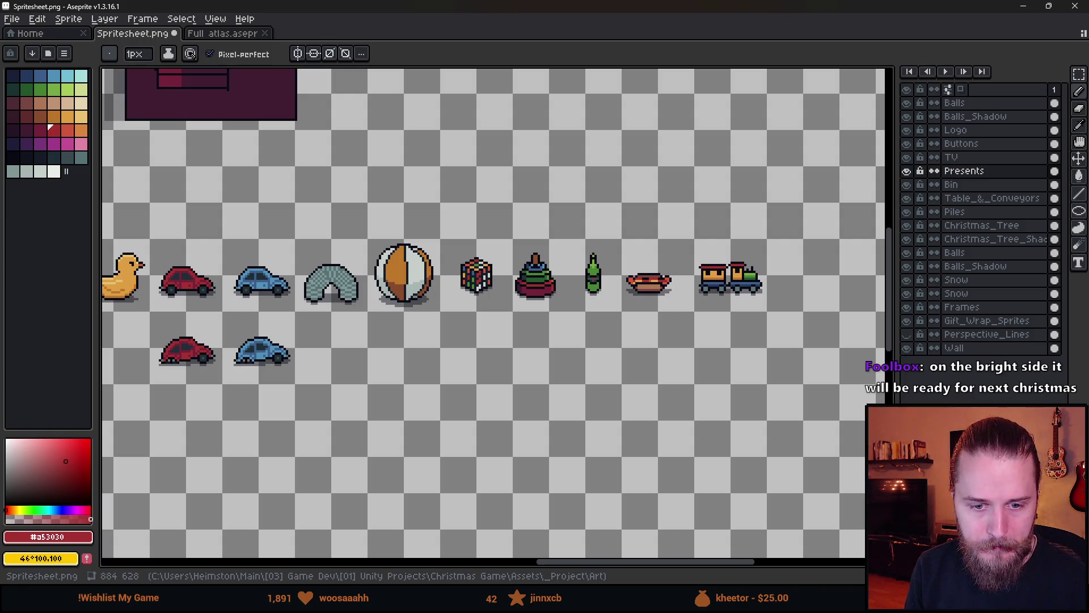
scroll(738, 292, down, 3)
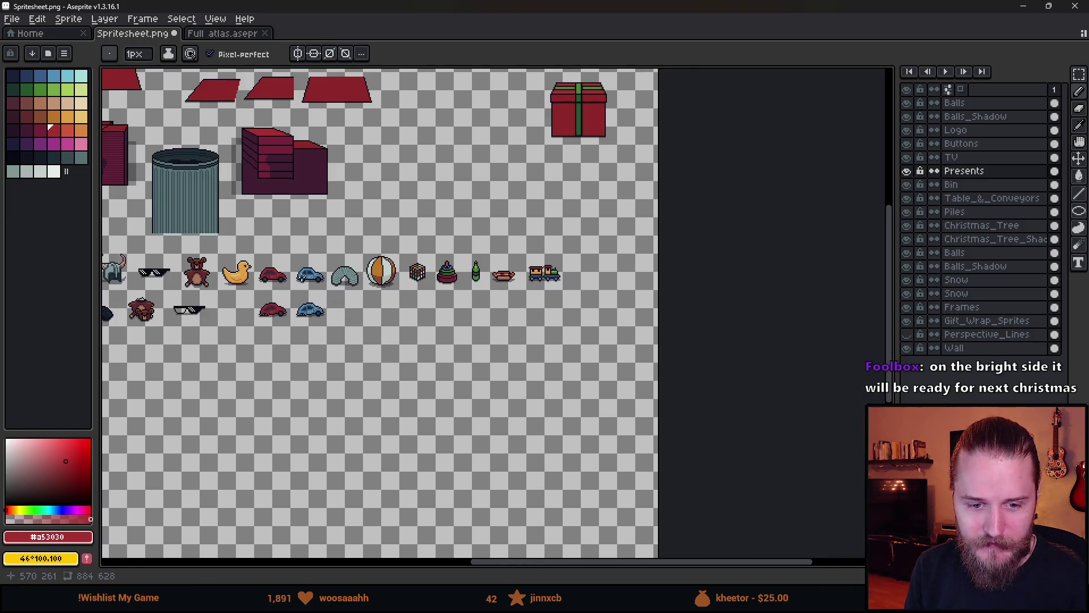
scroll(534, 262, down, 2)
scroll(558, 243, up, 2)
mouse_move(558, 243)
mouse_down()
mouse_move(496, 324)
mouse_move(535, 337)
mouse_up()
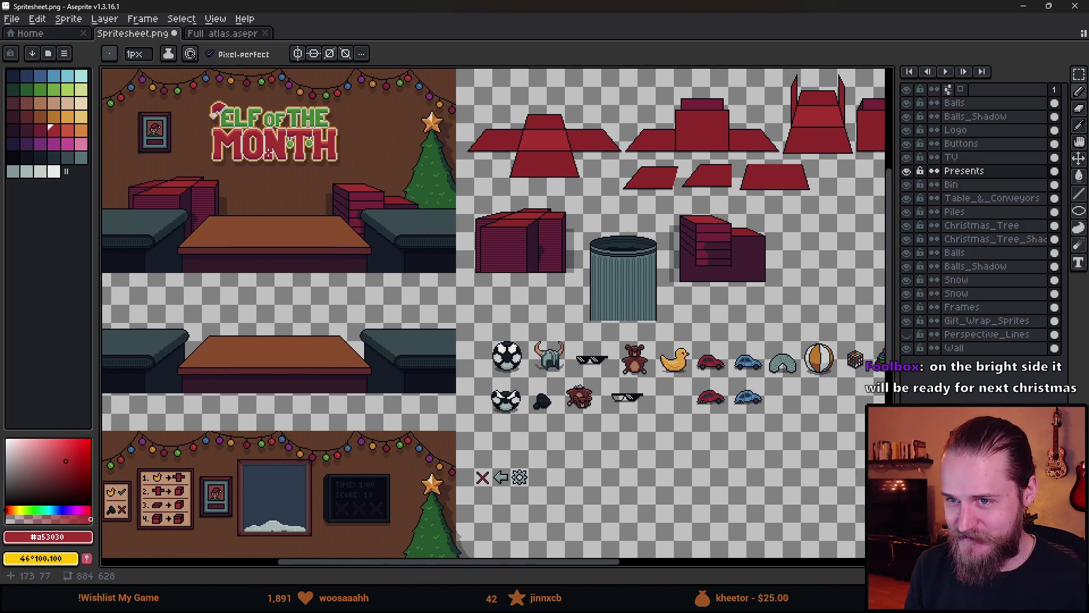
scroll(311, 162, up, 2)
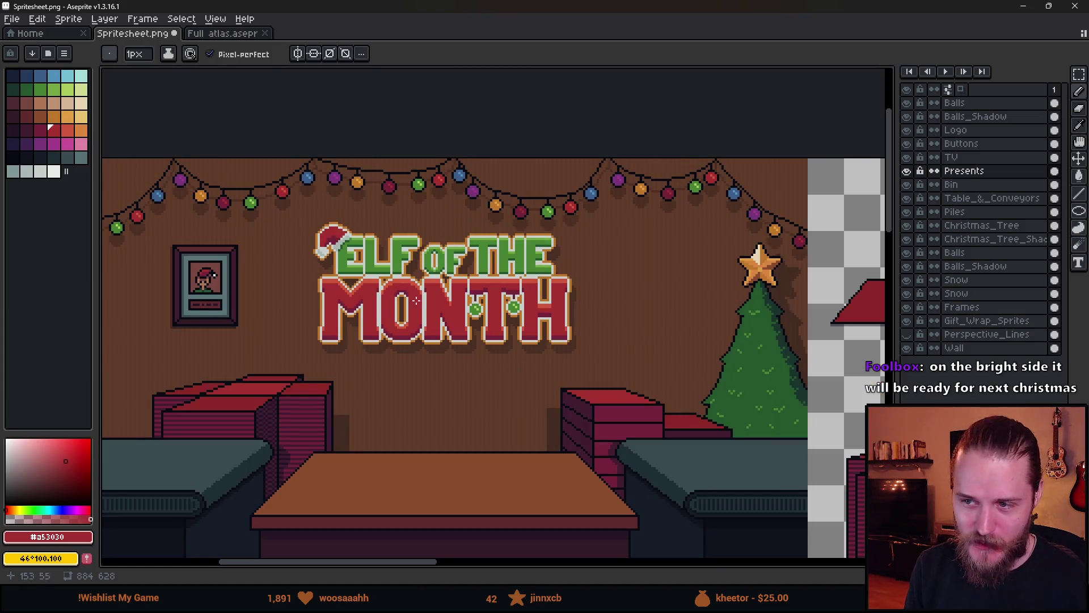
scroll(373, 276, down, 2)
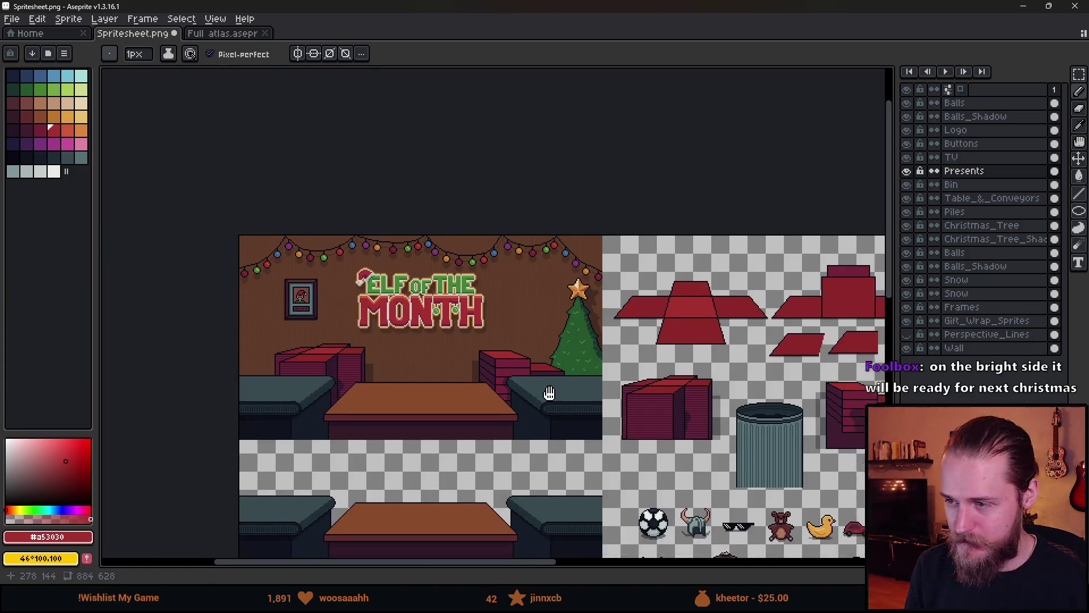